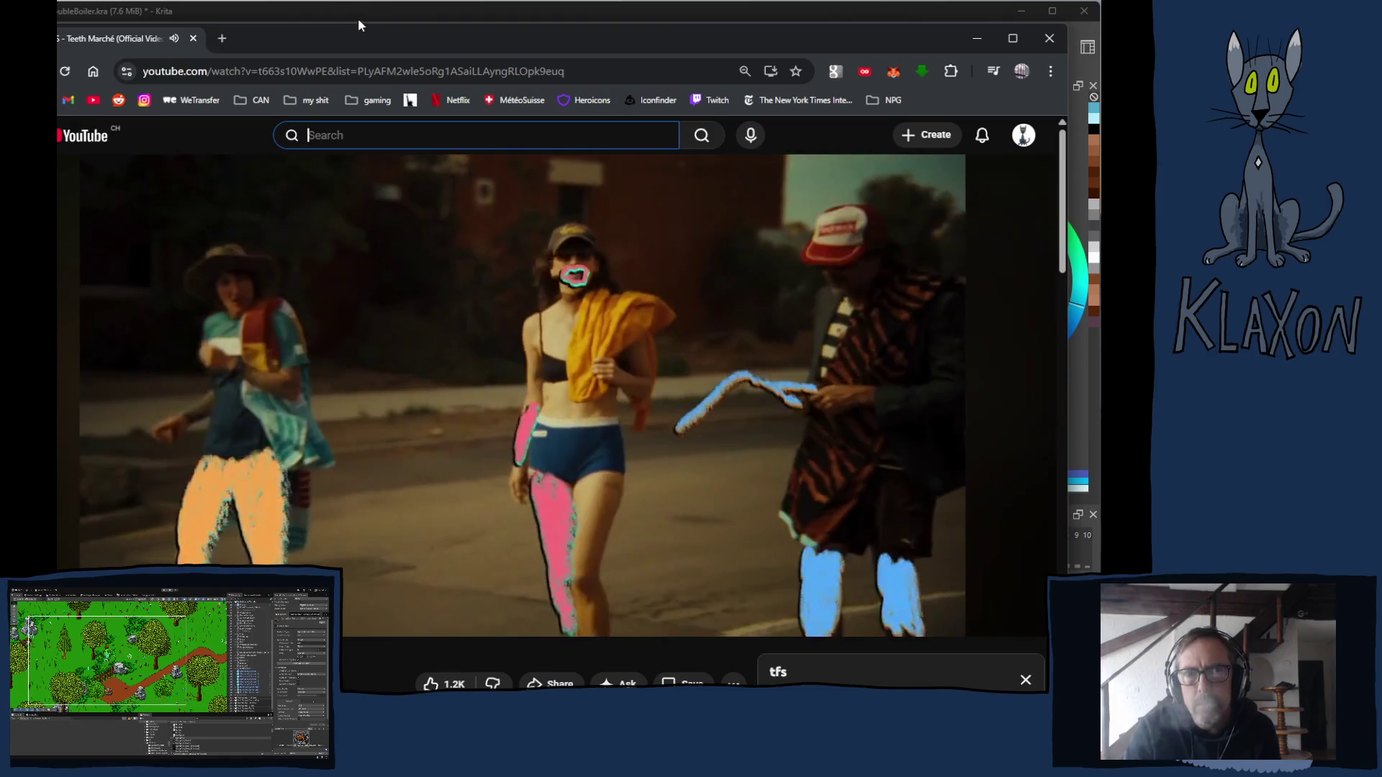
Bring the Krita barrel drawing window in front of the YouTube music video.
{"action": "left_click", "coordinate": [357, 15]}
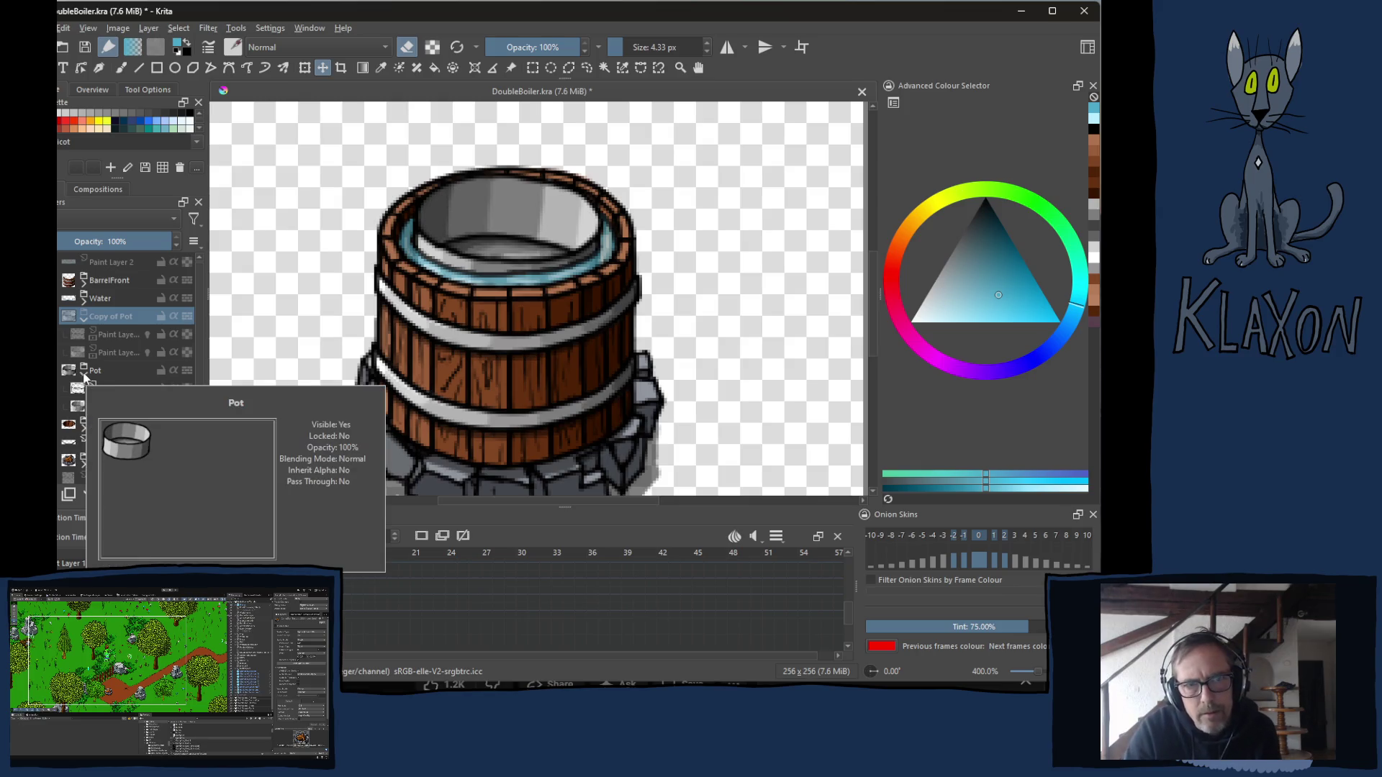
Select Paint Layer 10 in the Pot group and zoom the canvas to 800% on the barrel rim.
{"action": "mouse_move", "coordinate": [103, 406]}
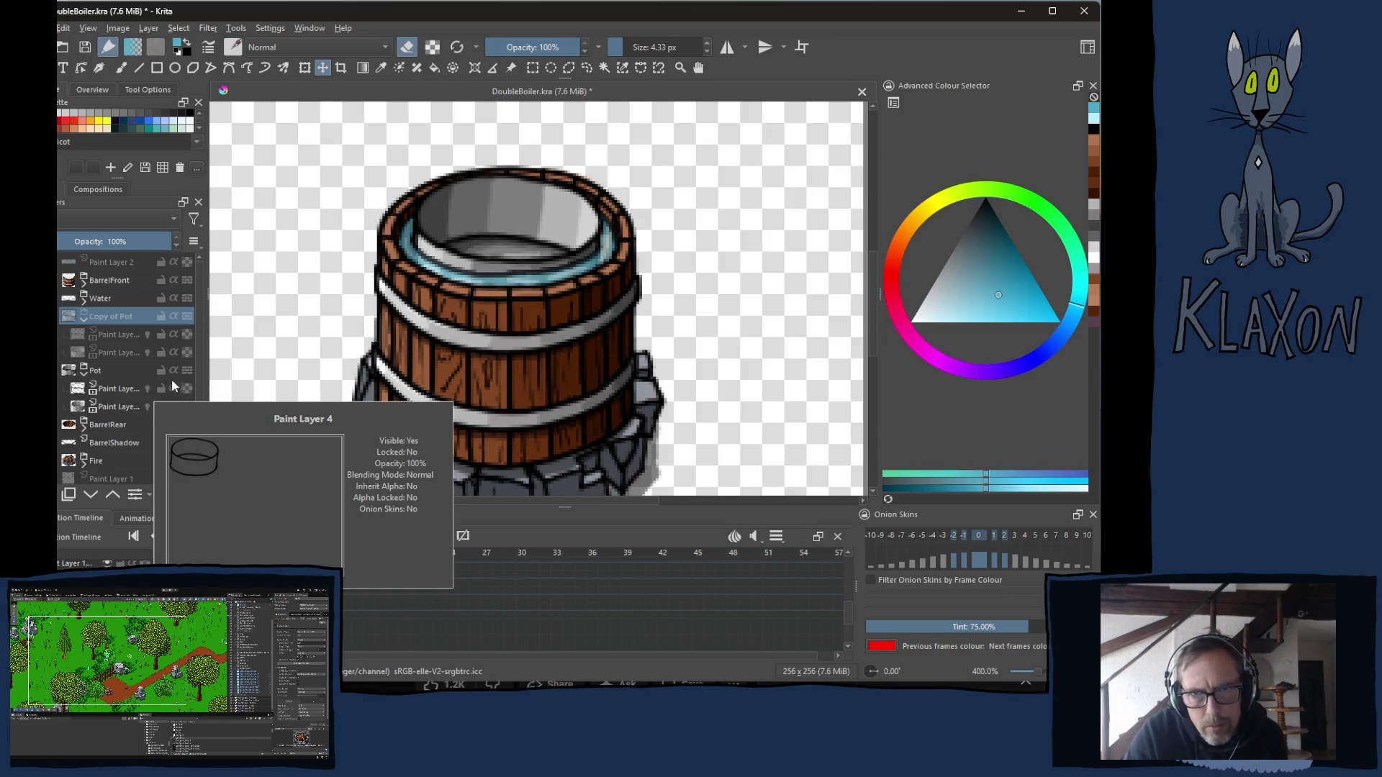
{"action": "mouse_move", "coordinate": [173, 407]}
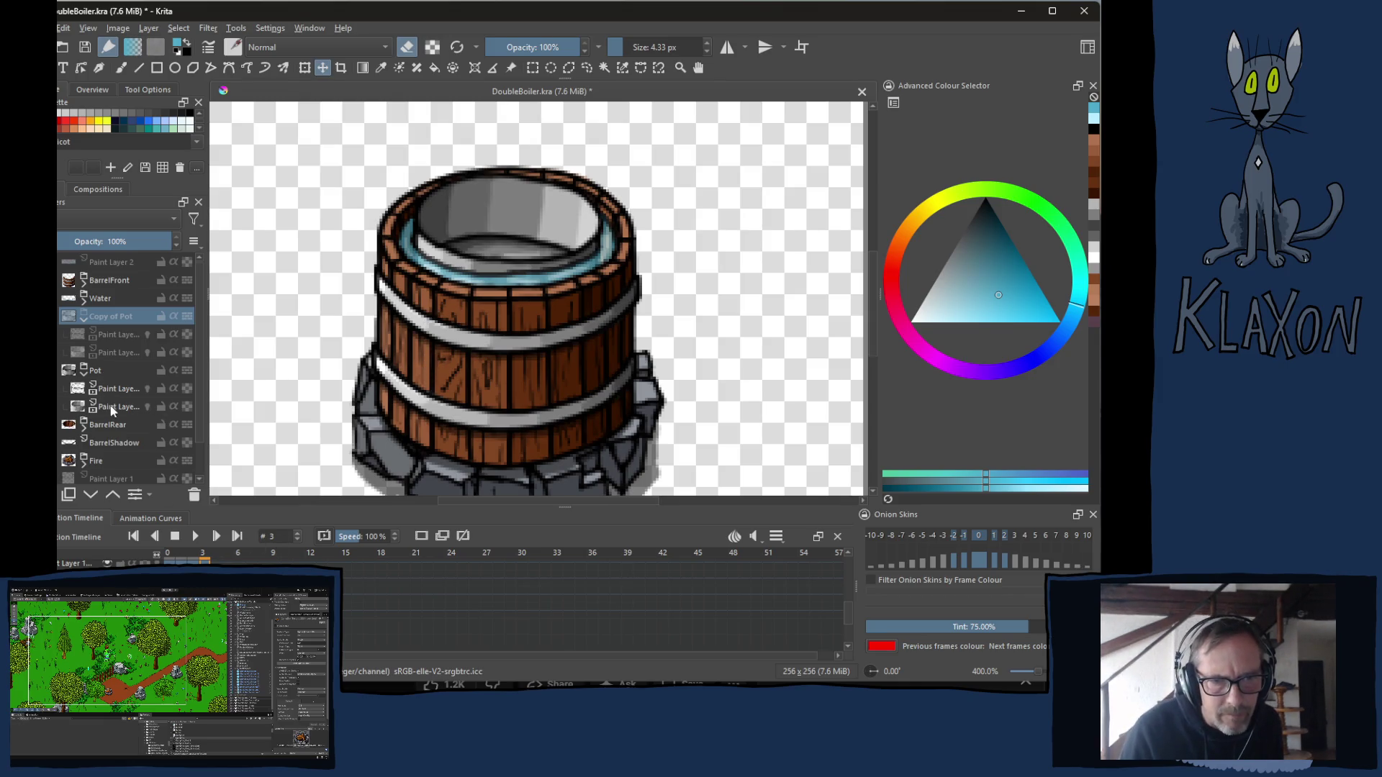
{"action": "left_click", "coordinate": [111, 409]}
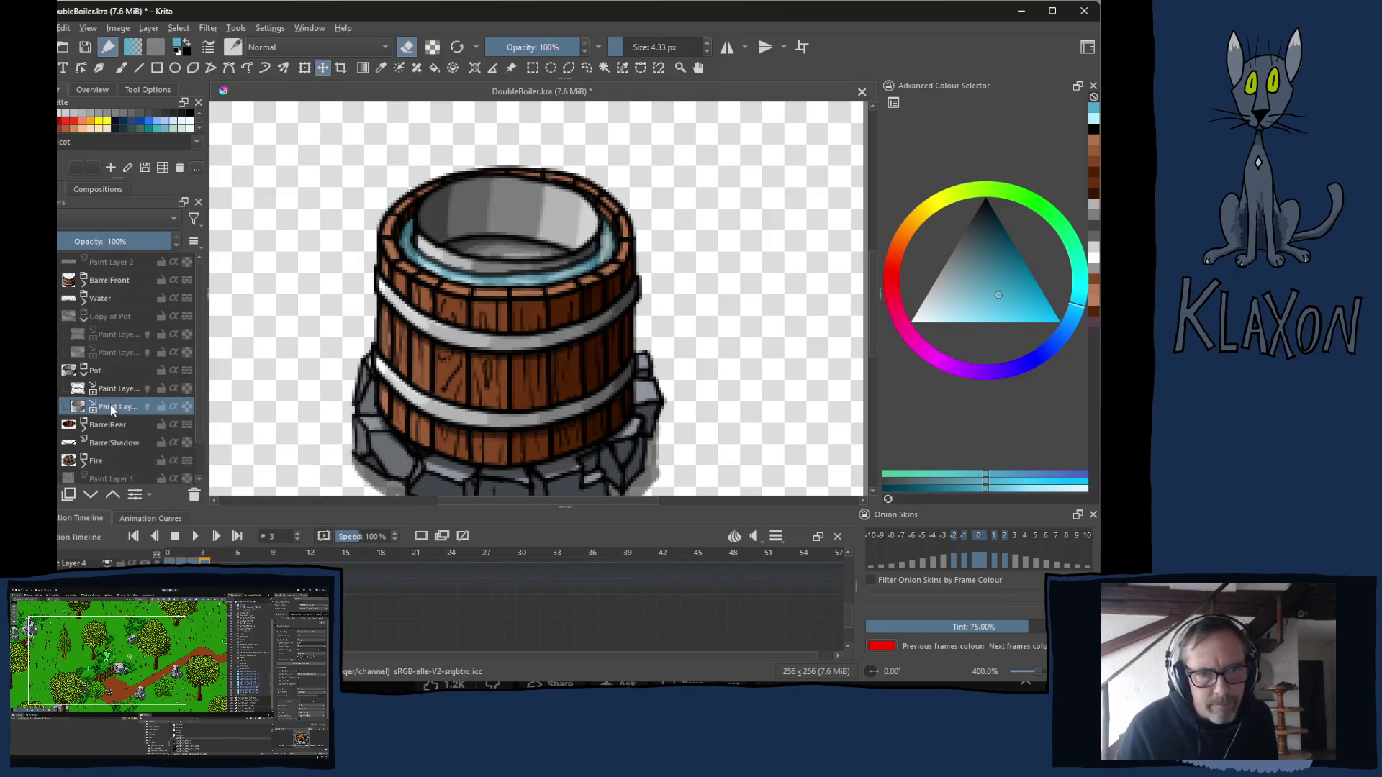
{"action": "mouse_move", "coordinate": [116, 409]}
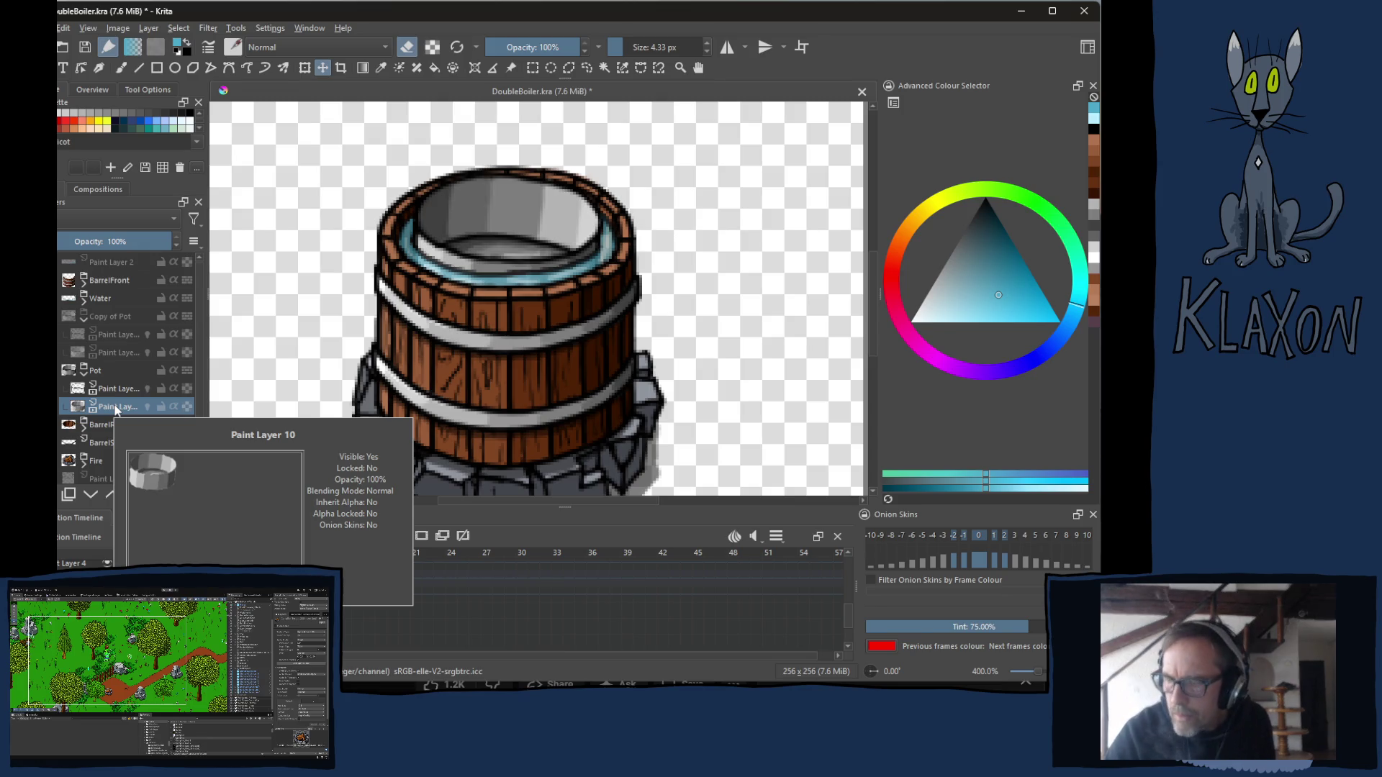
{"action": "scroll", "coordinate": [508, 157], "scroll_direction": "up", "scroll_amount": 2}
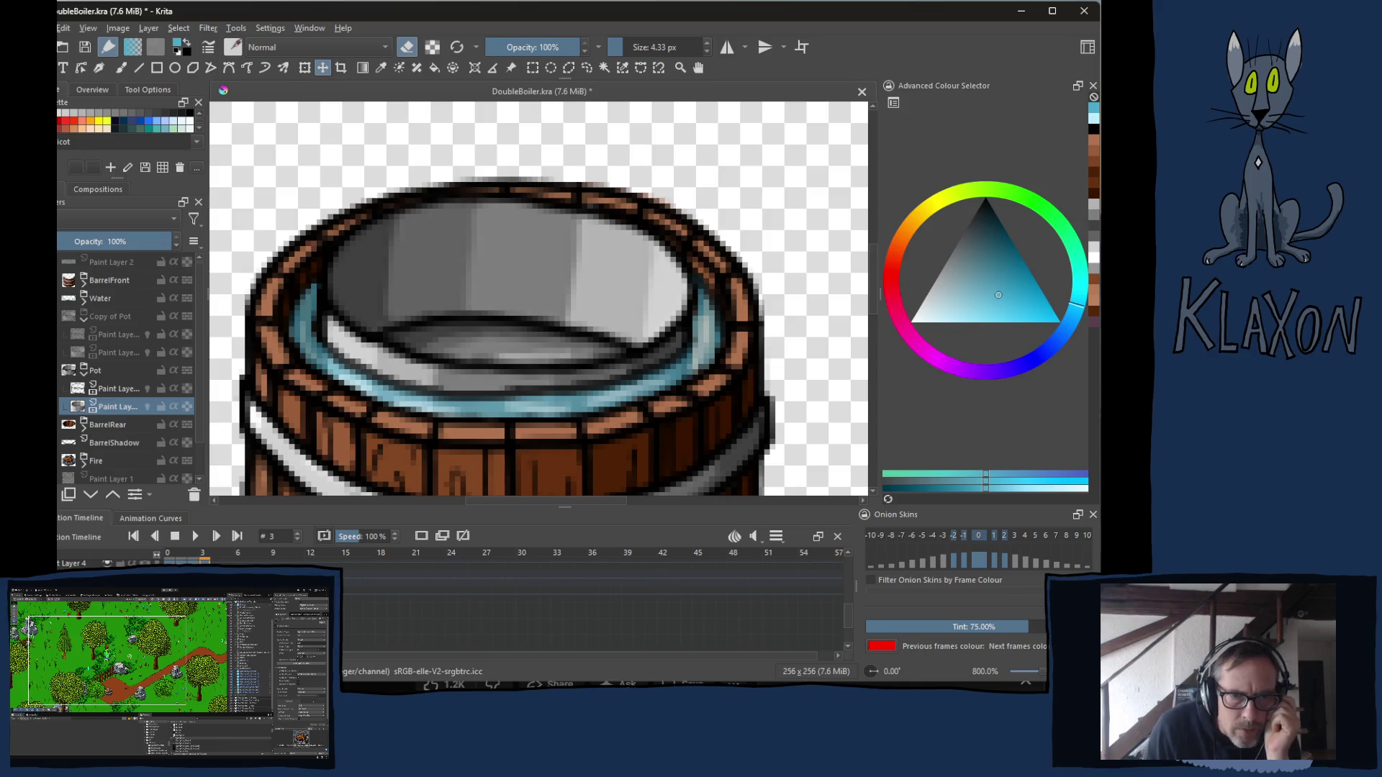
Add Paint Layer 20 above Paint Layer 10 and switch to the freehand brush with erasing off.
{"action": "left_click", "coordinate": [69, 495]}
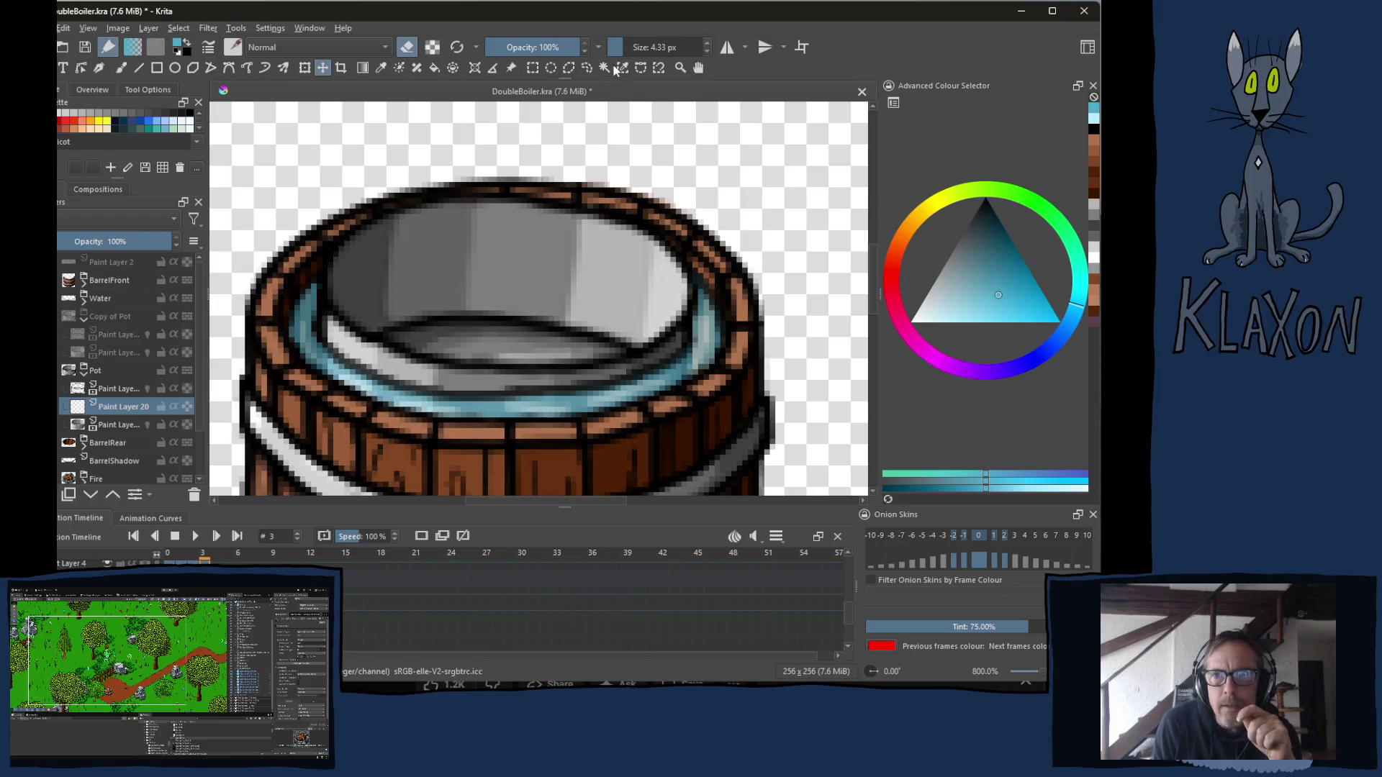
{"action": "key", "text": "e"}
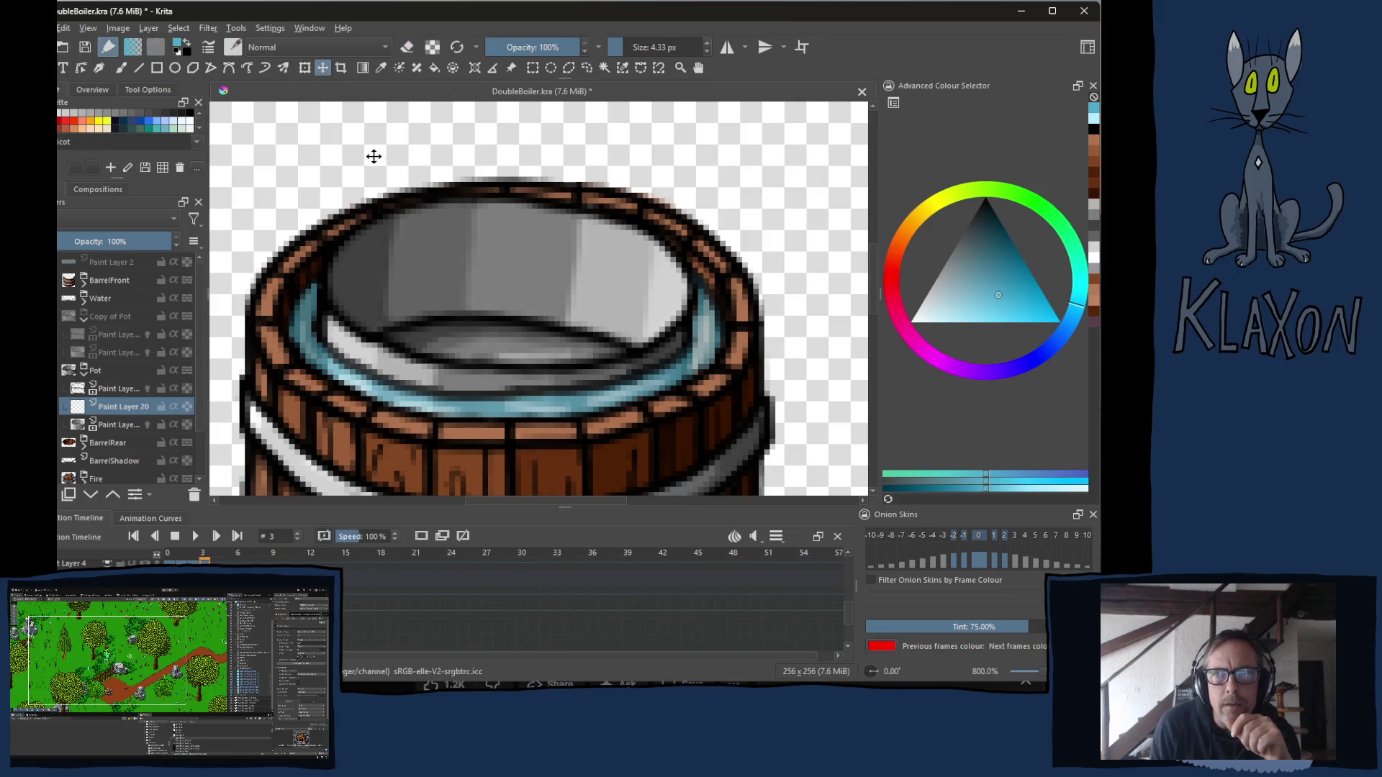
{"action": "key", "text": "b"}
Pick a bright golden yellow from the pop-up palette for the honey.
{"action": "right_click", "coordinate": [373, 188]}
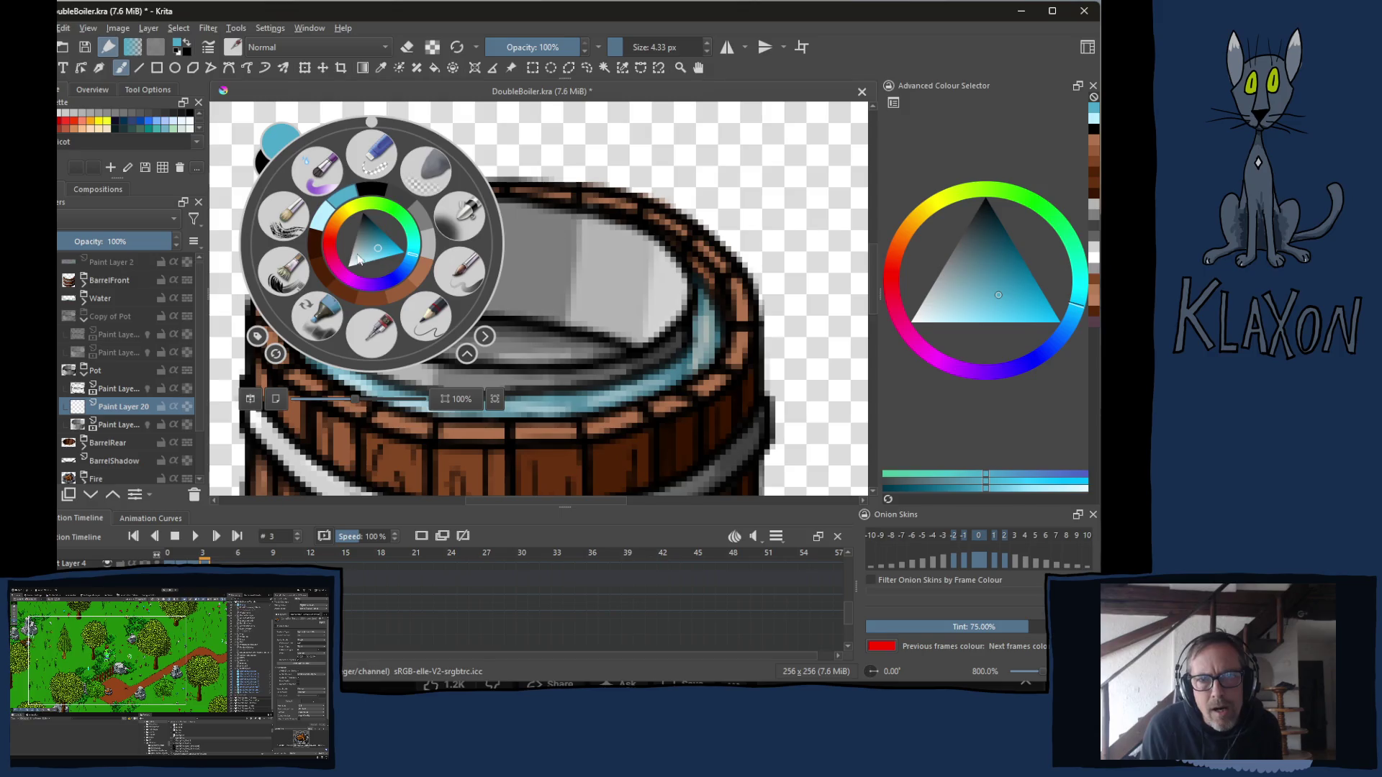
{"action": "left_click", "coordinate": [343, 213]}
{"action": "mouse_move", "coordinate": [360, 240]}
{"action": "left_mouse_down"}
{"action": "mouse_move", "coordinate": [373, 231]}
{"action": "mouse_move", "coordinate": [357, 231]}
{"action": "left_mouse_up"}
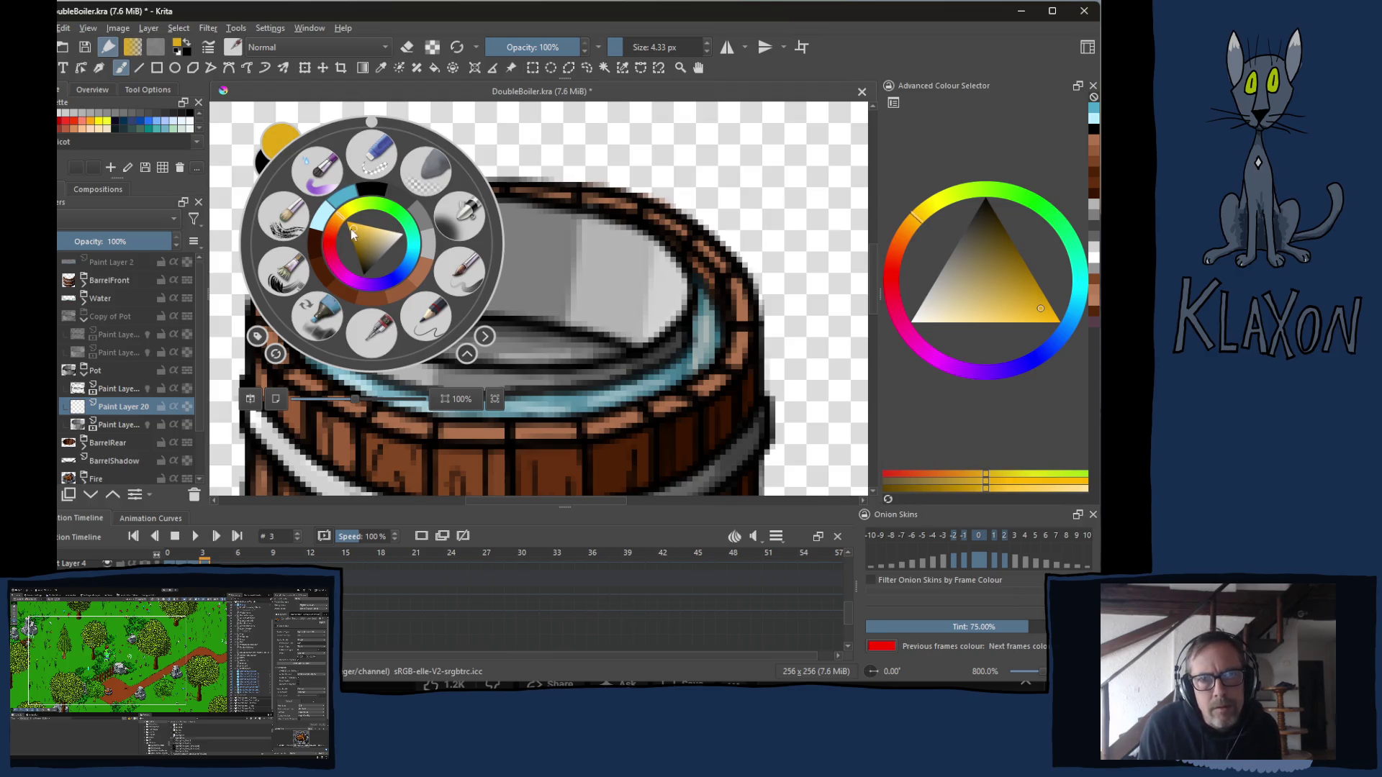
{"action": "left_click", "coordinate": [587, 187]}
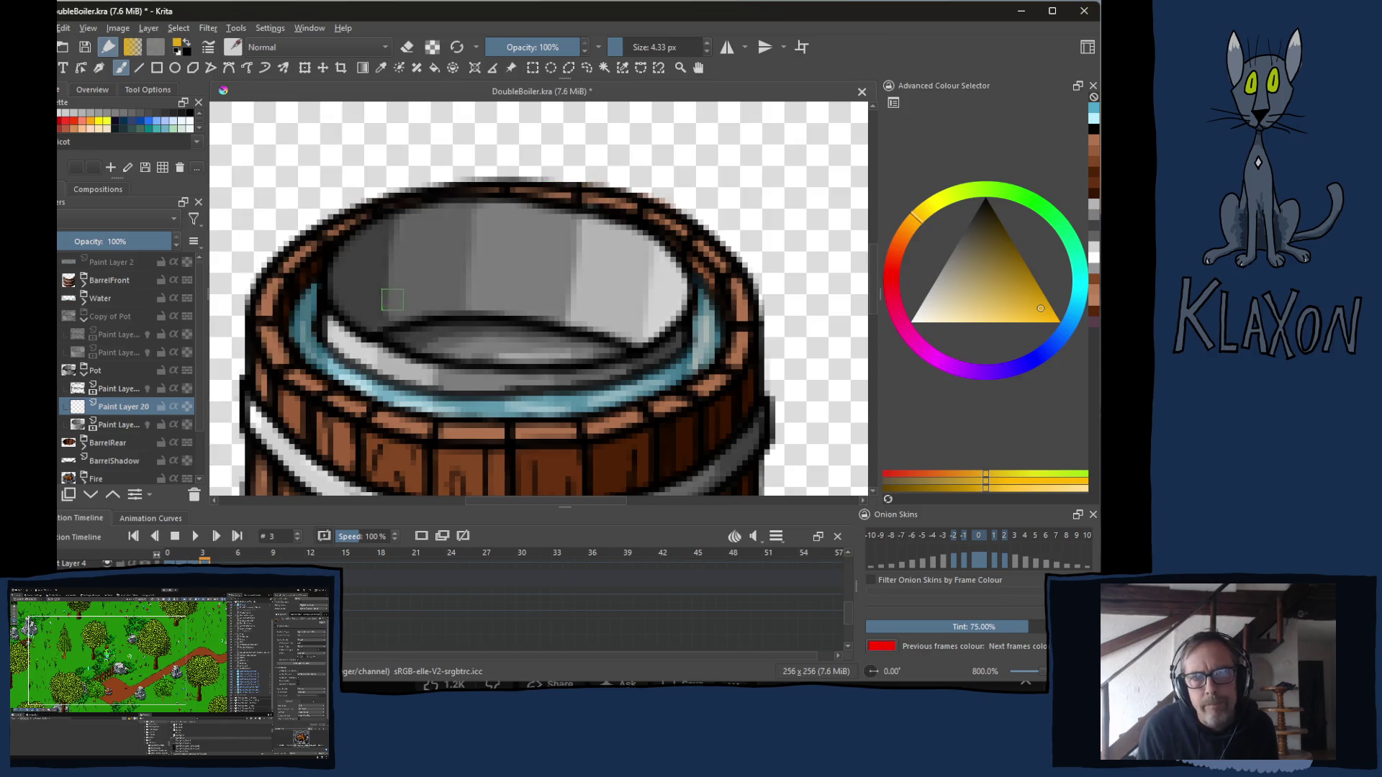
Zoom closer and paint golden yellow strokes filling the pot's interior on Paint Layer 20.
{"action": "scroll", "coordinate": [306, 378], "scroll_direction": "up", "scroll_amount": 1}
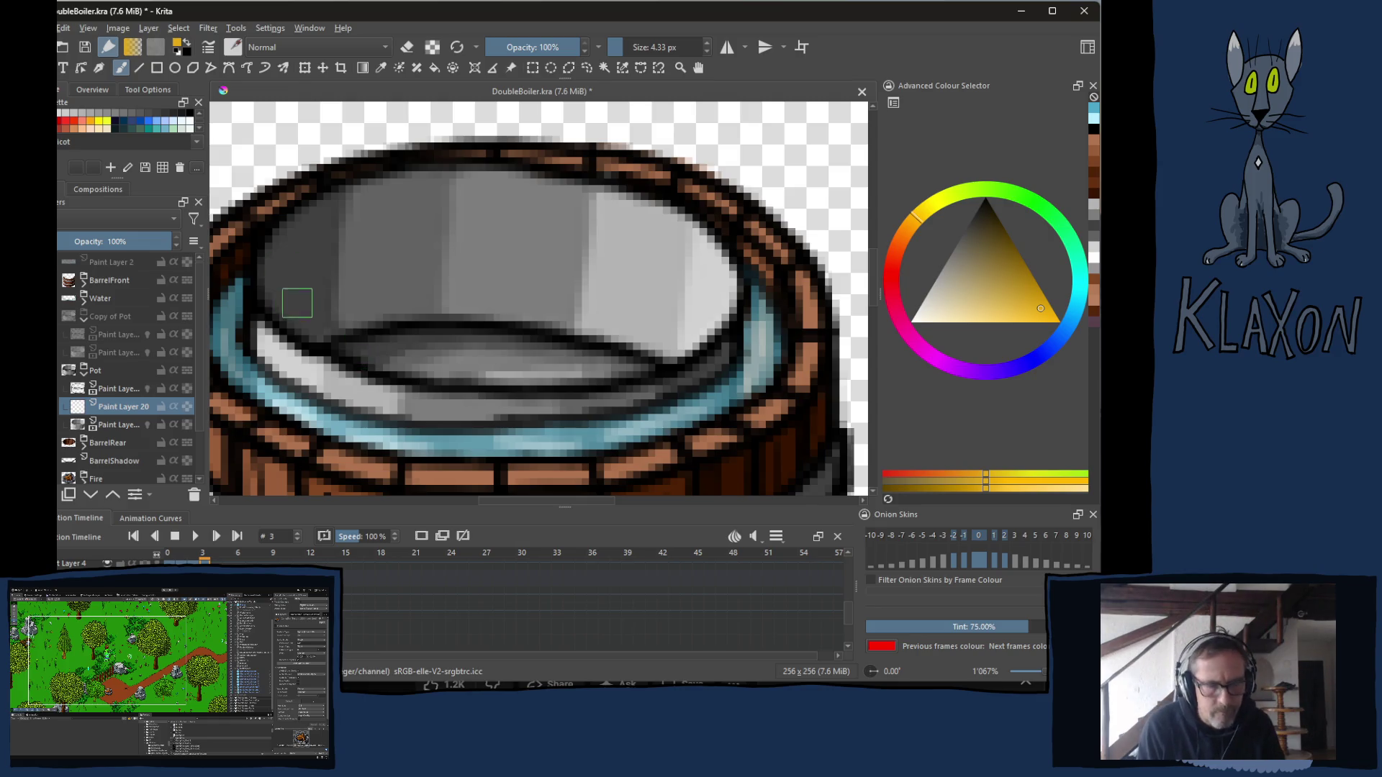
{"action": "mouse_move", "coordinate": [284, 315]}
{"action": "left_mouse_down"}
{"action": "mouse_move", "coordinate": [314, 272]}
{"action": "mouse_move", "coordinate": [389, 232]}
{"action": "mouse_move", "coordinate": [479, 223]}
{"action": "mouse_move", "coordinate": [666, 272]}
{"action": "mouse_move", "coordinate": [713, 320]}
{"action": "mouse_move", "coordinate": [709, 338]}
{"action": "left_mouse_up"}
{"action": "mouse_move", "coordinate": [318, 298]}
{"action": "left_mouse_down"}
{"action": "mouse_move", "coordinate": [292, 311]}
{"action": "mouse_move", "coordinate": [329, 344]}
{"action": "mouse_move", "coordinate": [465, 372]}
{"action": "mouse_move", "coordinate": [600, 368]}
{"action": "mouse_move", "coordinate": [691, 335]}
{"action": "mouse_move", "coordinate": [679, 343]}
{"action": "mouse_move", "coordinate": [634, 273]}
{"action": "mouse_move", "coordinate": [539, 248]}
{"action": "mouse_move", "coordinate": [374, 249]}
{"action": "mouse_move", "coordinate": [316, 288]}
{"action": "mouse_move", "coordinate": [310, 309]}
{"action": "mouse_move", "coordinate": [360, 338]}
{"action": "mouse_move", "coordinate": [410, 274]}
{"action": "mouse_move", "coordinate": [490, 288]}
{"action": "mouse_move", "coordinate": [406, 349]}
{"action": "mouse_move", "coordinate": [565, 328]}
{"action": "mouse_move", "coordinate": [567, 354]}
{"action": "mouse_move", "coordinate": [612, 328]}
{"action": "mouse_move", "coordinate": [602, 280]}
{"action": "mouse_move", "coordinate": [516, 287]}
{"action": "left_mouse_up"}
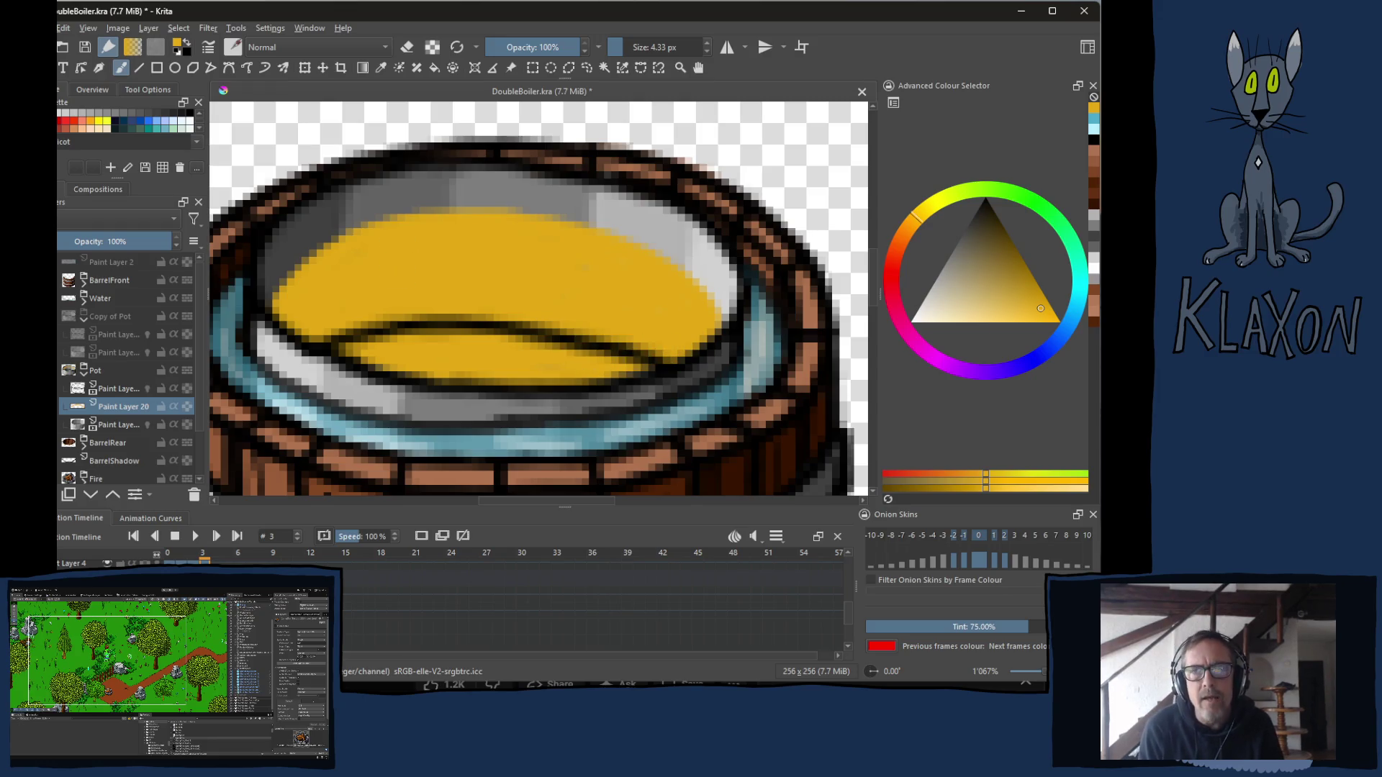
Paint pale yellow highlights along the honey's upper-left and right edges with a smaller brush.
{"action": "right_click", "coordinate": [389, 267]}
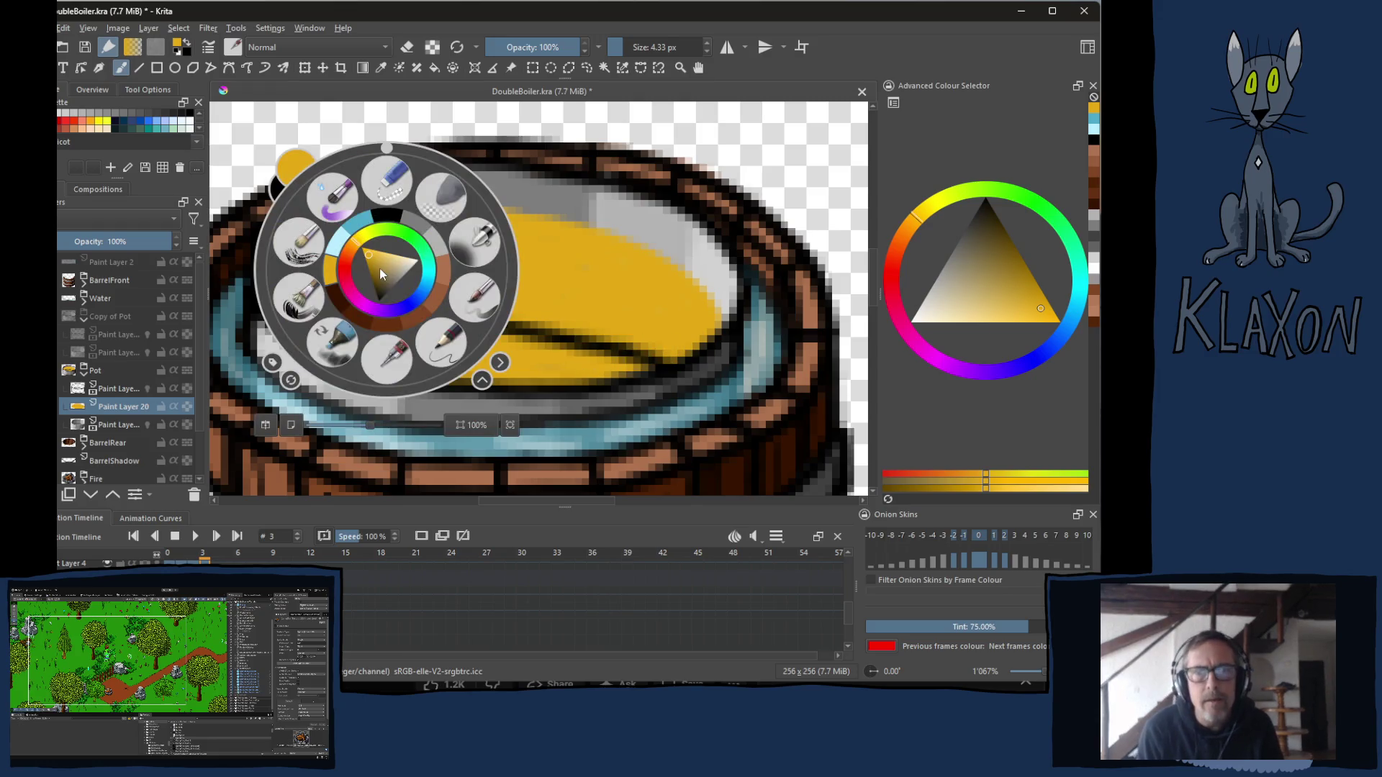
{"action": "left_click", "coordinate": [330, 273]}
{"action": "left_click", "coordinate": [976, 318]}
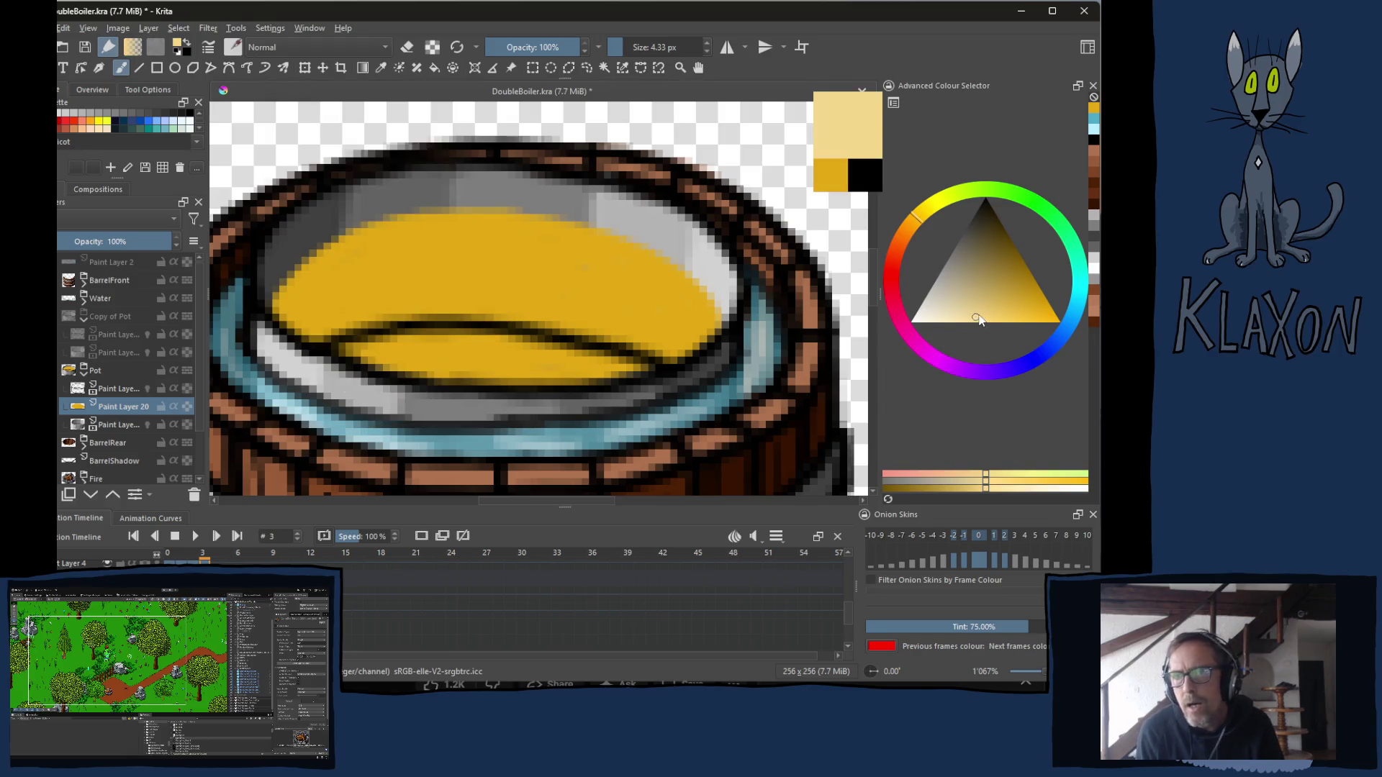
{"action": "key", "text": "bracketleft"}
{"action": "key", "text": "bracketleft"}
{"action": "key", "text": "bracketright"}
{"action": "key", "text": "bracketright"}
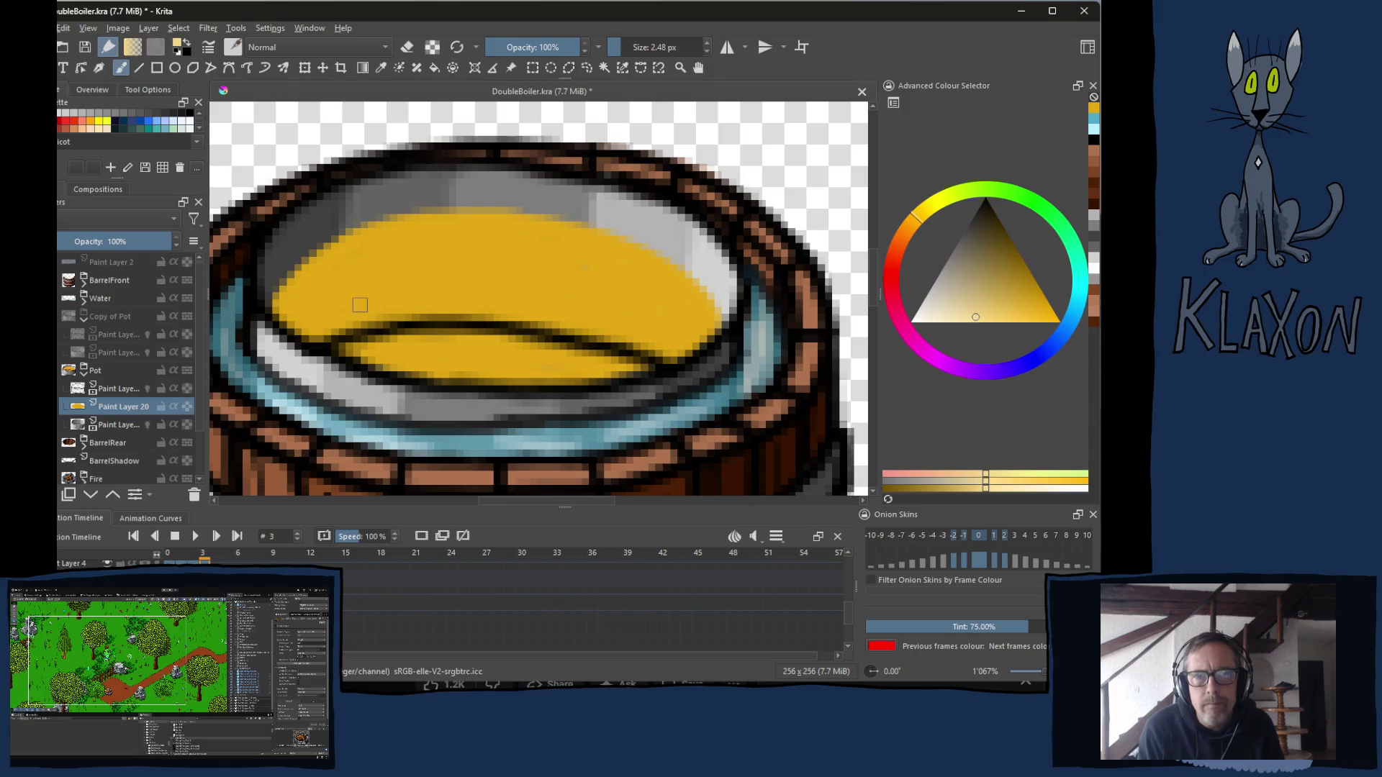
{"action": "mouse_move", "coordinate": [279, 308]}
{"action": "left_mouse_down"}
{"action": "mouse_move", "coordinate": [311, 272]}
{"action": "mouse_move", "coordinate": [386, 233]}
{"action": "mouse_move", "coordinate": [508, 227]}
{"action": "left_mouse_up"}
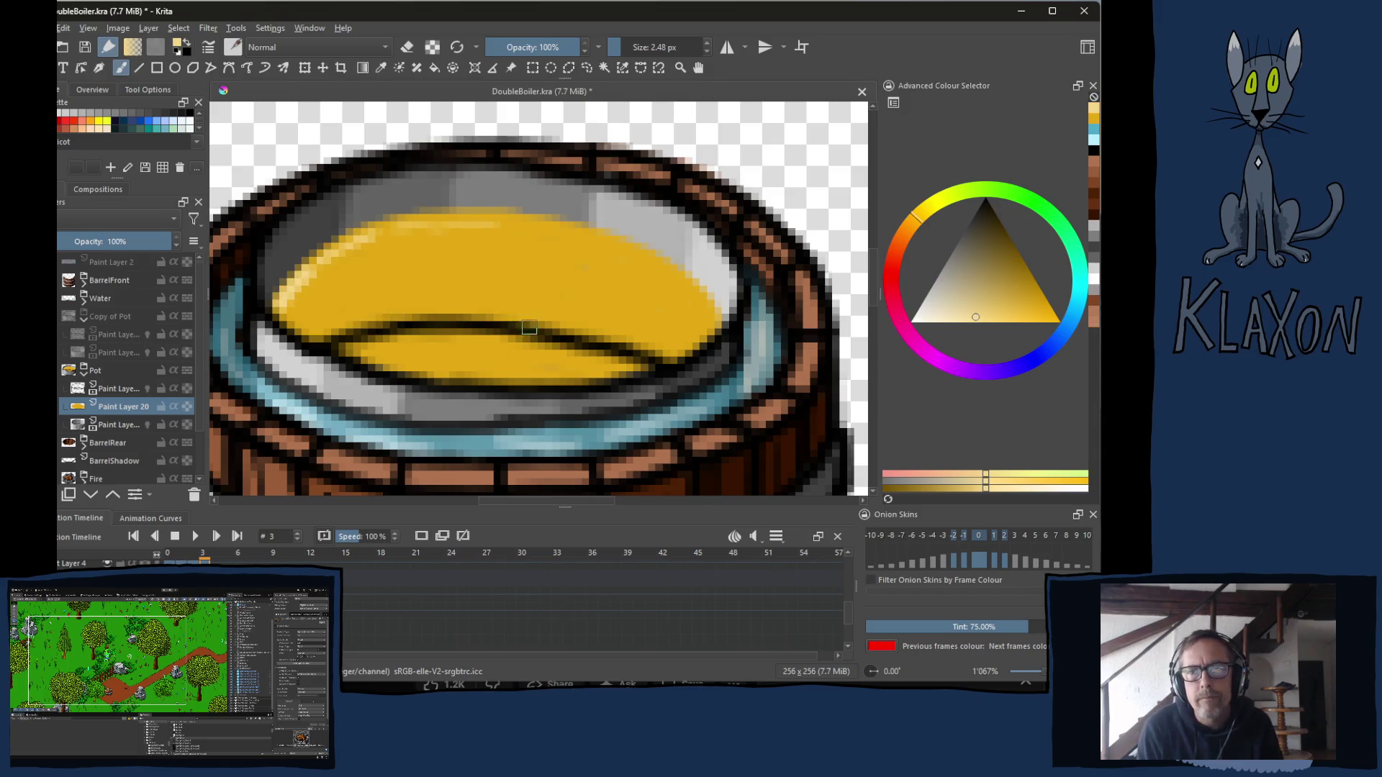
{"action": "left_click_drag", "start_coordinate": [659, 274], "coordinate": [702, 326]}
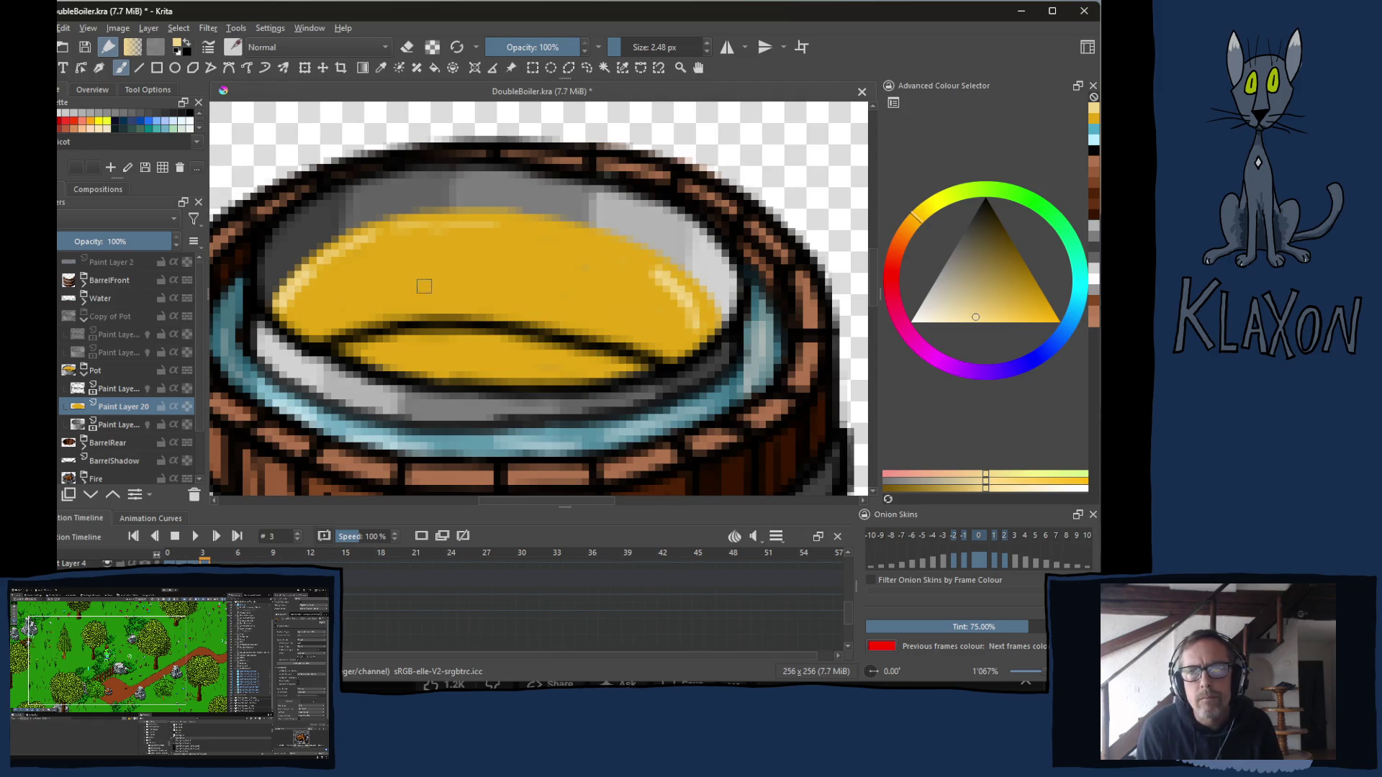
Switch to a darker honey yellow and add Paint Layer 21 above the honey.
{"action": "right_click", "coordinate": [407, 270]}
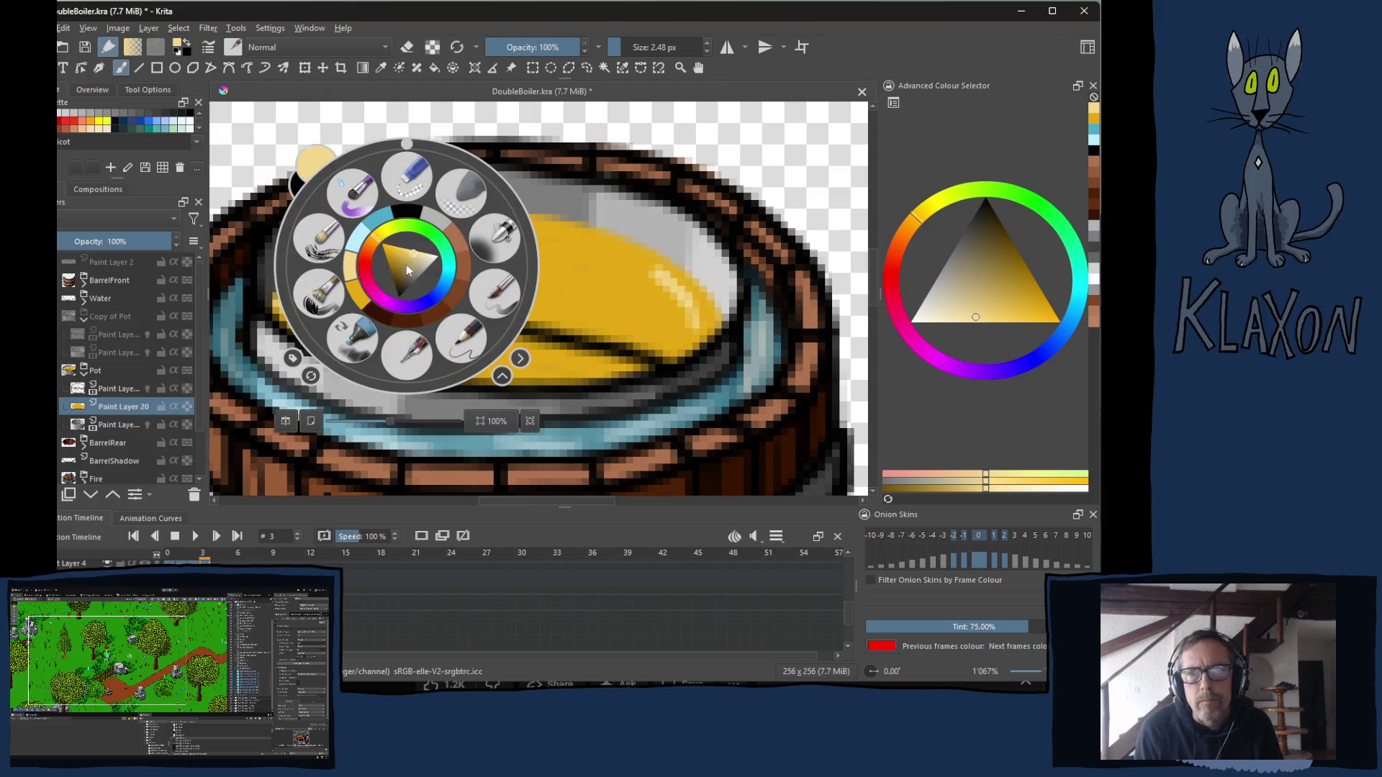
{"action": "left_click", "coordinate": [358, 299]}
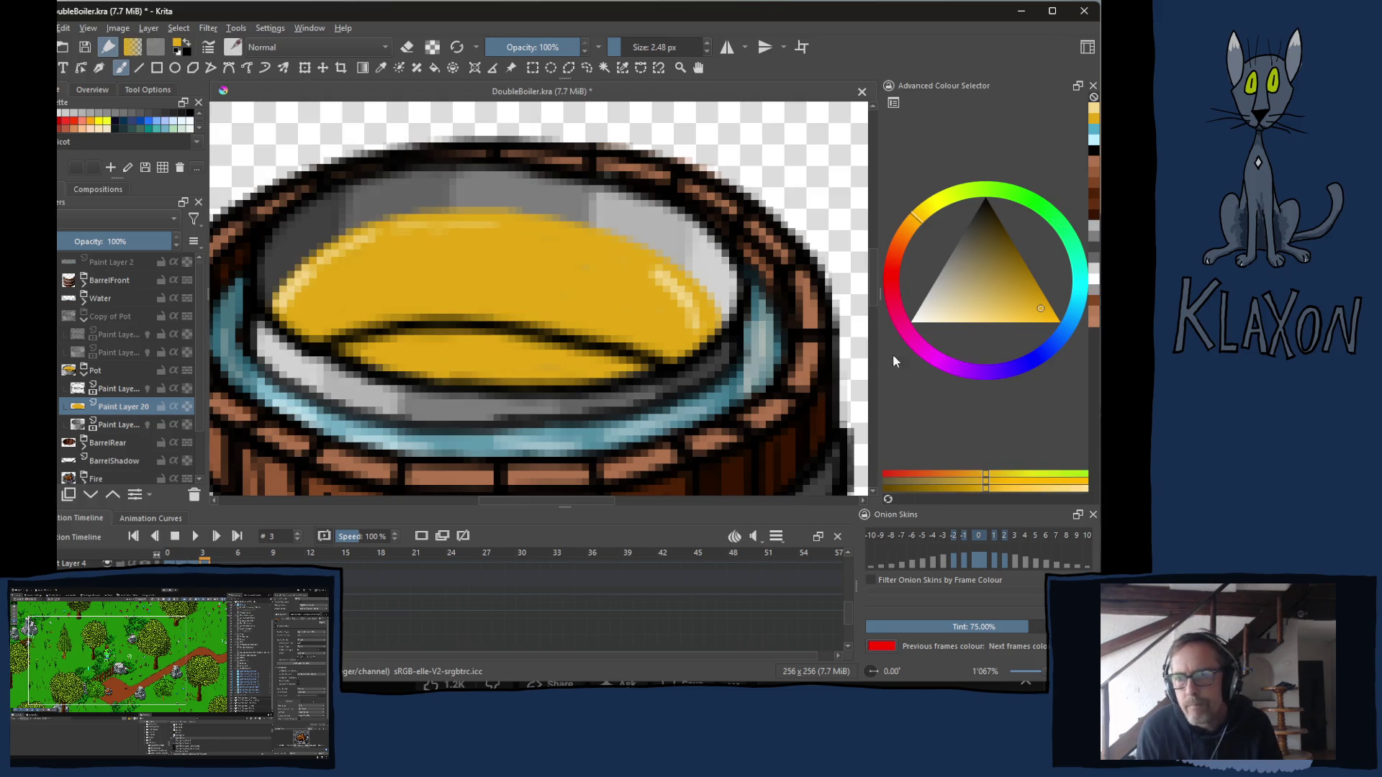
{"action": "left_click", "coordinate": [934, 490]}
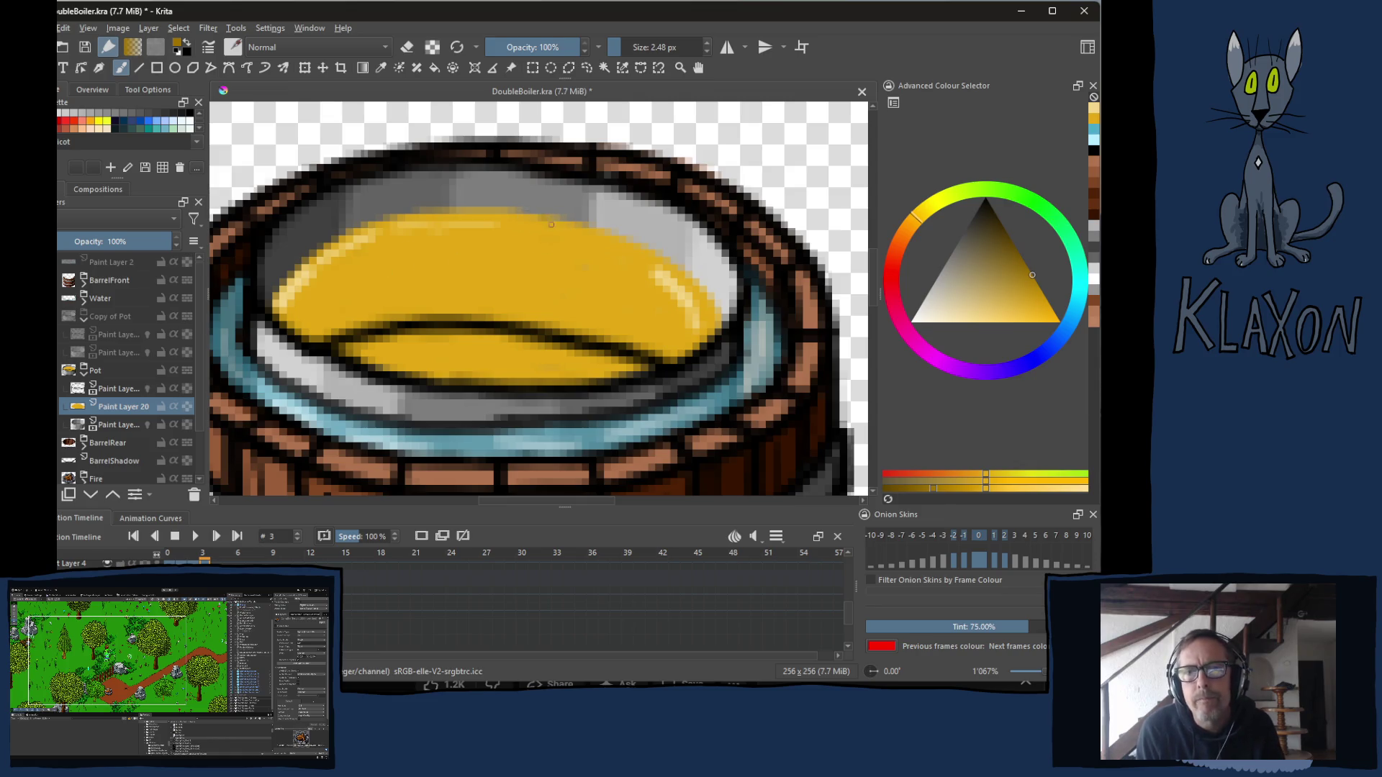
{"action": "left_click", "coordinate": [580, 236]}
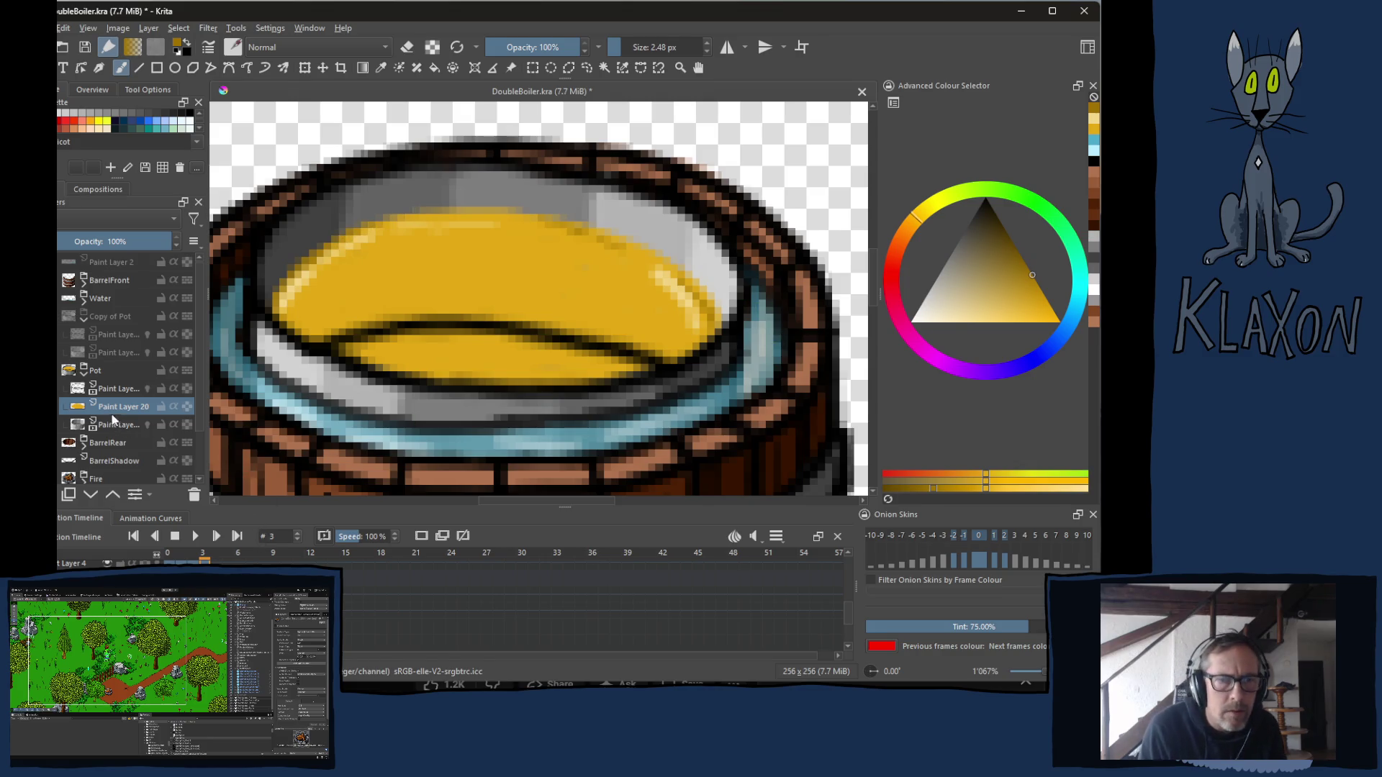
{"action": "left_click", "coordinate": [66, 496]}
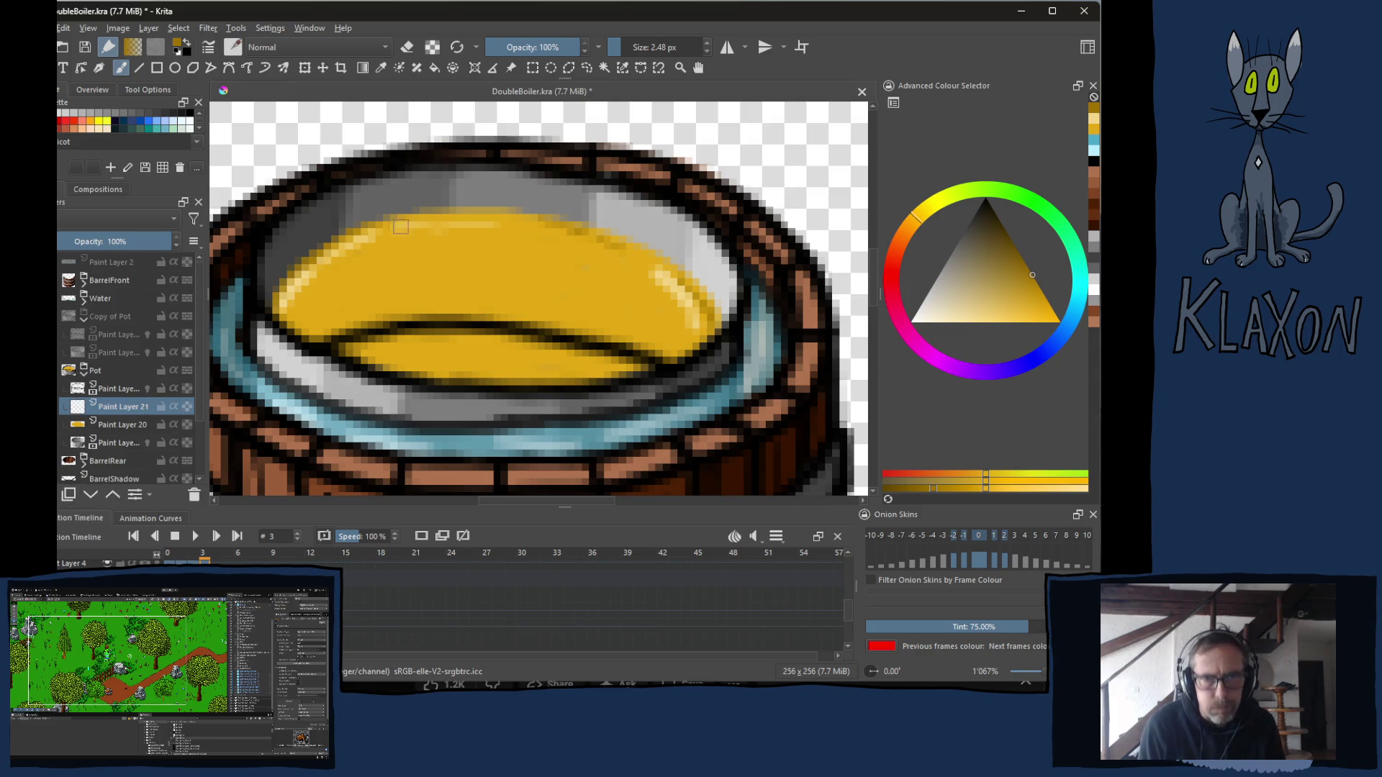
Outline the honey's upper-left and right edges in black with a thin brush.
{"action": "right_click", "coordinate": [377, 234]}
{"action": "left_click", "coordinate": [372, 193]}
{"action": "key", "text": "bracketleft"}
{"action": "key", "text": "bracketright"}
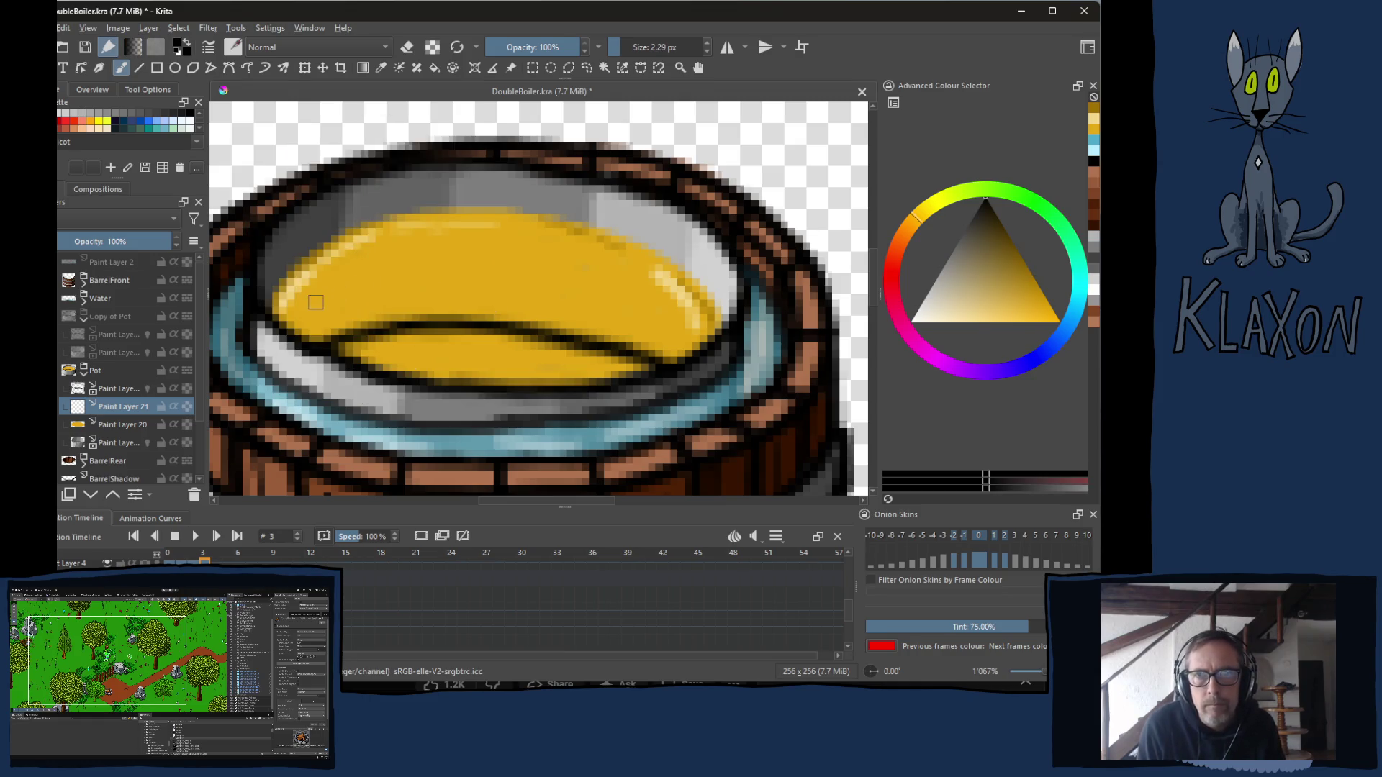
{"action": "mouse_move", "coordinate": [270, 308]}
{"action": "left_mouse_down"}
{"action": "mouse_move", "coordinate": [339, 232]}
{"action": "mouse_move", "coordinate": [497, 211]}
{"action": "mouse_move", "coordinate": [622, 238]}
{"action": "left_mouse_up"}
{"action": "mouse_move", "coordinate": [670, 259]}
{"action": "left_mouse_down"}
{"action": "mouse_move", "coordinate": [713, 317]}
{"action": "mouse_move", "coordinate": [693, 327]}
{"action": "left_mouse_up"}
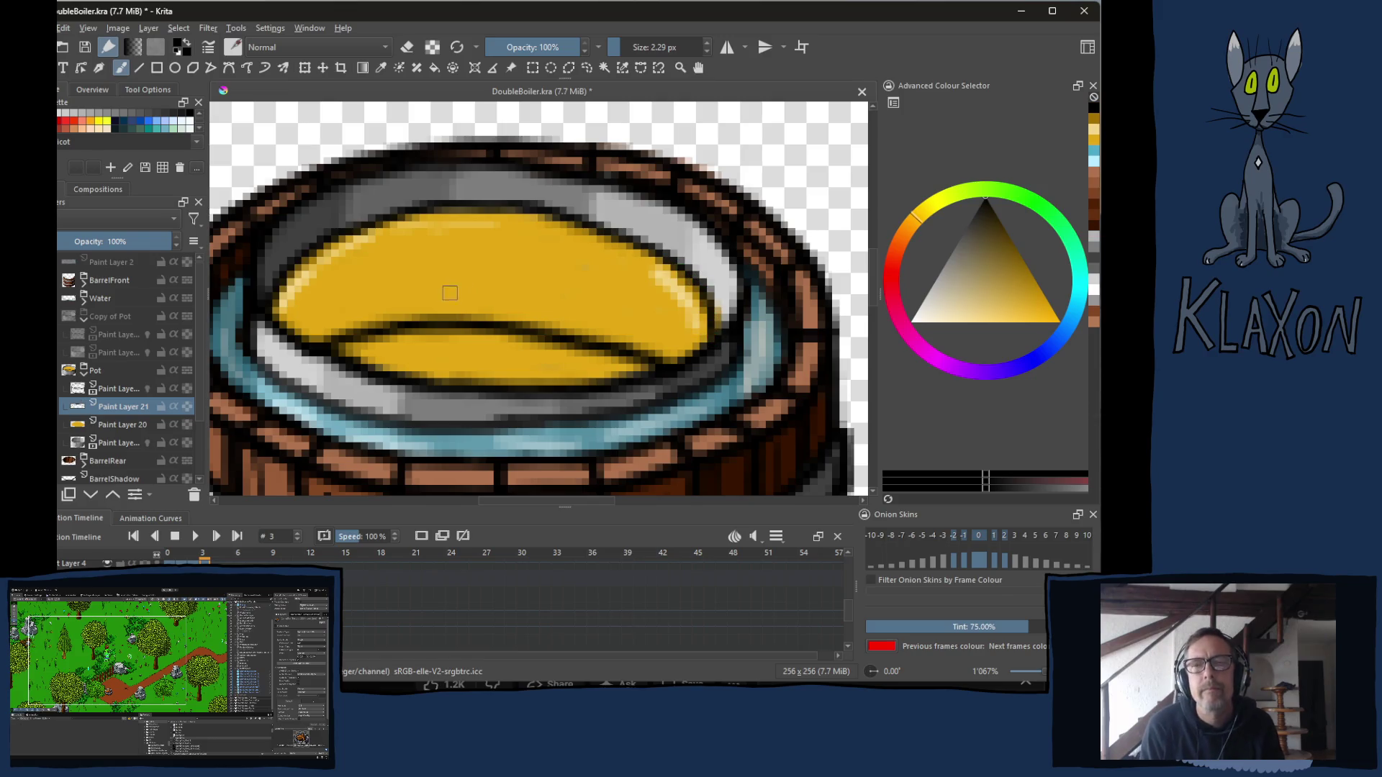
Add the top-edge outline, redraw the upper-left edge on a rotated canvas, and reset rotation.
{"action": "key", "text": "ctrl"}
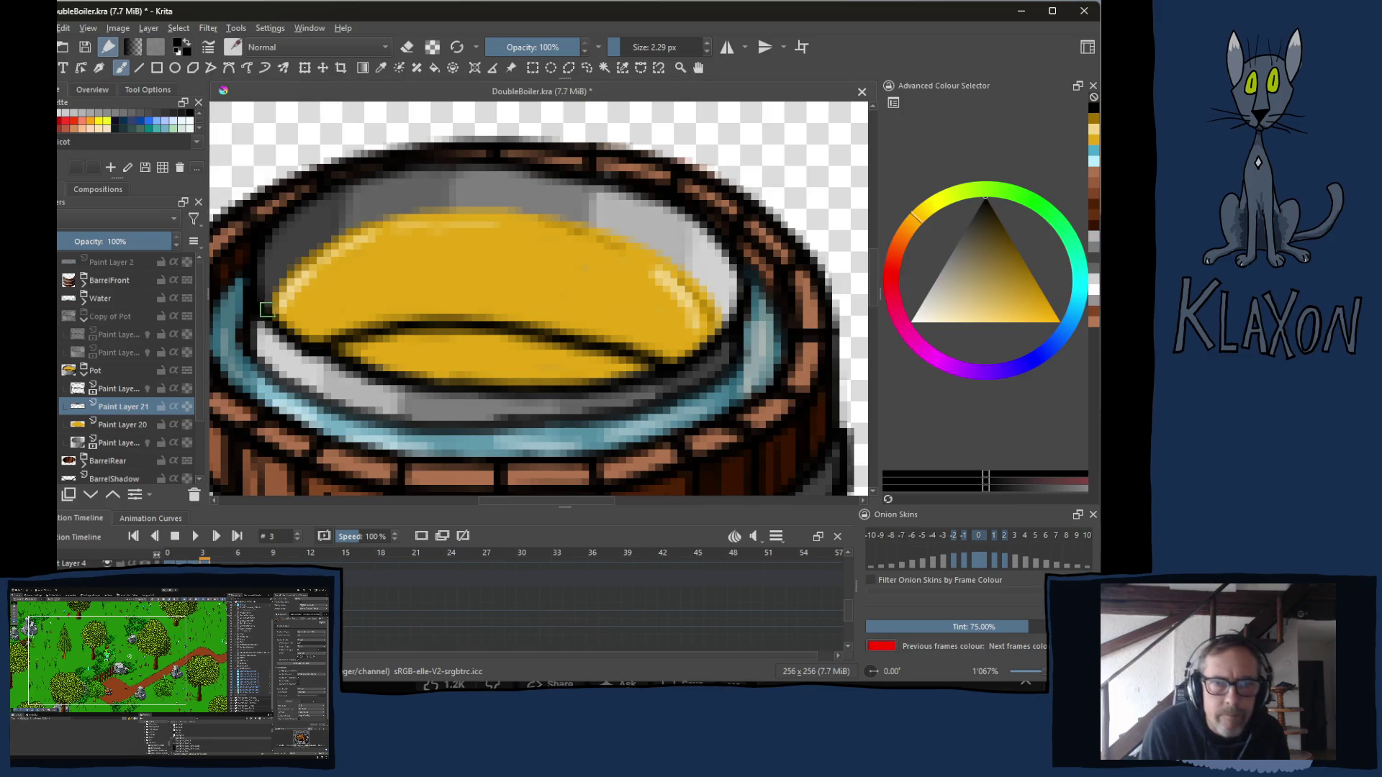
{"action": "mouse_move", "coordinate": [335, 238]}
{"action": "left_mouse_down"}
{"action": "mouse_move", "coordinate": [398, 213]}
{"action": "mouse_move", "coordinate": [563, 215]}
{"action": "left_mouse_up"}
{"action": "mouse_move", "coordinate": [730, 329]}
{"action": "left_mouse_down"}
{"action": "mouse_move", "coordinate": [667, 257]}
{"action": "mouse_move", "coordinate": [553, 213]}
{"action": "left_mouse_up"}
{"action": "key", "text": "ctrl+z"}
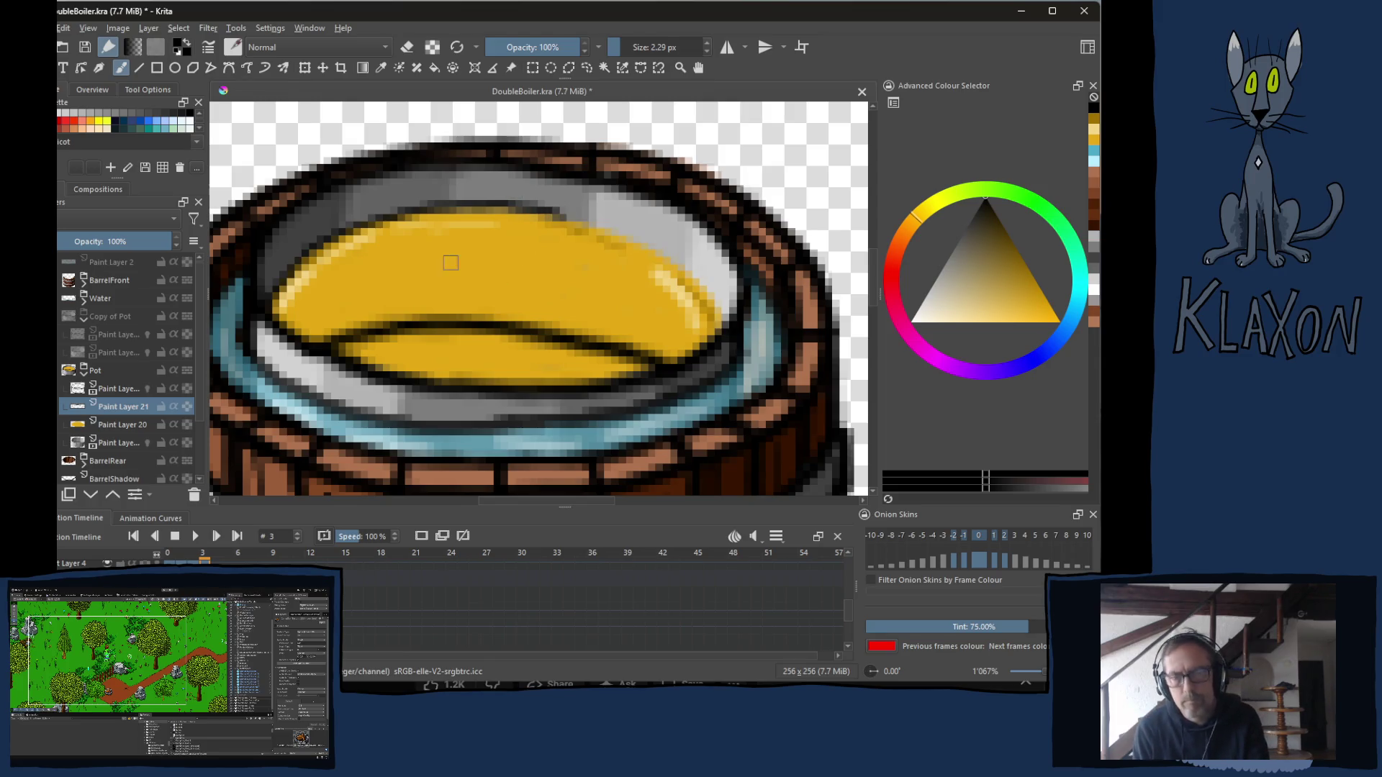
{"action": "key", "text": "ctrl+bracketleft"}
{"action": "key", "text": "ctrl+bracketleft"}
{"action": "key", "text": "ctrl+bracketleft"}
{"action": "key", "text": "ctrl+bracketleft"}
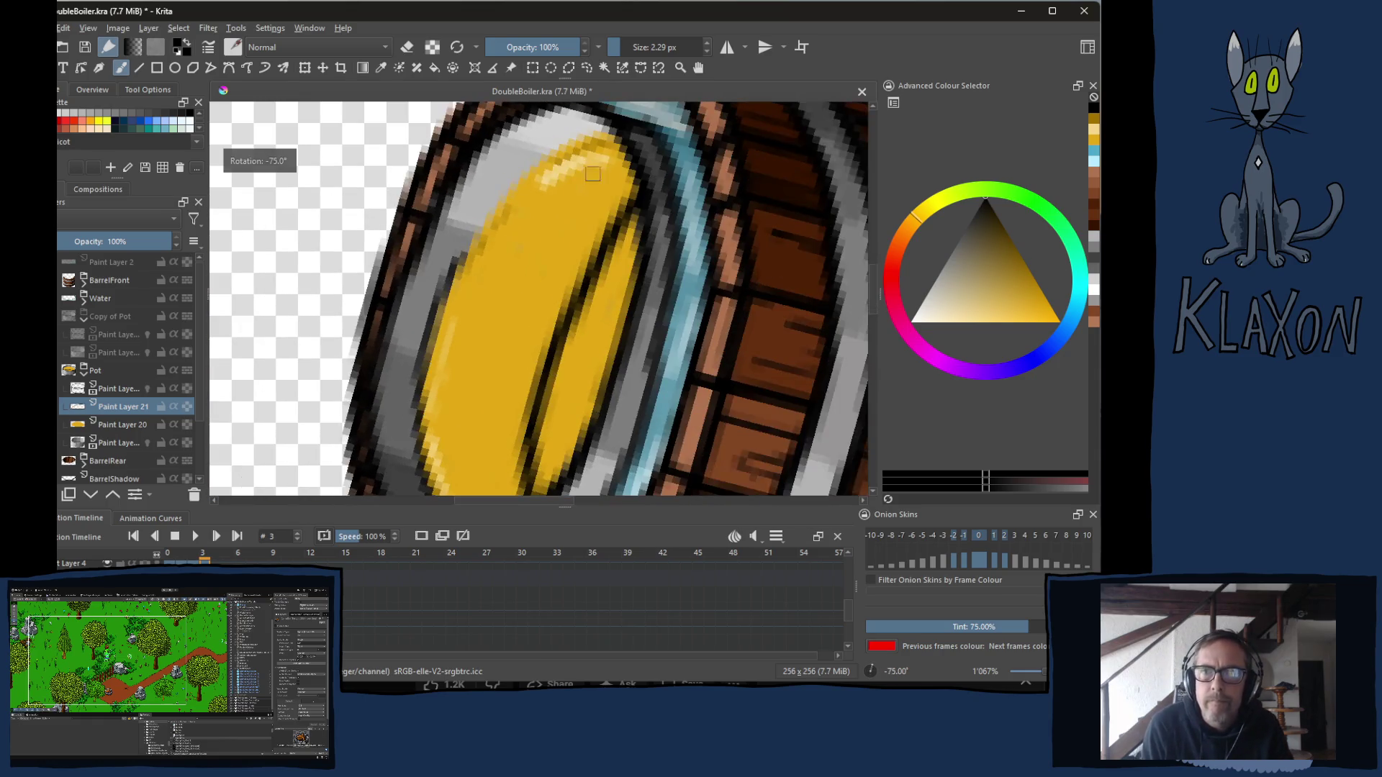
{"action": "mouse_move", "coordinate": [605, 128]}
{"action": "left_mouse_down"}
{"action": "mouse_move", "coordinate": [514, 177]}
{"action": "mouse_move", "coordinate": [450, 291]}
{"action": "left_mouse_up"}
{"action": "key", "text": "5"}
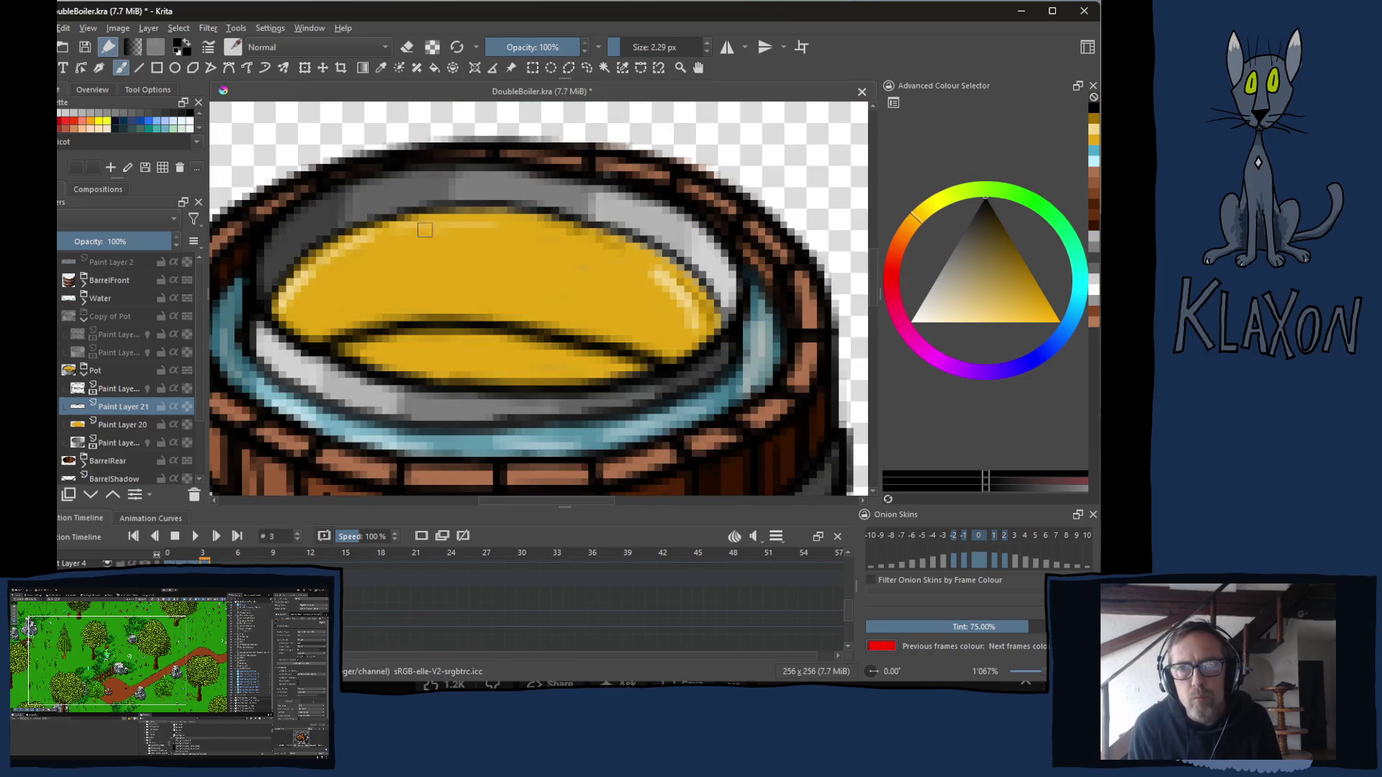
{"action": "left_click", "coordinate": [129, 388]}
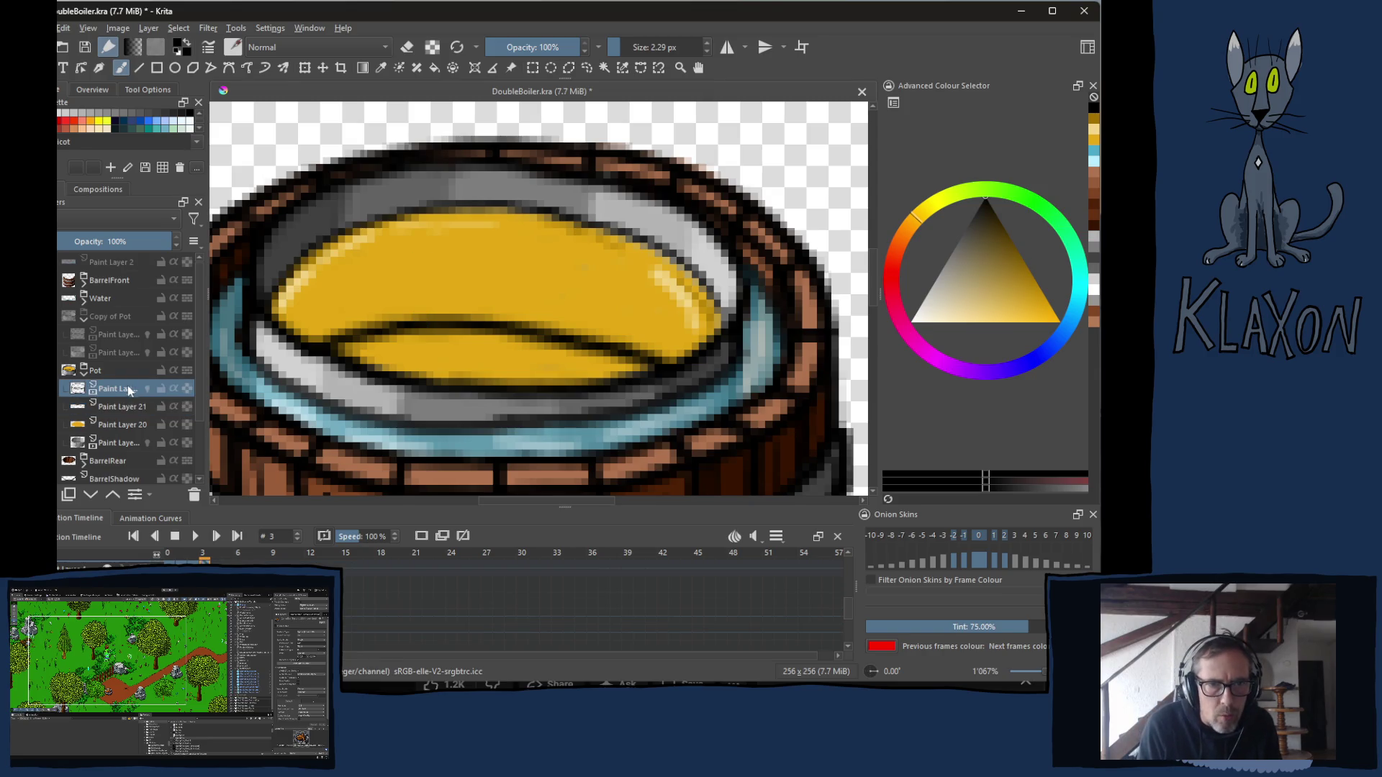
Erase the dark curved line across the yellow honey, then return to Krita from the browser.
{"action": "key", "text": "e"}
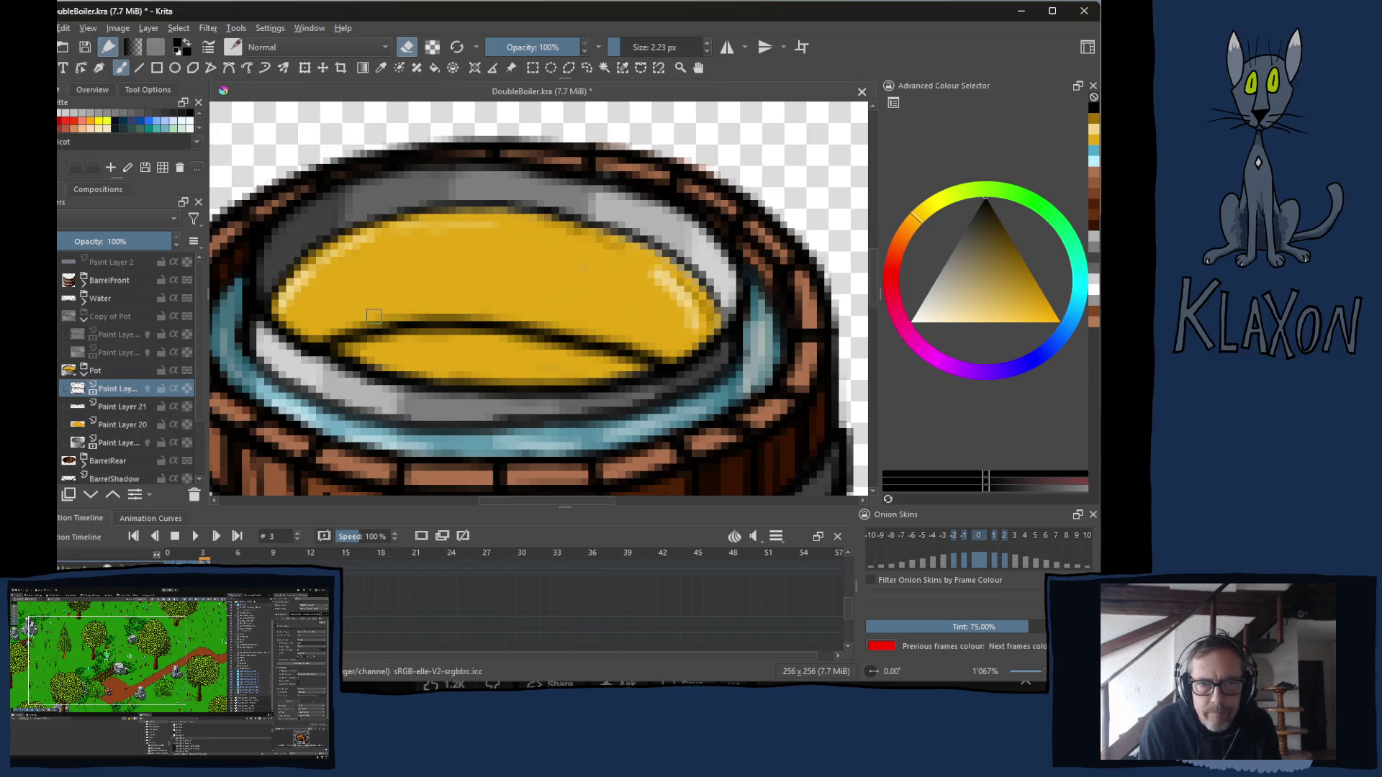
{"action": "mouse_move", "coordinate": [376, 329]}
{"action": "left_mouse_down"}
{"action": "mouse_move", "coordinate": [337, 340]}
{"action": "mouse_move", "coordinate": [547, 298]}
{"action": "mouse_move", "coordinate": [442, 336]}
{"action": "mouse_move", "coordinate": [604, 333]}
{"action": "mouse_move", "coordinate": [639, 356]}
{"action": "left_mouse_up"}
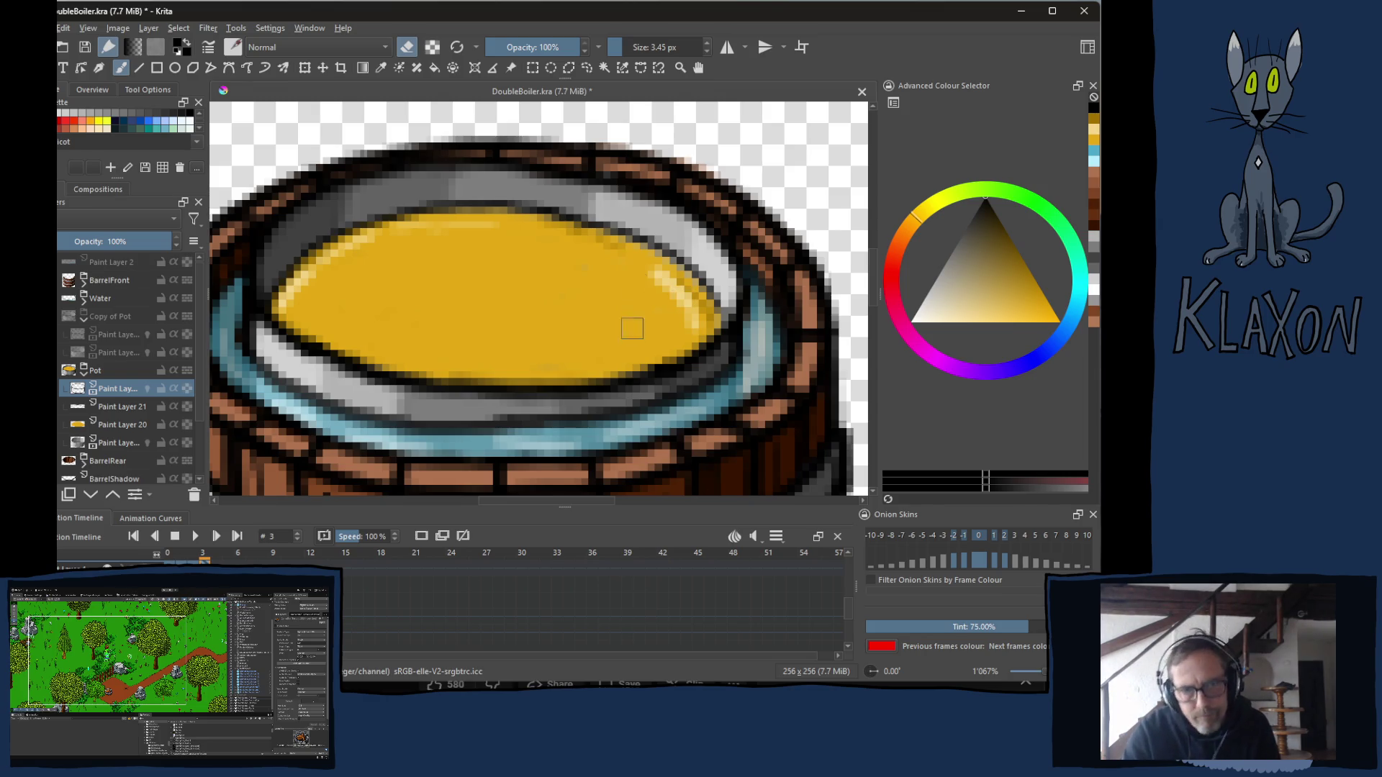
{"action": "key", "text": "alt+Tab"}
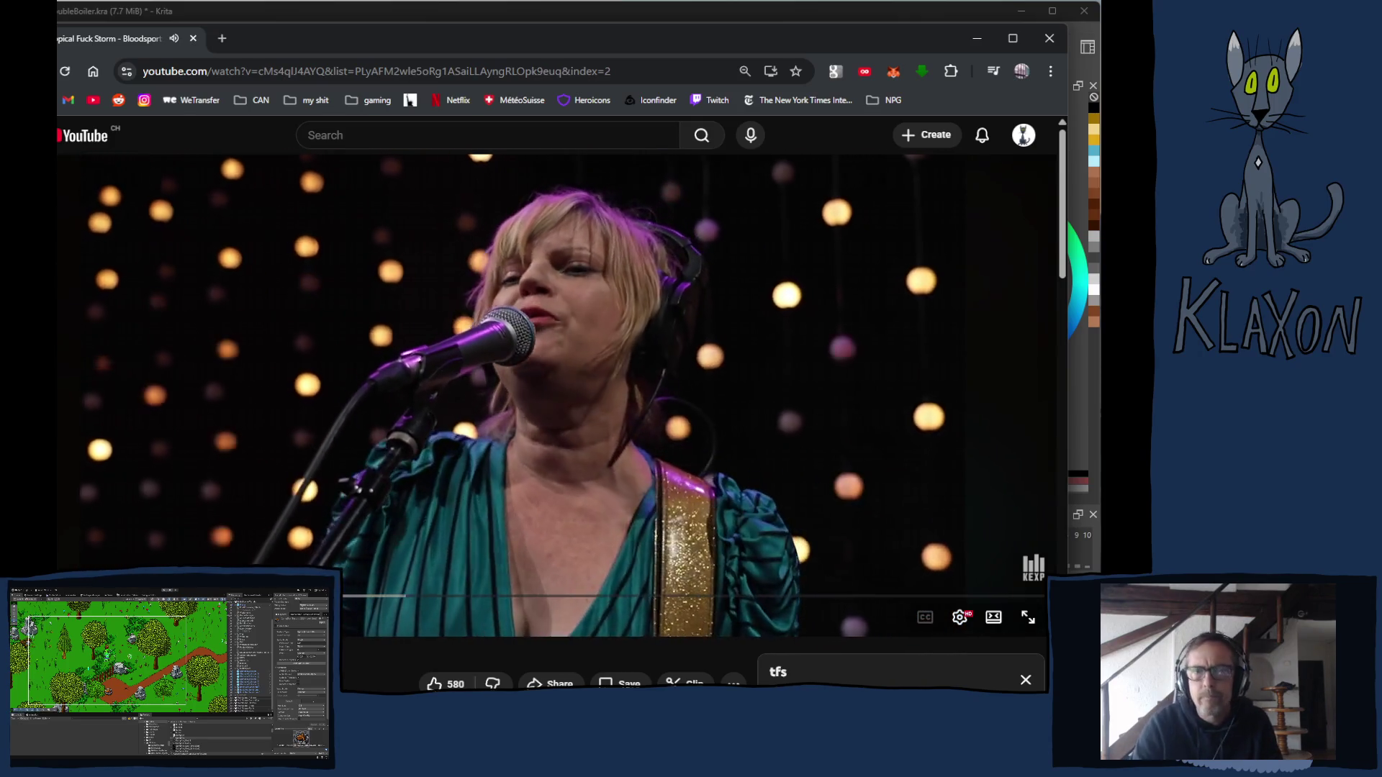
{"action": "left_click", "coordinate": [552, 6]}
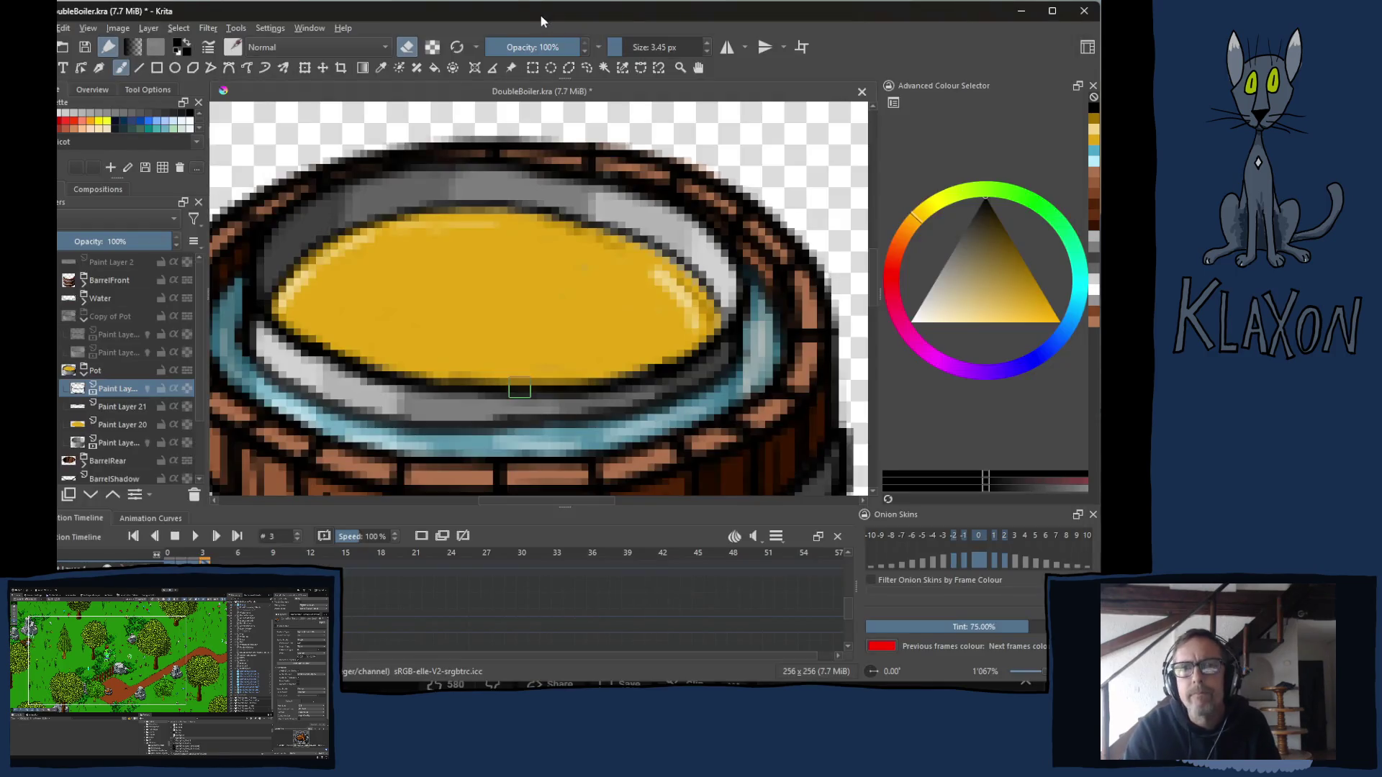
Zoom the canvas out to view the whole barrel.
{"action": "scroll", "coordinate": [396, 395], "scroll_direction": "down", "scroll_amount": 2}
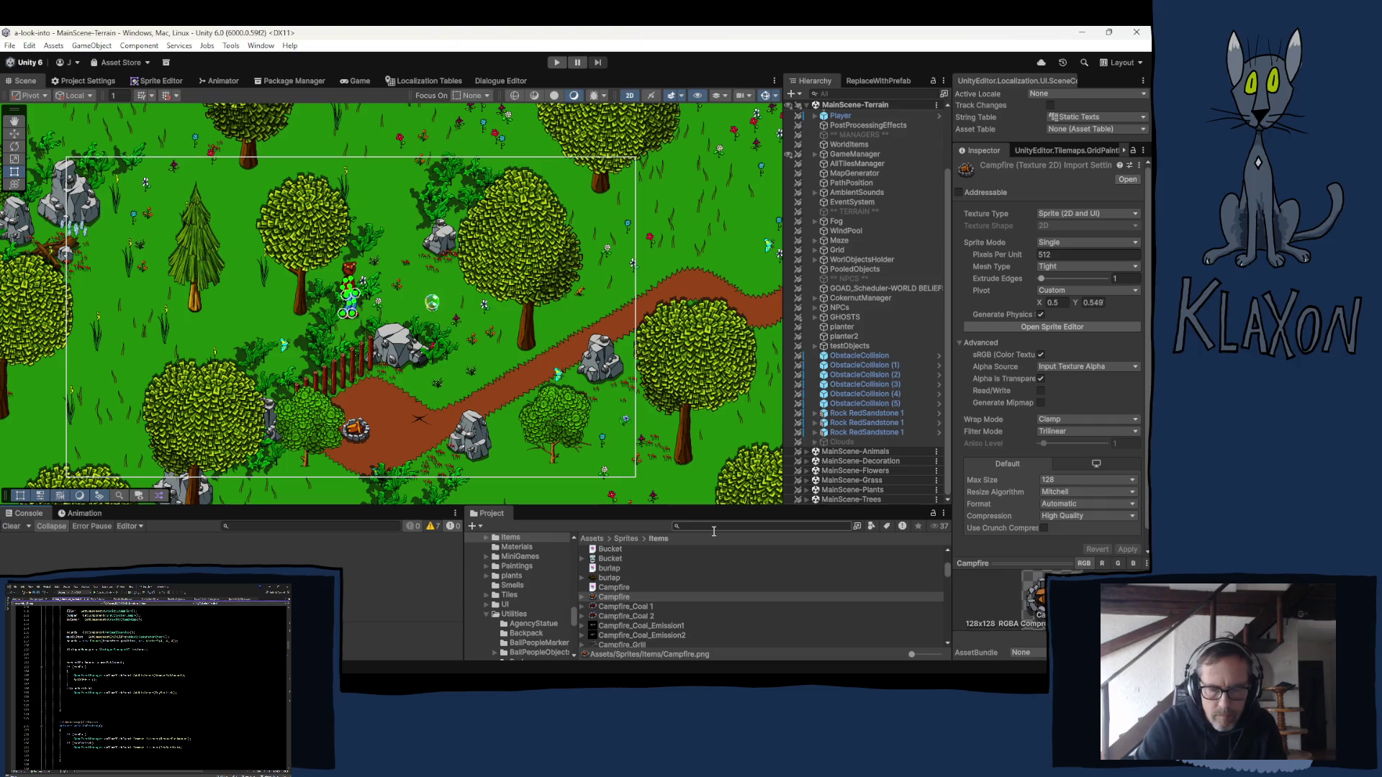
Search Unity's Project window for 'honey' and drag a Honeycomb sprite onto the Krita canvas.
{"action": "left_click", "coordinate": [713, 527]}
{"action": "type", "text": "honey"}
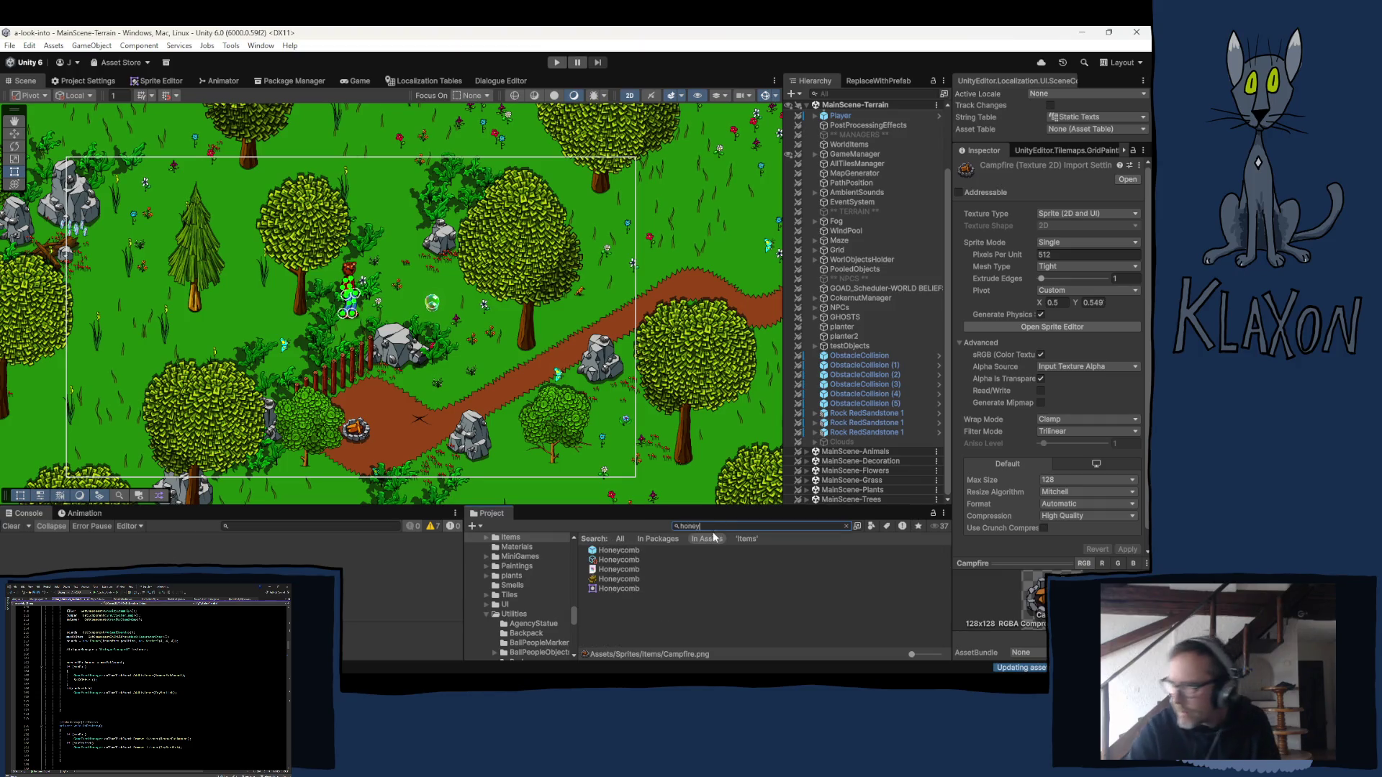
{"action": "left_click", "coordinate": [628, 578]}
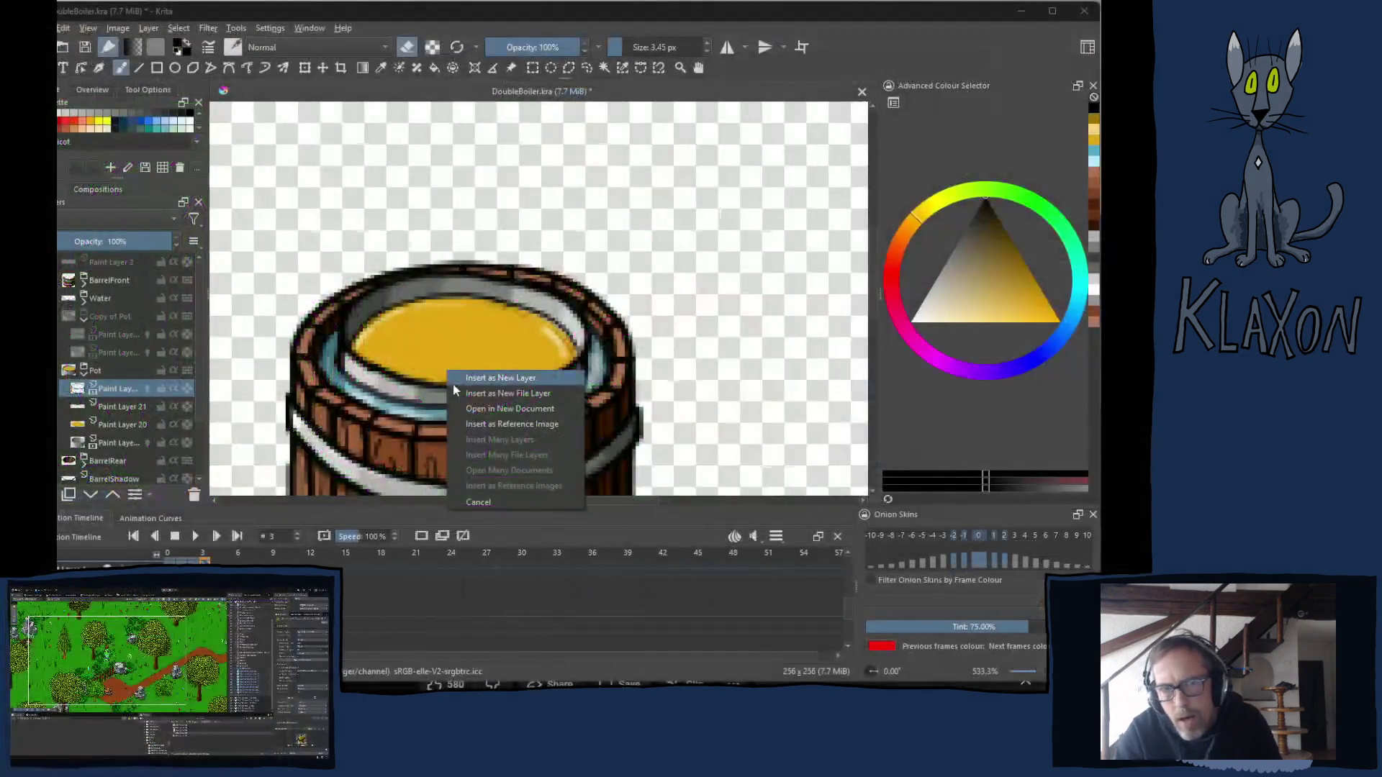
Insert the Honeycomb image as a new layer and move it over the honey pot.
{"action": "left_click", "coordinate": [469, 373]}
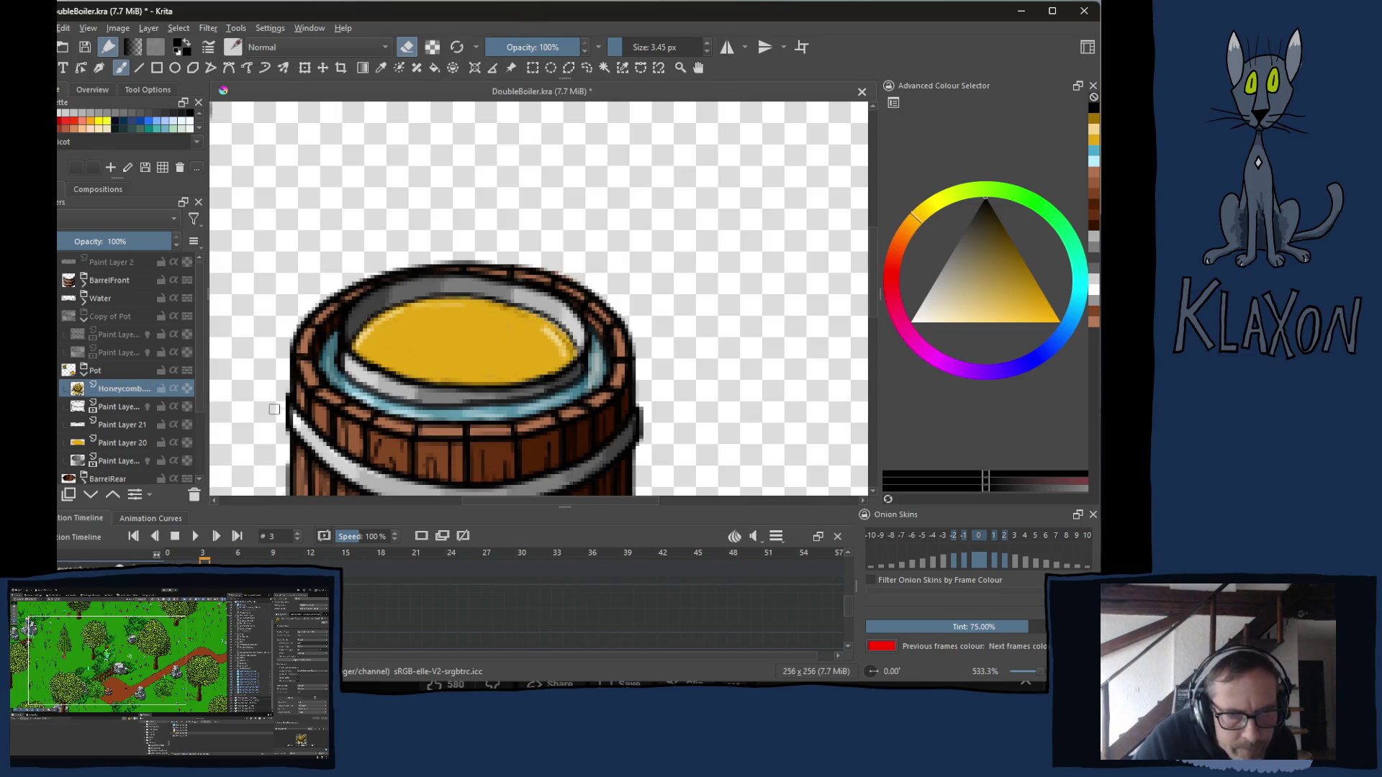
{"action": "key", "text": "t"}
{"action": "mouse_move", "coordinate": [302, 198]}
{"action": "left_mouse_down"}
{"action": "mouse_move", "coordinate": [632, 431]}
{"action": "mouse_move", "coordinate": [645, 471]}
{"action": "mouse_move", "coordinate": [627, 478]}
{"action": "mouse_move", "coordinate": [637, 468]}
{"action": "left_mouse_up"}
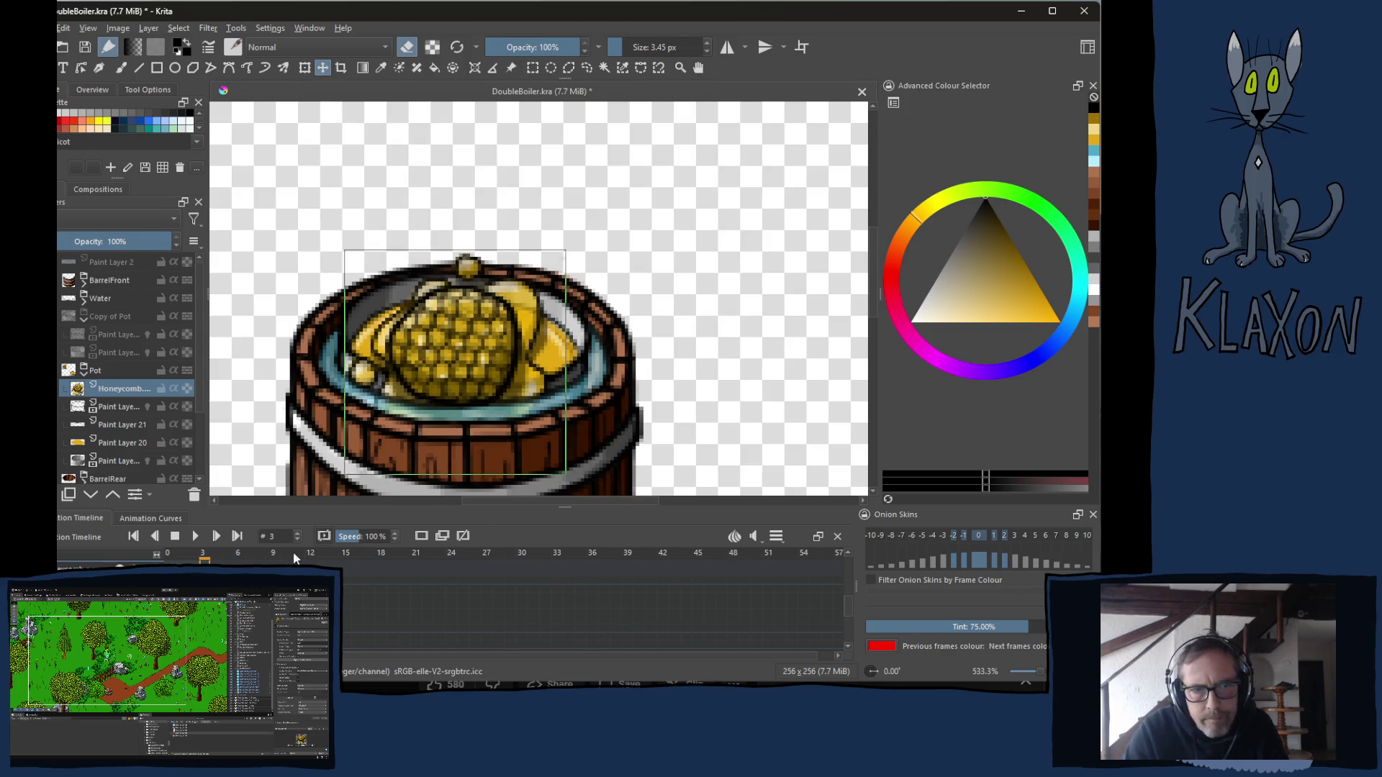
Lower the honeycomb layer one slot and nudge it down and left into the pot.
{"action": "left_click", "coordinate": [92, 497]}
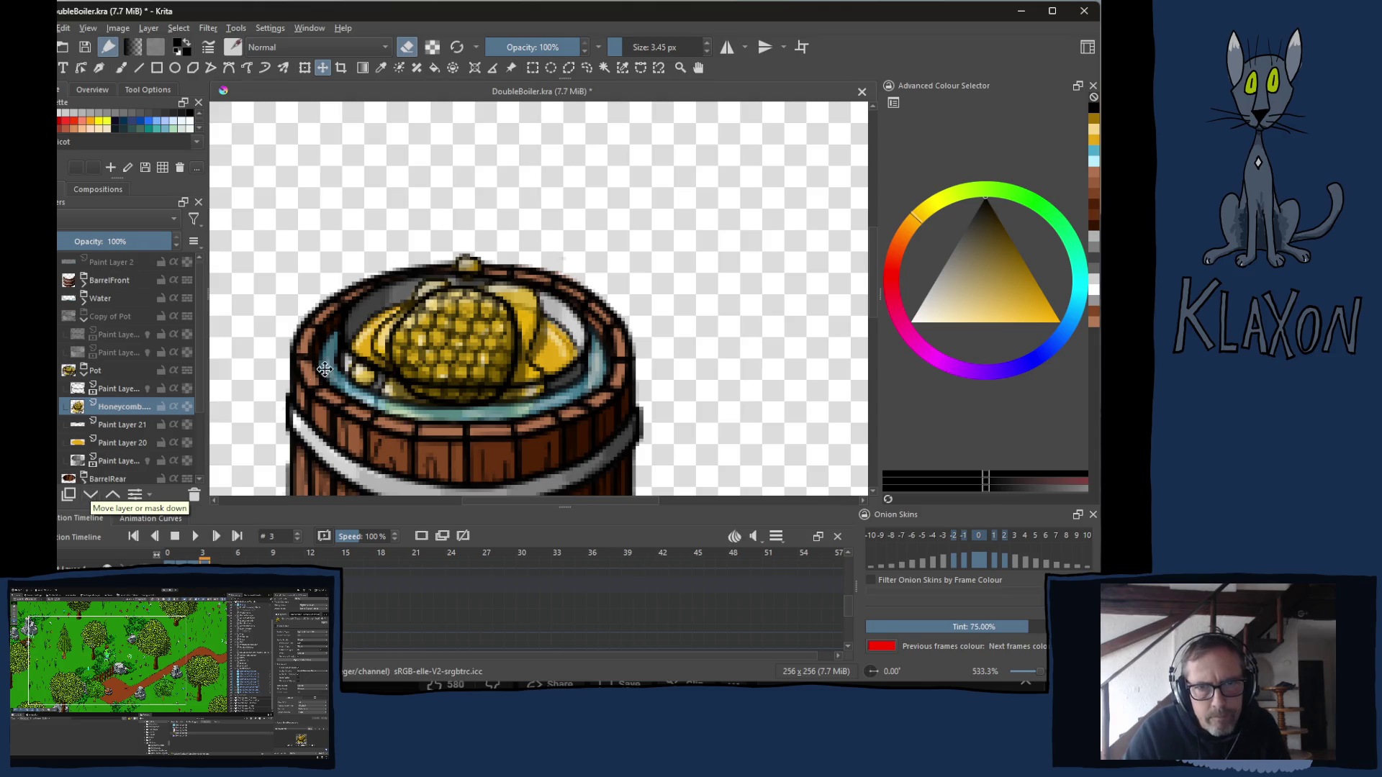
{"action": "left_click_drag", "start_coordinate": [466, 348], "coordinate": [459, 364]}
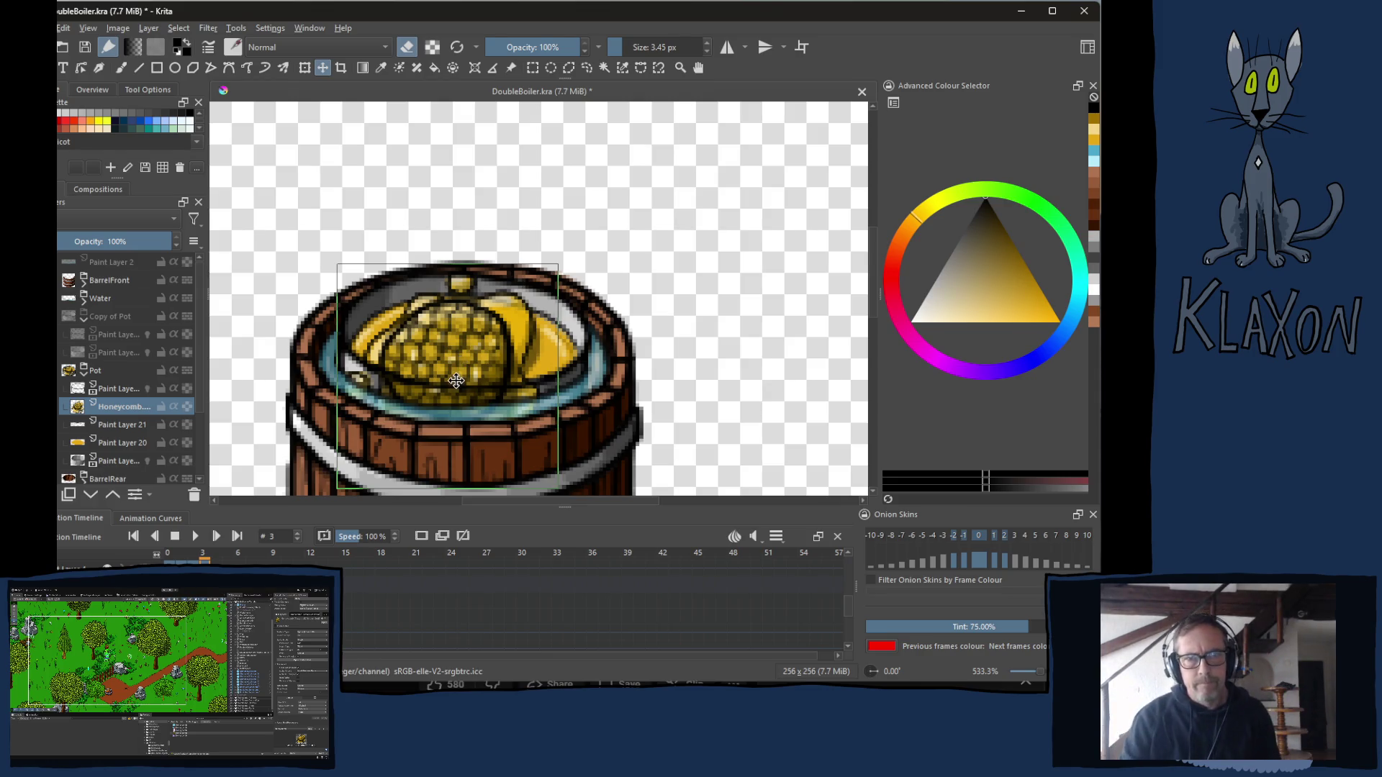
{"action": "mouse_move", "coordinate": [454, 338]}
{"action": "left_mouse_down"}
{"action": "mouse_move", "coordinate": [453, 351]}
{"action": "mouse_move", "coordinate": [470, 347]}
{"action": "left_mouse_up"}
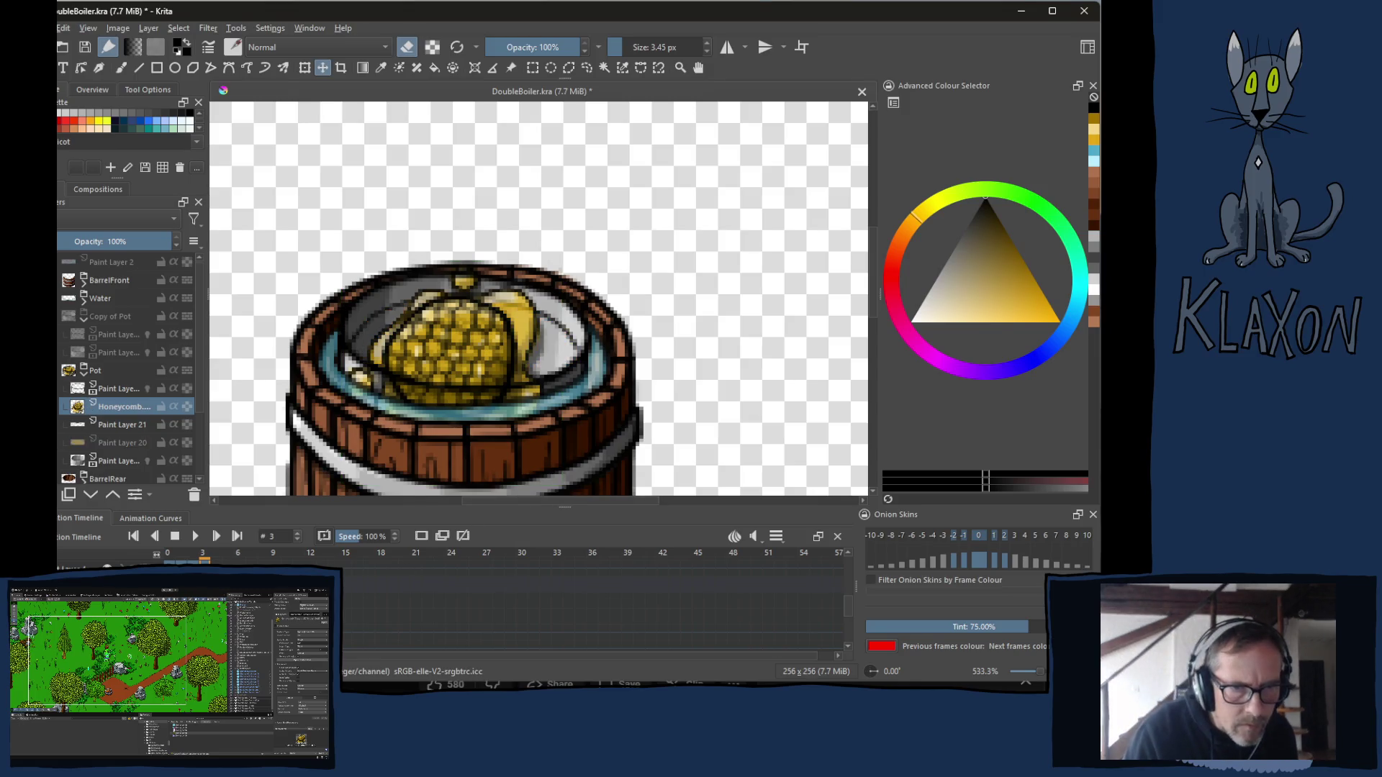
{"action": "left_click_drag", "start_coordinate": [463, 362], "coordinate": [463, 355]}
{"action": "key", "text": "ctrl+z"}
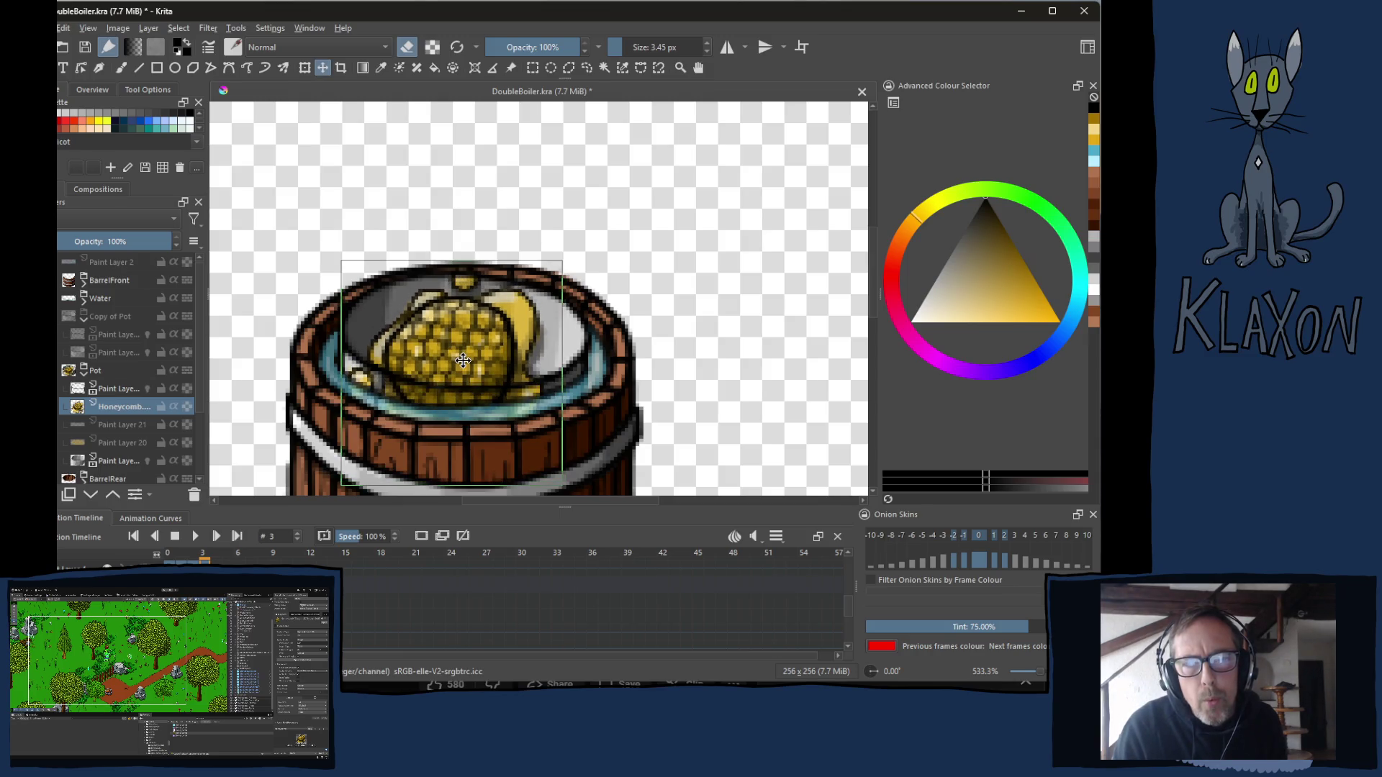
Squash, enlarge and reposition the honeycomb with Ctrl+T, then apply the transform.
{"action": "key", "text": "ctrl+t"}
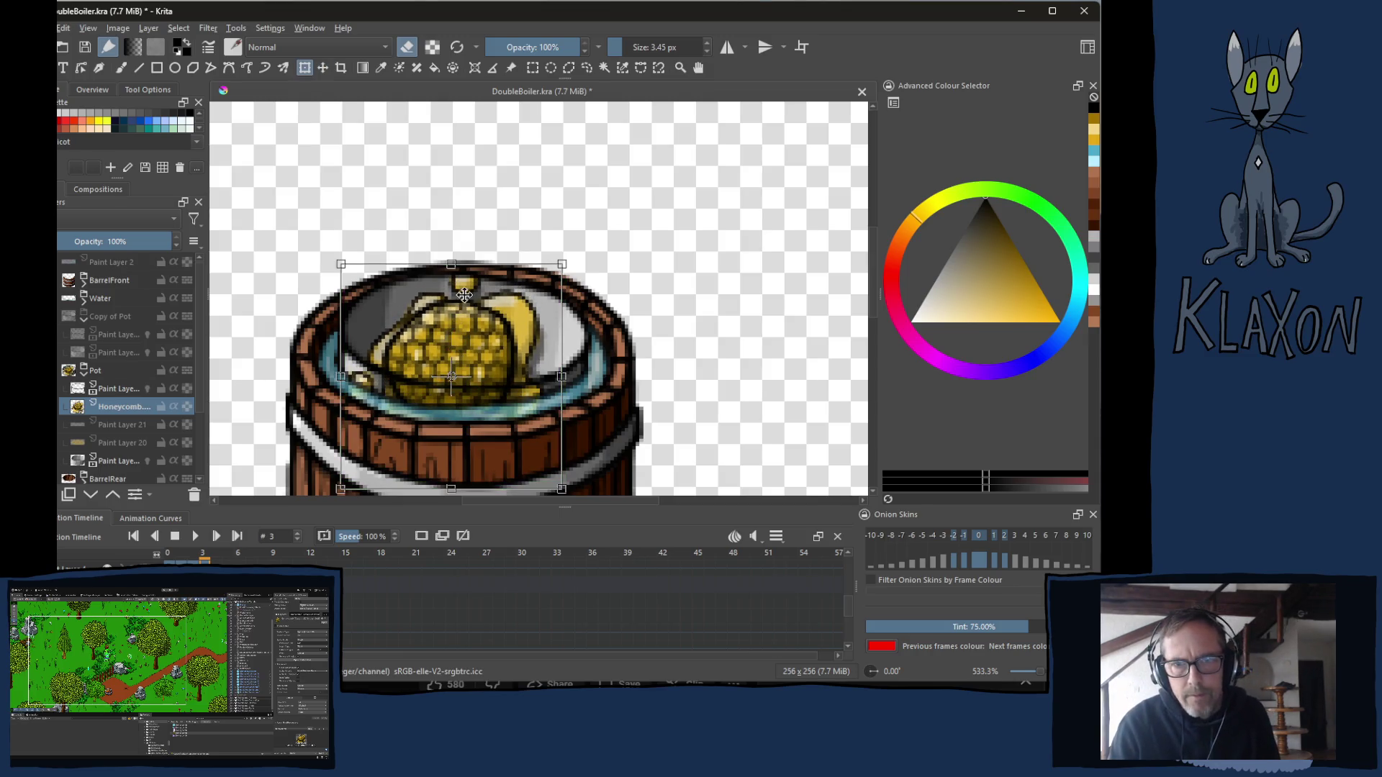
{"action": "left_click_drag", "start_coordinate": [452, 265], "coordinate": [451, 297]}
{"action": "left_click_drag", "start_coordinate": [561, 296], "coordinate": [595, 283]}
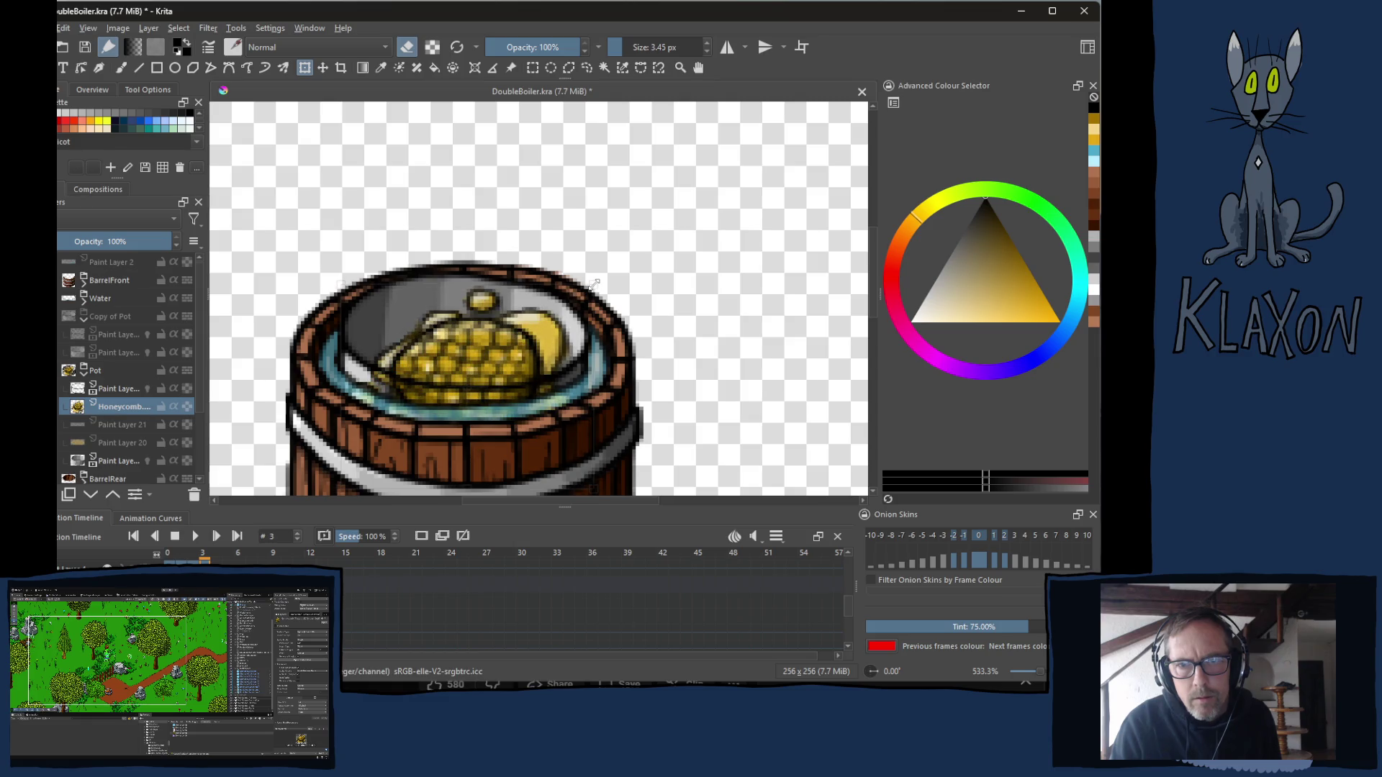
{"action": "left_click_drag", "start_coordinate": [510, 342], "coordinate": [504, 336]}
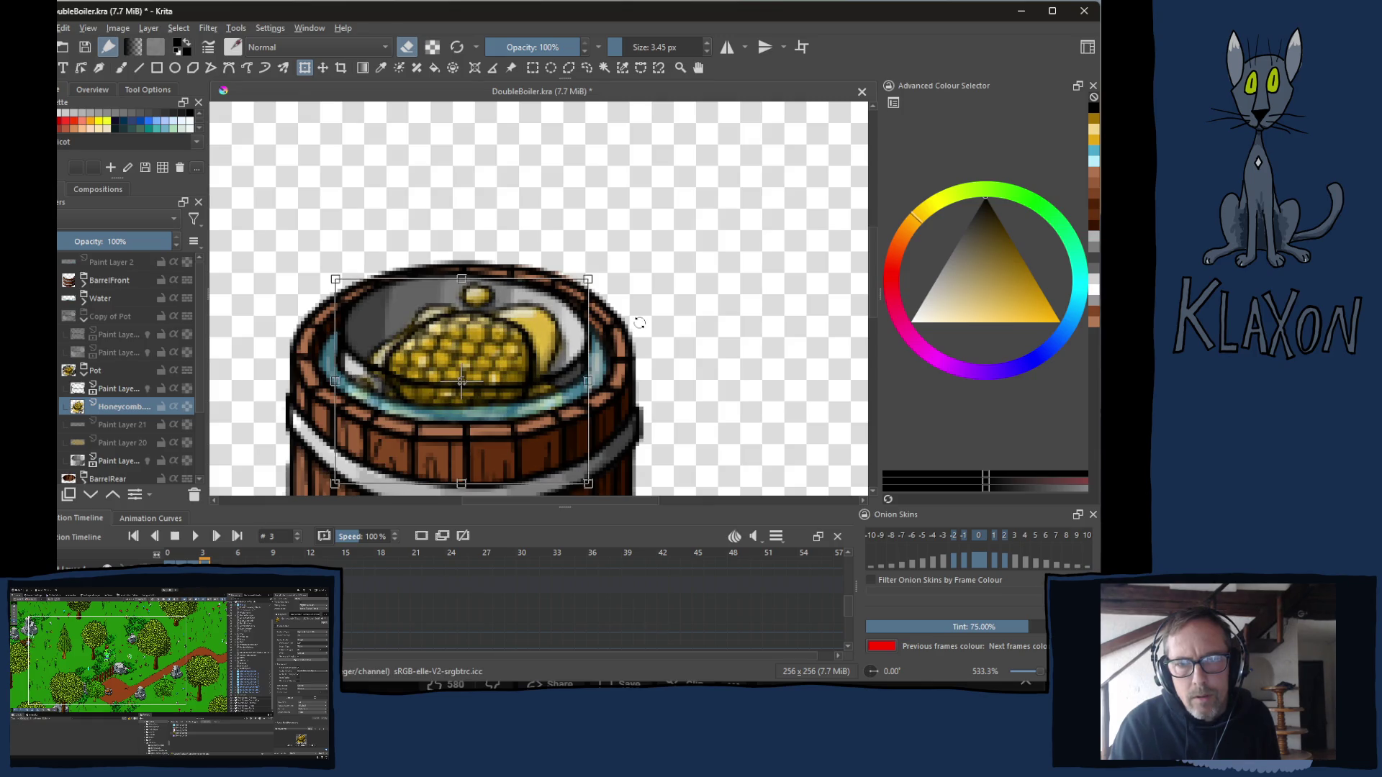
{"action": "key", "text": "Return"}
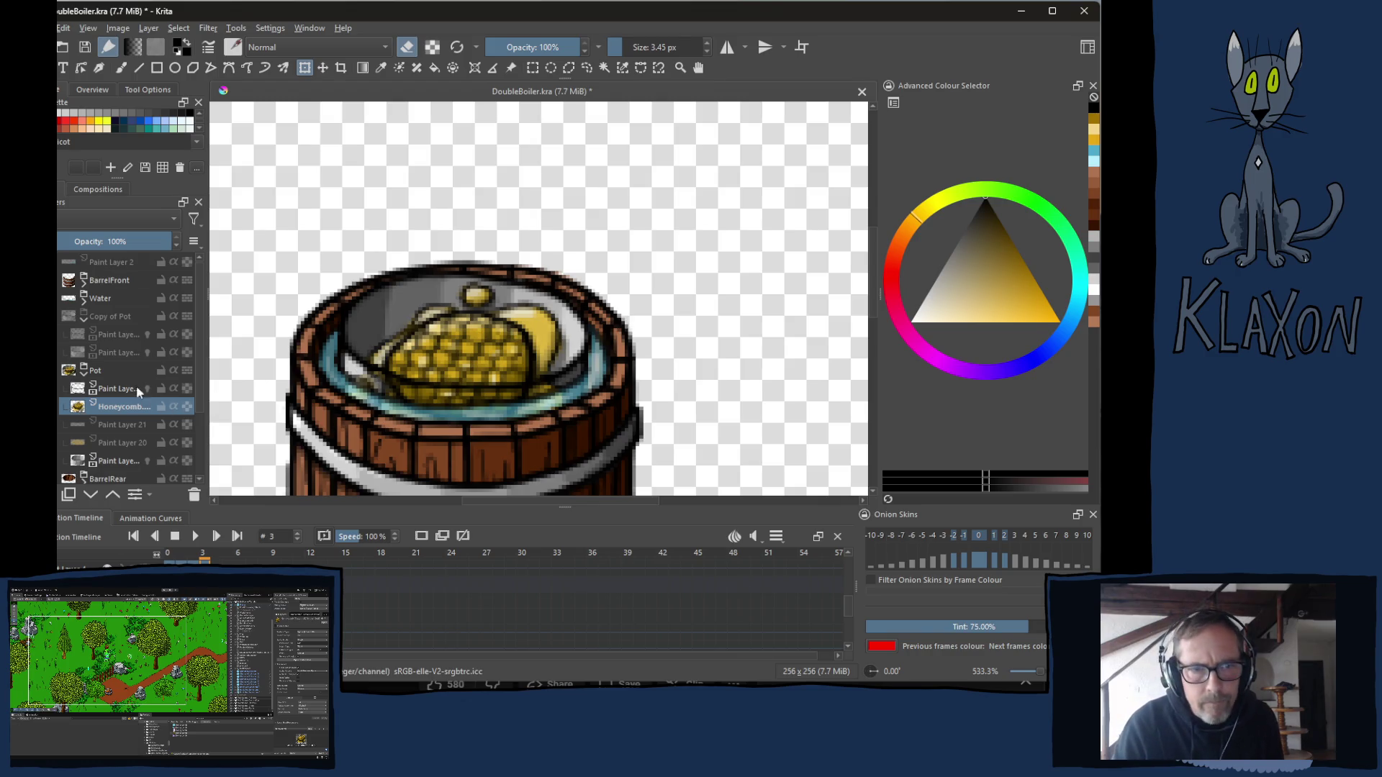
Check the transform actions menu, dismiss it, and return to the brush.
{"action": "scroll", "coordinate": [490, 301], "scroll_direction": "up", "scroll_amount": 4}
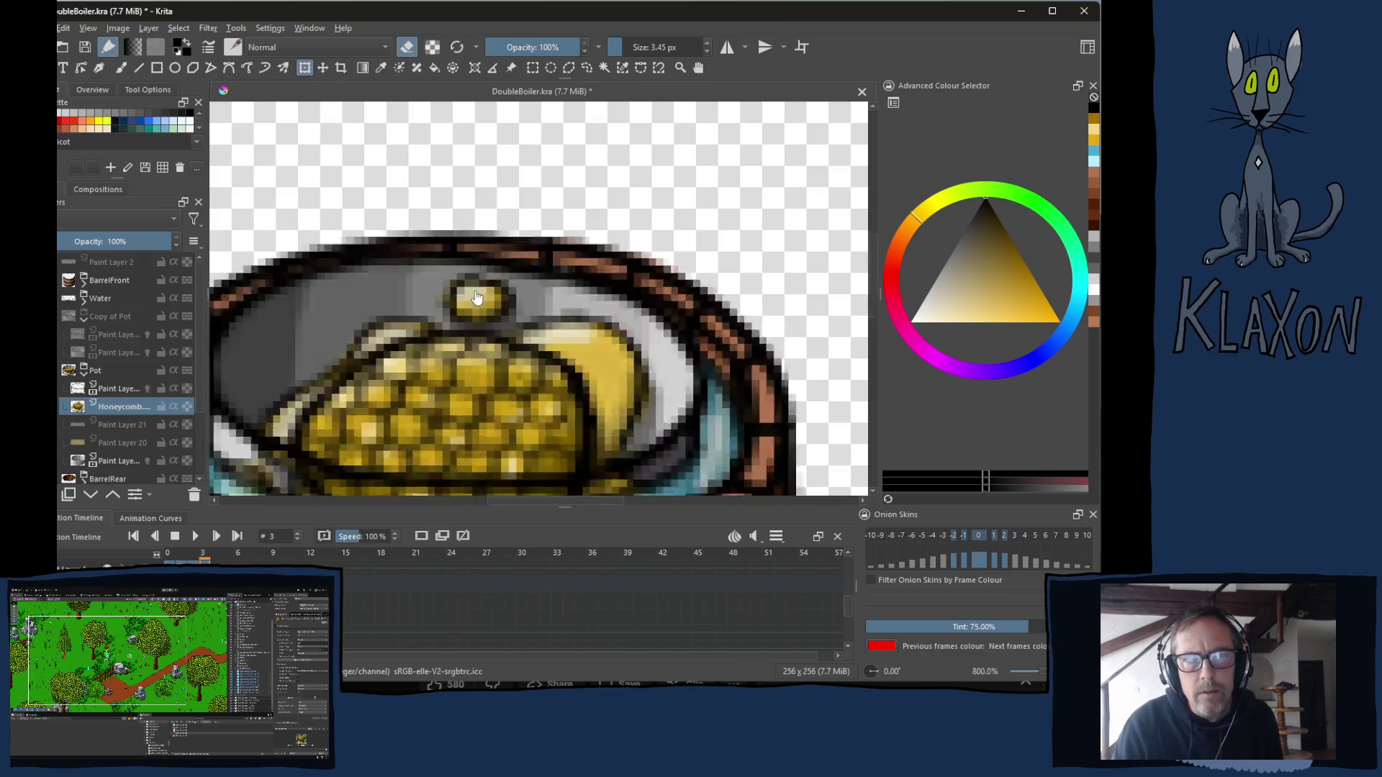
{"action": "right_click", "coordinate": [409, 194]}
{"action": "right_click", "coordinate": [375, 232]}
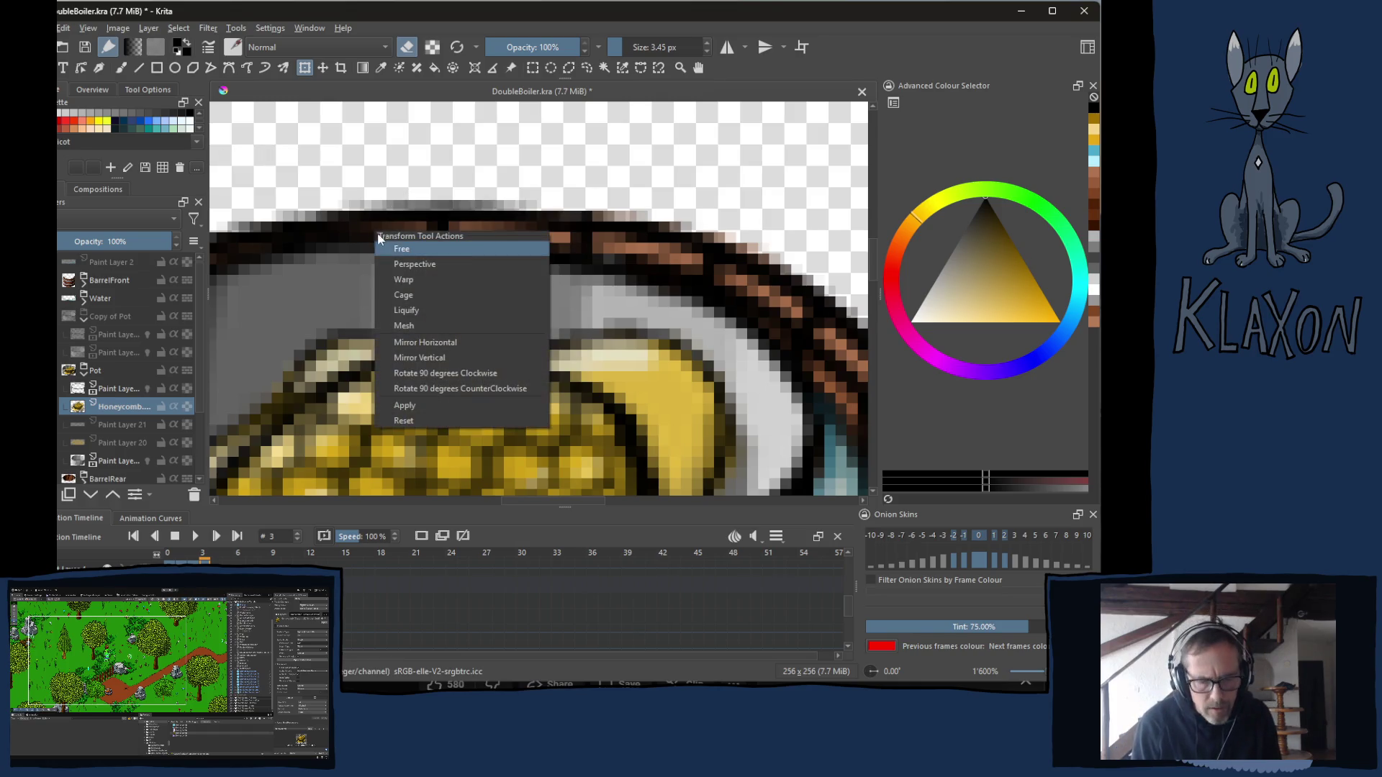
{"action": "right_click", "coordinate": [348, 284]}
{"action": "right_click", "coordinate": [345, 269]}
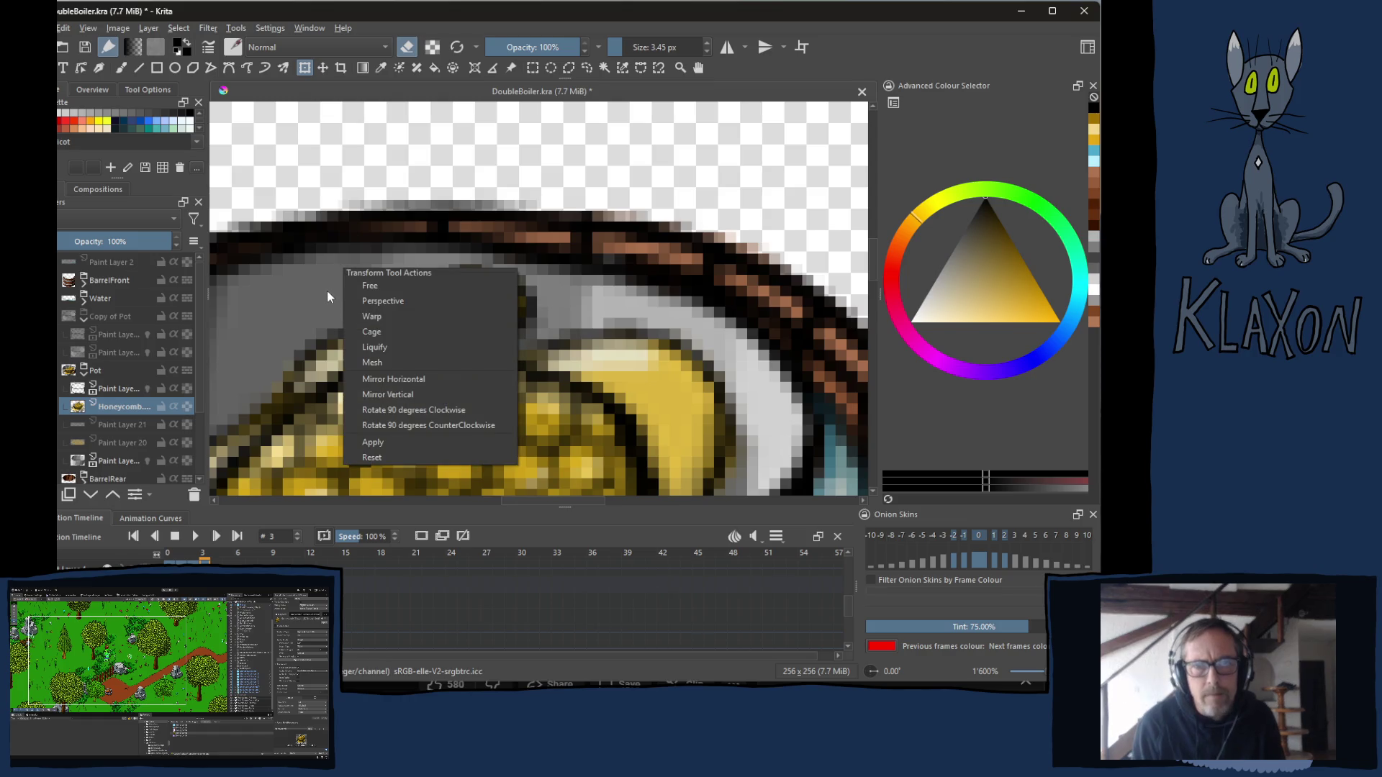
{"action": "key", "text": "Escape"}
{"action": "key", "text": "b"}
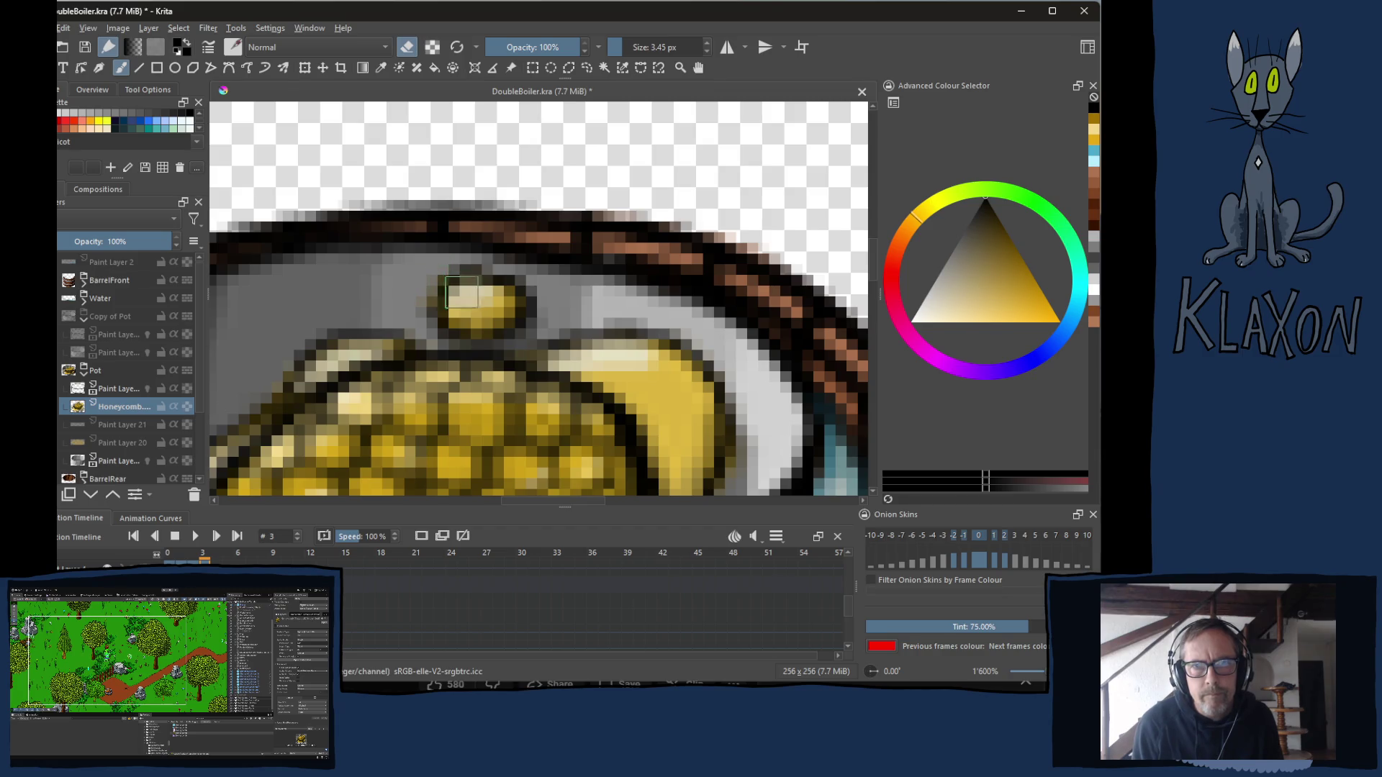
Erase the yellow lid knob and touch up the grey and blue rim strokes.
{"action": "mouse_move", "coordinate": [475, 288]}
{"action": "left_mouse_down"}
{"action": "mouse_move", "coordinate": [450, 324]}
{"action": "mouse_move", "coordinate": [460, 335]}
{"action": "mouse_move", "coordinate": [504, 335]}
{"action": "mouse_move", "coordinate": [526, 316]}
{"action": "mouse_move", "coordinate": [525, 291]}
{"action": "mouse_move", "coordinate": [540, 295]}
{"action": "left_mouse_up"}
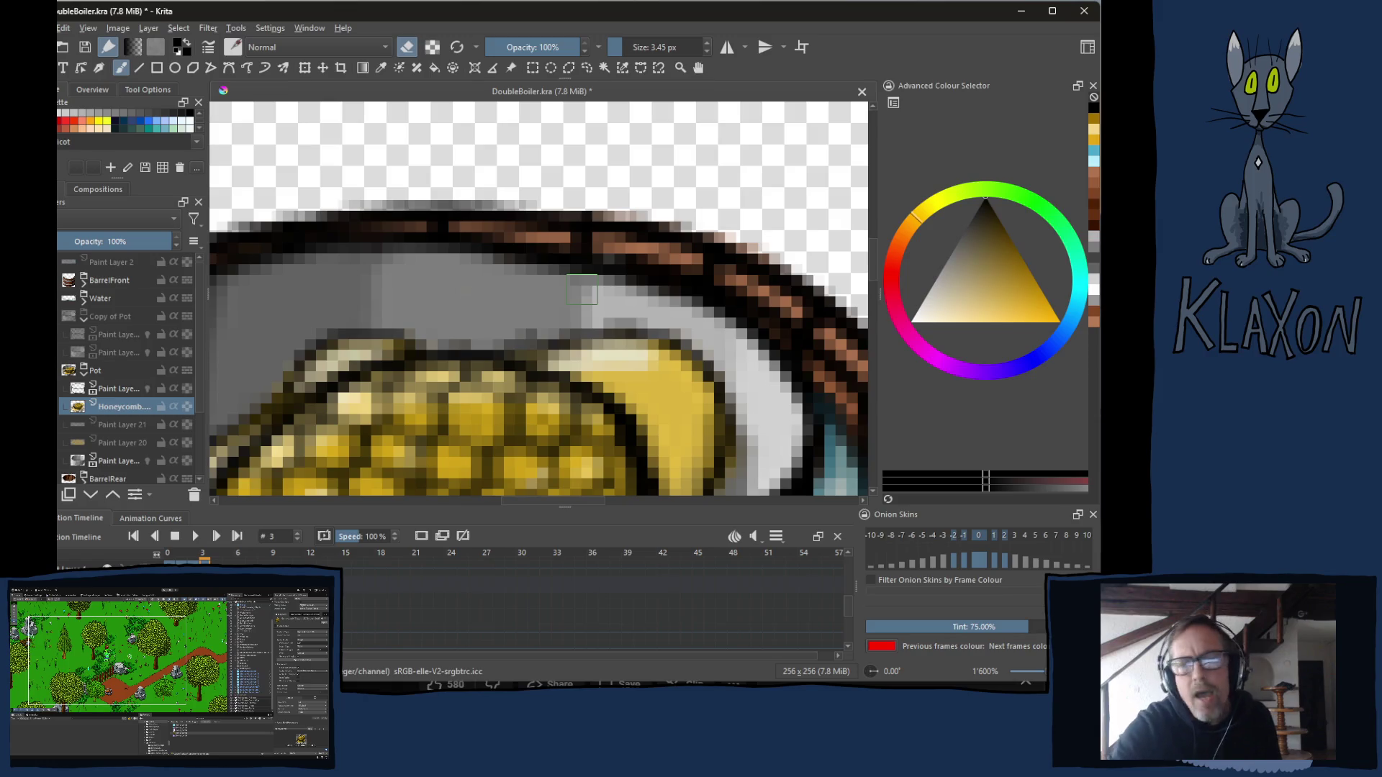
{"action": "mouse_move", "coordinate": [389, 463]}
{"action": "left_mouse_down"}
{"action": "mouse_move", "coordinate": [460, 261]}
{"action": "mouse_move", "coordinate": [515, 230]}
{"action": "mouse_move", "coordinate": [490, 252]}
{"action": "mouse_move", "coordinate": [500, 247]}
{"action": "left_mouse_up"}
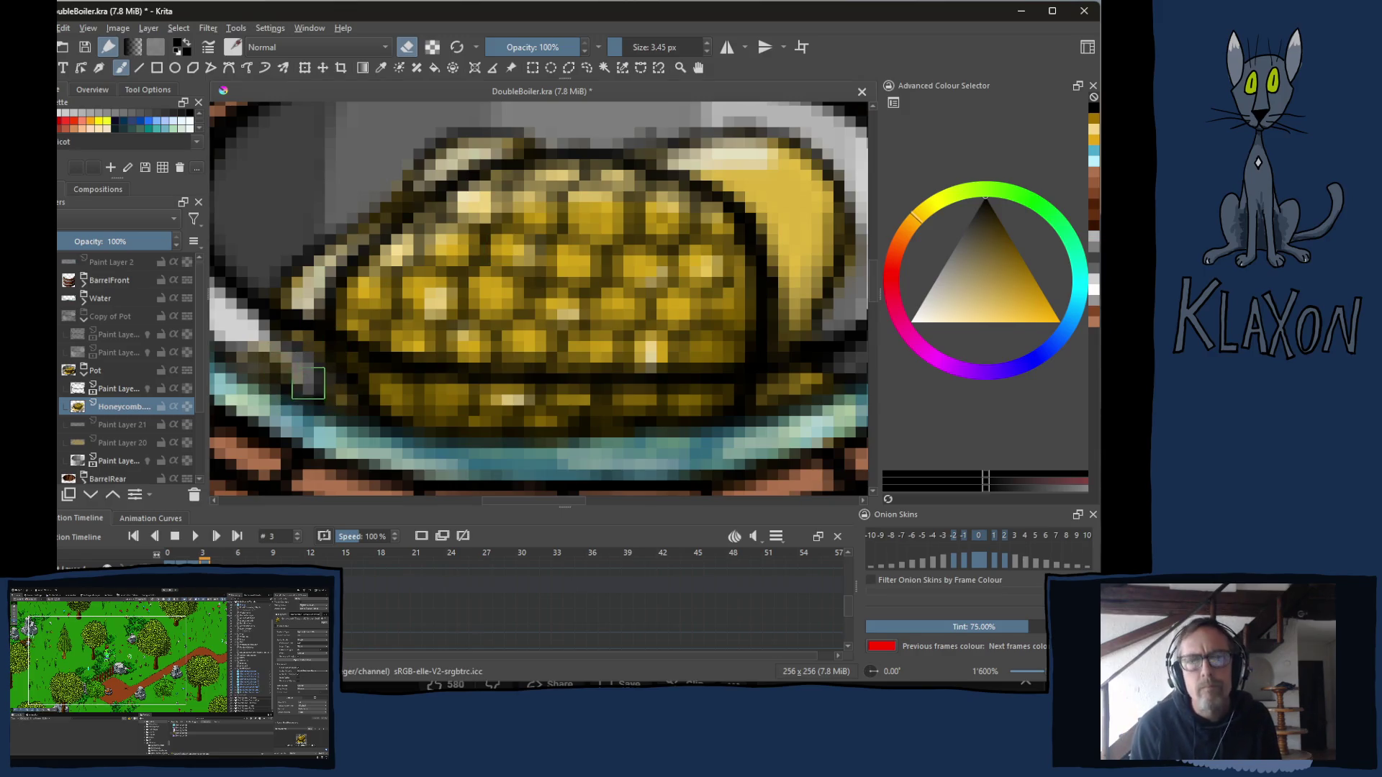
{"action": "mouse_move", "coordinate": [303, 392]}
{"action": "left_mouse_down"}
{"action": "mouse_move", "coordinate": [360, 368]}
{"action": "mouse_move", "coordinate": [306, 327]}
{"action": "mouse_move", "coordinate": [357, 317]}
{"action": "mouse_move", "coordinate": [401, 344]}
{"action": "mouse_move", "coordinate": [512, 363]}
{"action": "mouse_move", "coordinate": [781, 366]}
{"action": "left_mouse_up"}
{"action": "left_click_drag", "start_coordinate": [580, 407], "coordinate": [405, 406]}
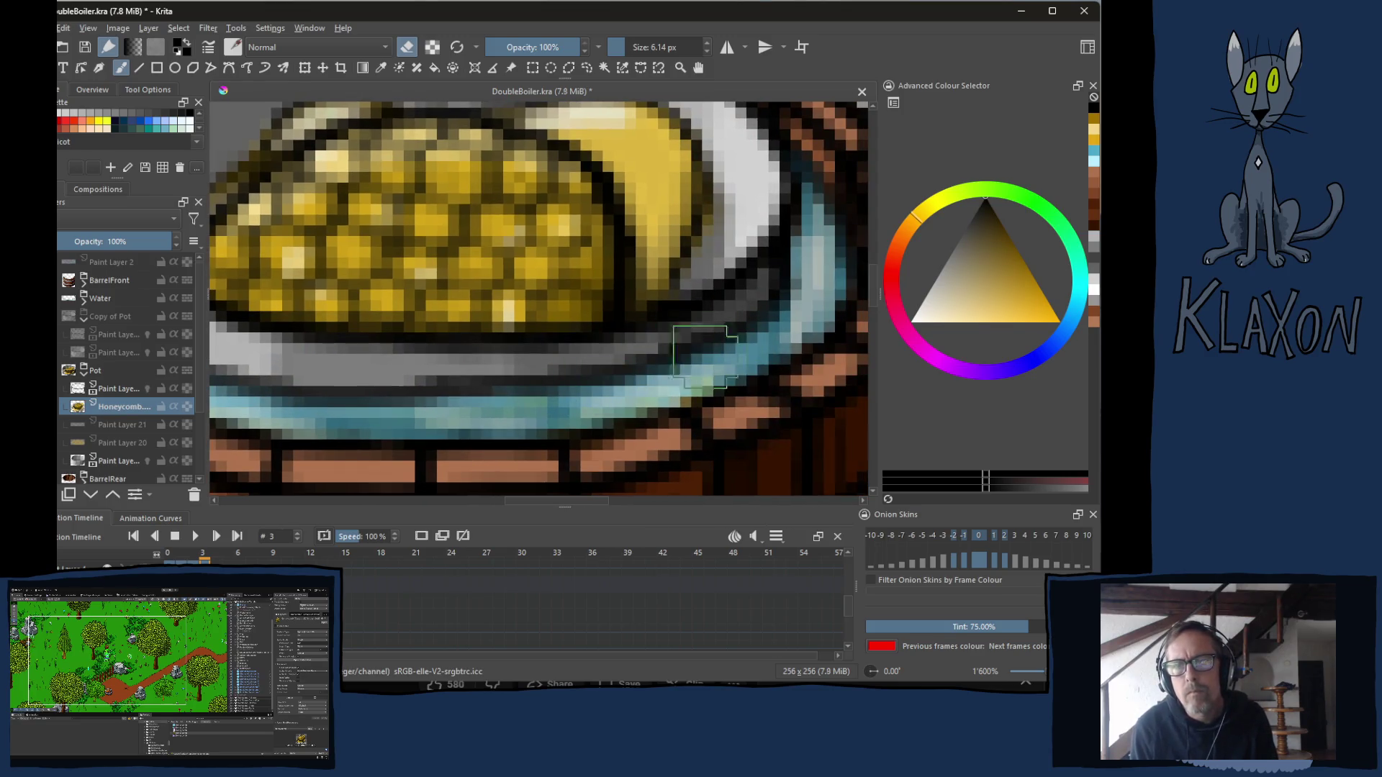
{"action": "left_click_drag", "start_coordinate": [581, 418], "coordinate": [248, 419]}
Toggle the BarrelFront and Water layers back on in the Layers docker.
{"action": "scroll", "coordinate": [248, 419], "scroll_direction": "down", "scroll_amount": 3}
{"action": "scroll", "coordinate": [376, 419], "scroll_direction": "up", "scroll_amount": 3}
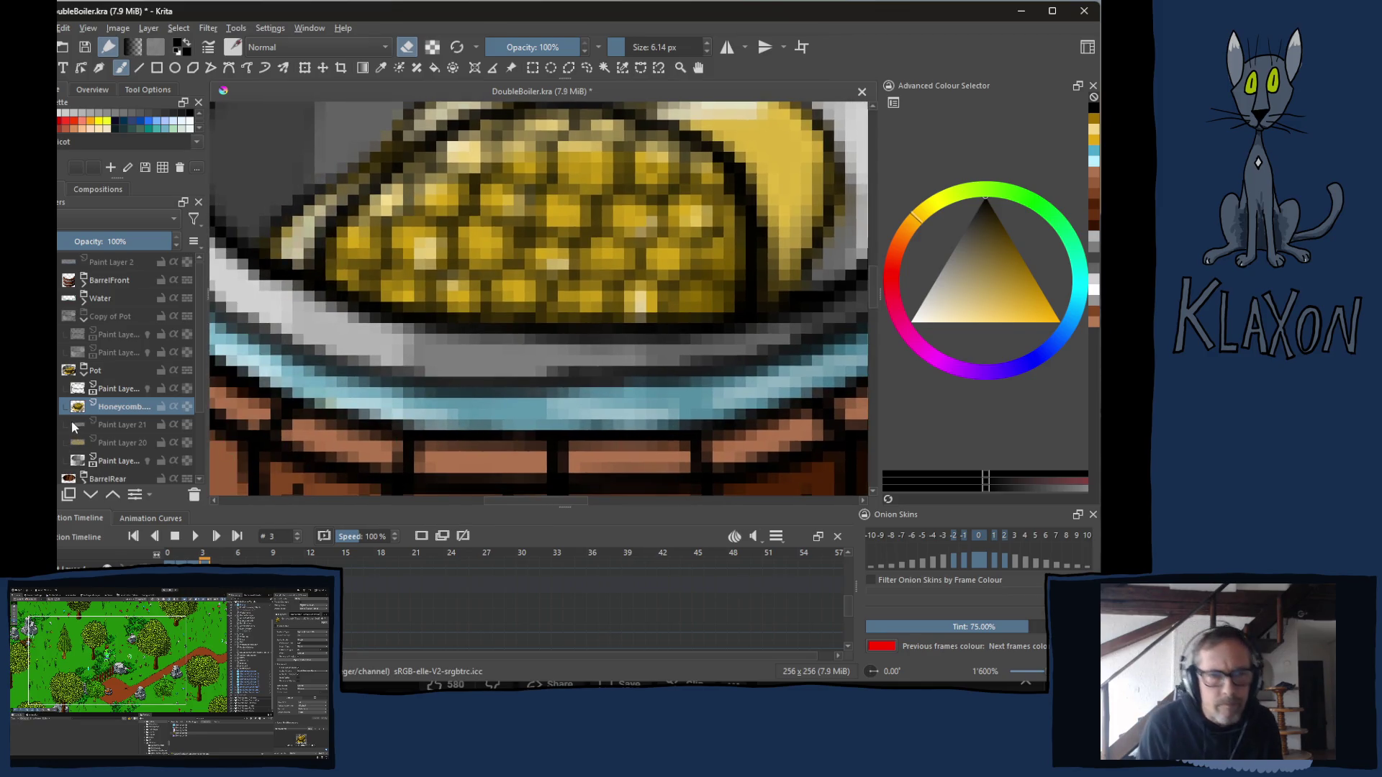
{"action": "left_click", "coordinate": [61, 280]}
{"action": "left_click", "coordinate": [60, 299]}
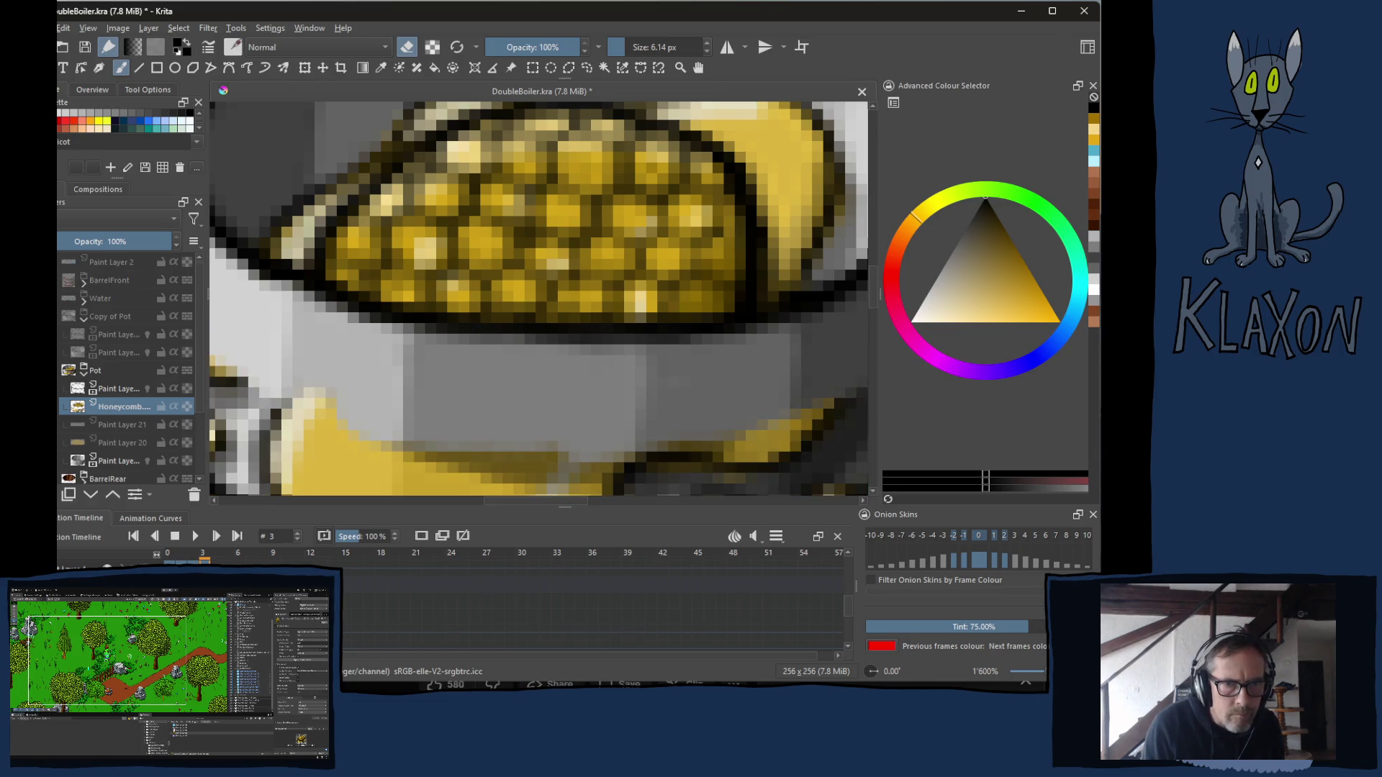
{"action": "scroll", "coordinate": [447, 358], "scroll_direction": "down", "scroll_amount": 5}
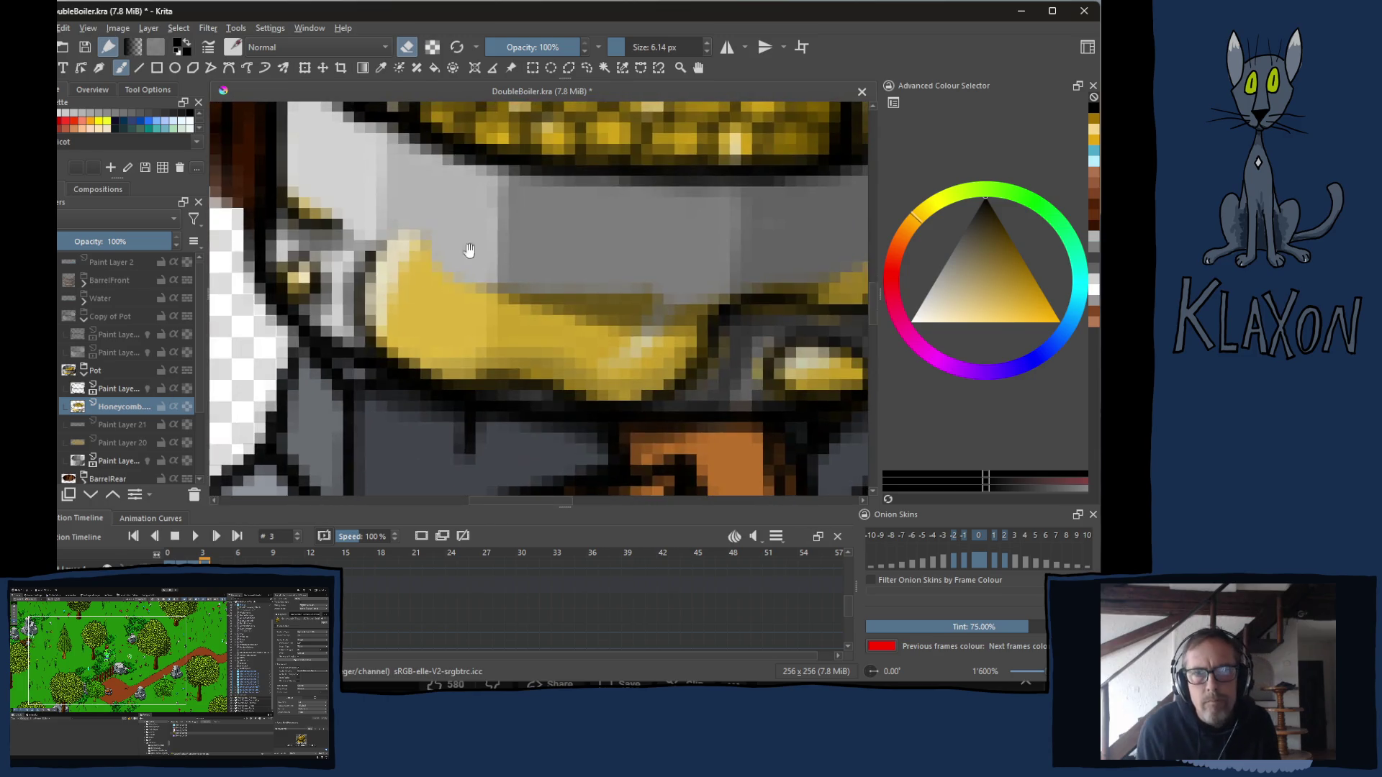
Erase the left part of the yellow handle, mirror the view, and show the water ring.
{"action": "mouse_move", "coordinate": [343, 220]}
{"action": "left_mouse_down"}
{"action": "mouse_move", "coordinate": [417, 262]}
{"action": "mouse_move", "coordinate": [447, 308]}
{"action": "mouse_move", "coordinate": [697, 321]}
{"action": "mouse_move", "coordinate": [604, 342]}
{"action": "mouse_move", "coordinate": [670, 375]}
{"action": "mouse_move", "coordinate": [612, 461]}
{"action": "mouse_move", "coordinate": [623, 468]}
{"action": "mouse_move", "coordinate": [694, 463]}
{"action": "mouse_move", "coordinate": [727, 395]}
{"action": "mouse_move", "coordinate": [718, 229]}
{"action": "left_mouse_up"}
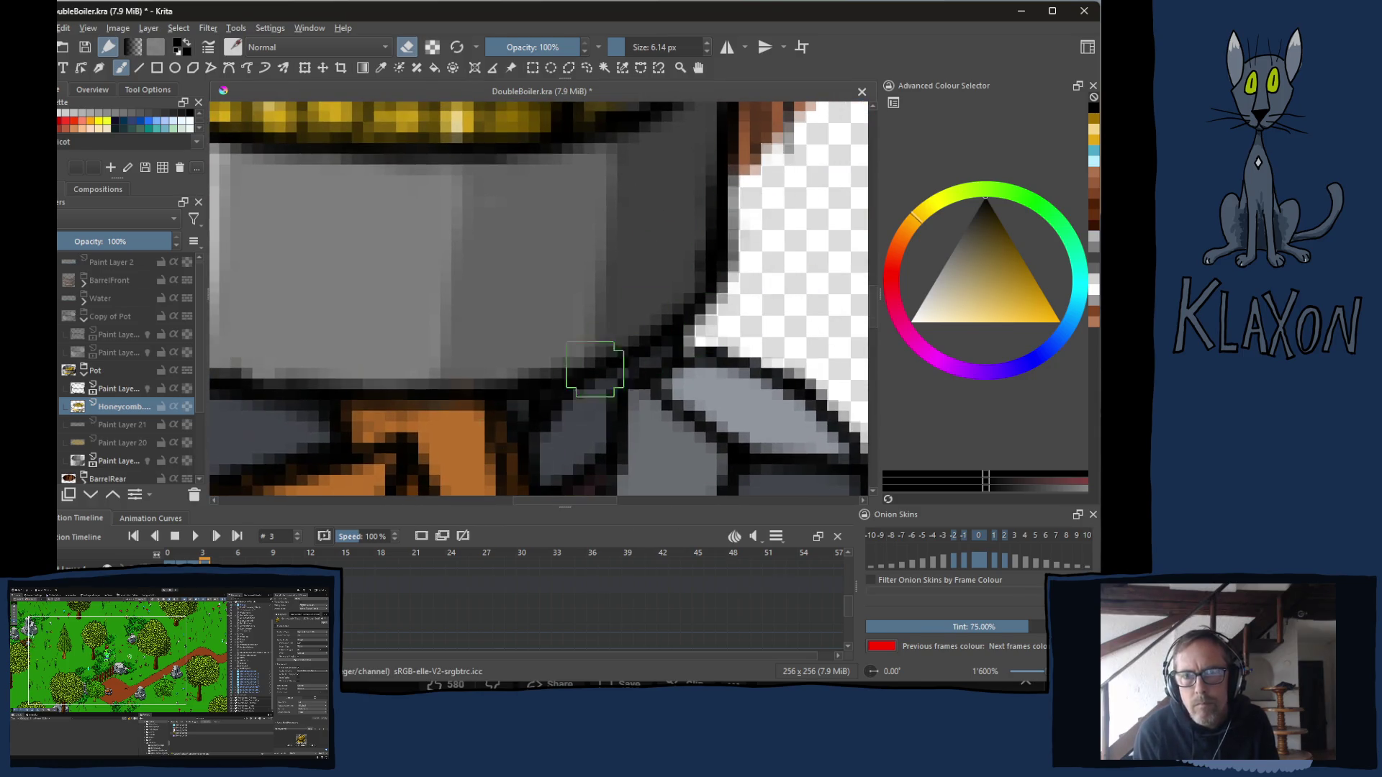
{"action": "key", "text": "m"}
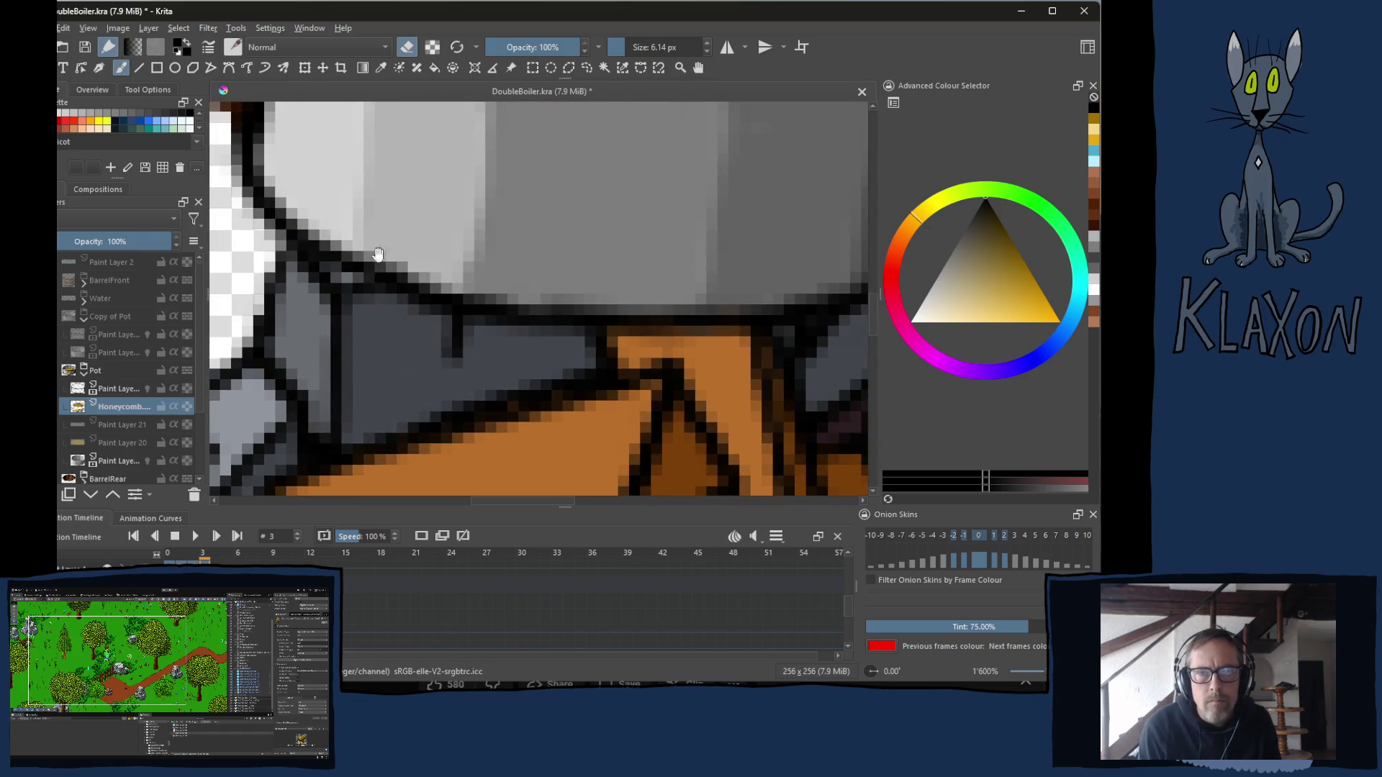
{"action": "left_click_drag", "start_coordinate": [370, 247], "coordinate": [340, 390]}
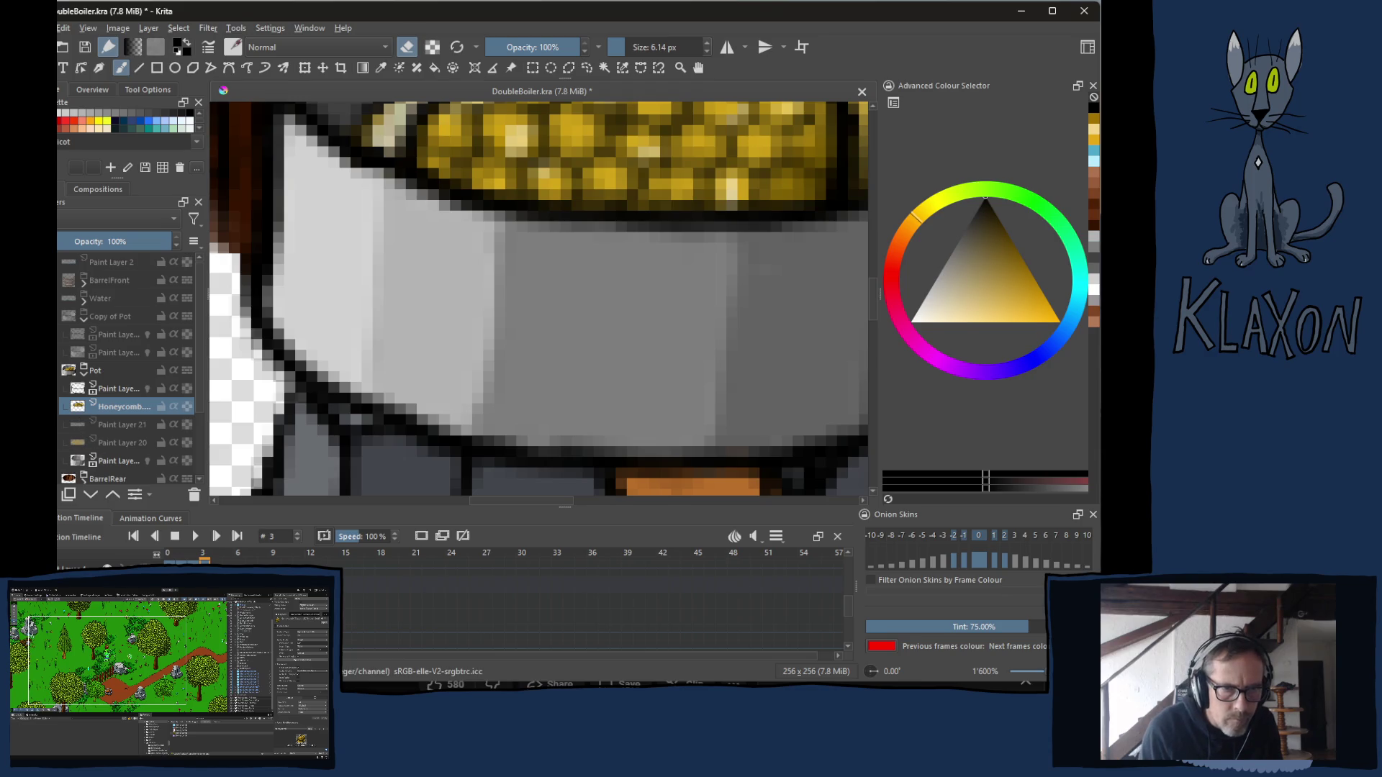
{"action": "left_click_drag", "start_coordinate": [504, 432], "coordinate": [504, 266]}
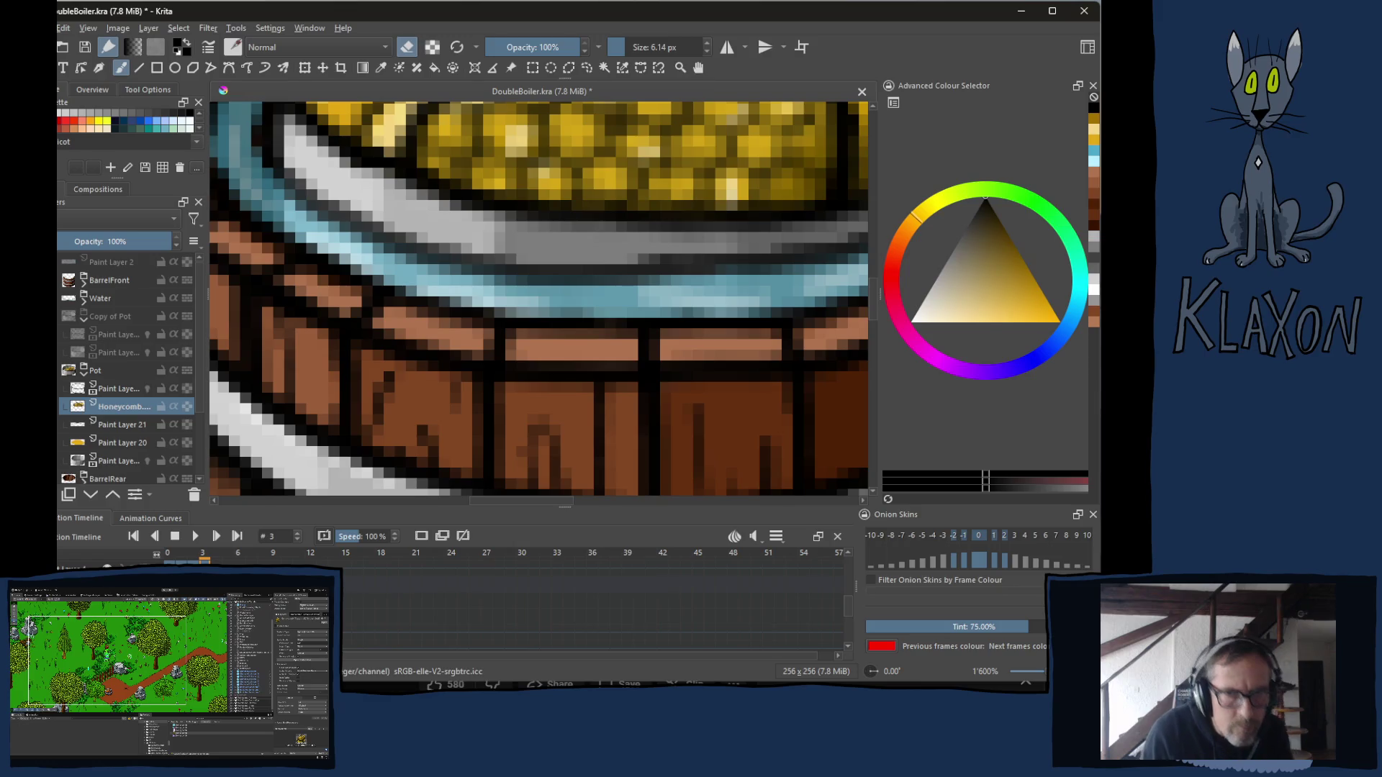
Flash Paint Layers 20 and 21 on and off to compare the yellow fill.
{"action": "scroll", "coordinate": [603, 216], "scroll_direction": "down", "scroll_amount": 2}
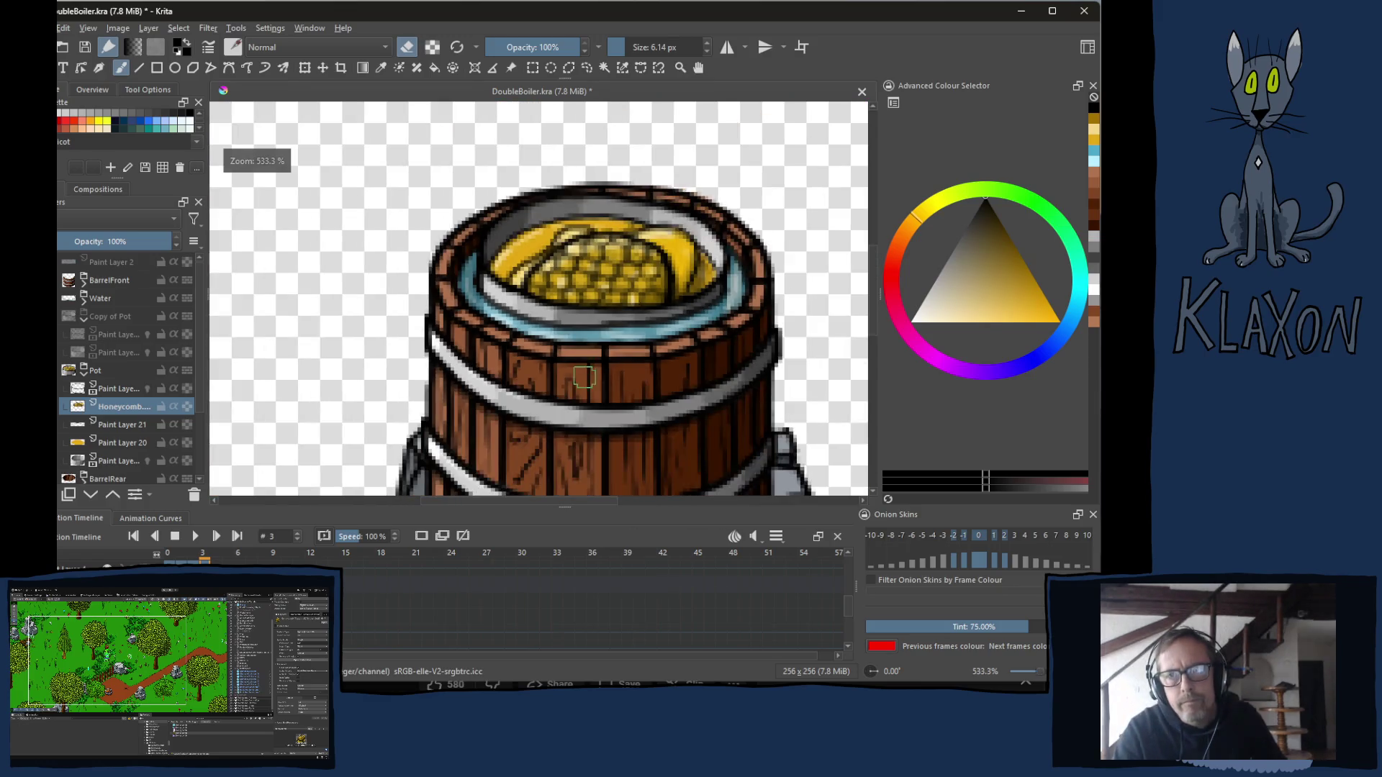
{"action": "scroll", "coordinate": [603, 216], "scroll_direction": "up", "scroll_amount": 1}
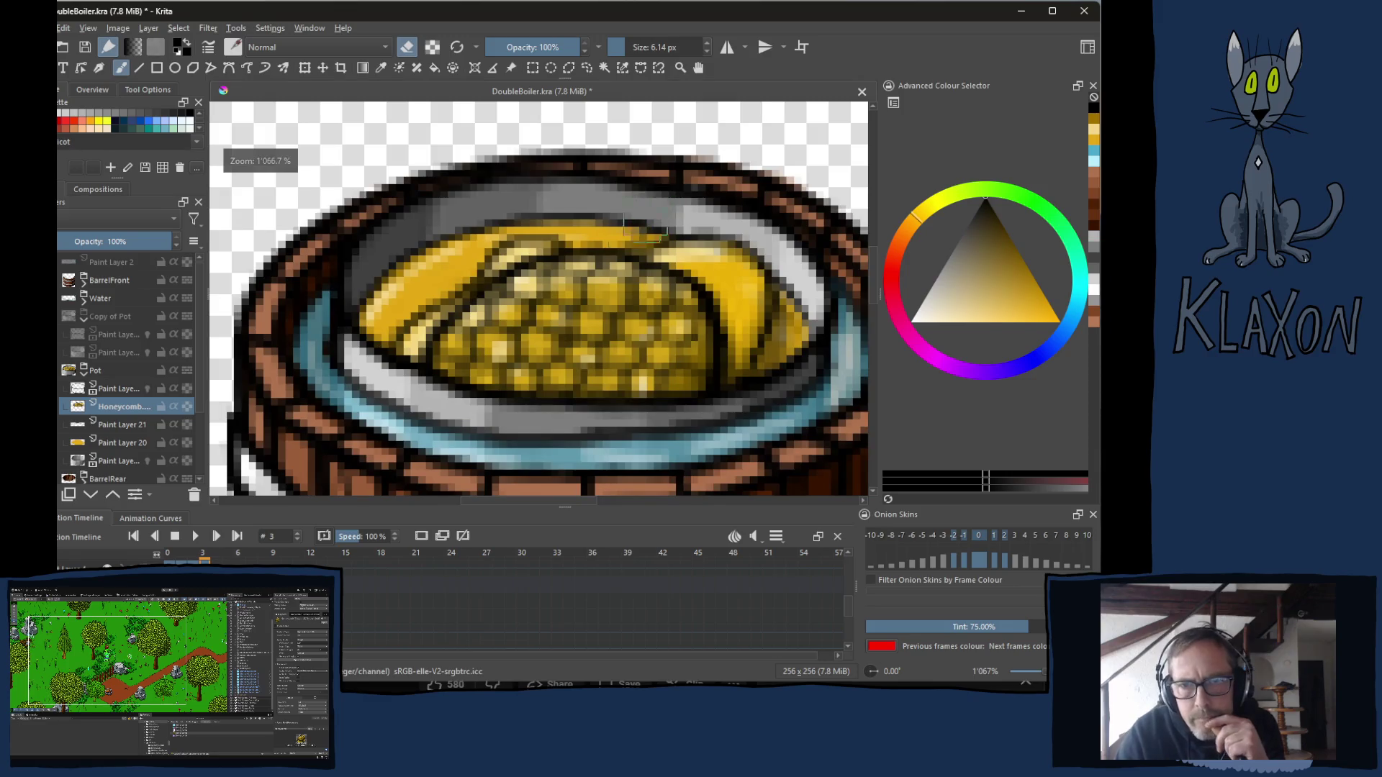
{"action": "left_click", "coordinate": [58, 442]}
{"action": "left_click", "coordinate": [57, 443]}
{"action": "left_click", "coordinate": [58, 443]}
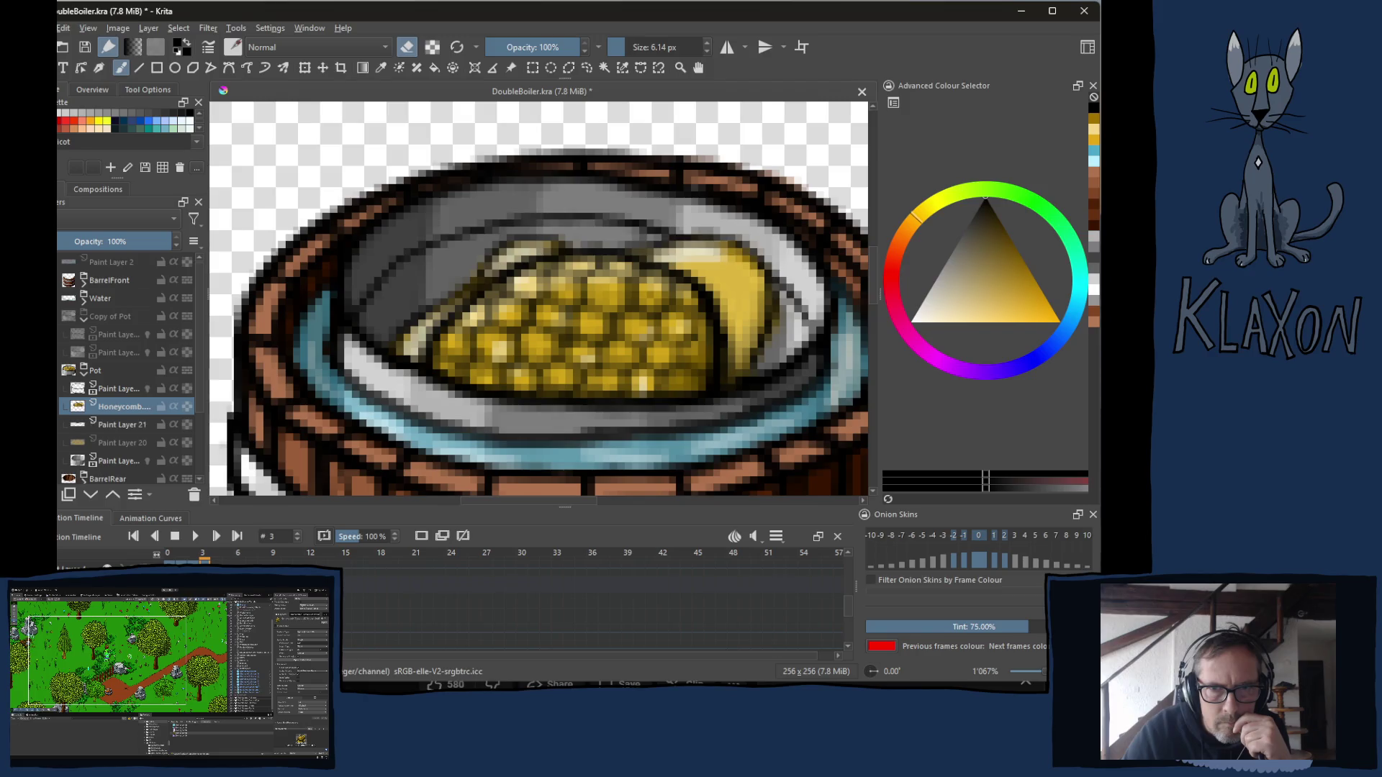
{"action": "left_click", "coordinate": [57, 425]}
{"action": "left_click", "coordinate": [57, 425]}
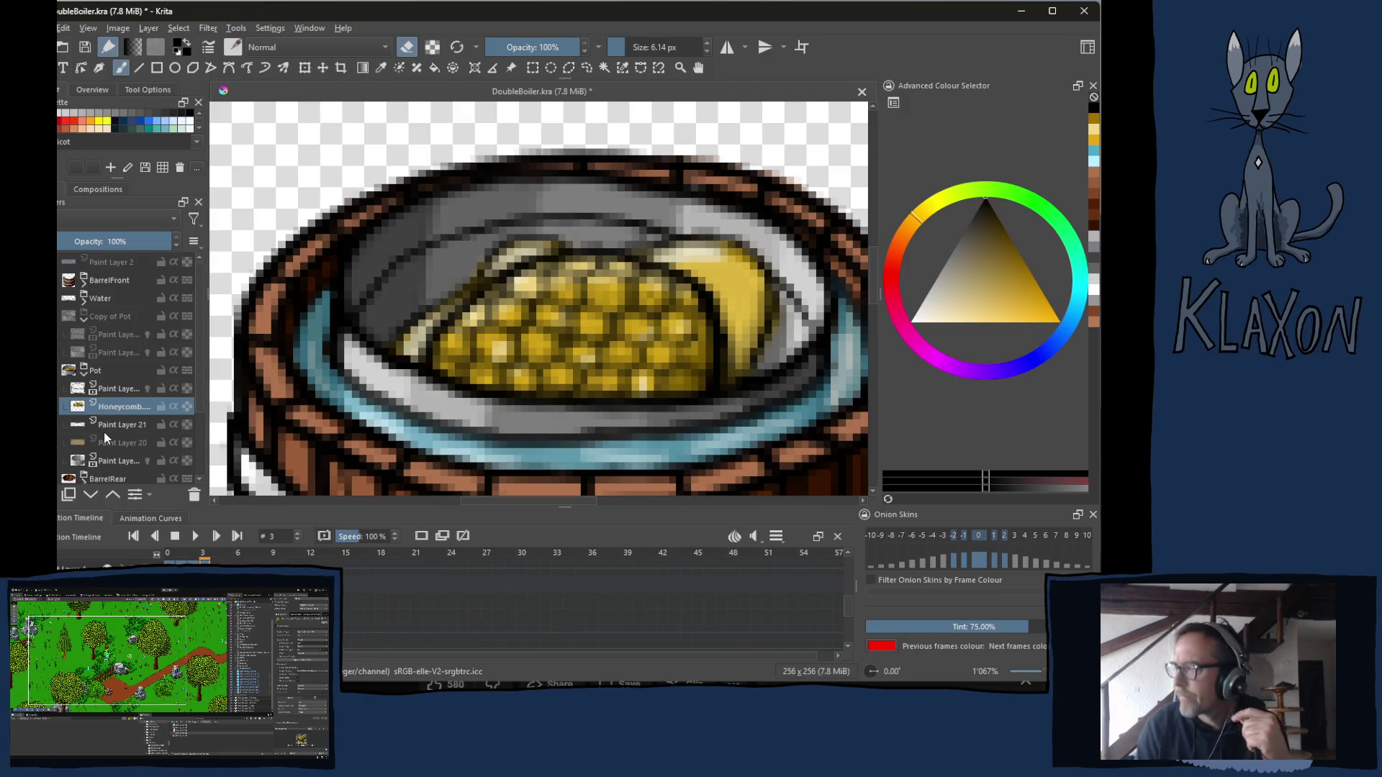
Sample a honey yellow from the pot as the paint colour.
{"action": "mouse_move", "coordinate": [104, 435]}
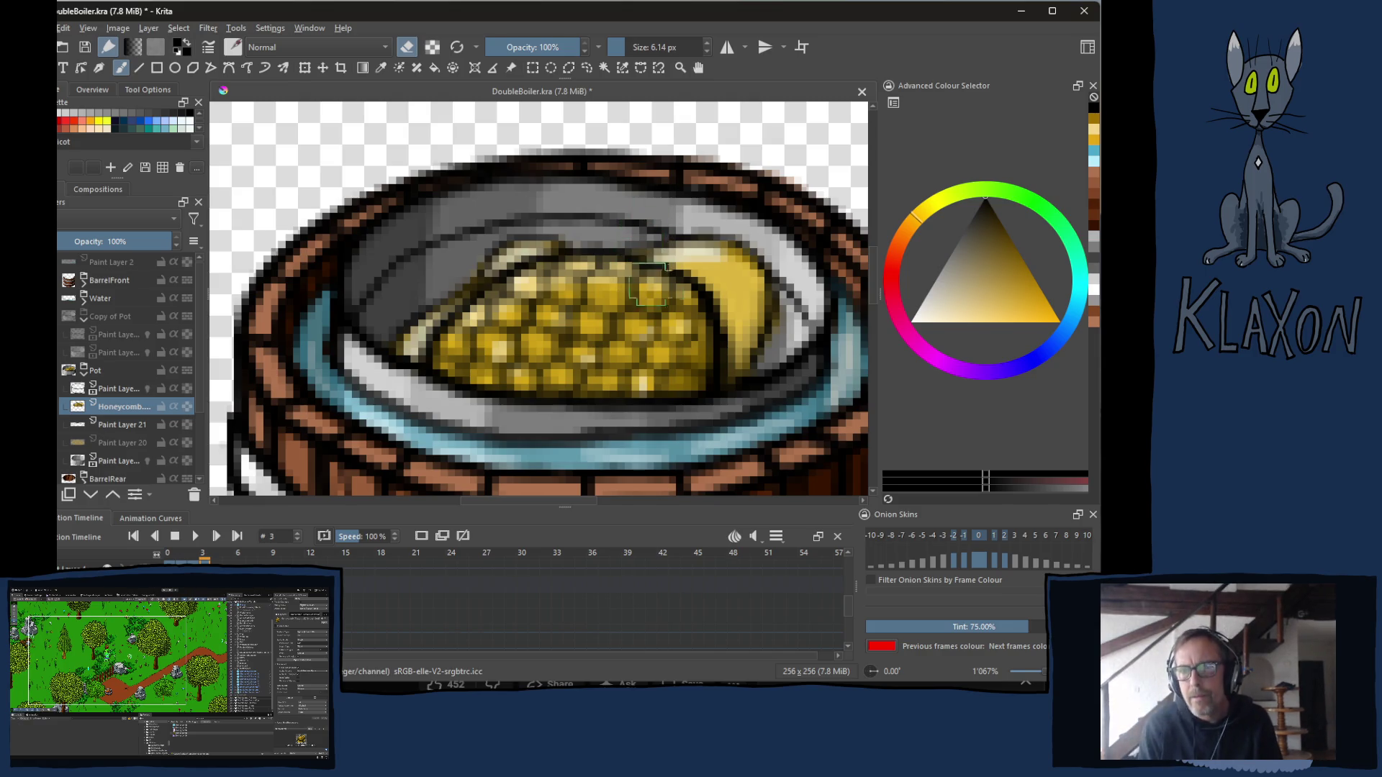
{"action": "left_click", "coordinate": [729, 287], "text": "ctrl"}
{"action": "left_click", "coordinate": [735, 280], "text": "ctrl"}
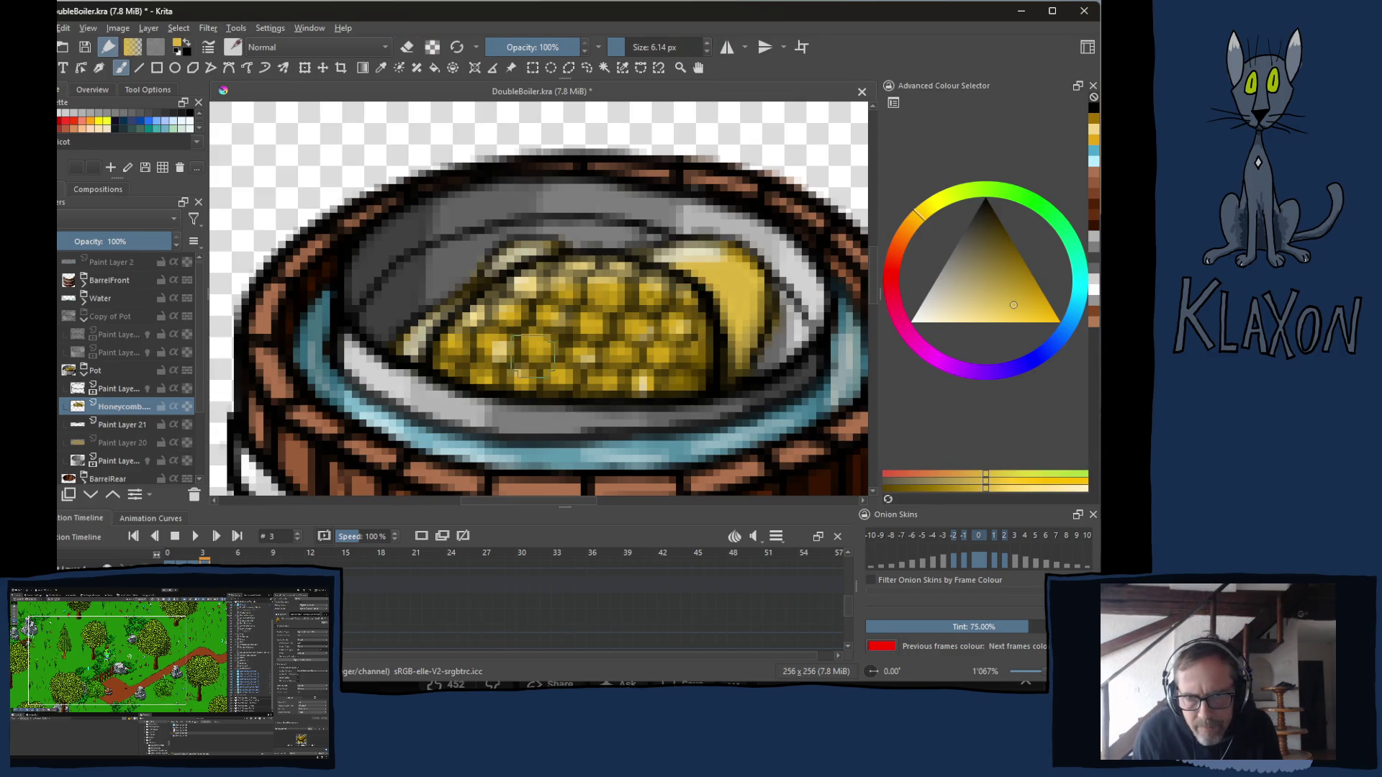
{"action": "left_click", "coordinate": [545, 335], "text": "ctrl"}
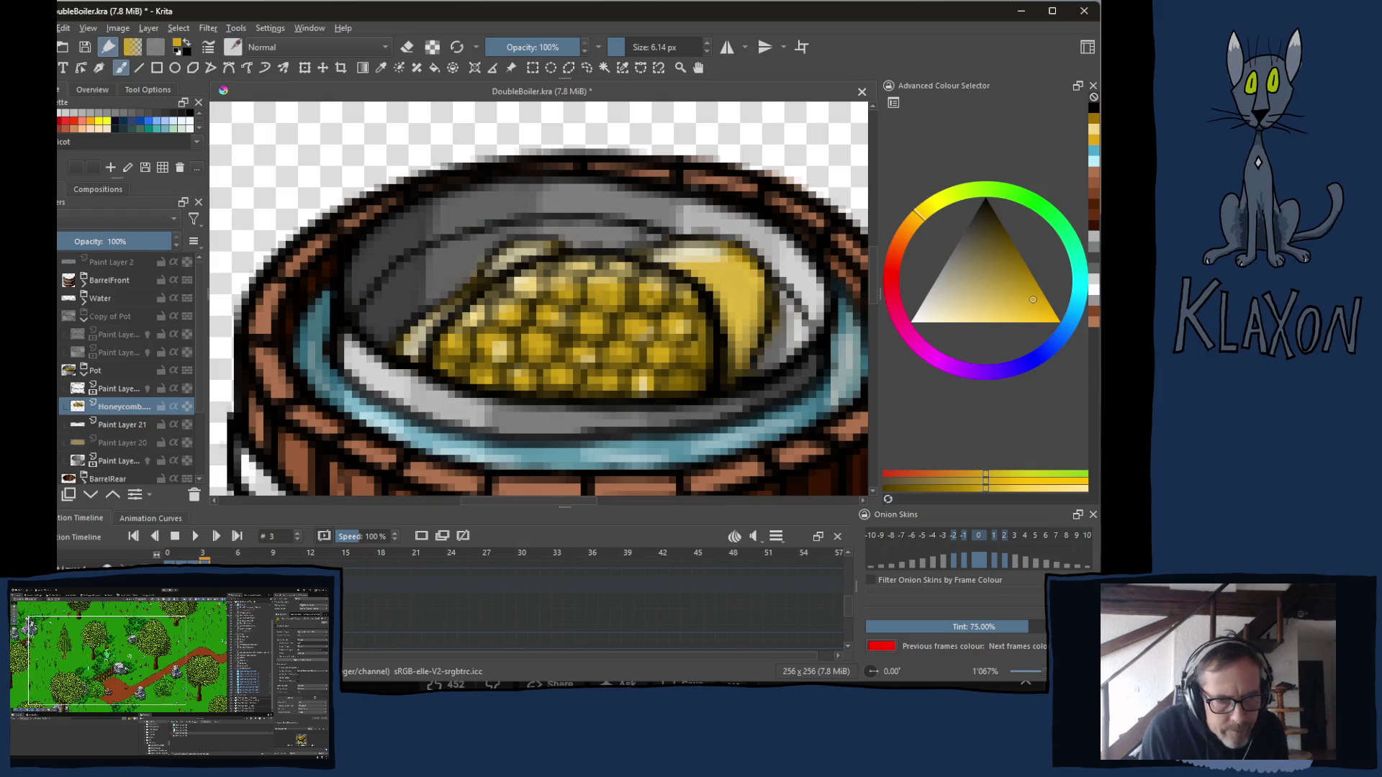
Show Paint Layer 20 again, flash the shading layer, and hide the Honeycomb layer.
{"action": "left_click", "coordinate": [59, 442]}
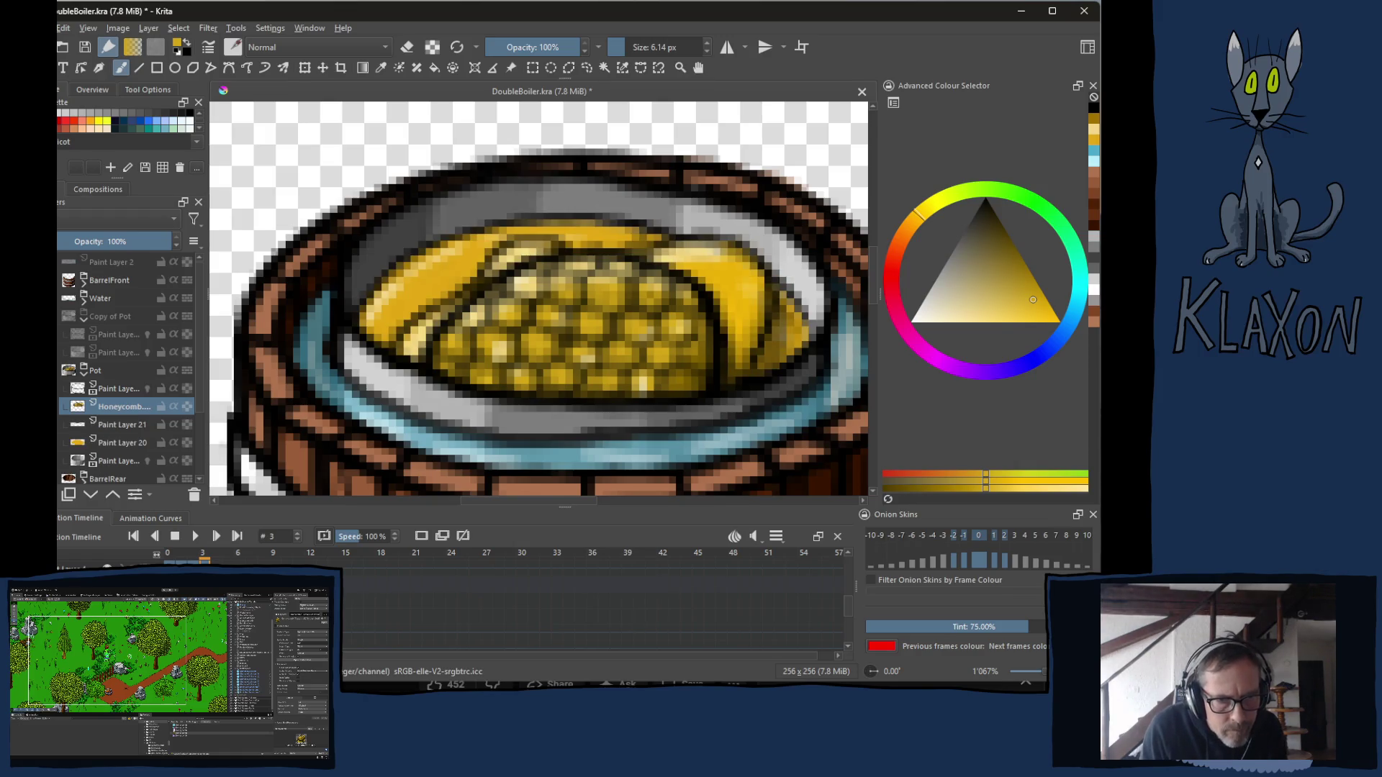
{"action": "left_click", "coordinate": [59, 388]}
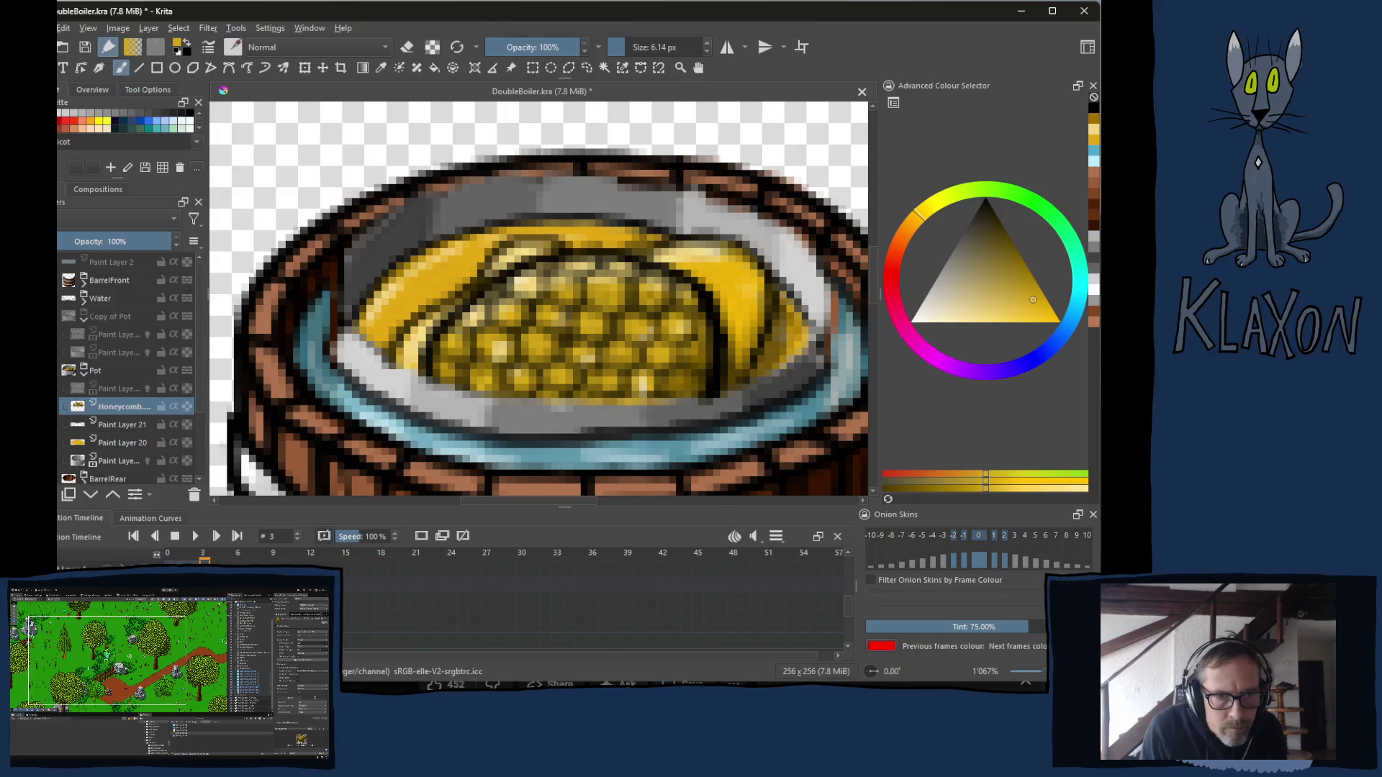
{"action": "left_click", "coordinate": [59, 388]}
{"action": "left_click", "coordinate": [59, 406]}
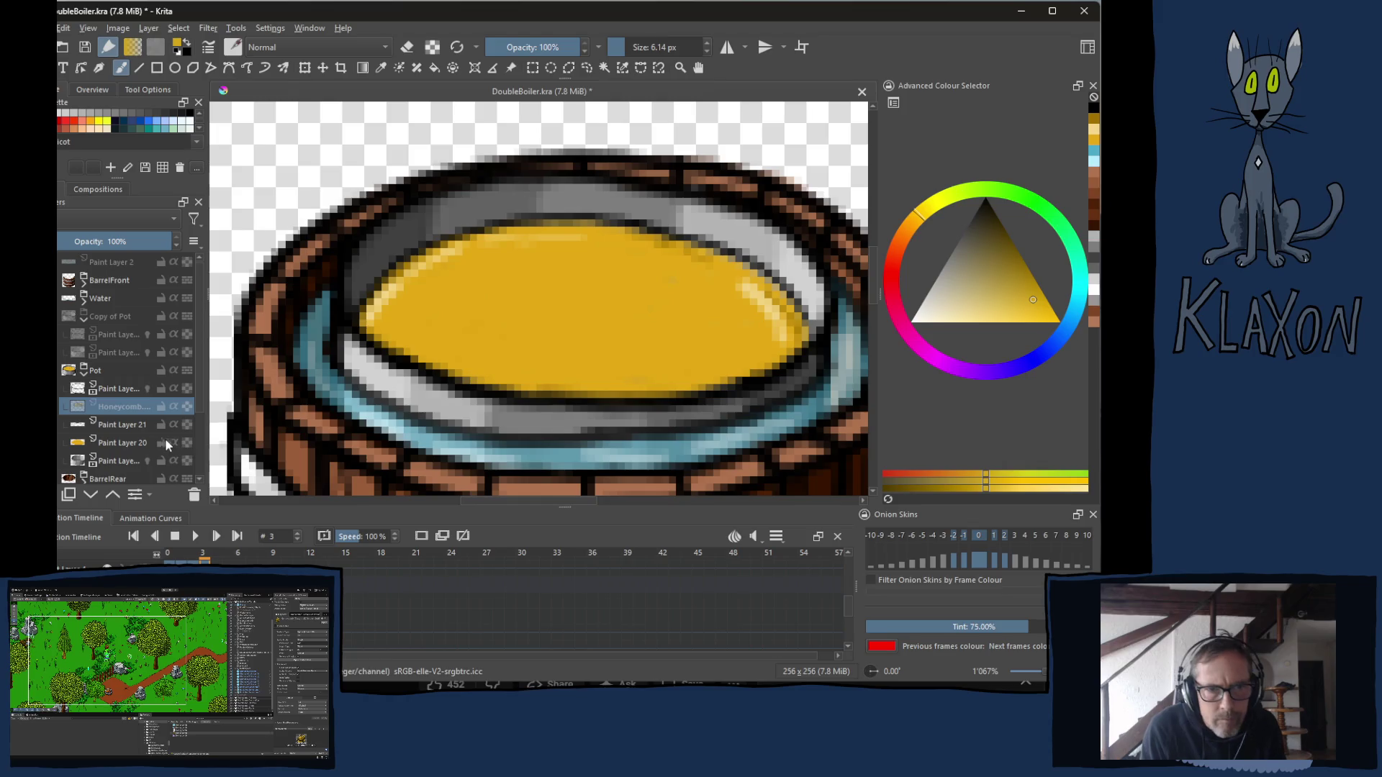
On Paint Layer 20, paint over the pale highlight and bright patch to flatten the fill.
{"action": "left_click", "coordinate": [126, 445]}
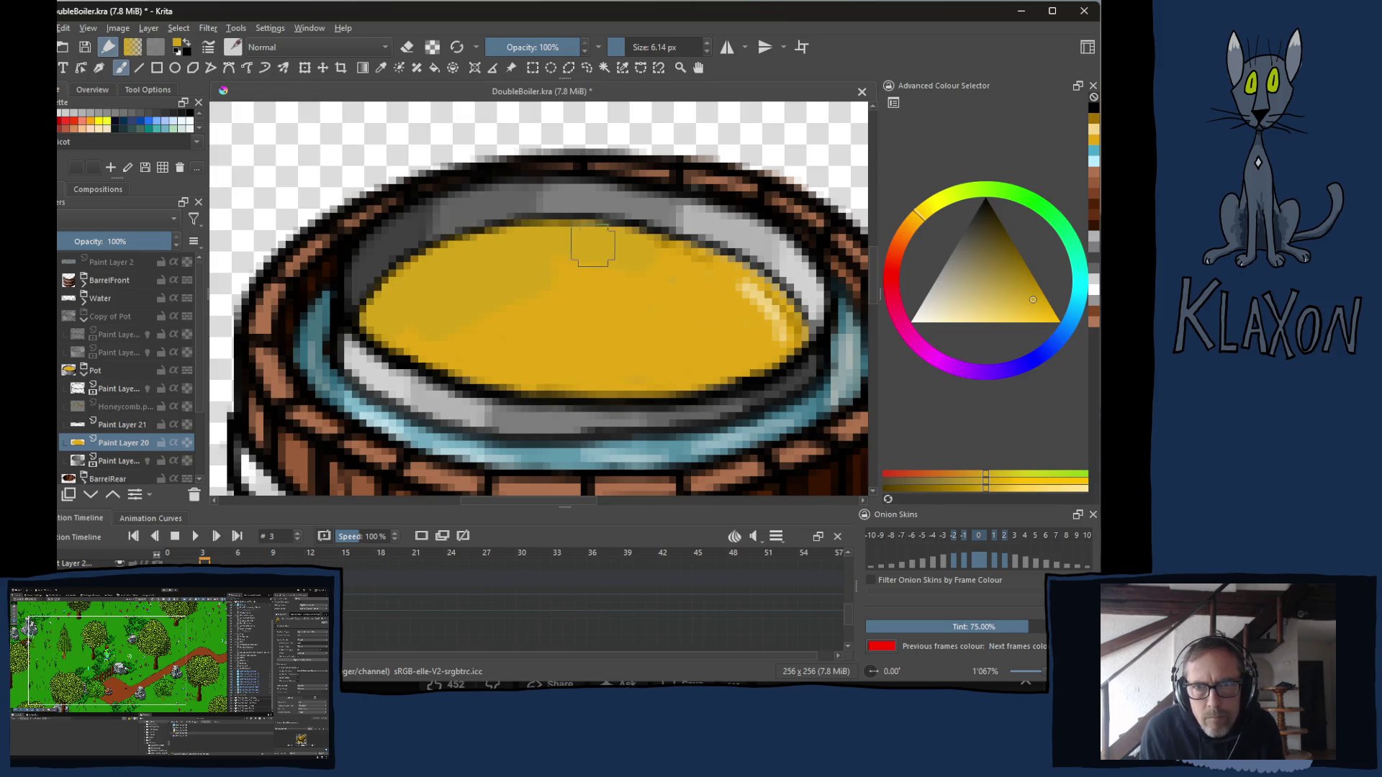
{"action": "mouse_move", "coordinate": [687, 263]}
{"action": "left_mouse_down"}
{"action": "mouse_move", "coordinate": [772, 309]}
{"action": "mouse_move", "coordinate": [785, 335]}
{"action": "left_mouse_up"}
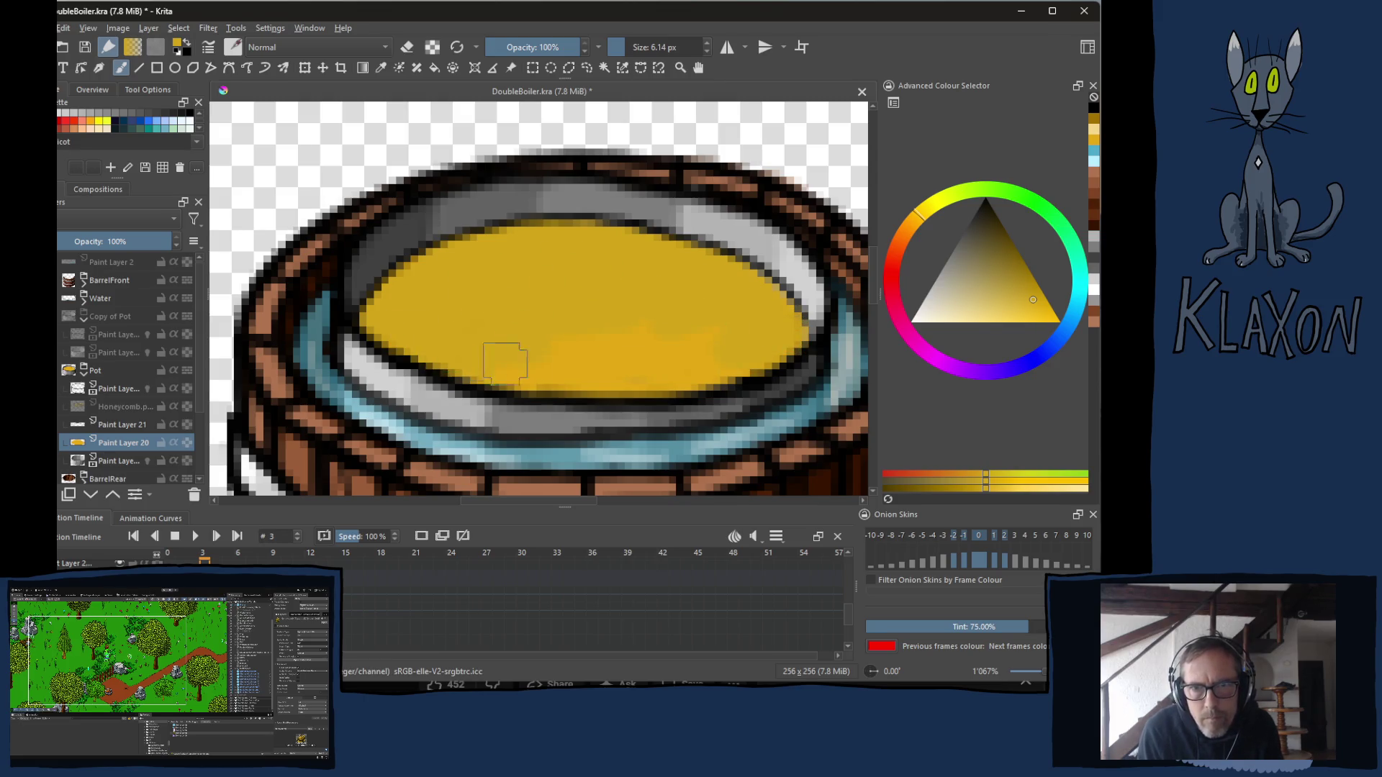
{"action": "mouse_move", "coordinate": [511, 367]}
{"action": "left_mouse_down"}
{"action": "mouse_move", "coordinate": [741, 364]}
{"action": "mouse_move", "coordinate": [692, 333]}
{"action": "left_mouse_up"}
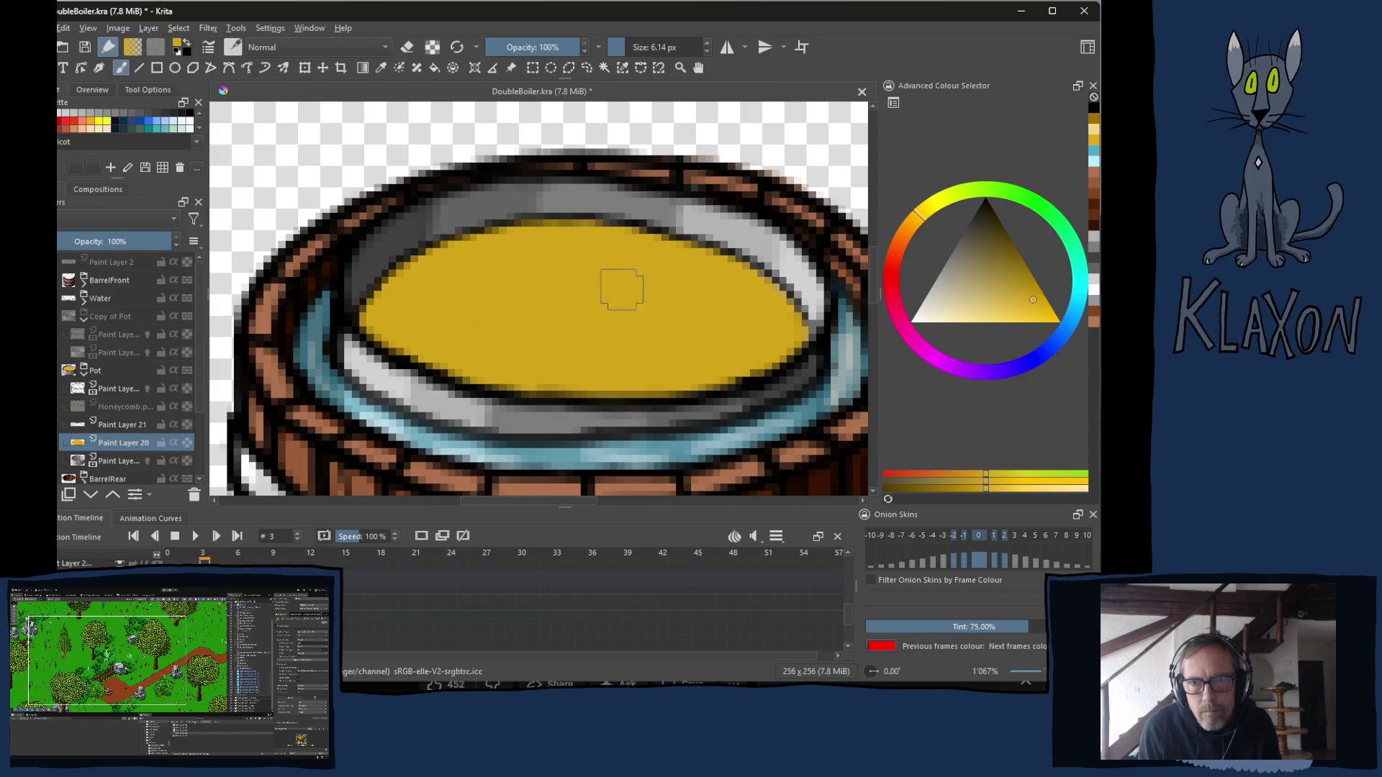
{"action": "left_click", "coordinate": [473, 311]}
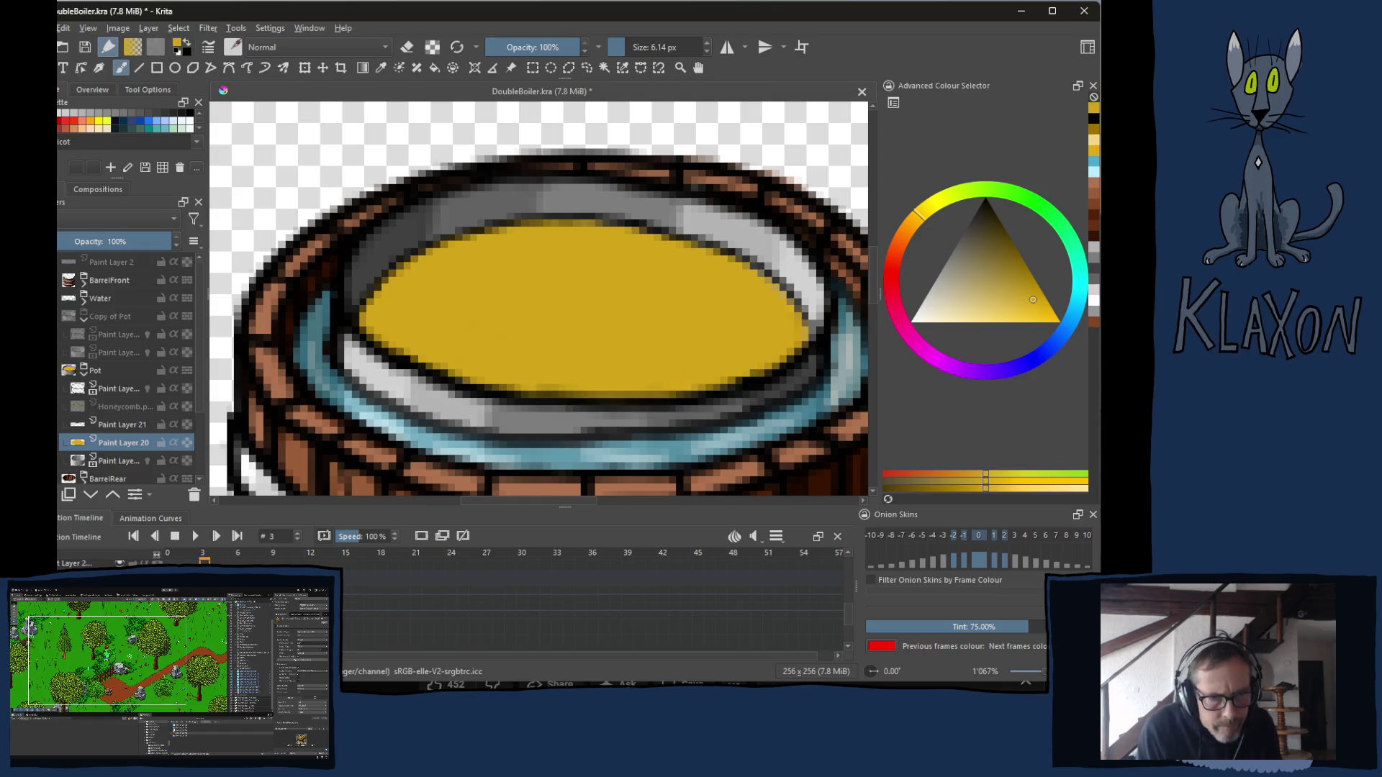
Pick a brighter, saturated yellow and repaint the left of the honey fill.
{"action": "left_click", "coordinate": [63, 406]}
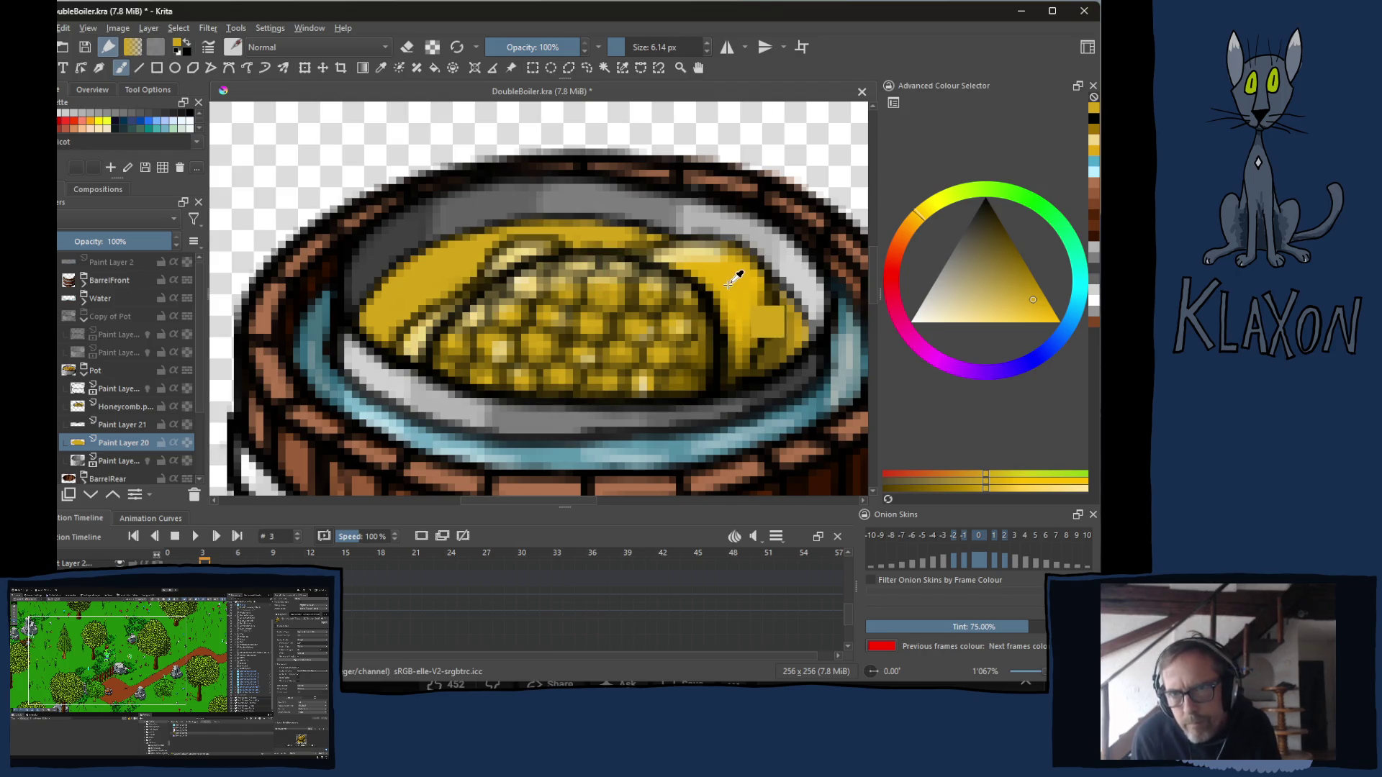
{"action": "left_click", "coordinate": [767, 322], "text": "ctrl"}
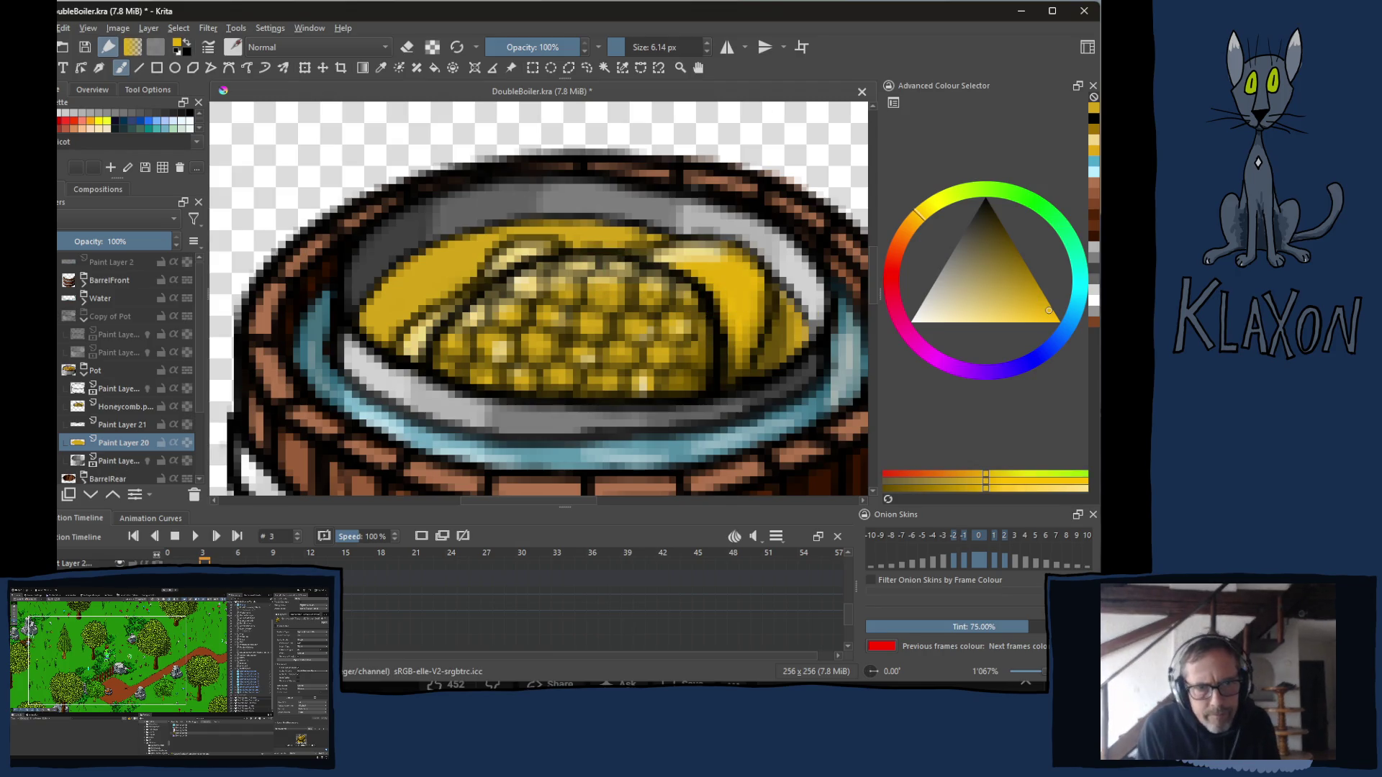
{"action": "left_click", "coordinate": [63, 406]}
{"action": "mouse_move", "coordinate": [475, 285]}
{"action": "left_mouse_down"}
{"action": "mouse_move", "coordinate": [450, 288]}
{"action": "mouse_move", "coordinate": [504, 306]}
{"action": "left_mouse_up"}
{"action": "key", "text": "ctrl"}
{"action": "key", "text": "ctrl+z"}
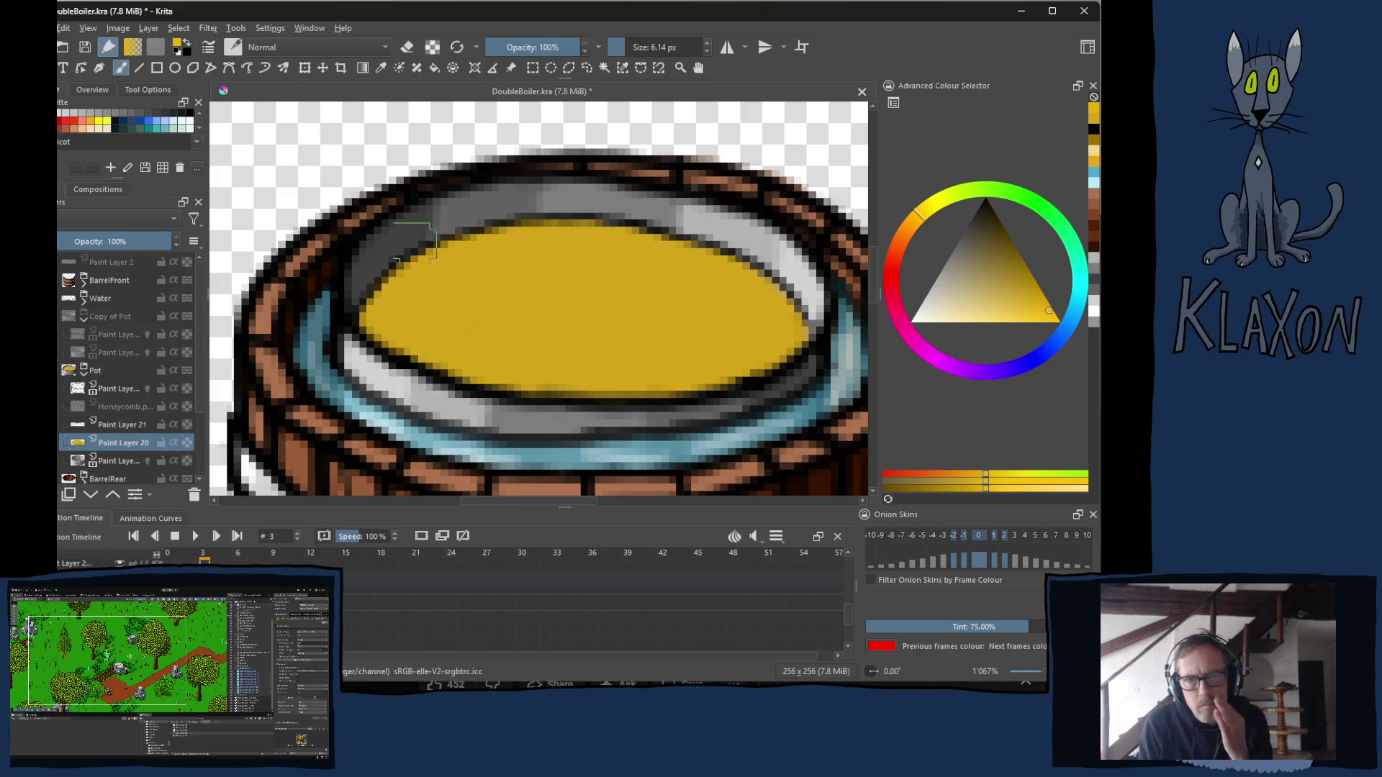
{"action": "mouse_move", "coordinate": [415, 311]}
{"action": "left_mouse_down"}
{"action": "mouse_move", "coordinate": [386, 324]}
{"action": "mouse_move", "coordinate": [456, 256]}
{"action": "mouse_move", "coordinate": [537, 241]}
{"action": "mouse_move", "coordinate": [456, 299]}
{"action": "mouse_move", "coordinate": [544, 296]}
{"action": "mouse_move", "coordinate": [401, 330]}
{"action": "mouse_move", "coordinate": [456, 360]}
{"action": "mouse_move", "coordinate": [555, 364]}
{"action": "mouse_move", "coordinate": [630, 298]}
{"action": "mouse_move", "coordinate": [567, 364]}
{"action": "mouse_move", "coordinate": [728, 357]}
{"action": "mouse_move", "coordinate": [647, 256]}
{"action": "mouse_move", "coordinate": [710, 271]}
{"action": "mouse_move", "coordinate": [756, 309]}
{"action": "mouse_move", "coordinate": [747, 352]}
{"action": "mouse_move", "coordinate": [712, 308]}
{"action": "mouse_move", "coordinate": [666, 299]}
{"action": "left_mouse_up"}
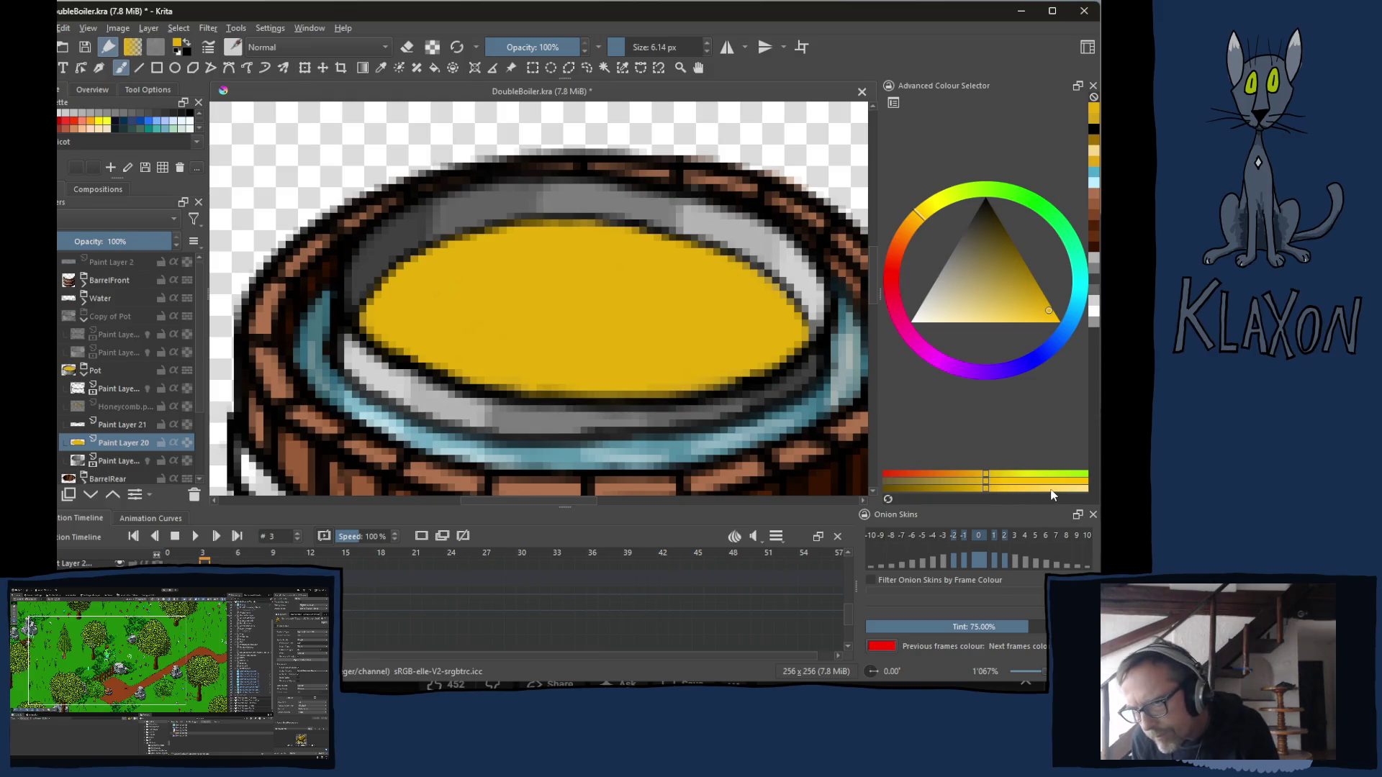
With lighter yellows, touch up the fill's upper-left and upper-right edges.
{"action": "left_click", "coordinate": [953, 489]}
{"action": "mouse_move", "coordinate": [368, 317]}
{"action": "left_mouse_down"}
{"action": "mouse_move", "coordinate": [410, 269]}
{"action": "mouse_move", "coordinate": [507, 232]}
{"action": "left_mouse_up"}
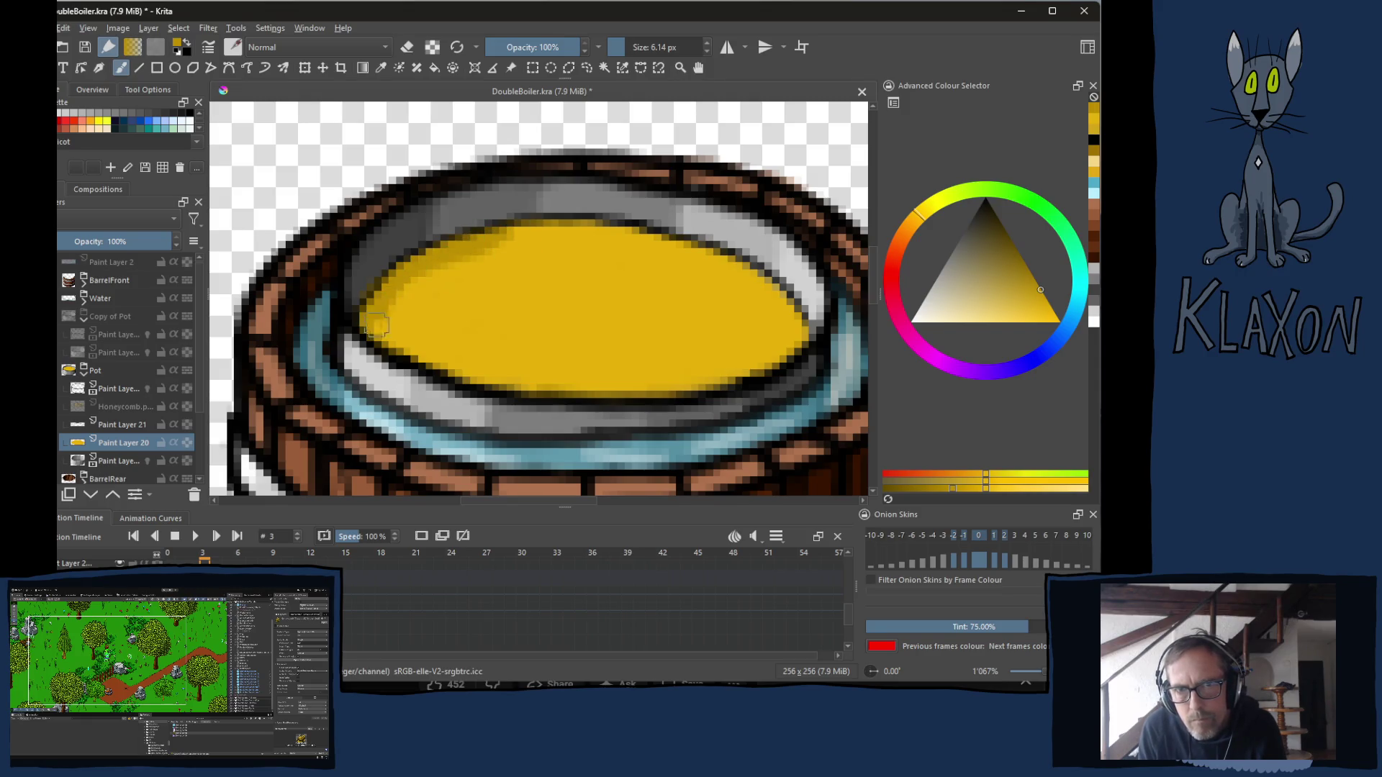
{"action": "mouse_move", "coordinate": [538, 233]}
{"action": "left_mouse_down"}
{"action": "mouse_move", "coordinate": [633, 234]}
{"action": "mouse_move", "coordinate": [742, 278]}
{"action": "mouse_move", "coordinate": [791, 316]}
{"action": "mouse_move", "coordinate": [792, 338]}
{"action": "left_mouse_up"}
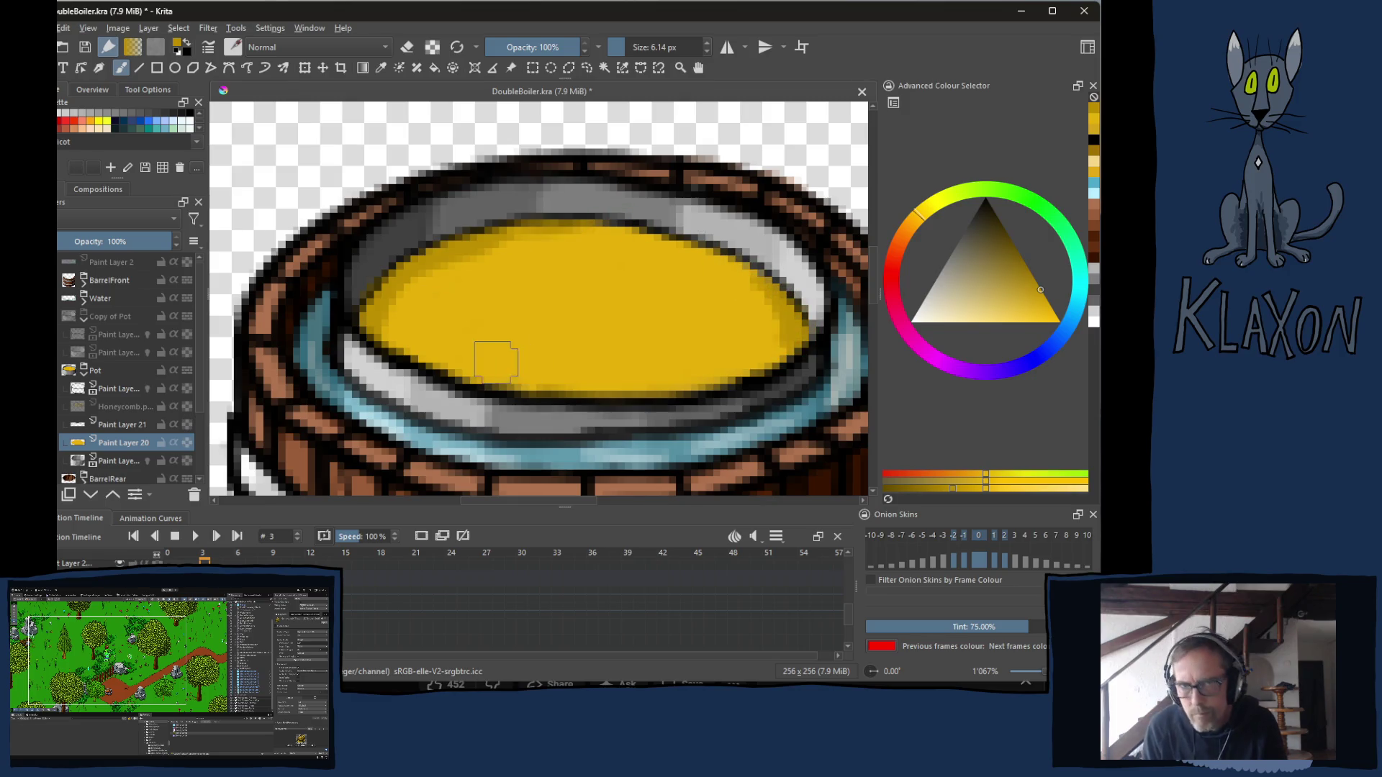
{"action": "left_click", "coordinate": [607, 330], "text": "ctrl"}
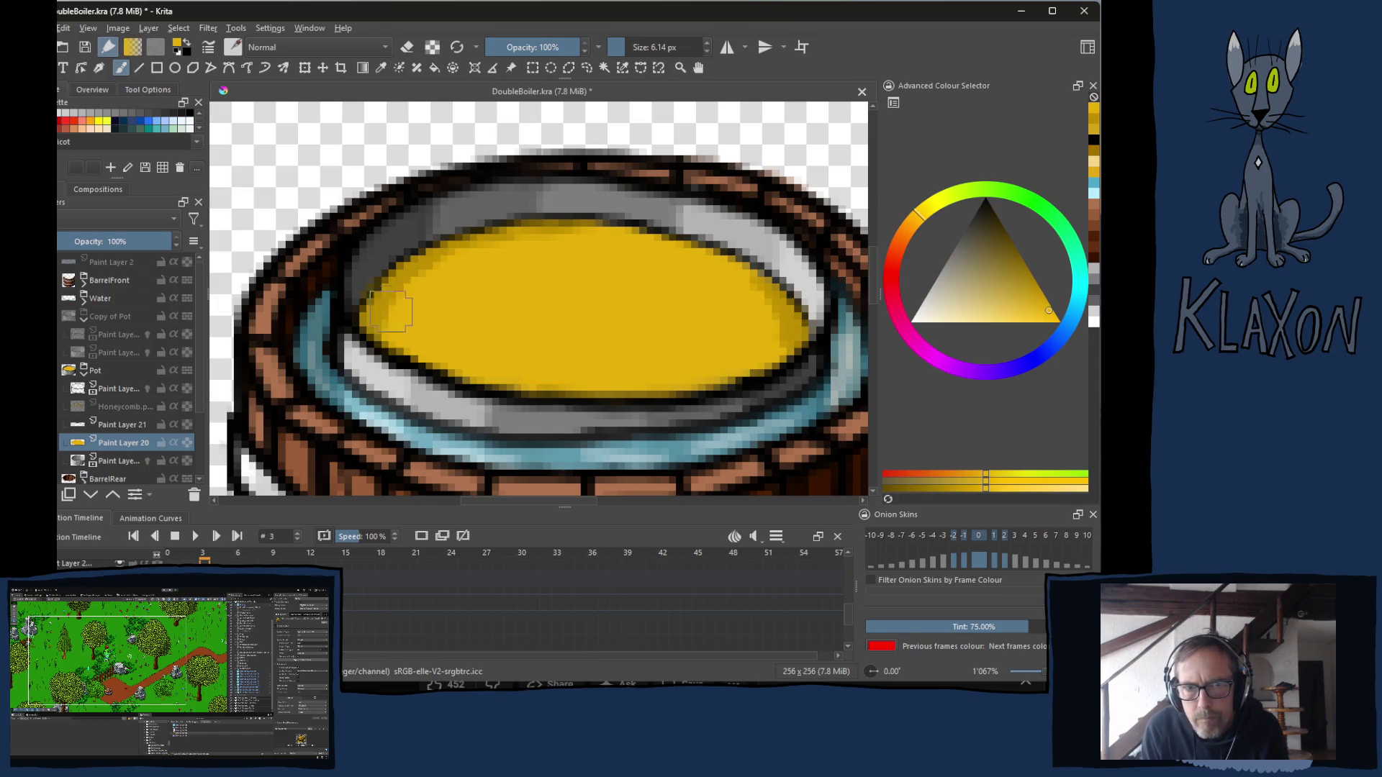
{"action": "key", "text": "e"}
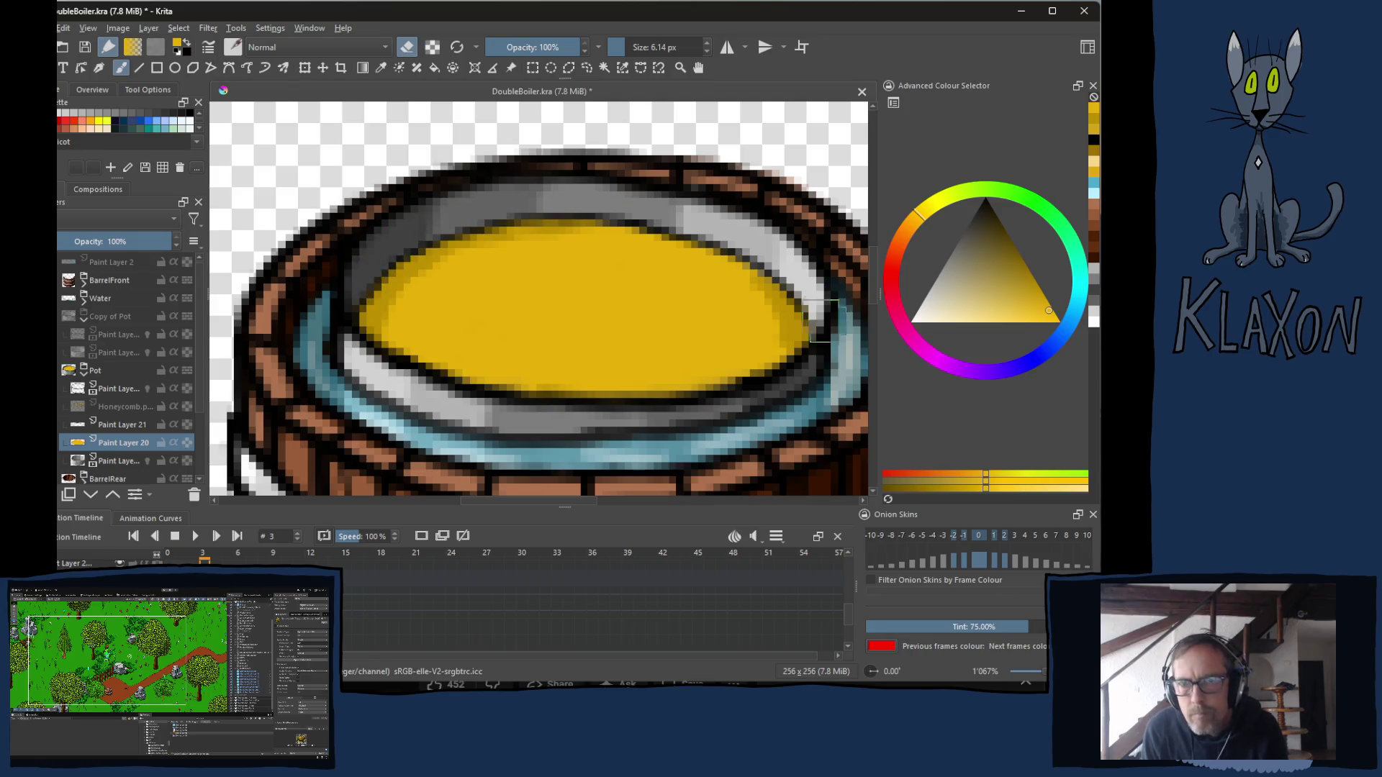
{"action": "key", "text": "e"}
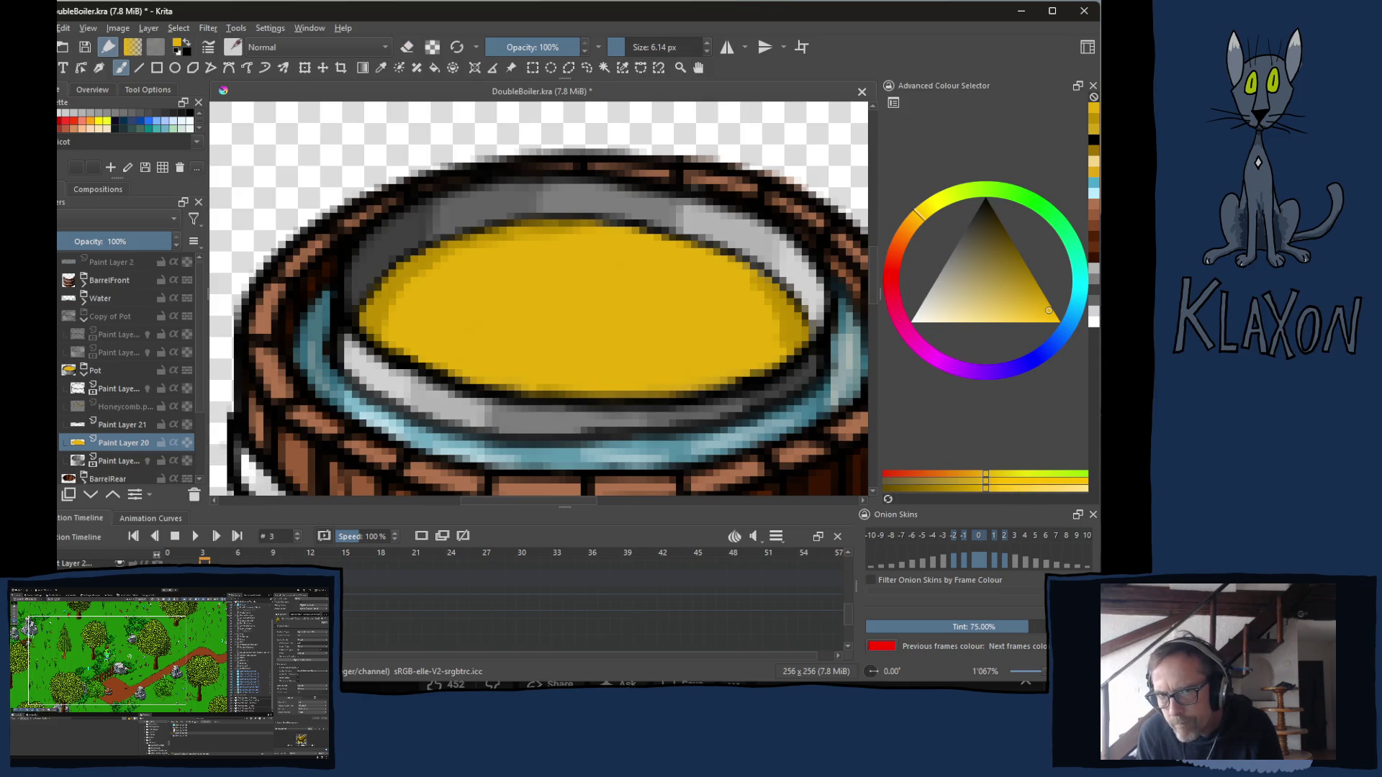
{"action": "left_click", "coordinate": [1043, 488]}
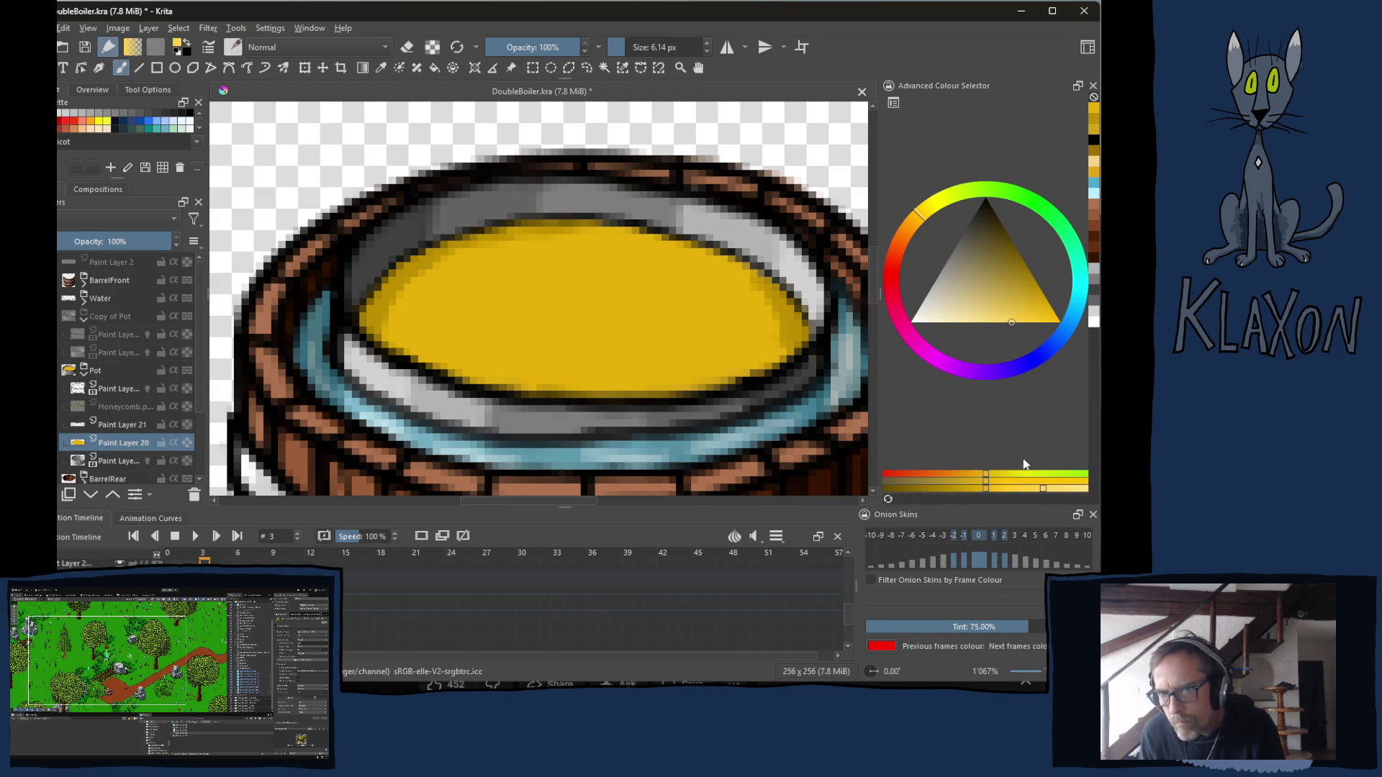
With a smaller brush, dab light-yellow highlights along the honey's top and right edges, then zoom to 100%.
{"action": "key", "text": "bracketleft"}
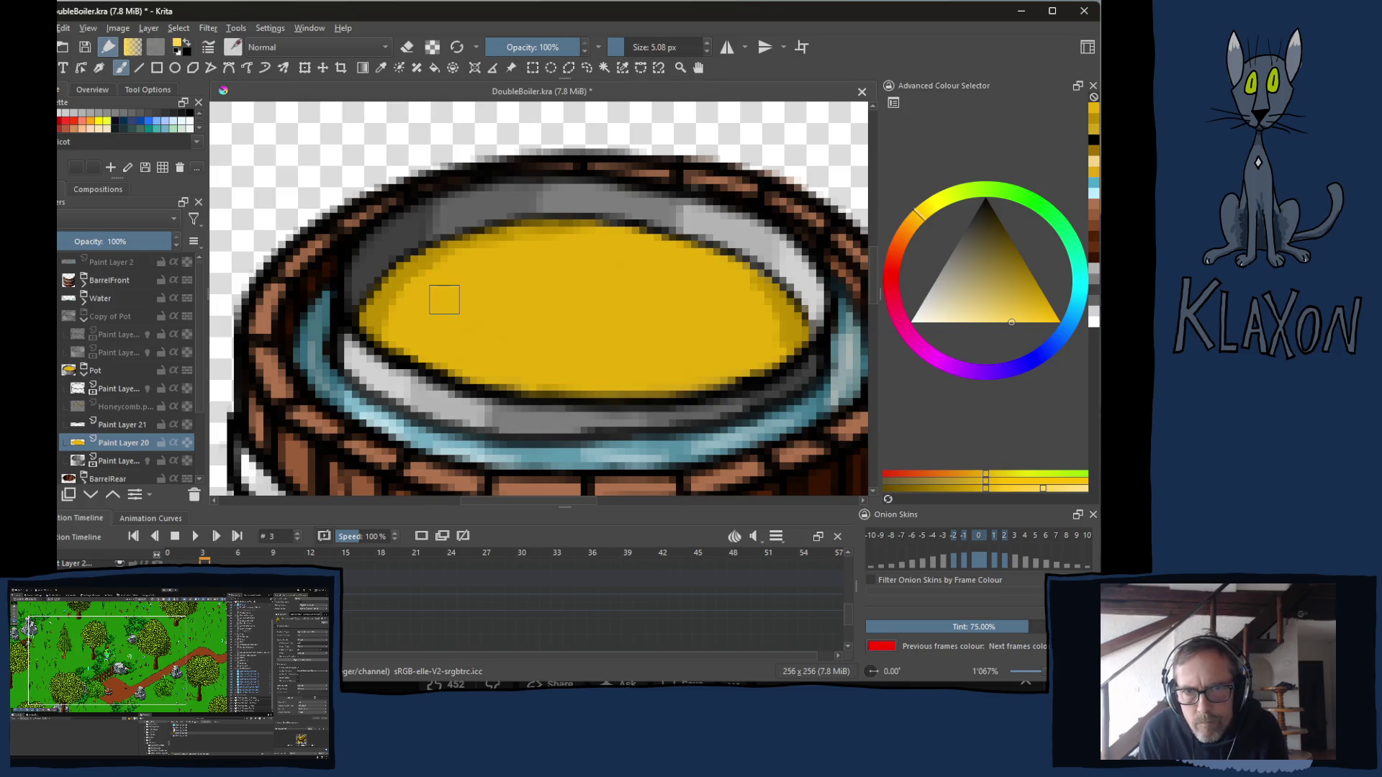
{"action": "left_click_drag", "start_coordinate": [504, 254], "coordinate": [643, 254]}
{"action": "left_click_drag", "start_coordinate": [740, 291], "coordinate": [767, 355]}
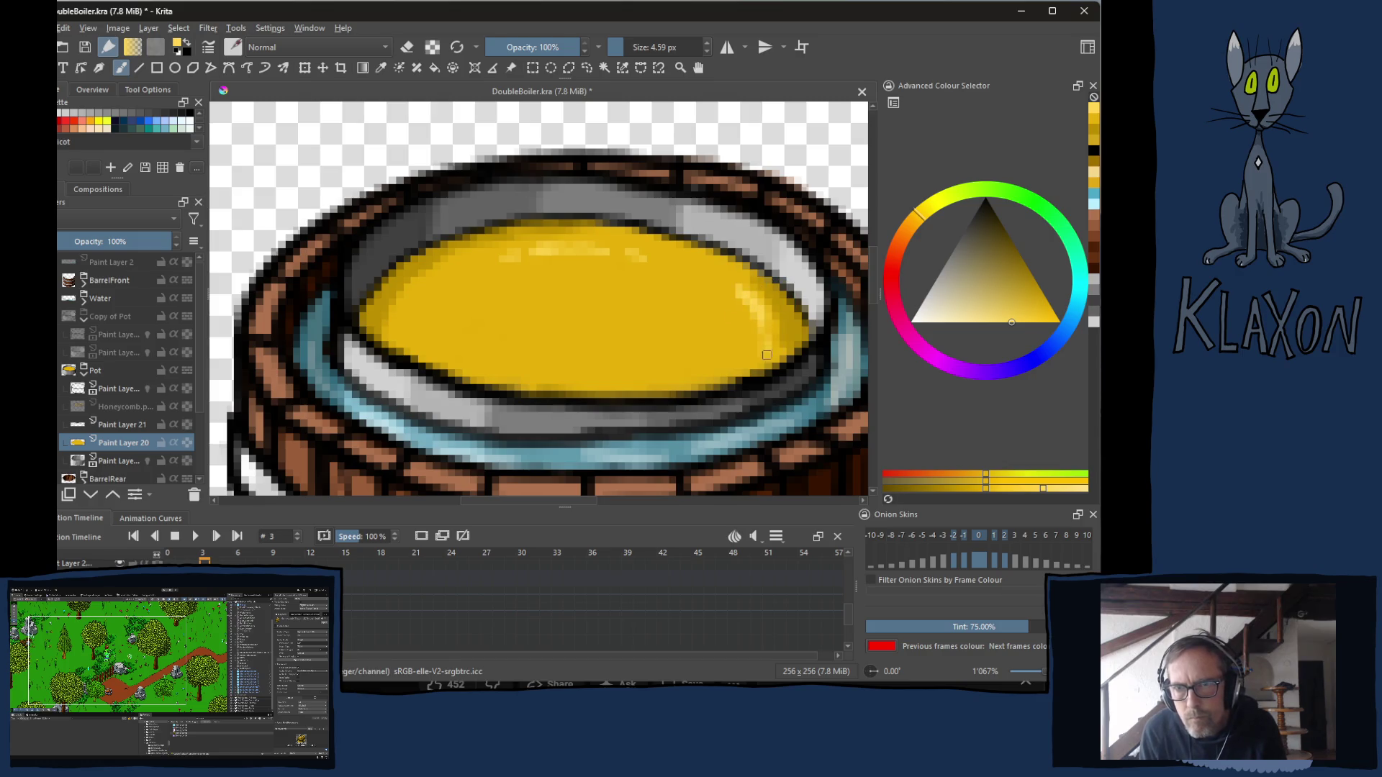
{"action": "left_click_drag", "start_coordinate": [670, 325], "coordinate": [673, 343]}
{"action": "left_click_drag", "start_coordinate": [551, 297], "coordinate": [522, 301]}
{"action": "left_click", "coordinate": [473, 343]}
{"action": "left_click", "coordinate": [559, 357]}
{"action": "left_click", "coordinate": [600, 364]}
{"action": "left_click_drag", "start_coordinate": [680, 297], "coordinate": [708, 325]}
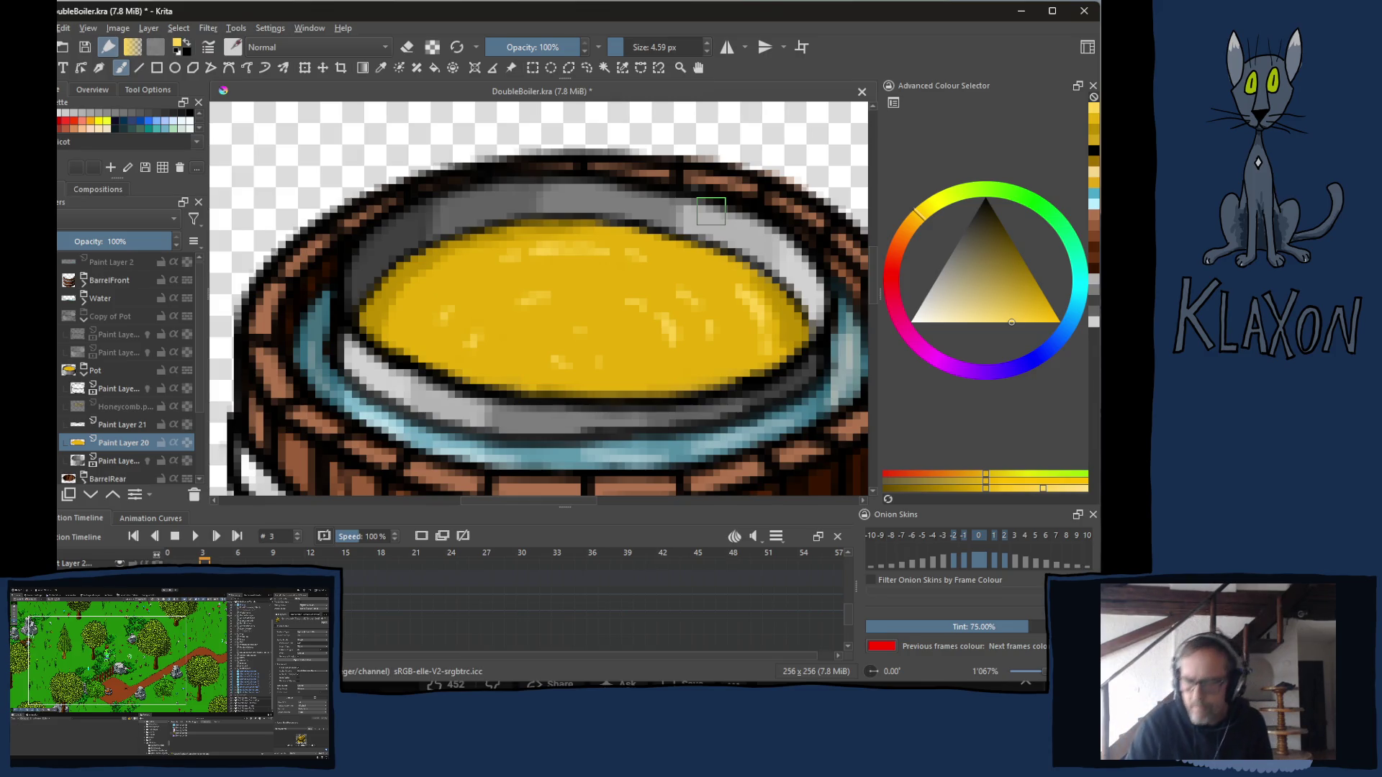
{"action": "key", "text": "1"}
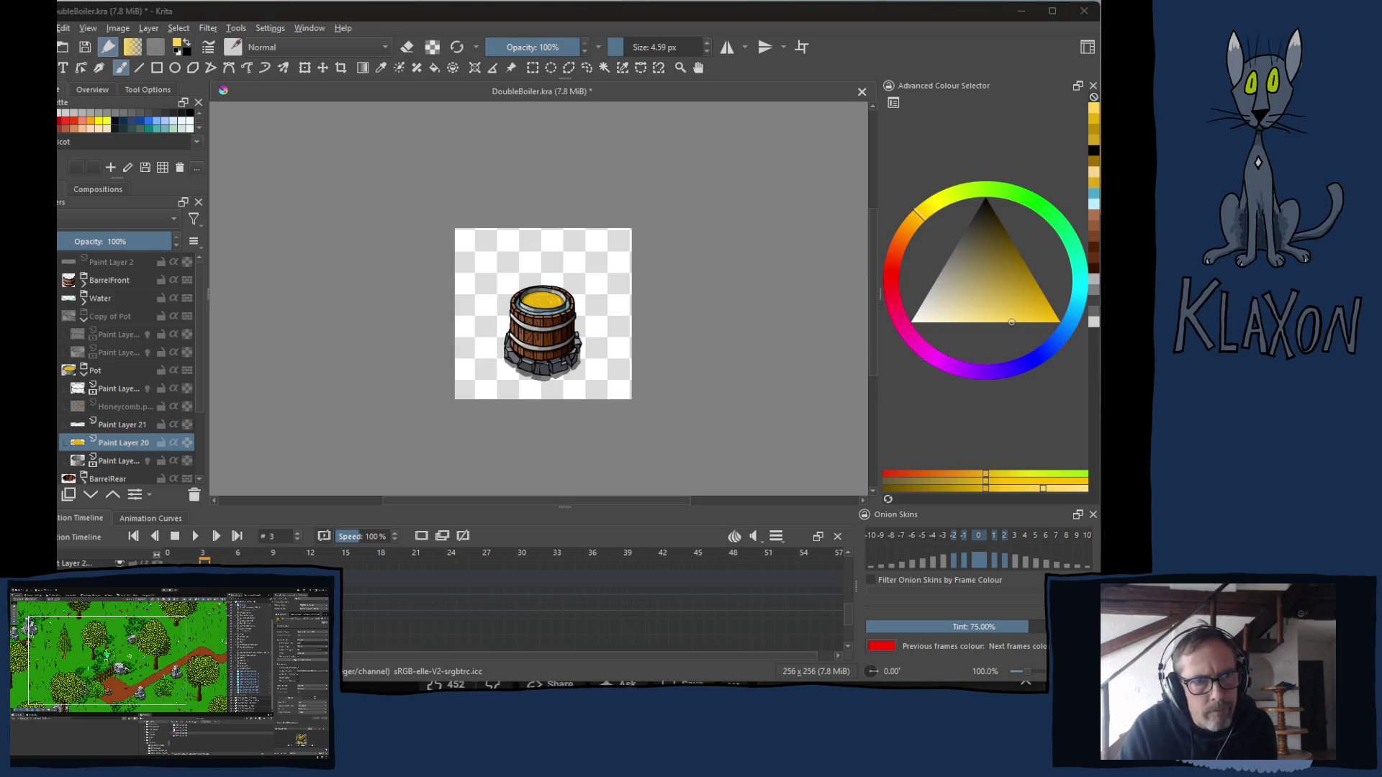
{"action": "left_click", "coordinate": [696, 19]}
{"action": "key", "text": "2"}
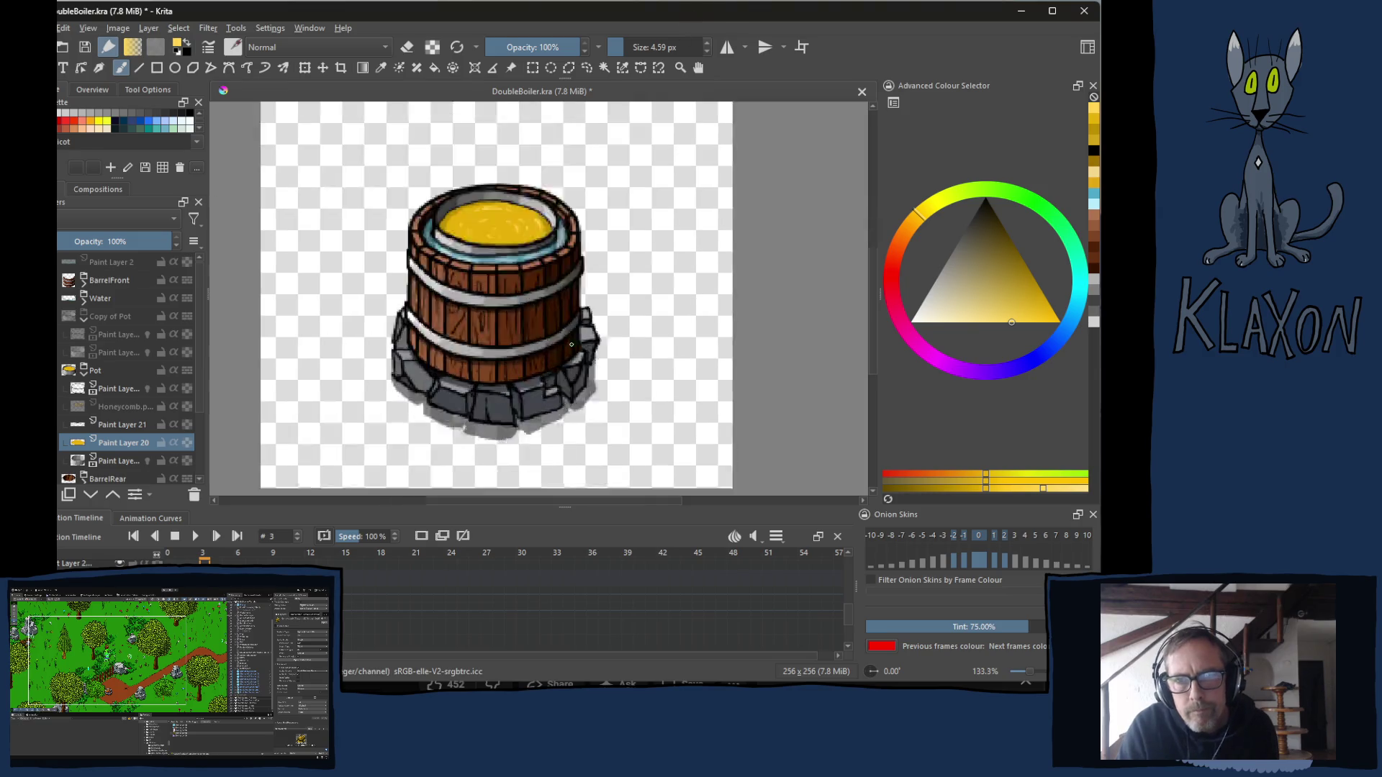
Zoom into the barrel top, make the Honeycomb layer visible, and select it.
{"action": "scroll", "coordinate": [570, 345], "scroll_direction": "up", "scroll_amount": 1}
{"action": "scroll", "coordinate": [430, 261], "scroll_direction": "up", "scroll_amount": 2}
{"action": "left_click_drag", "start_coordinate": [430, 261], "coordinate": [456, 374]}
{"action": "scroll", "coordinate": [481, 288], "scroll_direction": "up", "scroll_amount": 2}
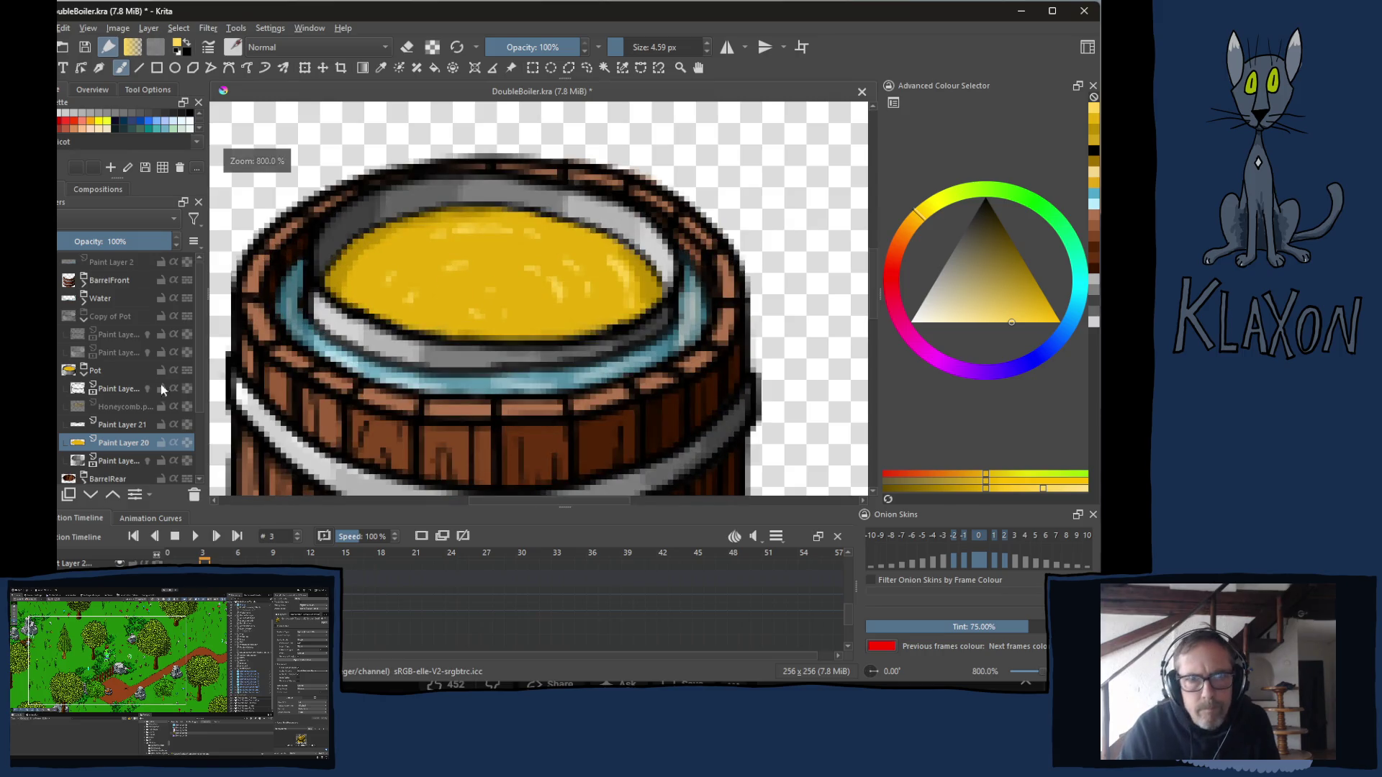
{"action": "left_click", "coordinate": [93, 405]}
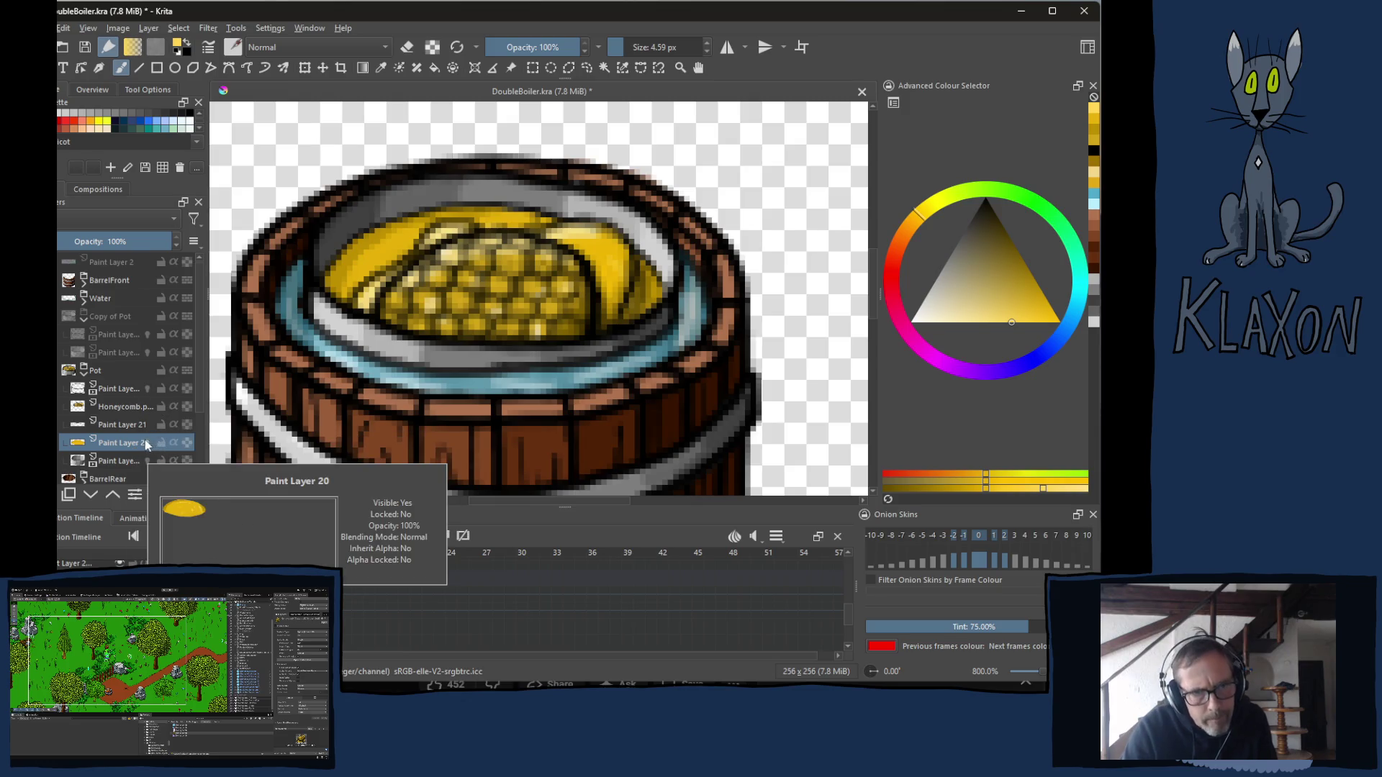
{"action": "left_click", "coordinate": [124, 413]}
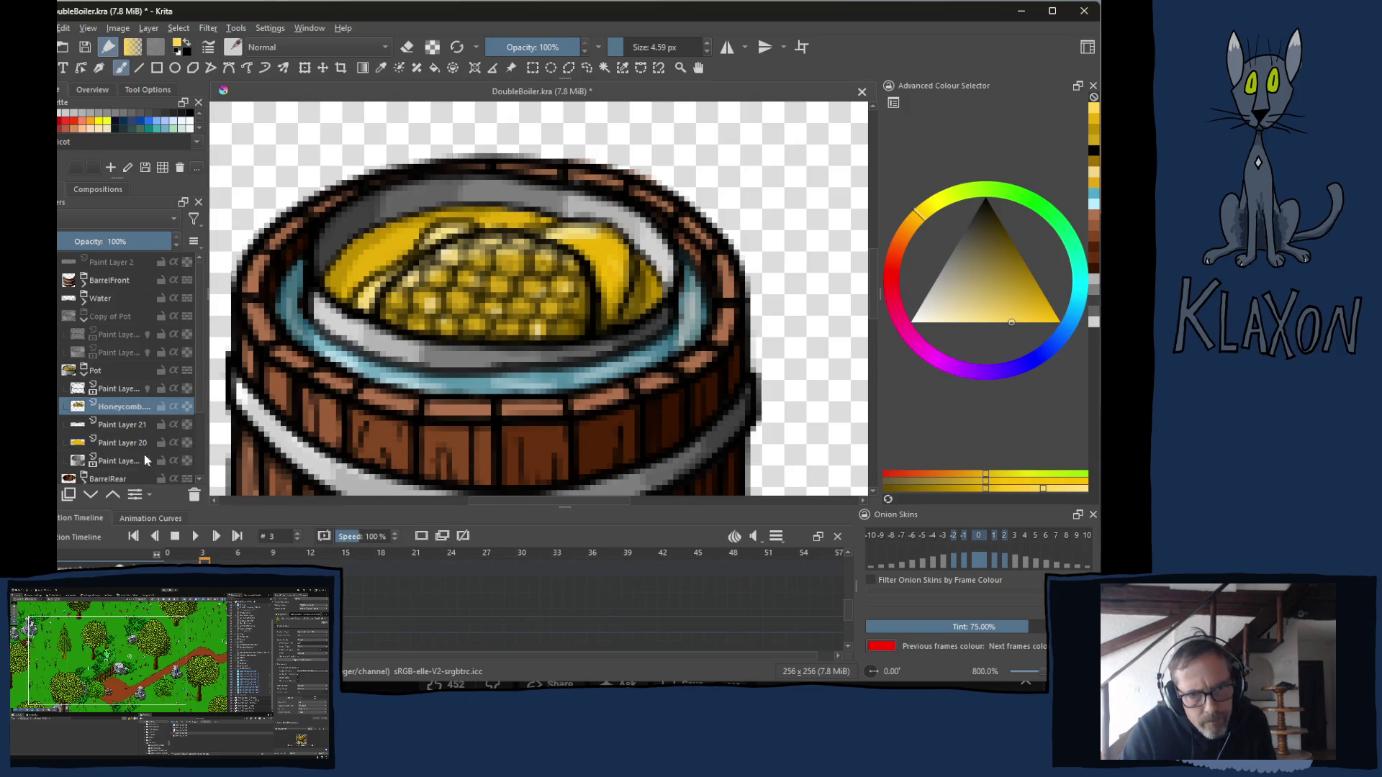
Return the playhead to frame 0, enlarge the timeline, and show the Copy of Pot layer.
{"action": "mouse_move", "coordinate": [205, 557]}
{"action": "left_mouse_down"}
{"action": "mouse_move", "coordinate": [167, 552]}
{"action": "mouse_move", "coordinate": [224, 553]}
{"action": "mouse_move", "coordinate": [166, 554]}
{"action": "left_mouse_up"}
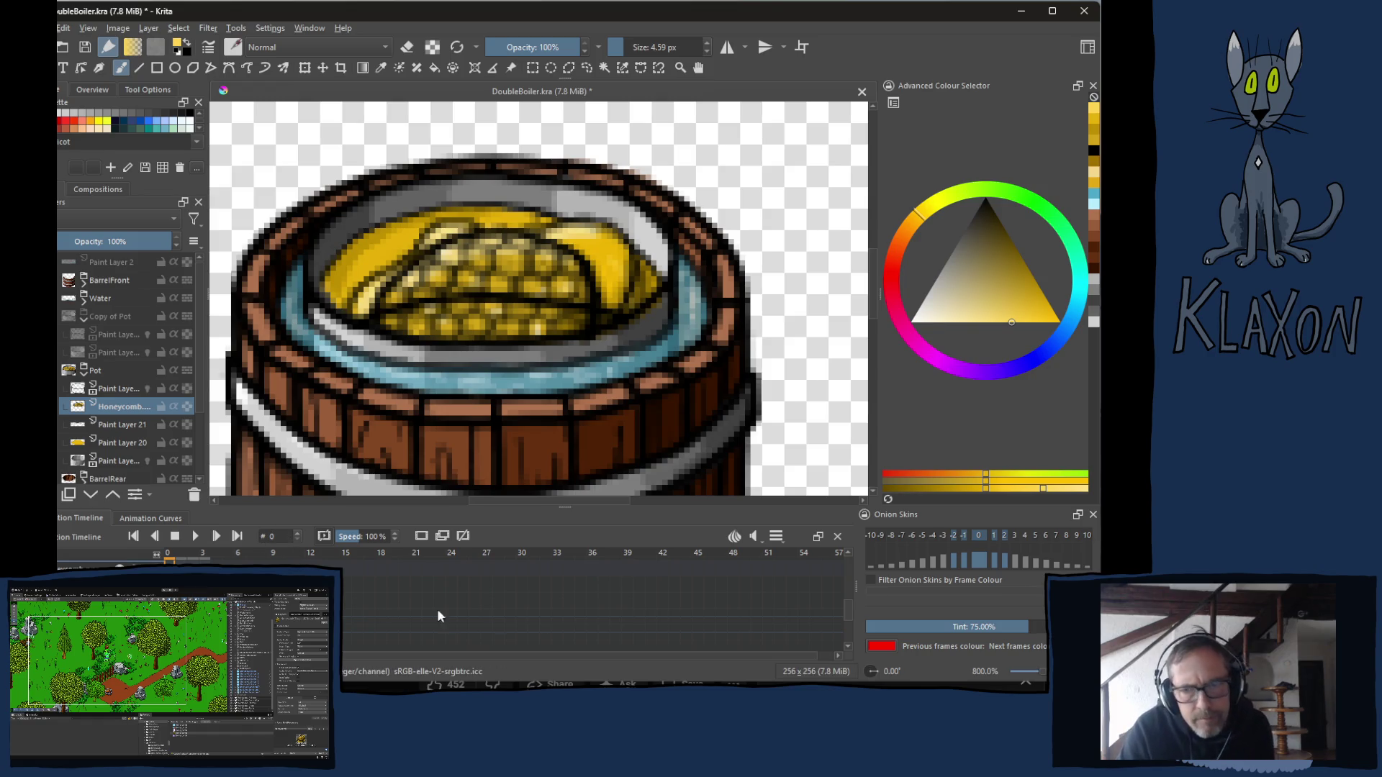
{"action": "left_click_drag", "start_coordinate": [562, 506], "coordinate": [564, 463]}
{"action": "scroll", "coordinate": [108, 543], "scroll_direction": "down", "scroll_amount": 5}
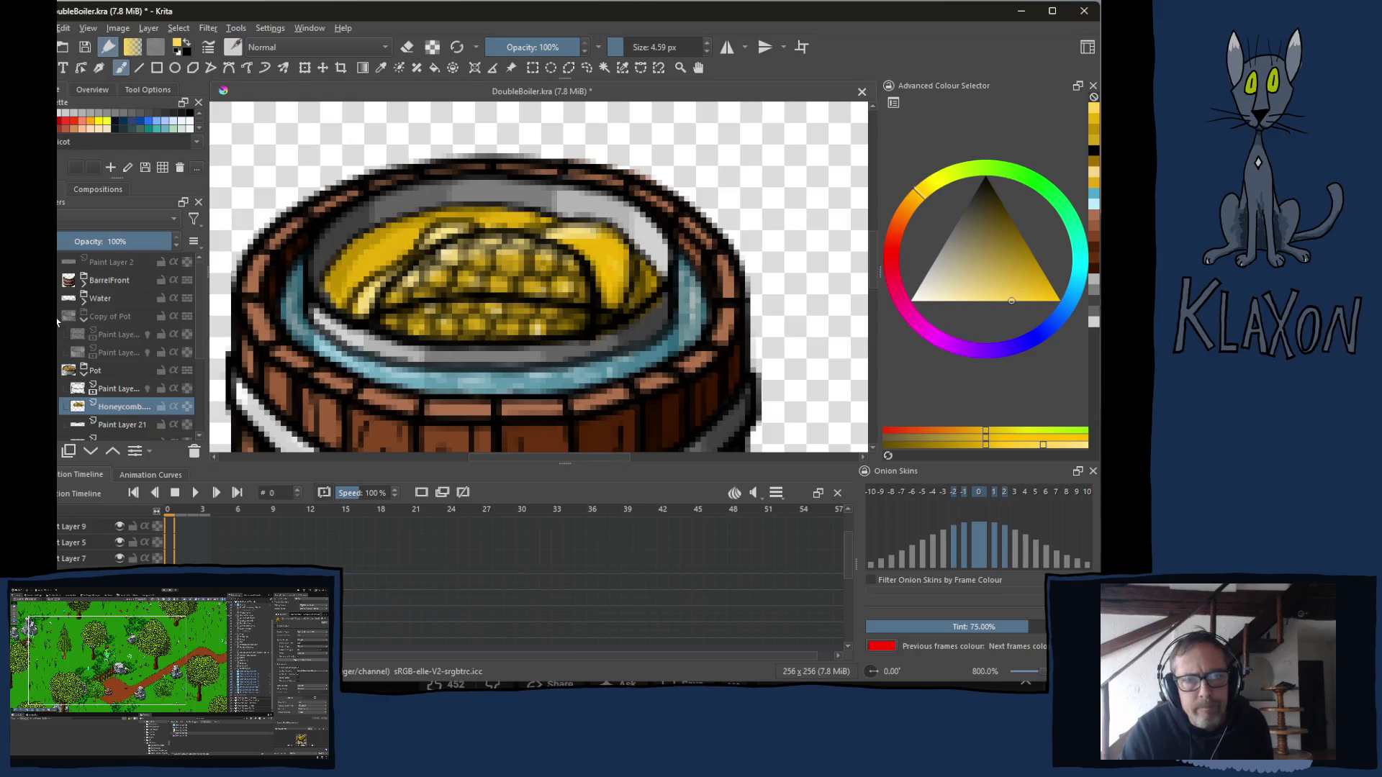
{"action": "left_click", "coordinate": [61, 316]}
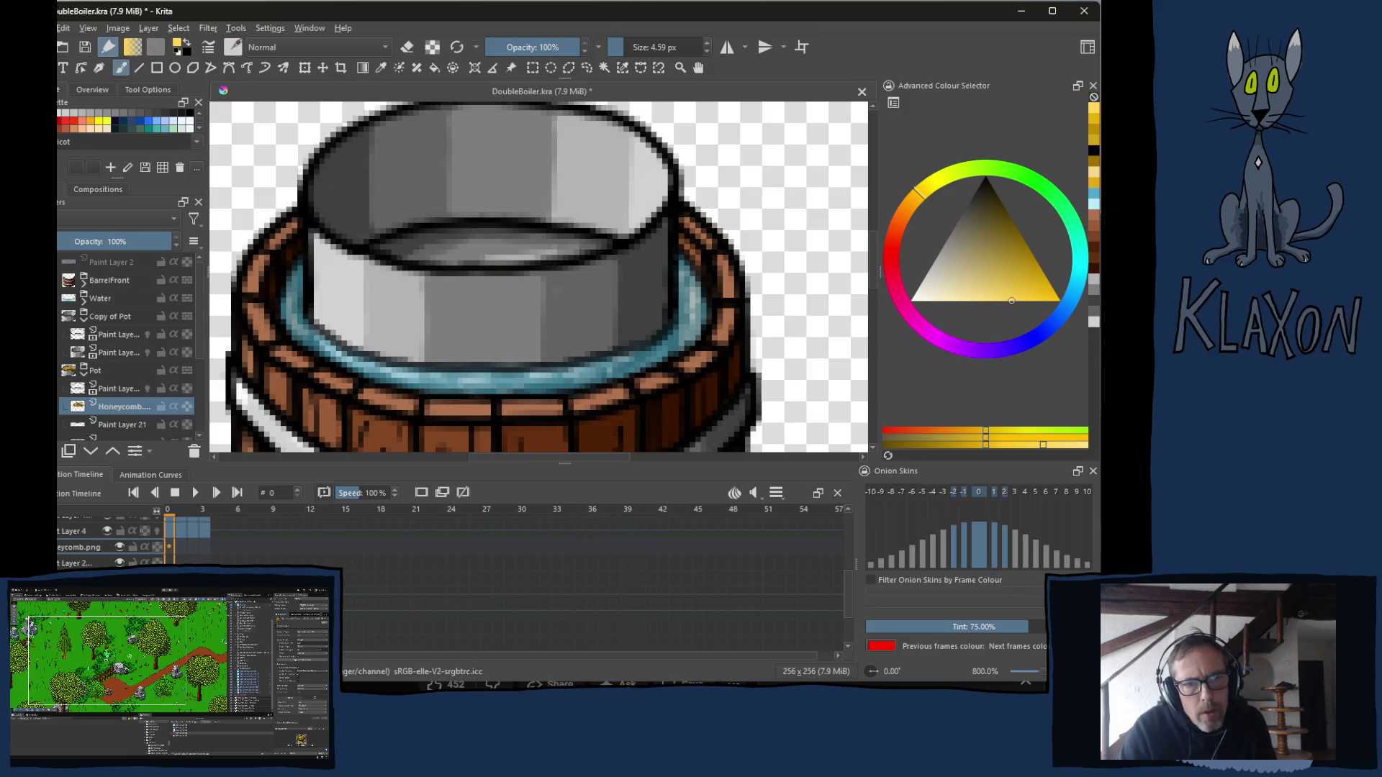
Step between frames 0 and 1 to preview the pot animation.
{"action": "key", "text": "Right"}
{"action": "key", "text": "Left"}
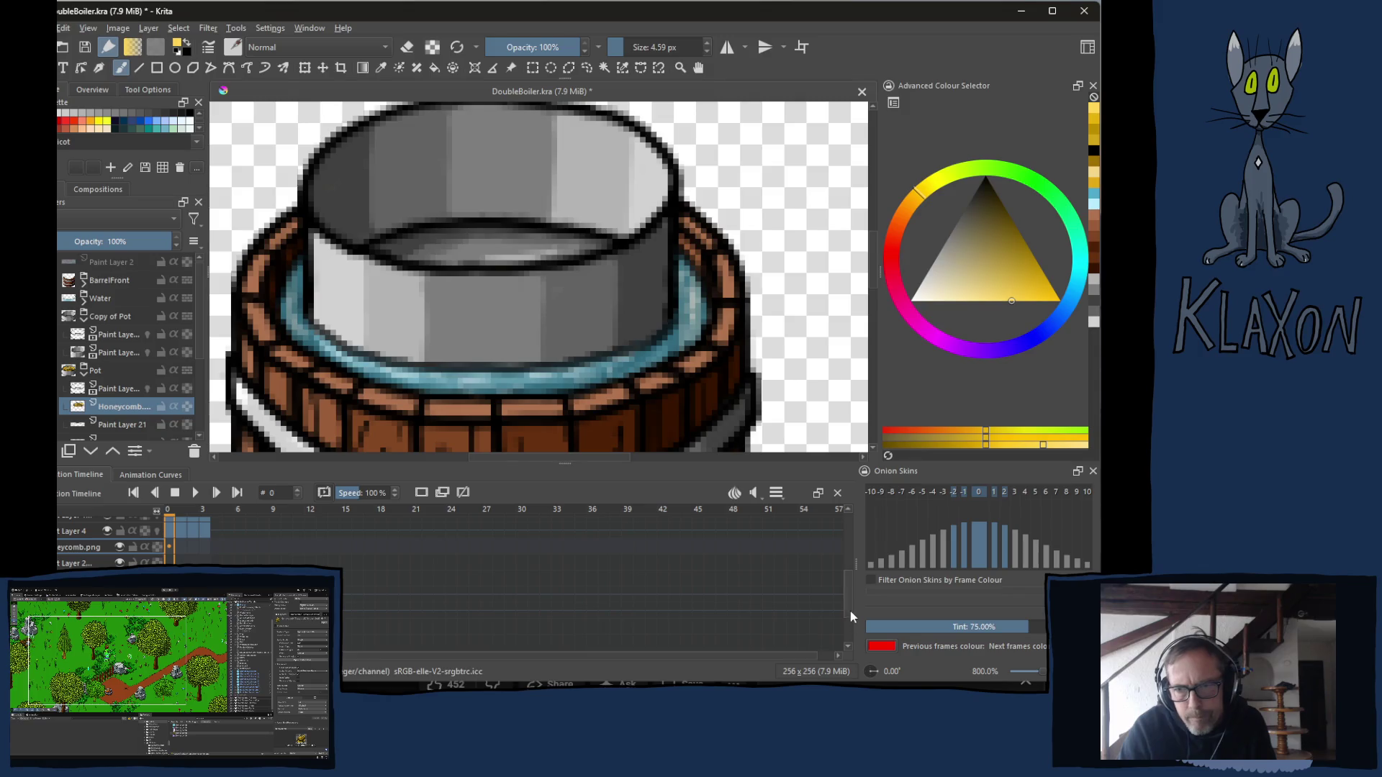
{"action": "scroll", "coordinate": [853, 612], "scroll_direction": "up", "scroll_amount": 2}
{"action": "scroll", "coordinate": [468, 540], "scroll_direction": "up", "scroll_amount": 1}
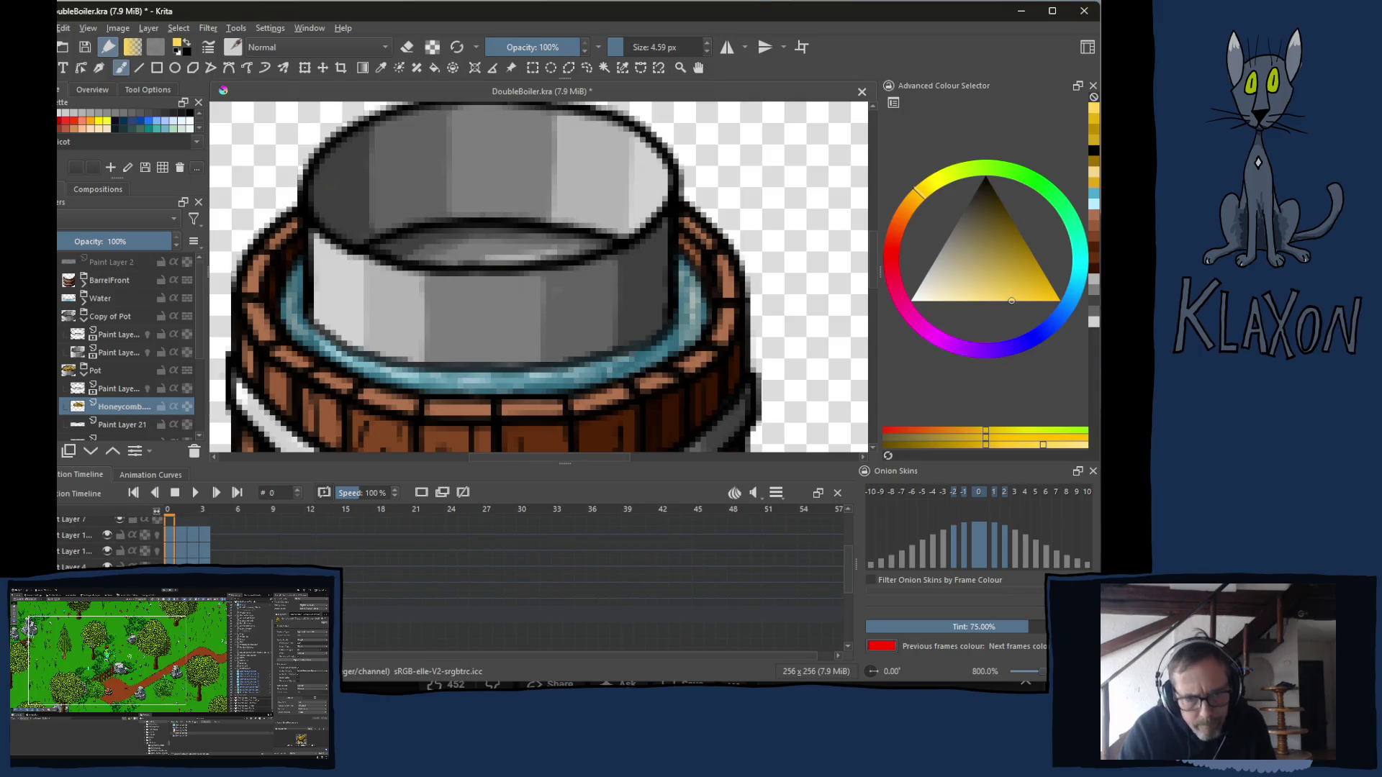
{"action": "key", "text": "Right"}
{"action": "key", "text": "Left"}
{"action": "key", "text": "Right"}
{"action": "key", "text": "Left"}
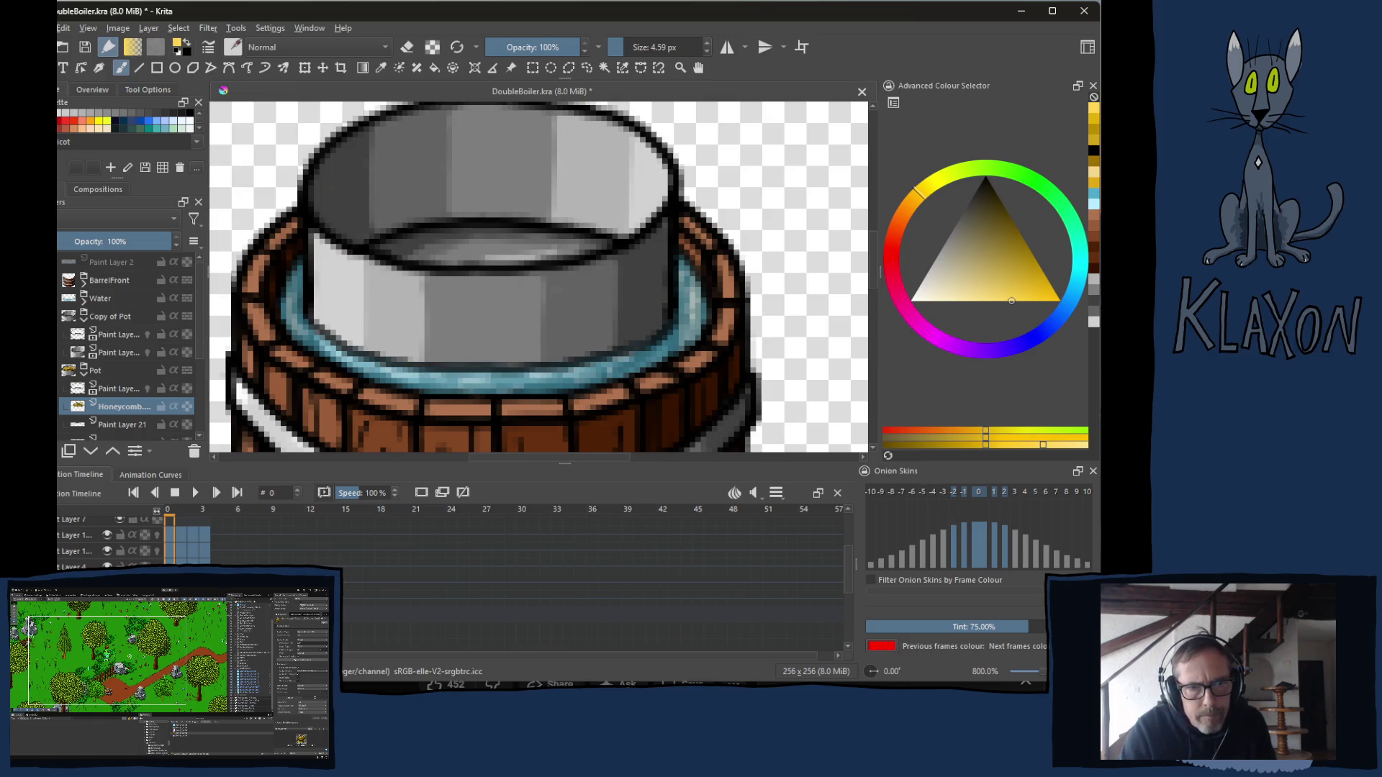
Try selecting the paint layers in the Copy of Pot and Pot groups.
{"action": "left_click", "coordinate": [117, 352]}
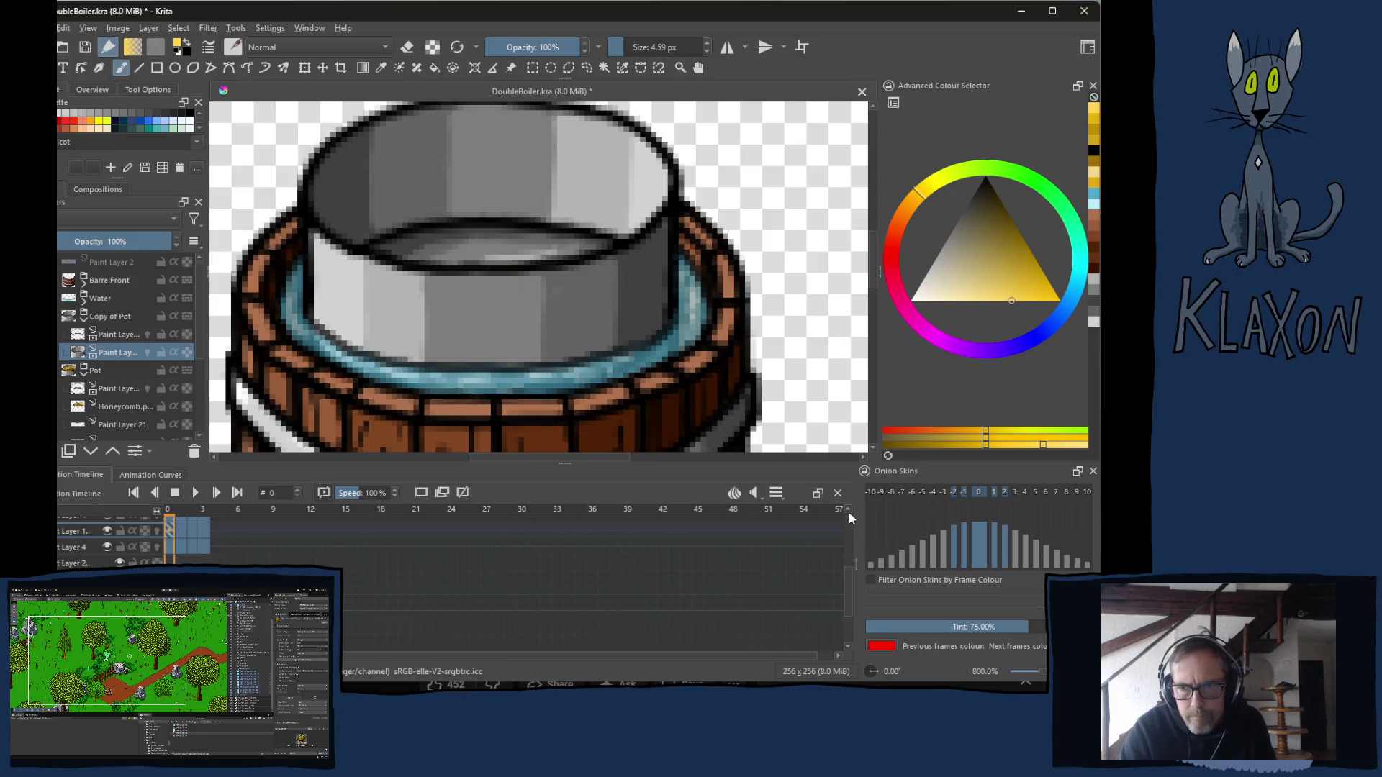
{"action": "left_click", "coordinate": [71, 549]}
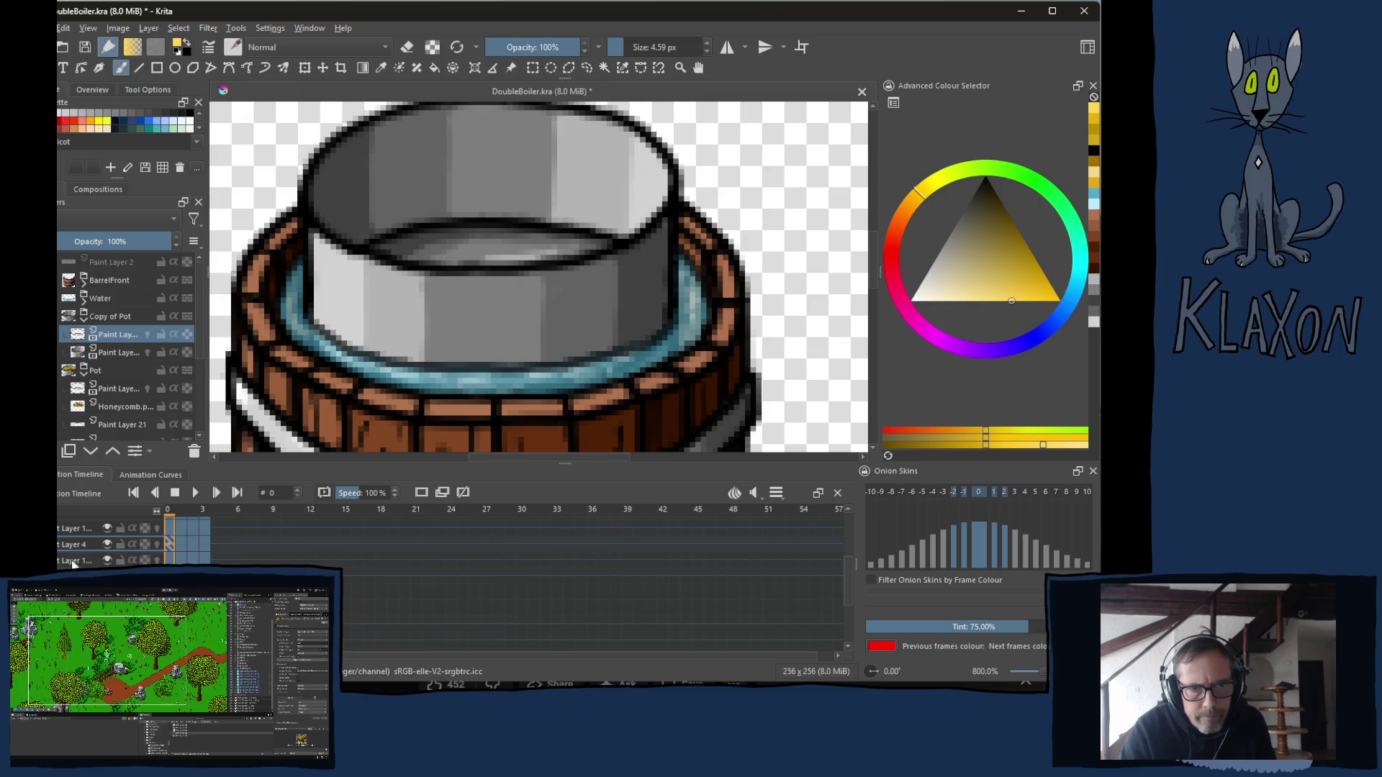
{"action": "left_click", "coordinate": [114, 358], "text": "shift"}
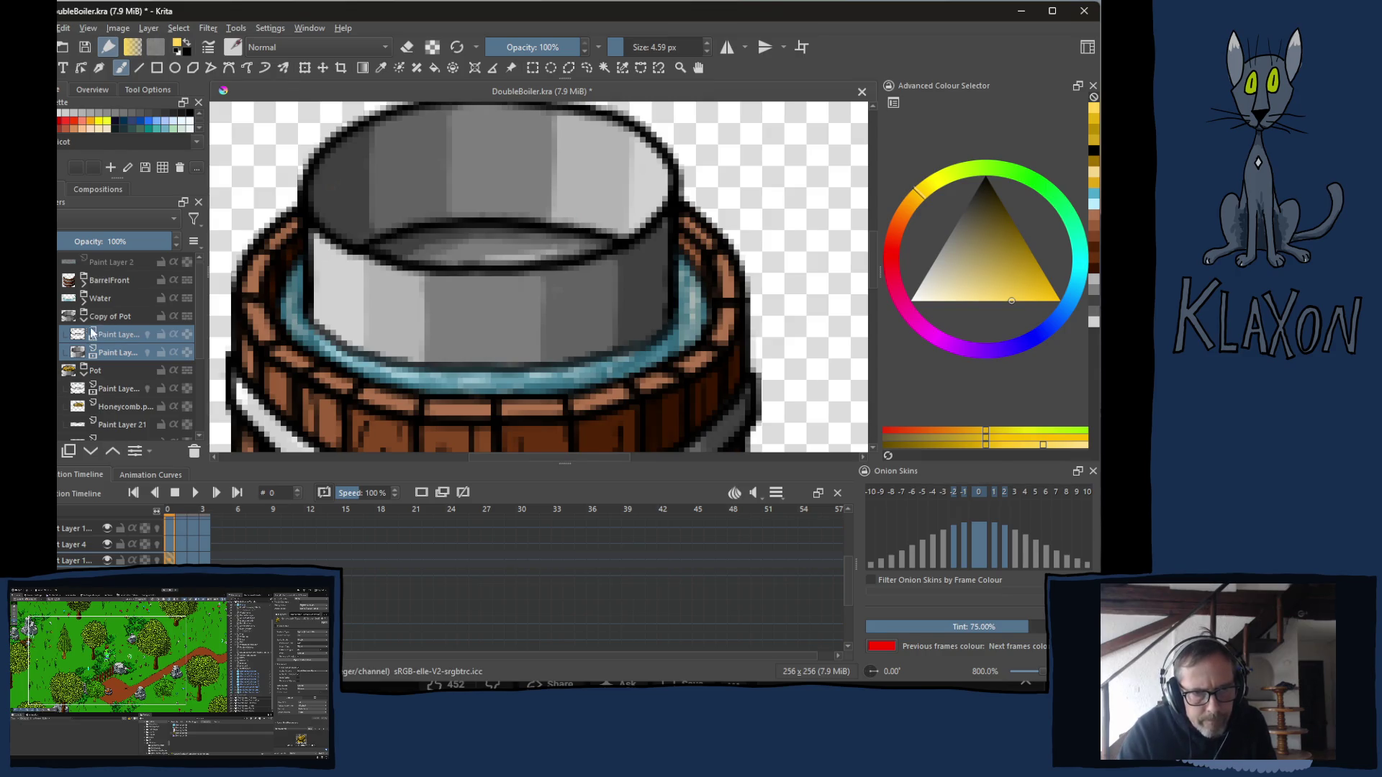
{"action": "left_click", "coordinate": [115, 390]}
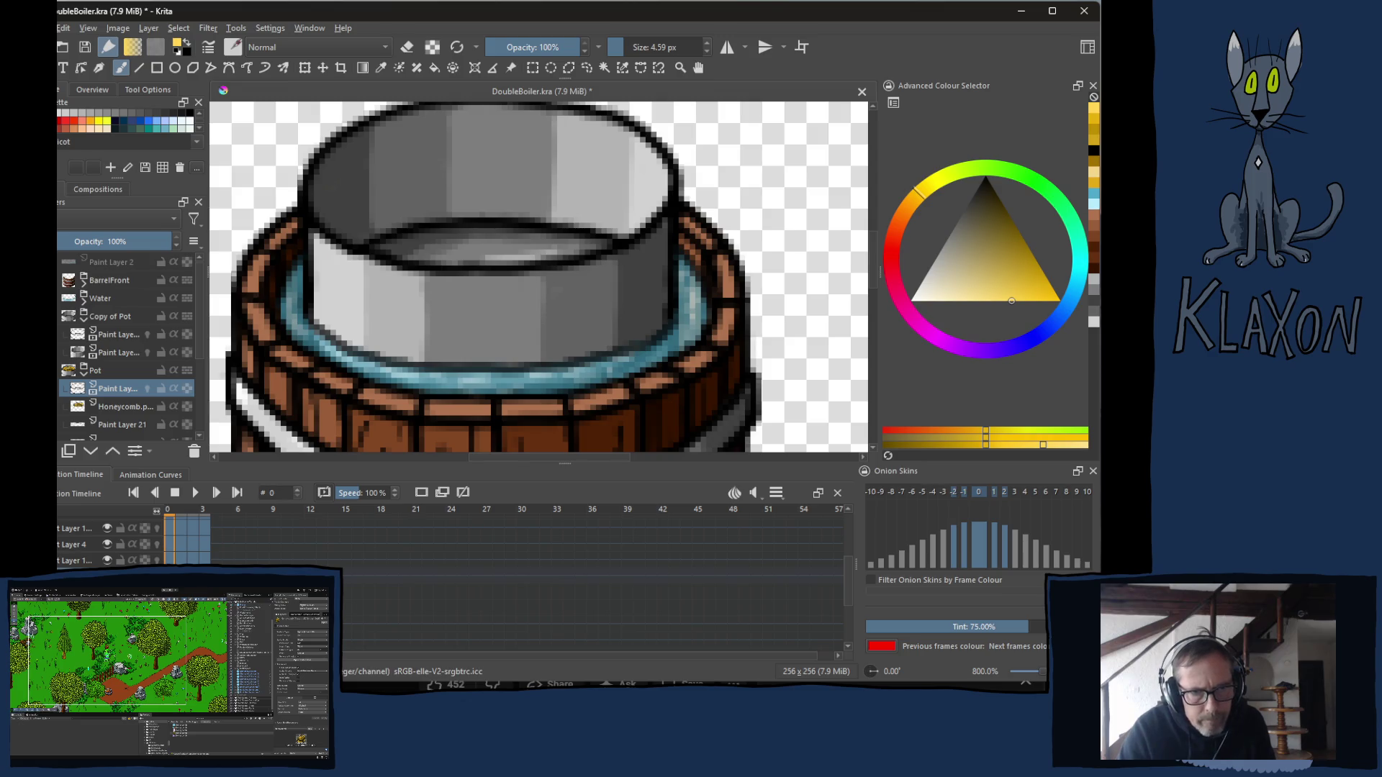
{"action": "key", "text": "period"}
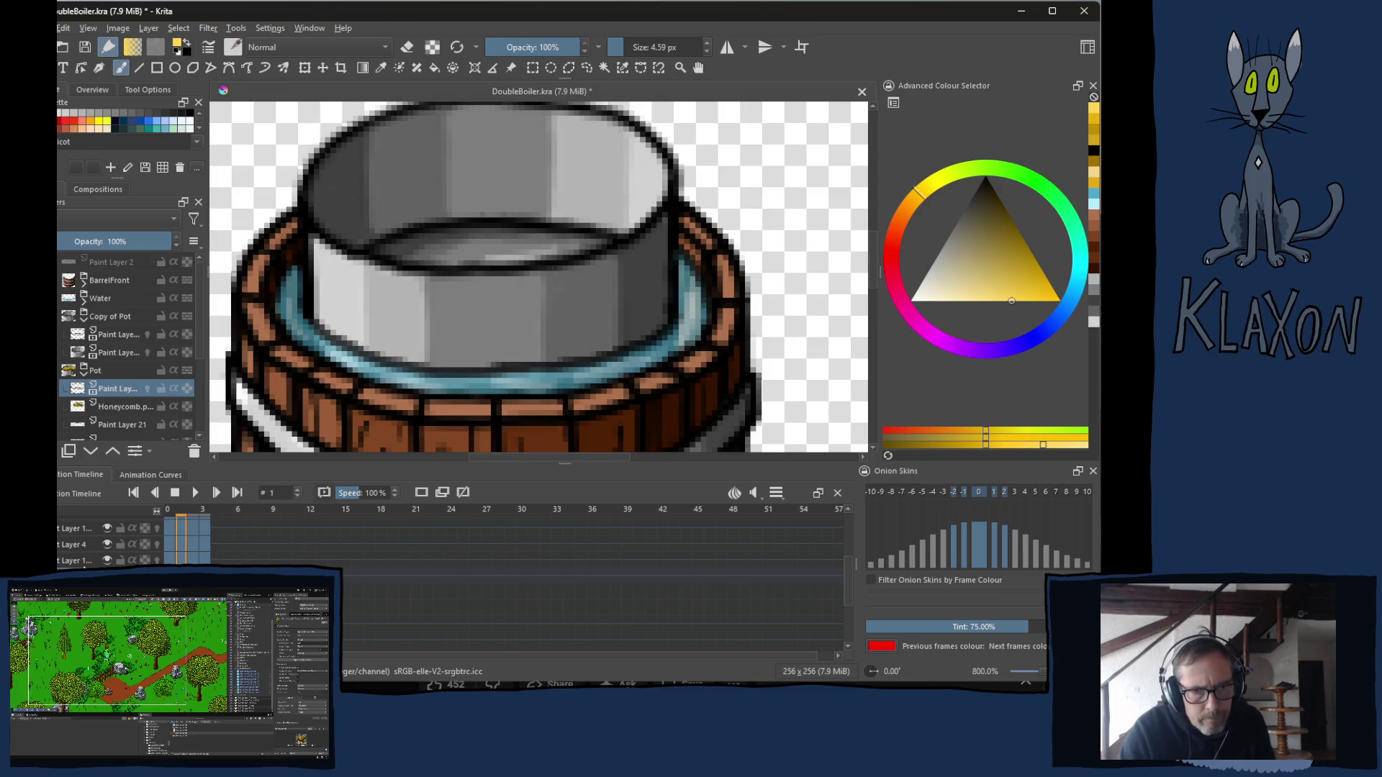
{"action": "left_click", "coordinate": [77, 564]}
{"action": "left_click", "coordinate": [117, 388]}
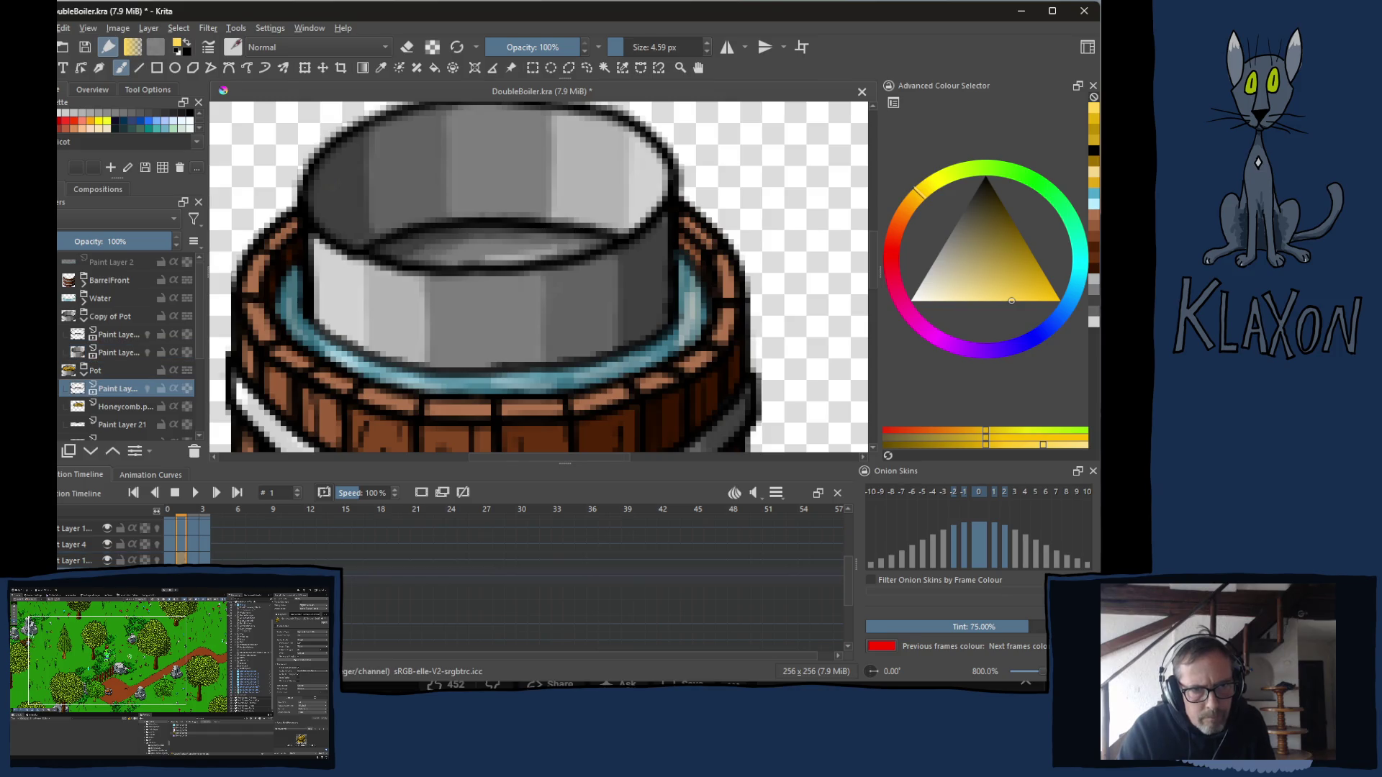
Shift-select all the pot's paint layers from the bottom up to the one above Honeycomb.
{"action": "left_click", "coordinate": [849, 647]}
{"action": "left_click", "coordinate": [849, 648]}
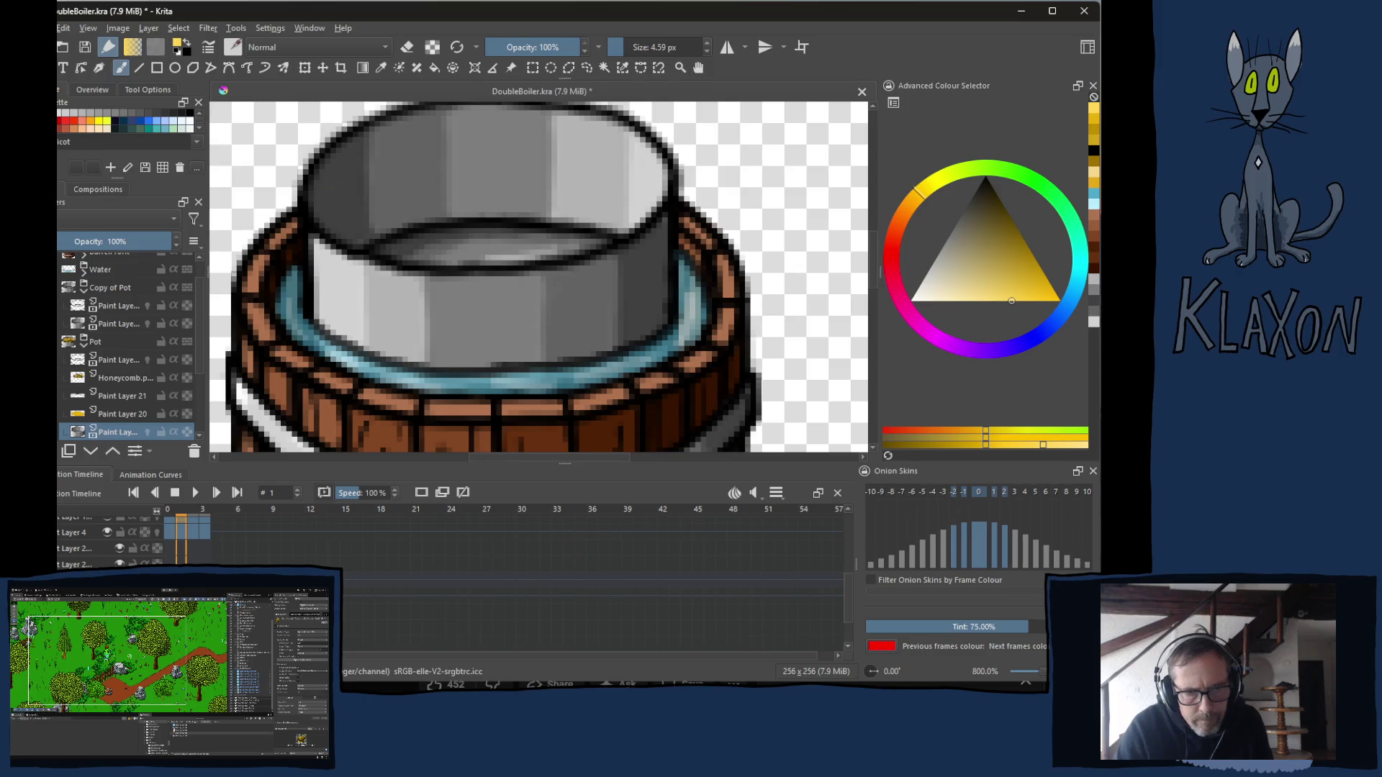
{"action": "left_click", "coordinate": [84, 534]}
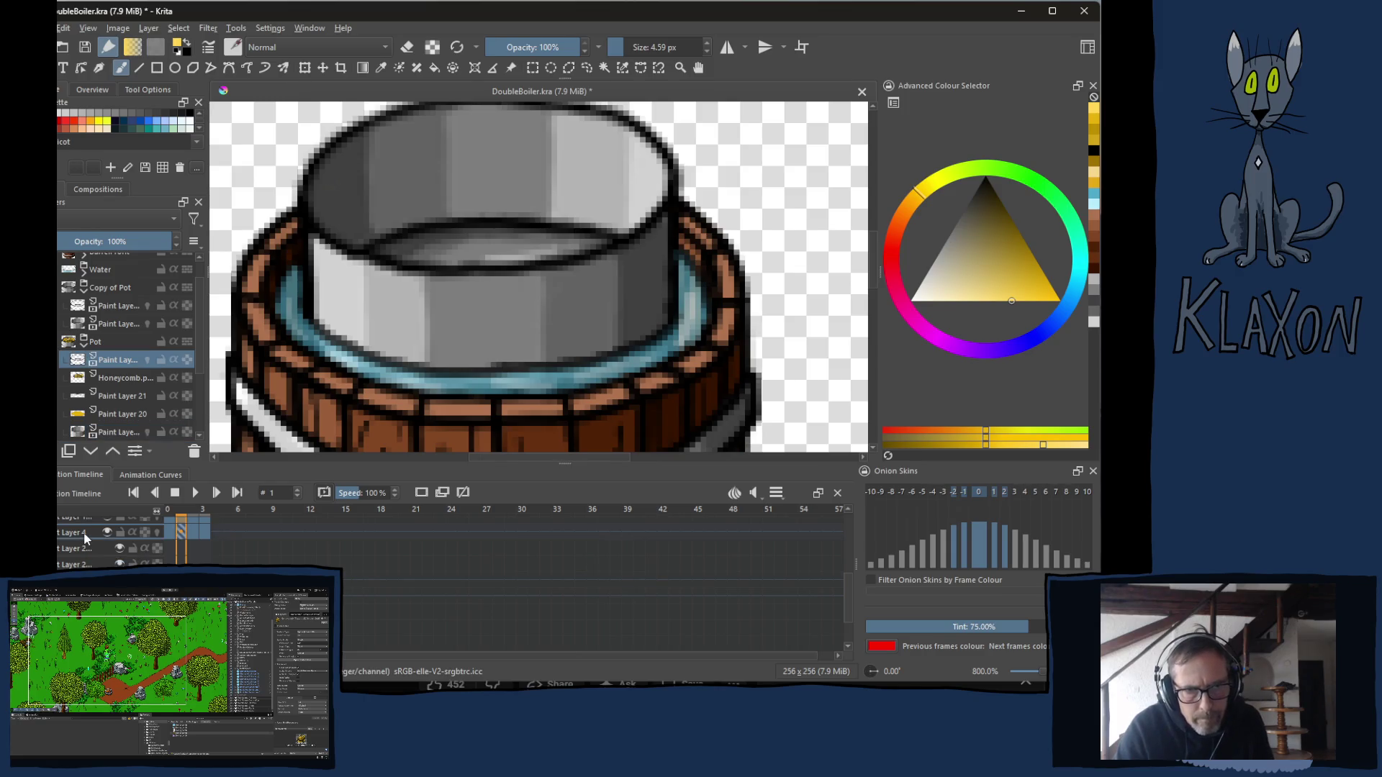
{"action": "left_click", "coordinate": [117, 432]}
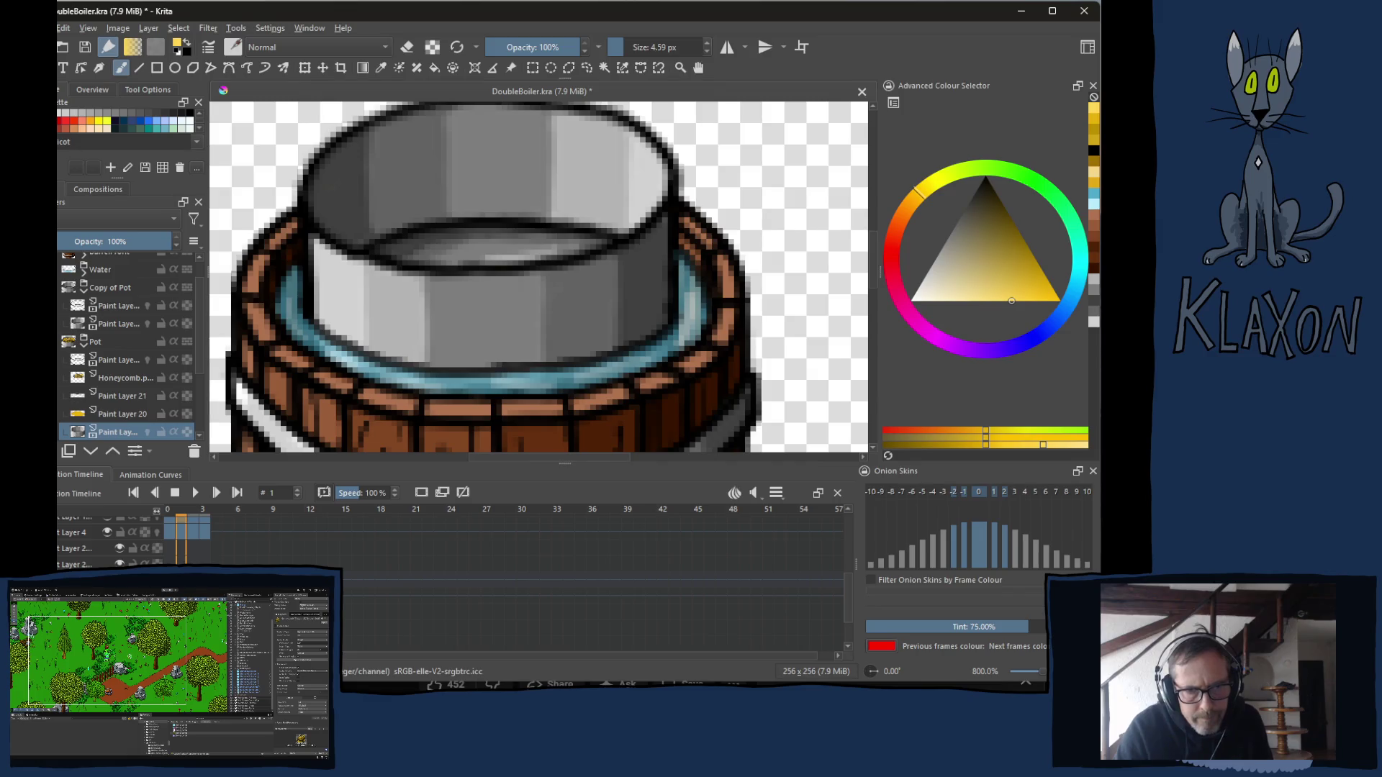
{"action": "left_click", "coordinate": [109, 360], "text": "shift"}
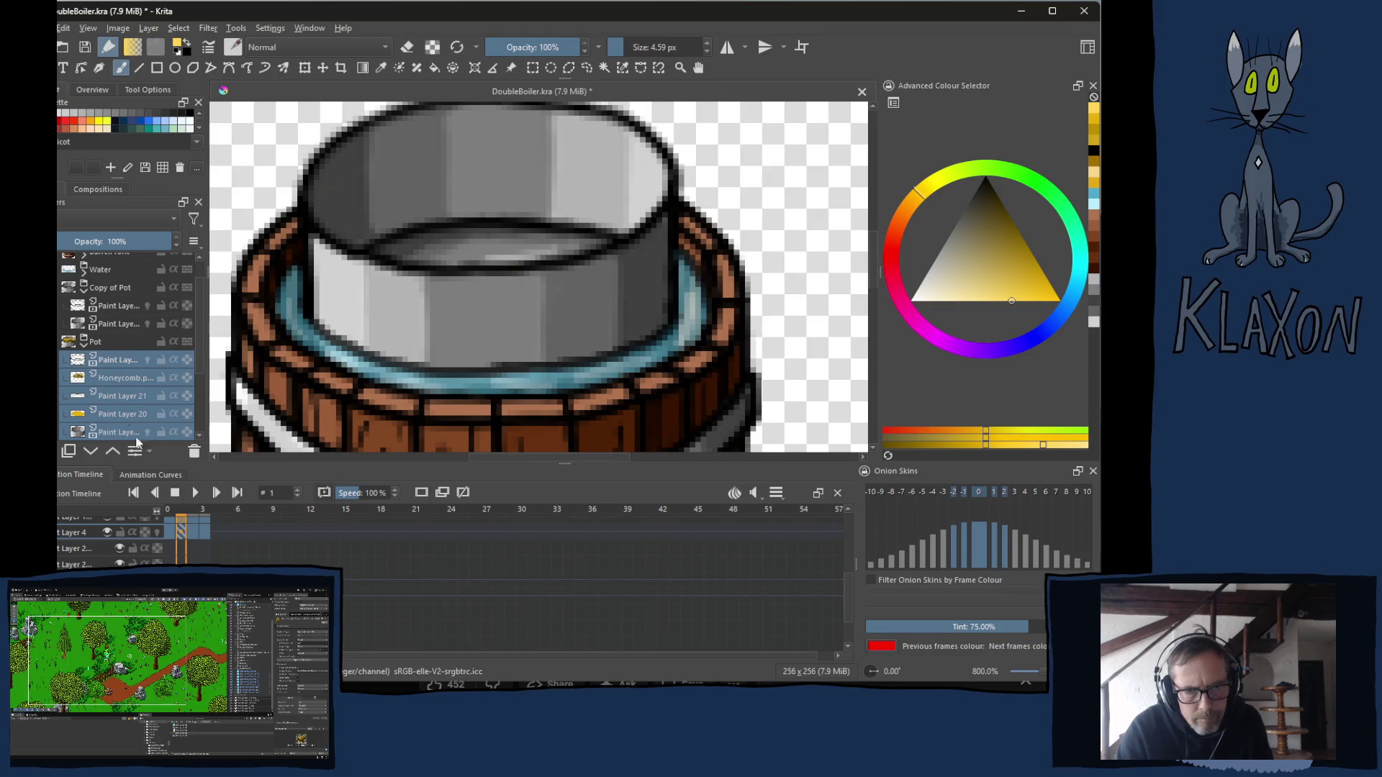
{"action": "left_click", "coordinate": [198, 558]}
Select frames 0–3 in the timeline and copy the keyframes.
{"action": "left_click", "coordinate": [170, 560]}
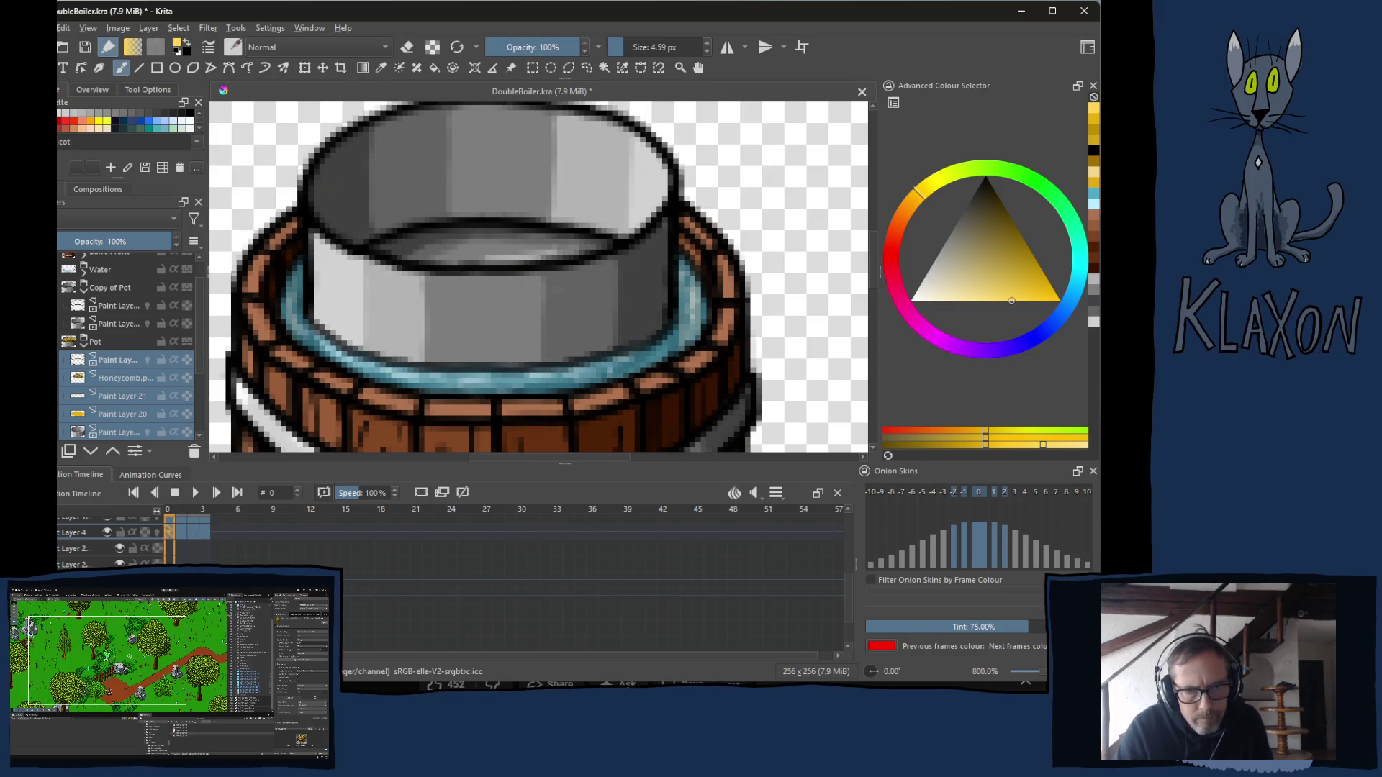
{"action": "left_click", "coordinate": [204, 558]}
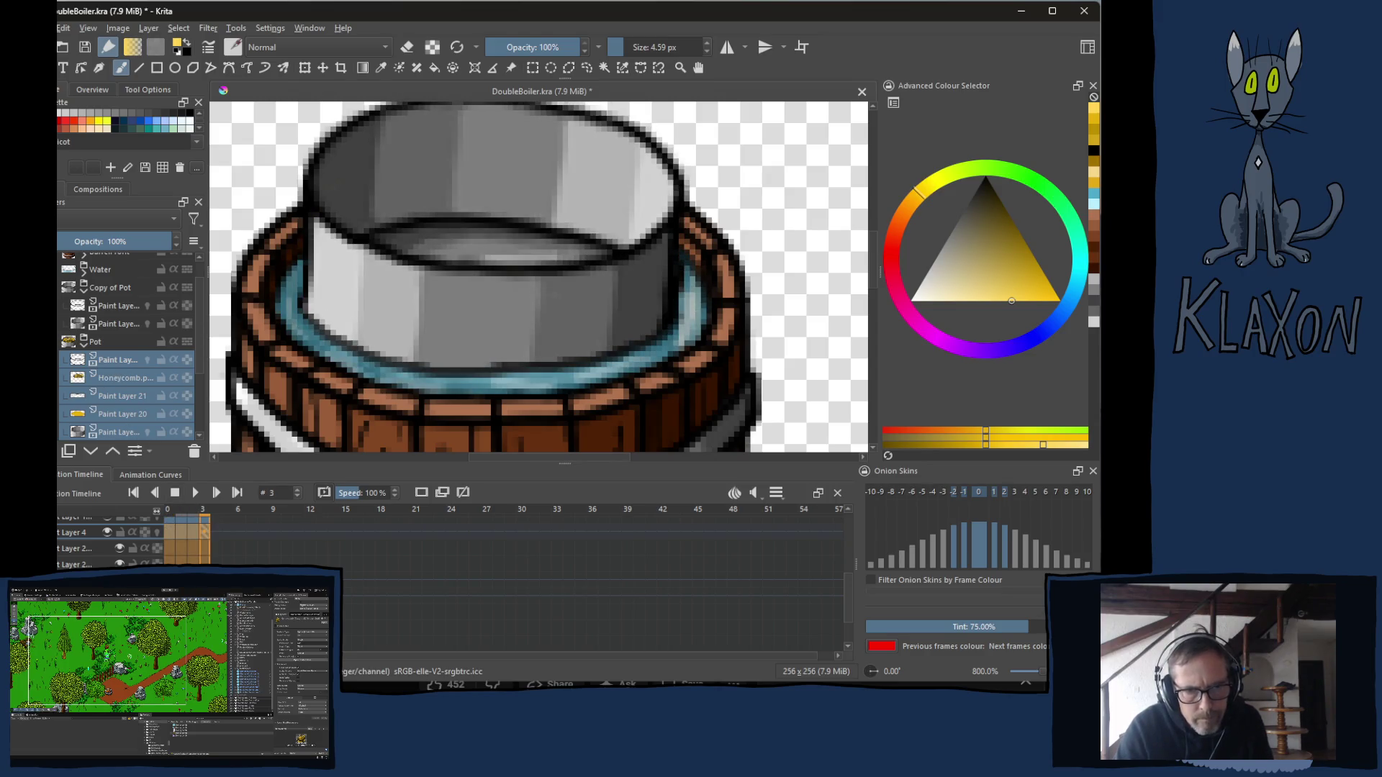
{"action": "right_click", "coordinate": [169, 558]}
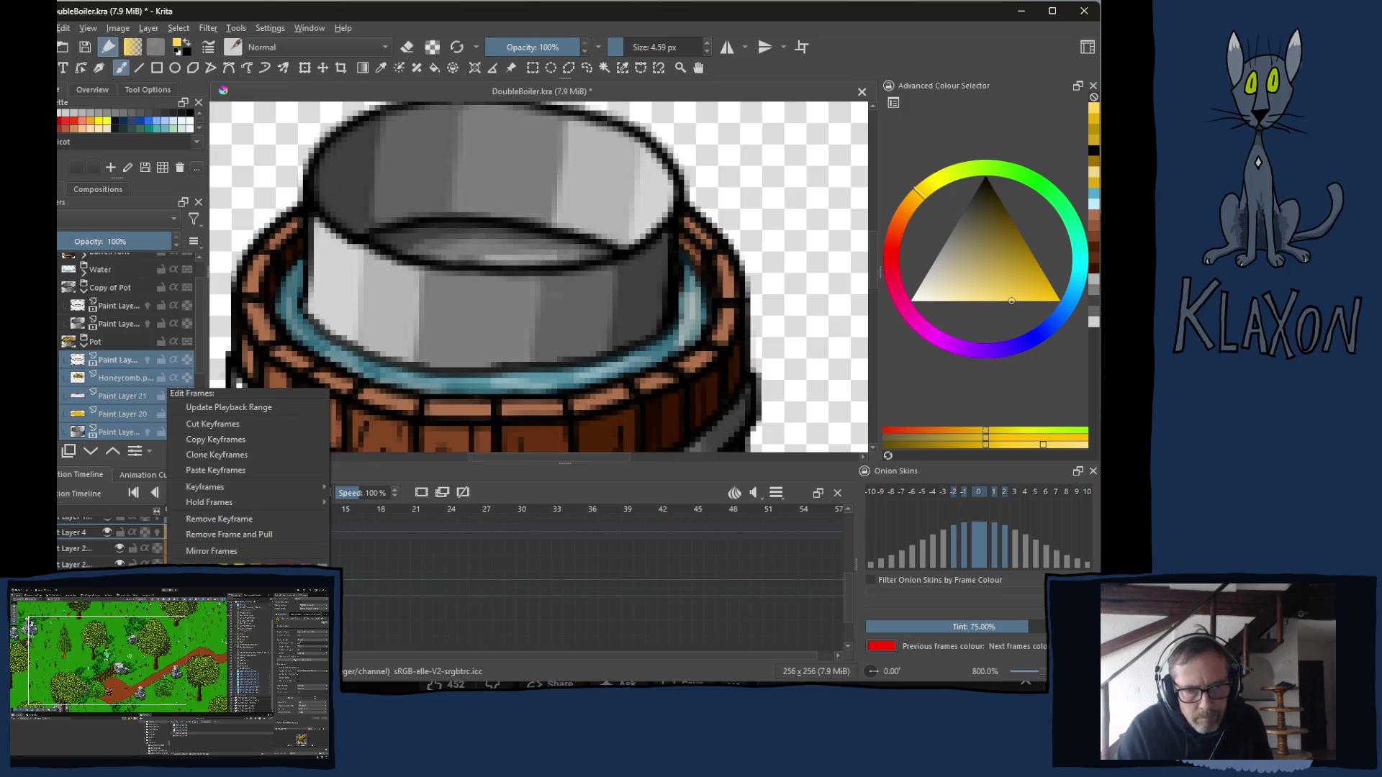
{"action": "left_click", "coordinate": [254, 439]}
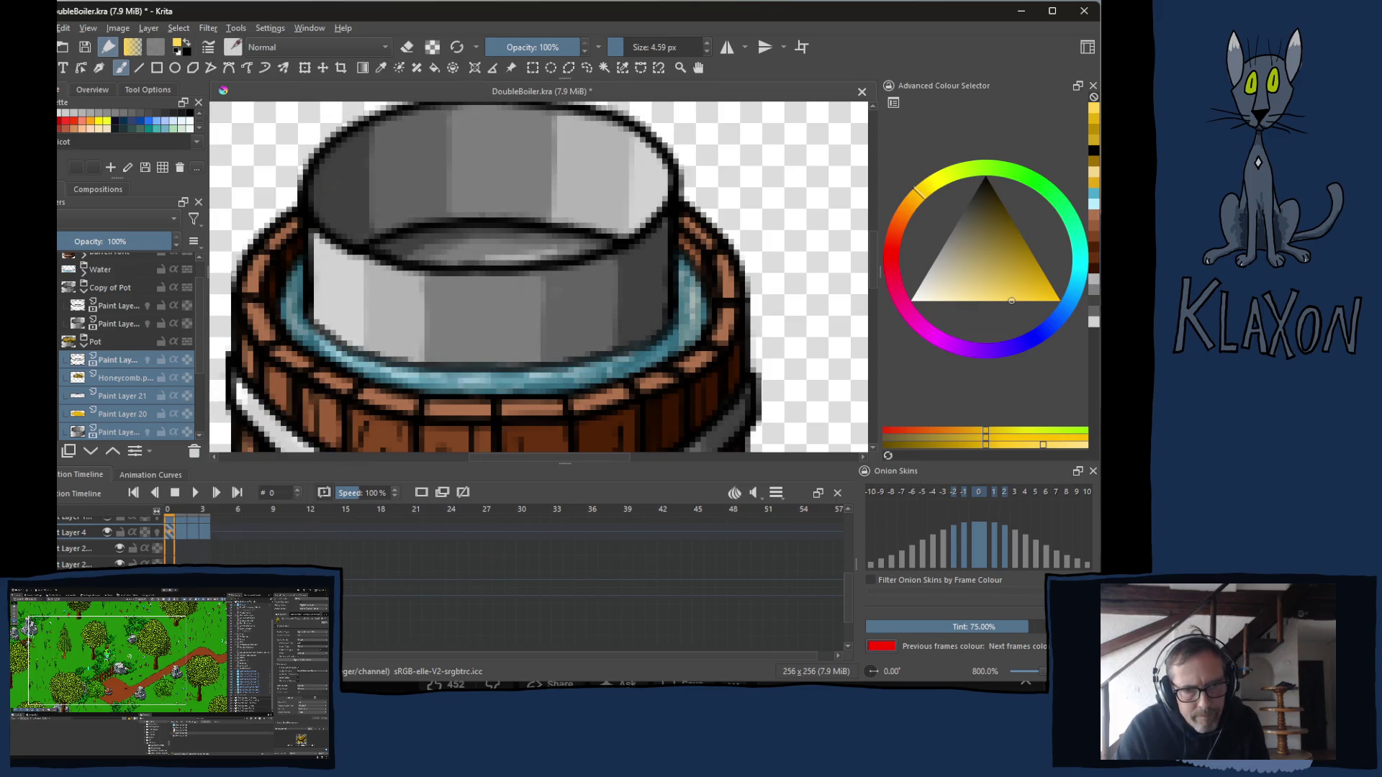
Jump between frames 0 and 1 to check the pot.
{"action": "left_click", "coordinate": [181, 532]}
{"action": "left_click", "coordinate": [168, 531]}
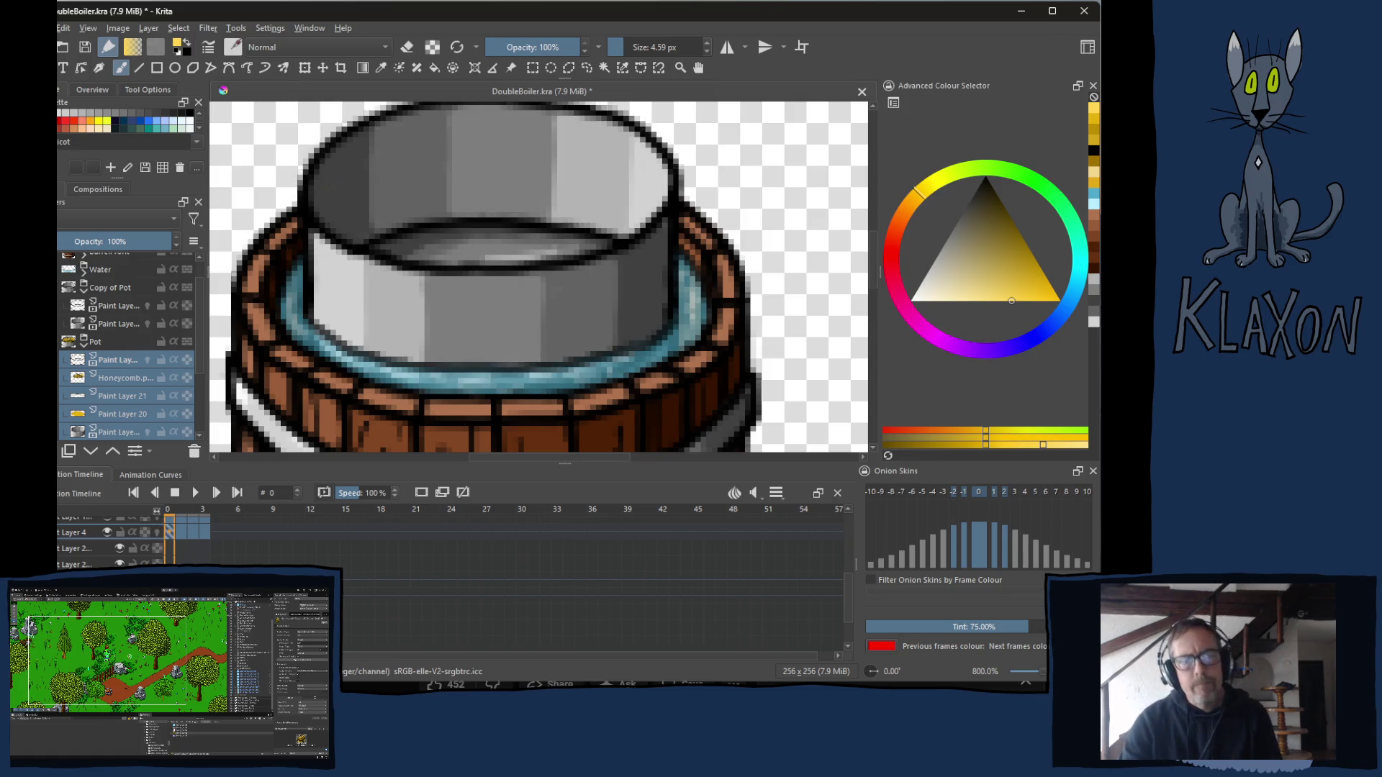
{"action": "left_click", "coordinate": [182, 531]}
{"action": "scroll", "coordinate": [853, 599], "scroll_direction": "up", "scroll_amount": 5}
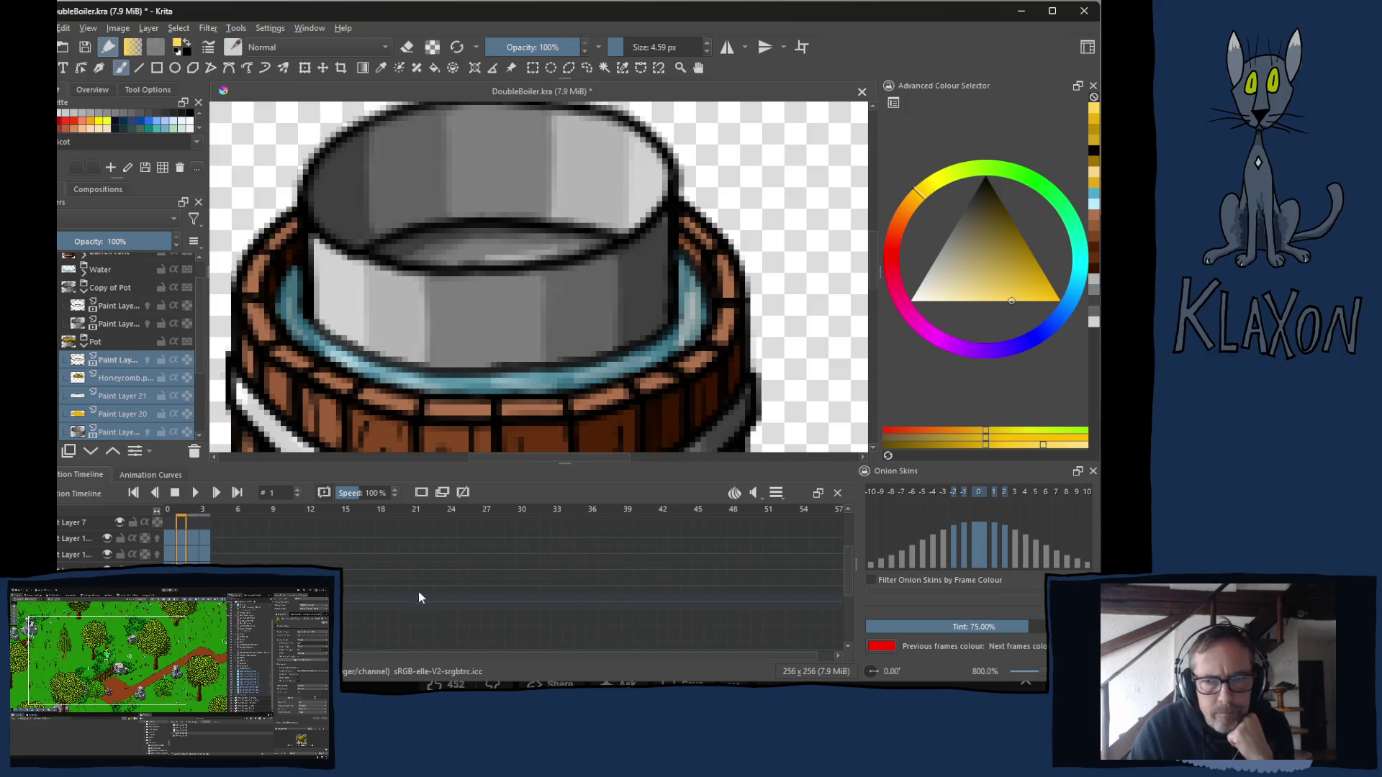
{"action": "left_click", "coordinate": [102, 288]}
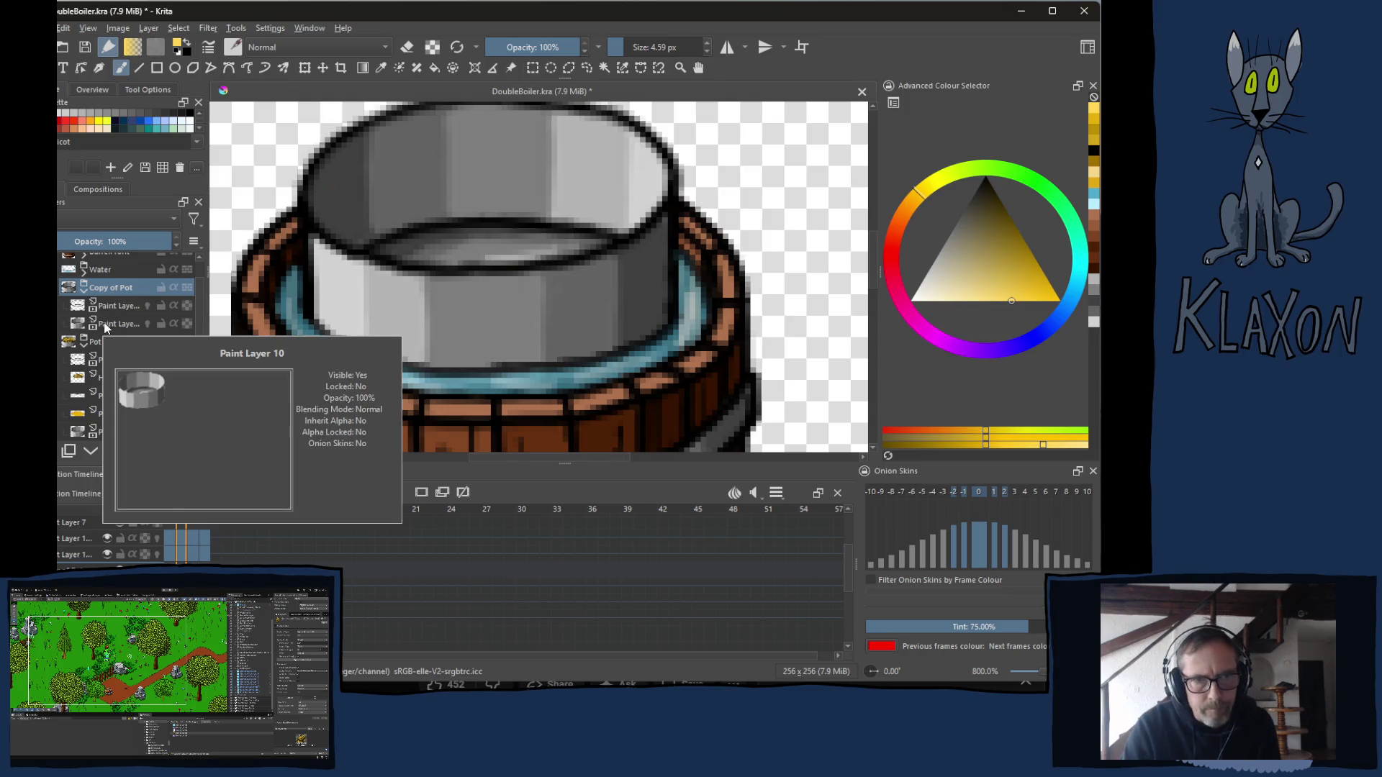
{"action": "left_click", "coordinate": [194, 452]}
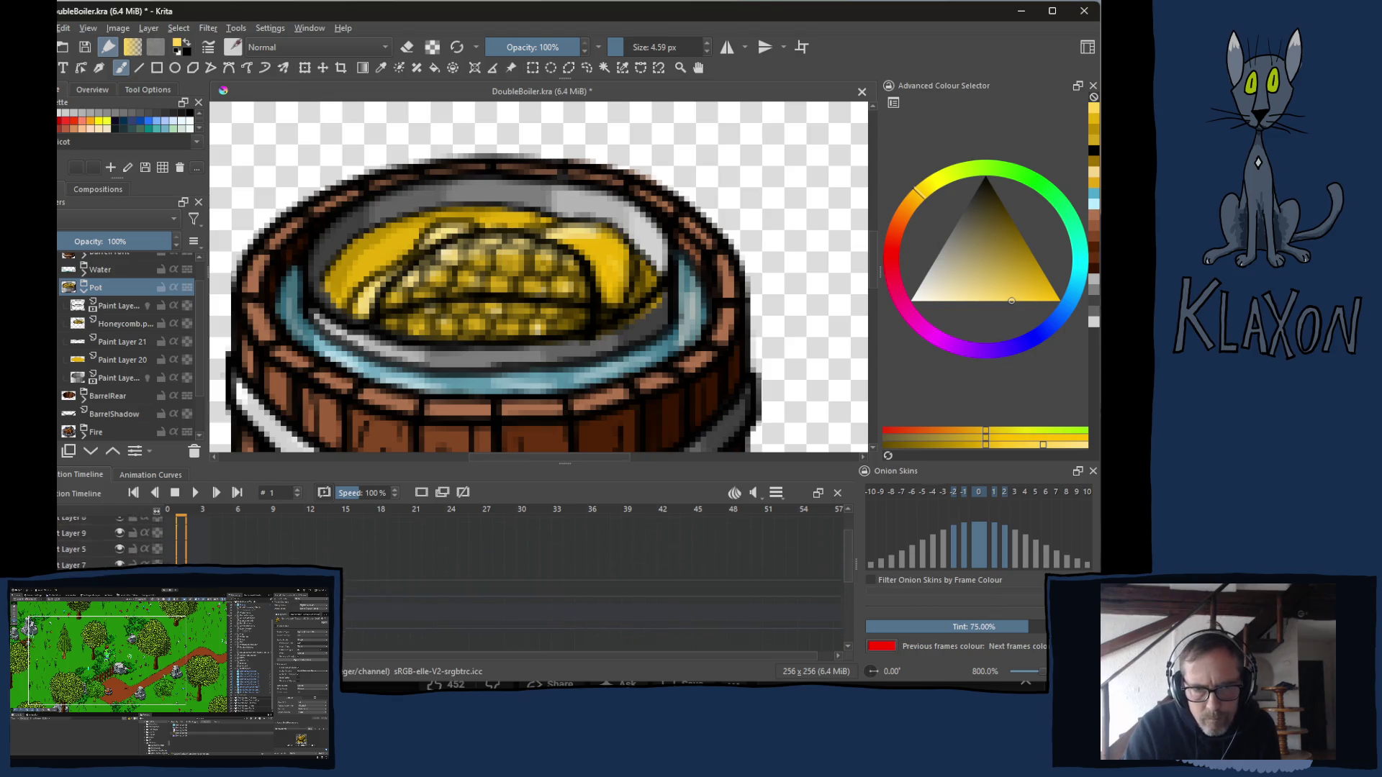
{"action": "key", "text": "Right"}
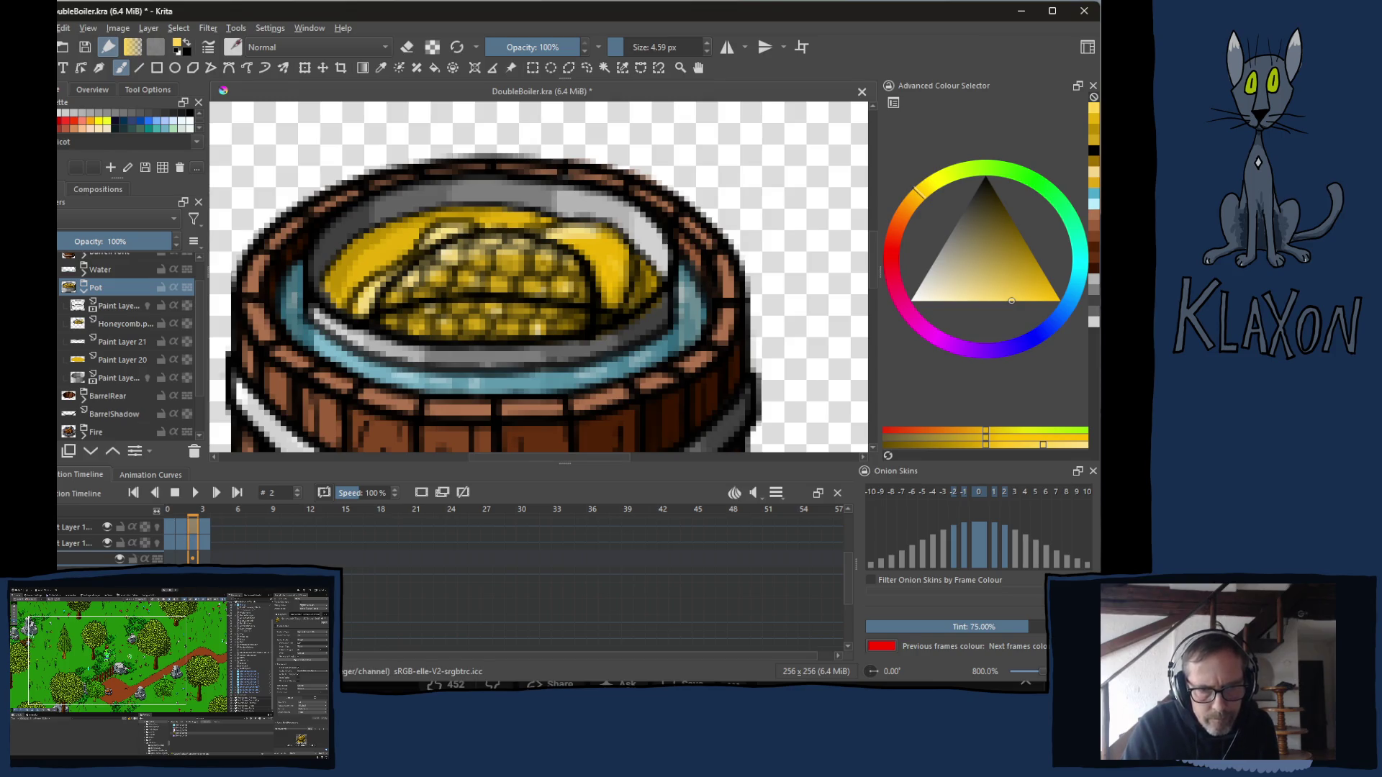
{"action": "key", "text": "Right"}
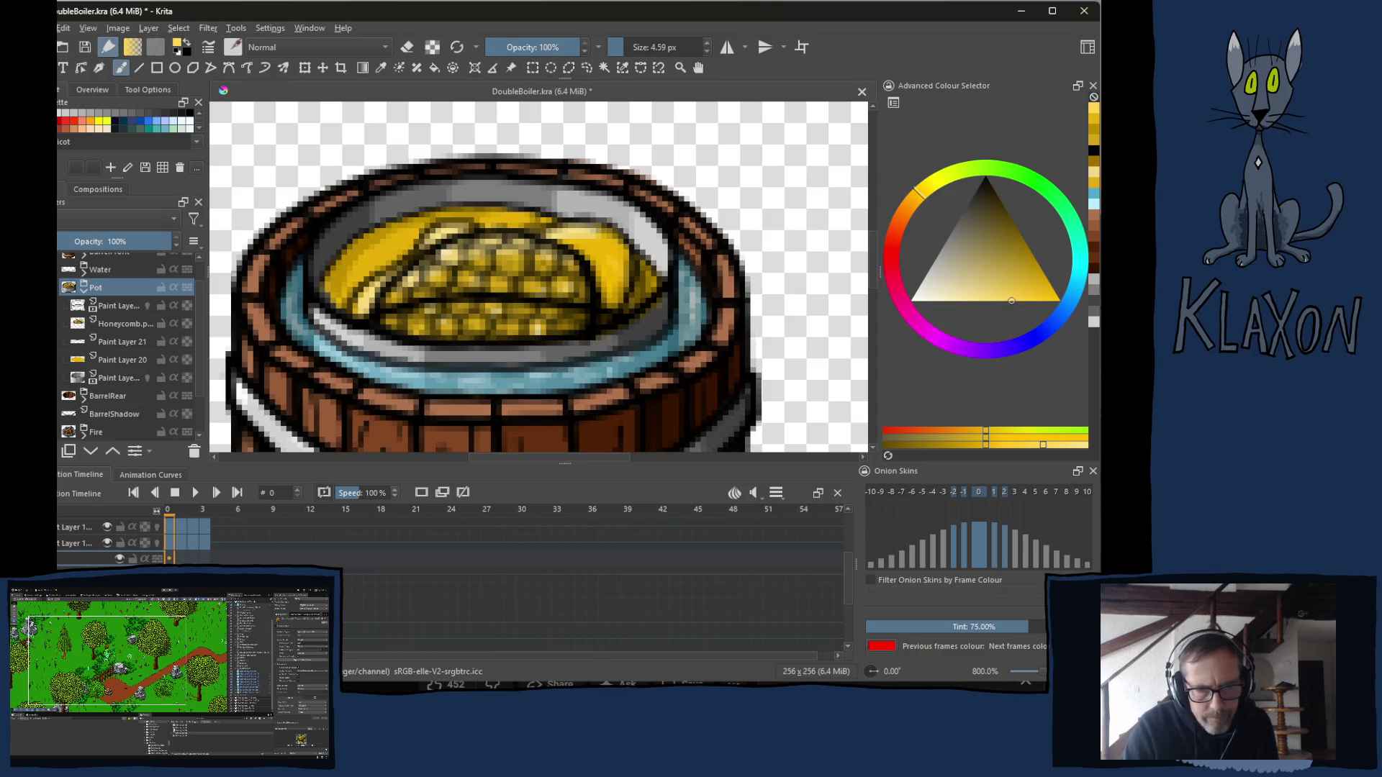
{"action": "key", "text": "Left"}
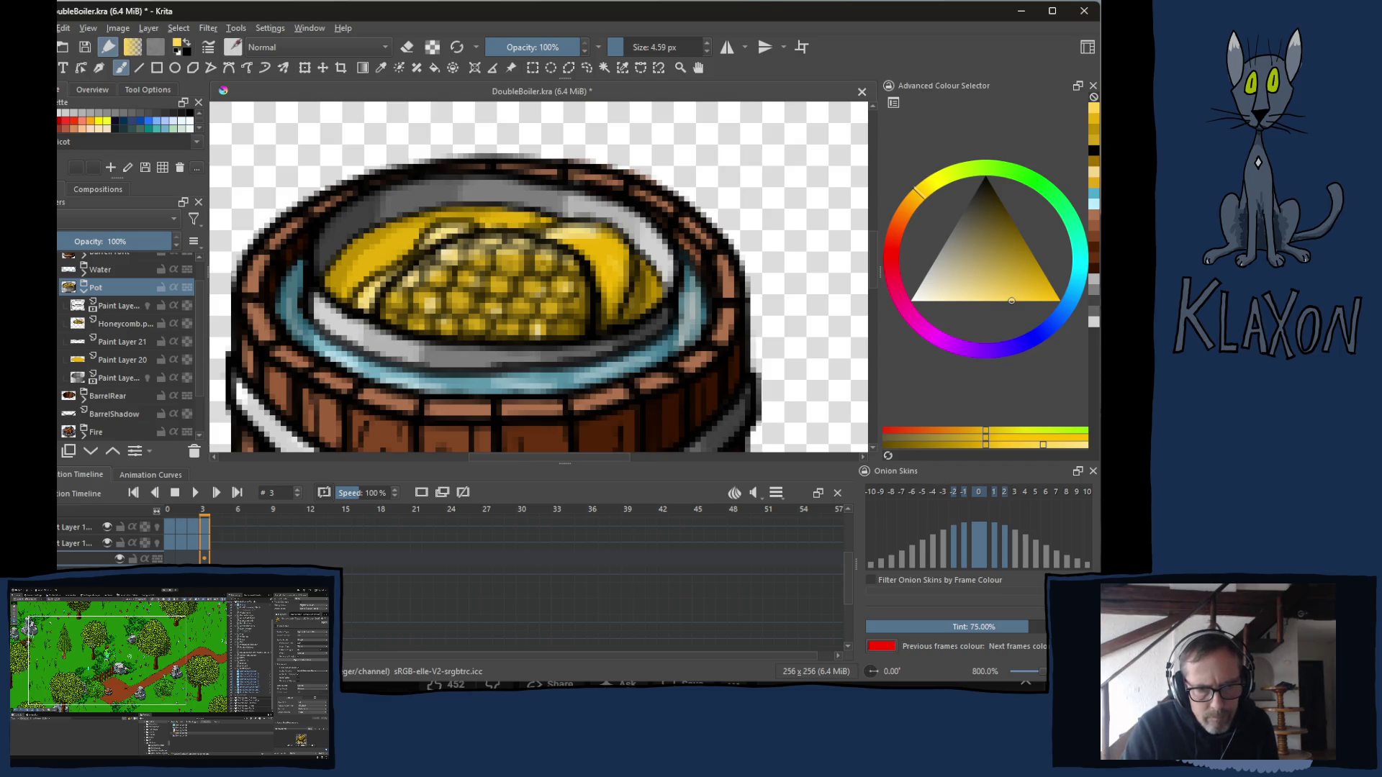
{"action": "key", "text": "Right"}
{"action": "key", "text": "Left"}
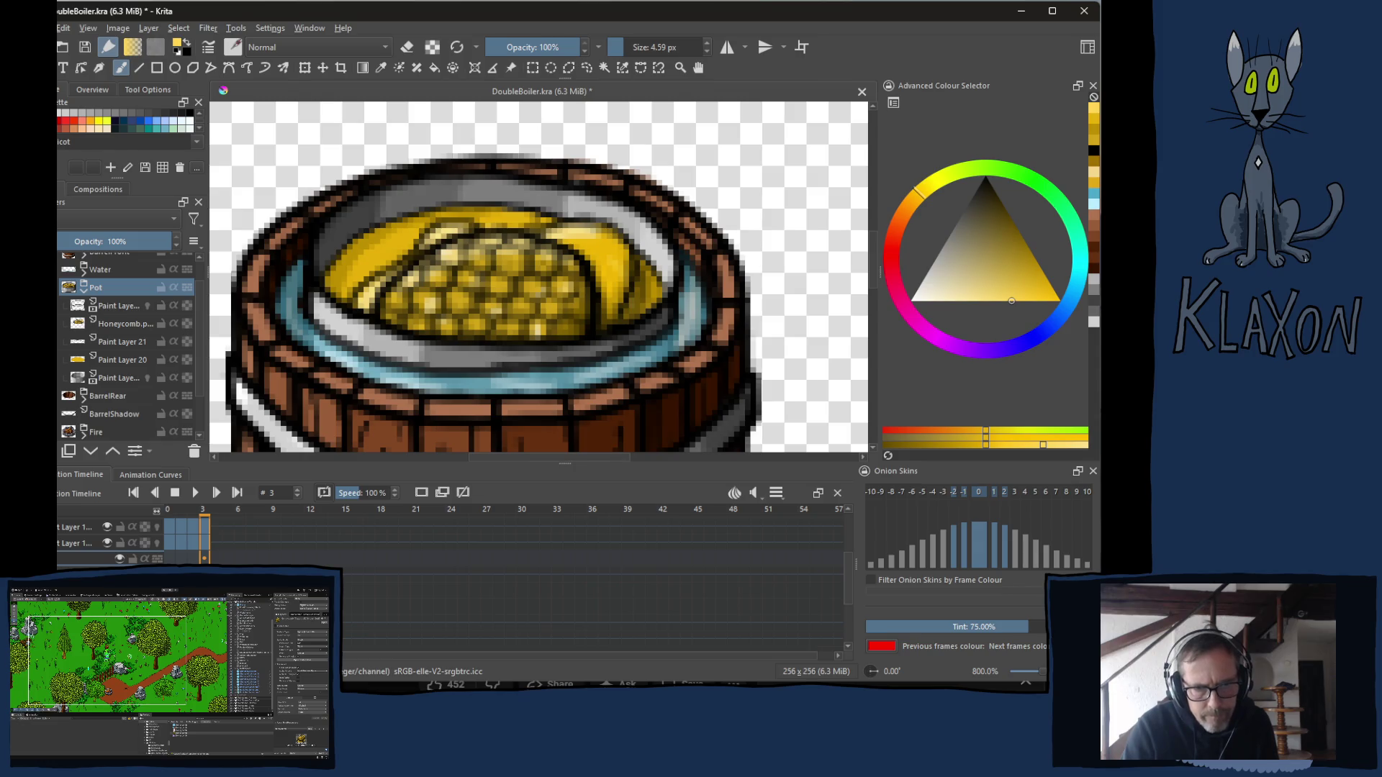
{"action": "key", "text": "Right"}
{"action": "key", "text": "Right"}
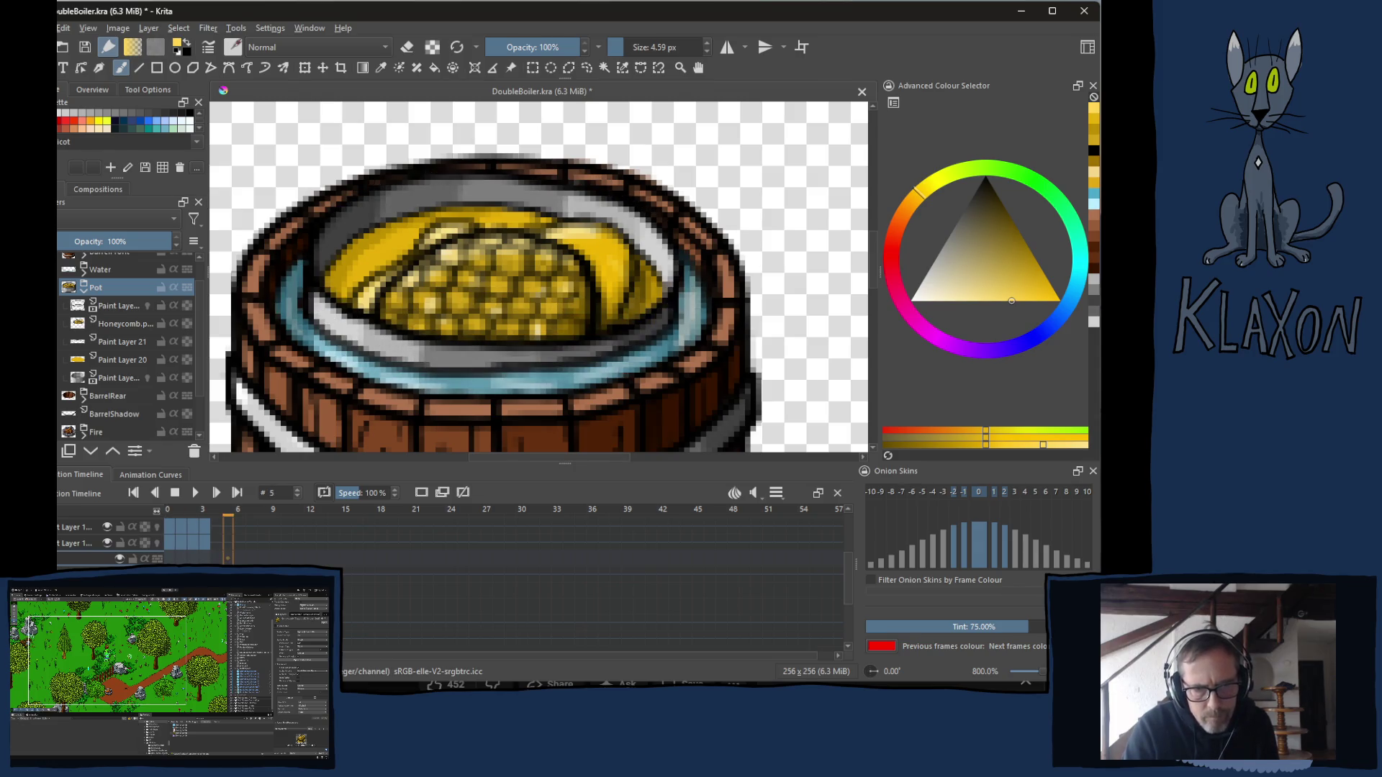
{"action": "key", "text": "Left"}
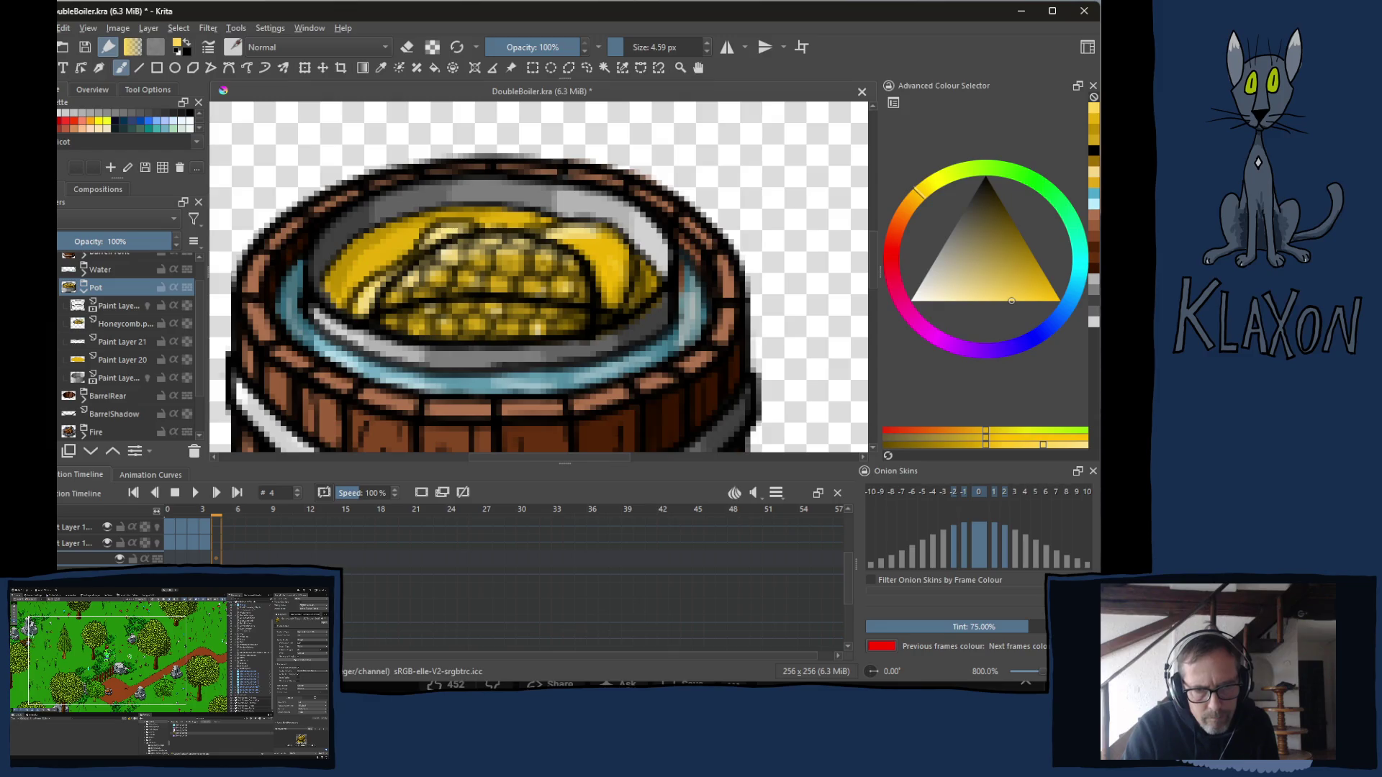
{"action": "right_click", "coordinate": [215, 559]}
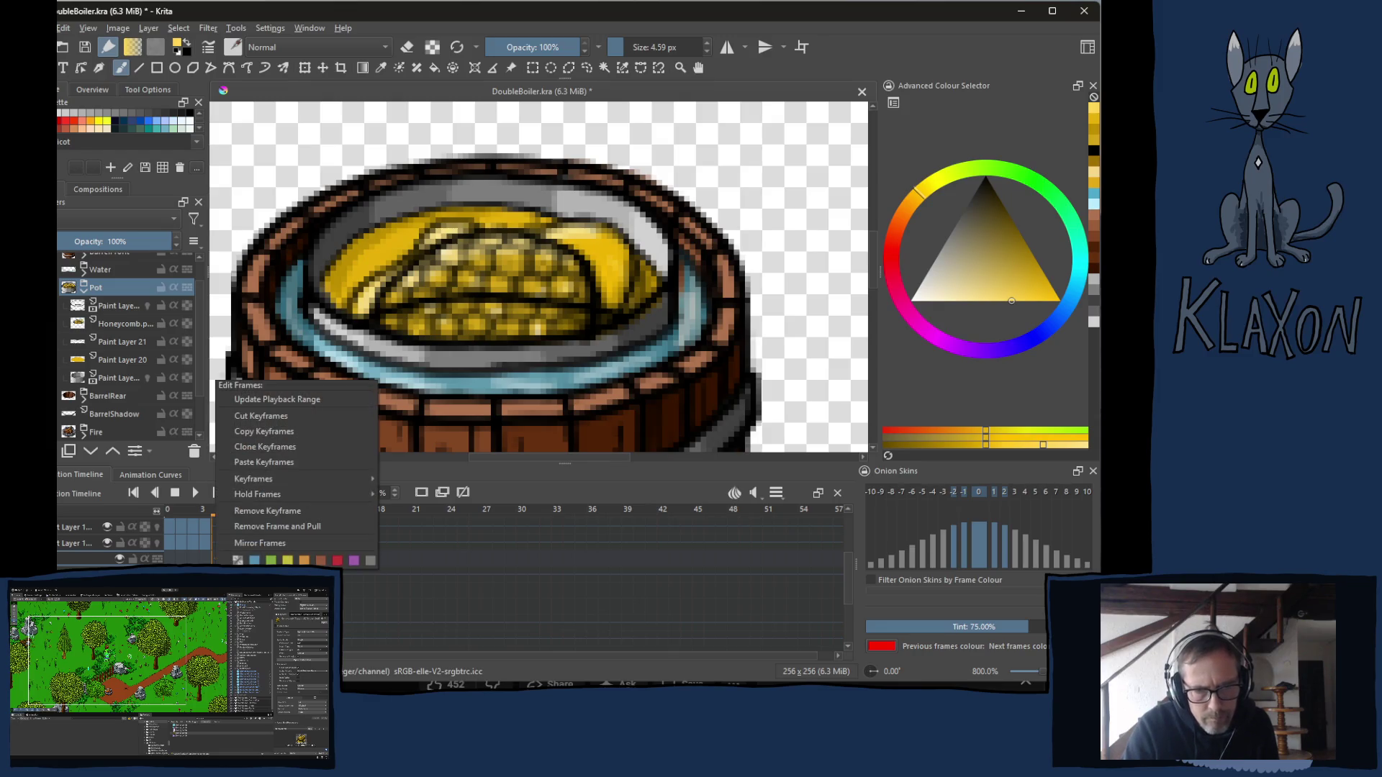
Copy the Pot layer's keyframes, paste them at Layer 4's frame 0, and undo the extras.
{"action": "left_click", "coordinate": [265, 432]}
{"action": "left_click", "coordinate": [169, 559]}
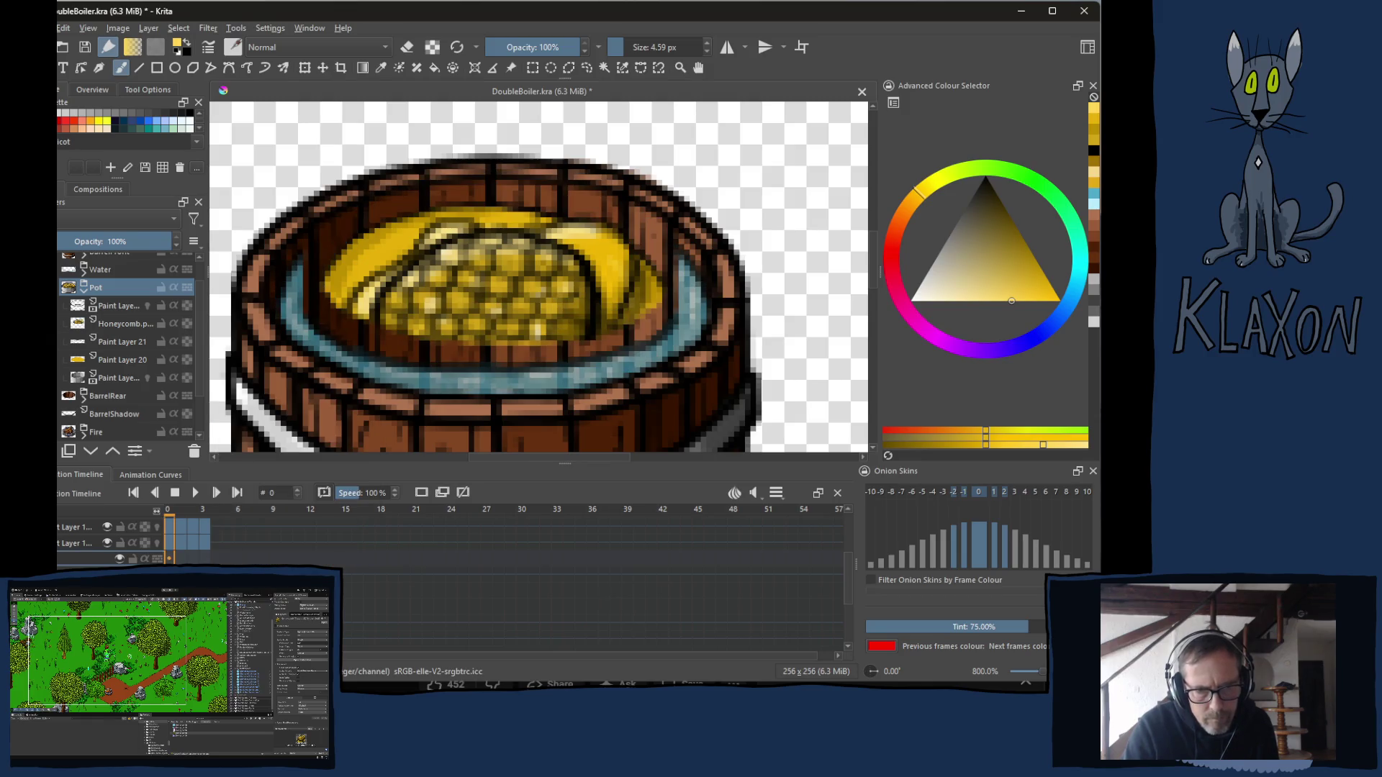
{"action": "right_click", "coordinate": [170, 559]}
{"action": "left_click", "coordinate": [220, 485]}
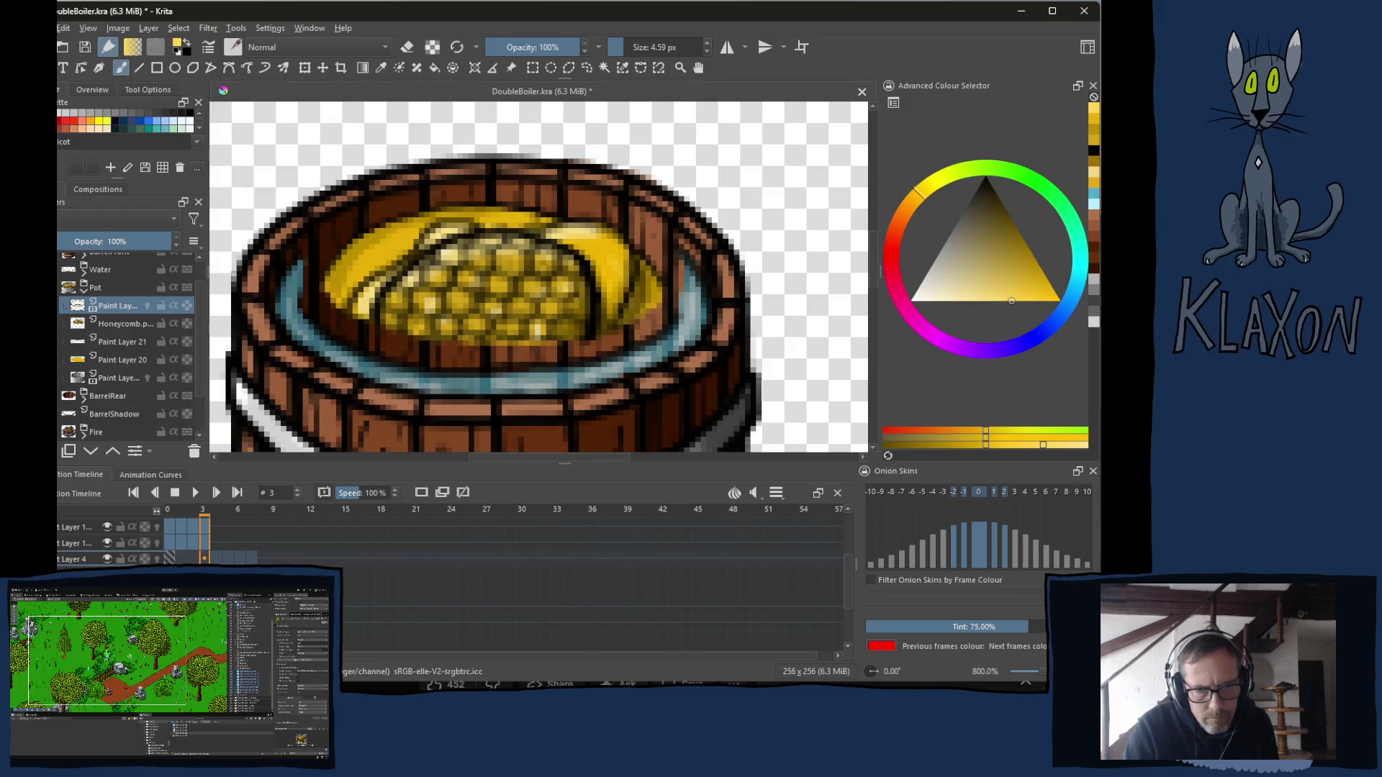
{"action": "key", "text": "ctrl+z"}
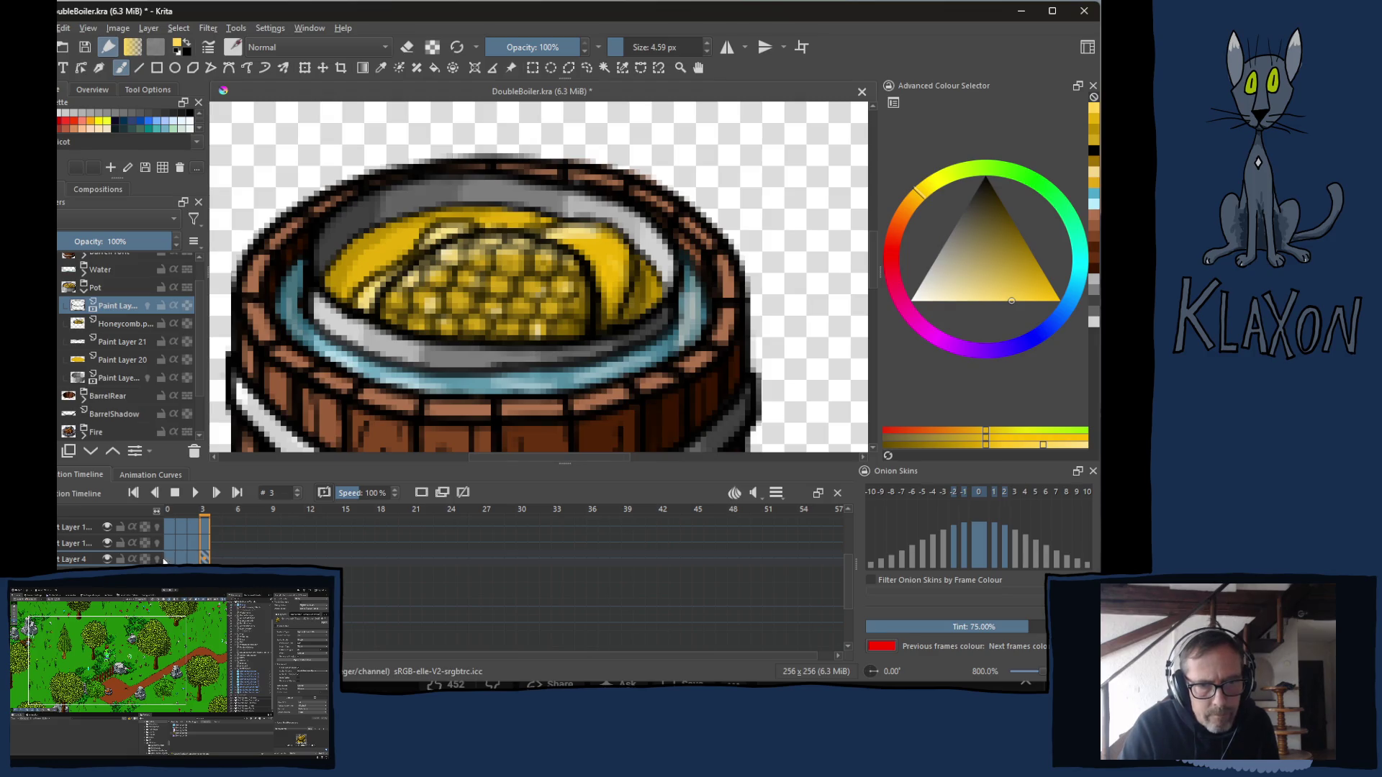
Select the lower paint layer's frame cells and paste the pot's keyframes onto Layer 4 again.
{"action": "left_click", "coordinate": [119, 377]}
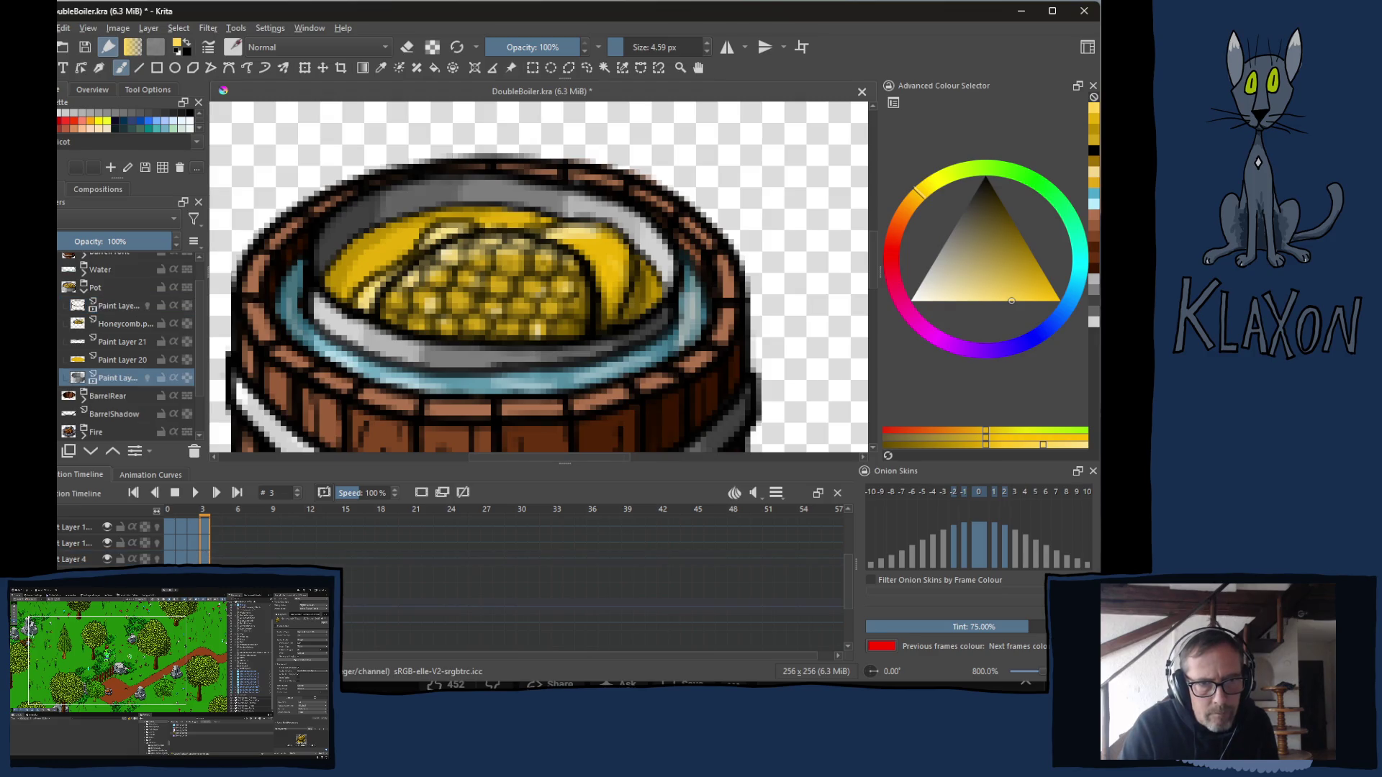
{"action": "left_click", "coordinate": [168, 510]}
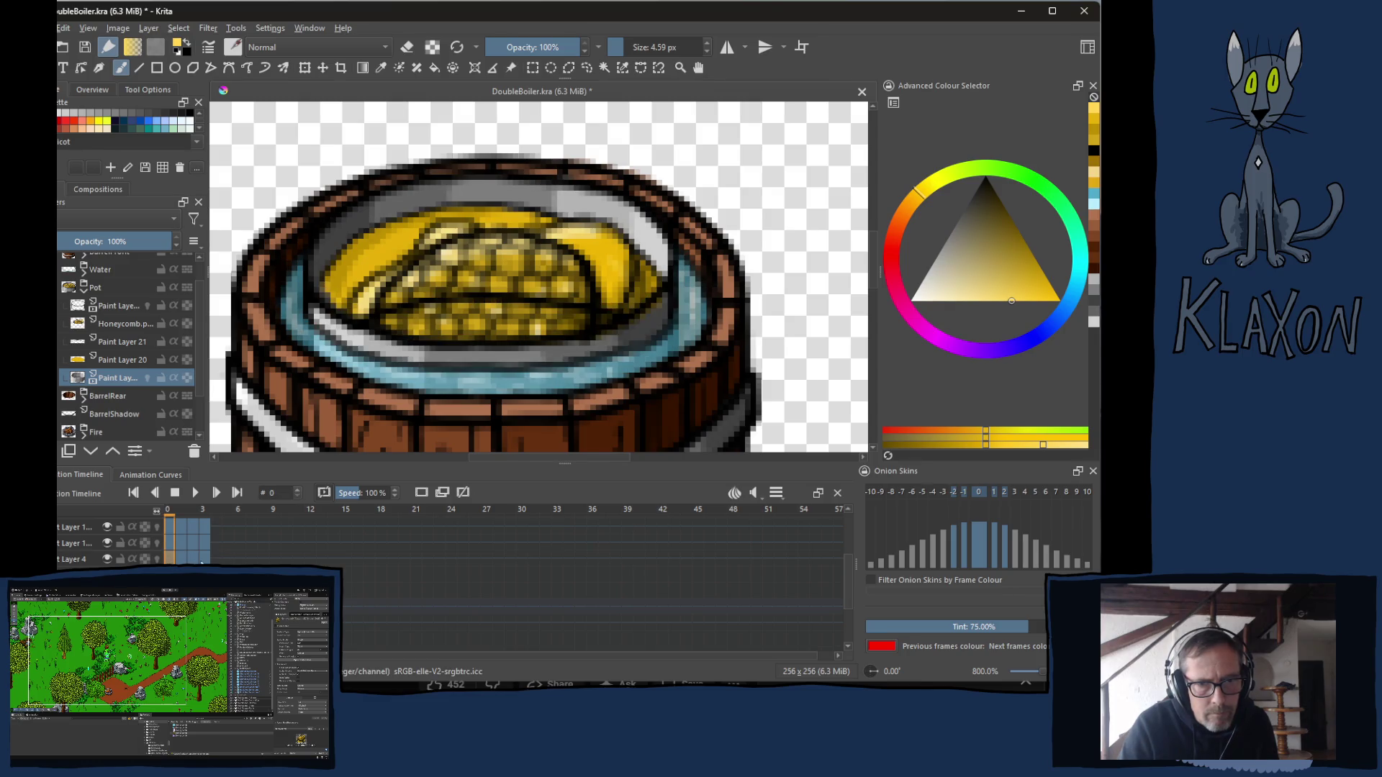
{"action": "left_click", "coordinate": [202, 510]}
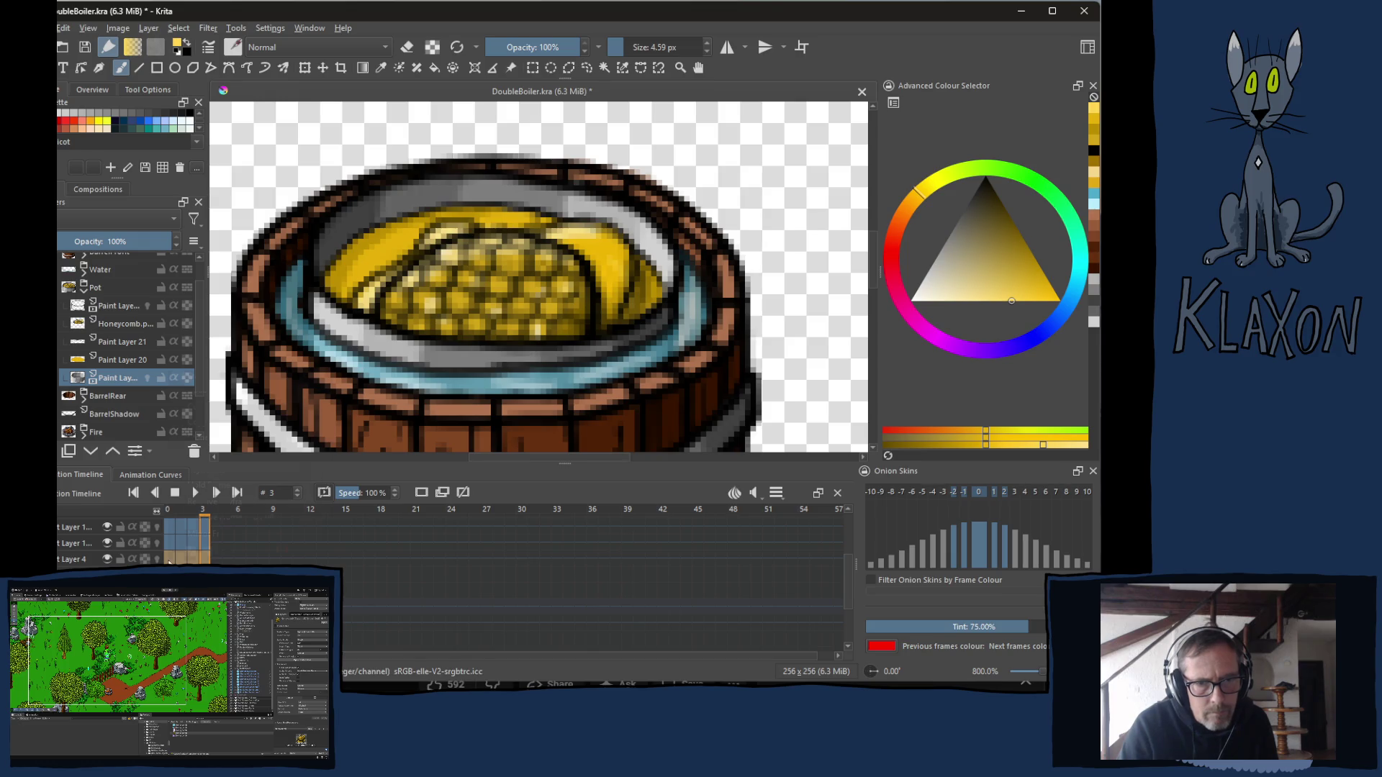
{"action": "right_click", "coordinate": [168, 561]}
{"action": "left_click", "coordinate": [215, 425]}
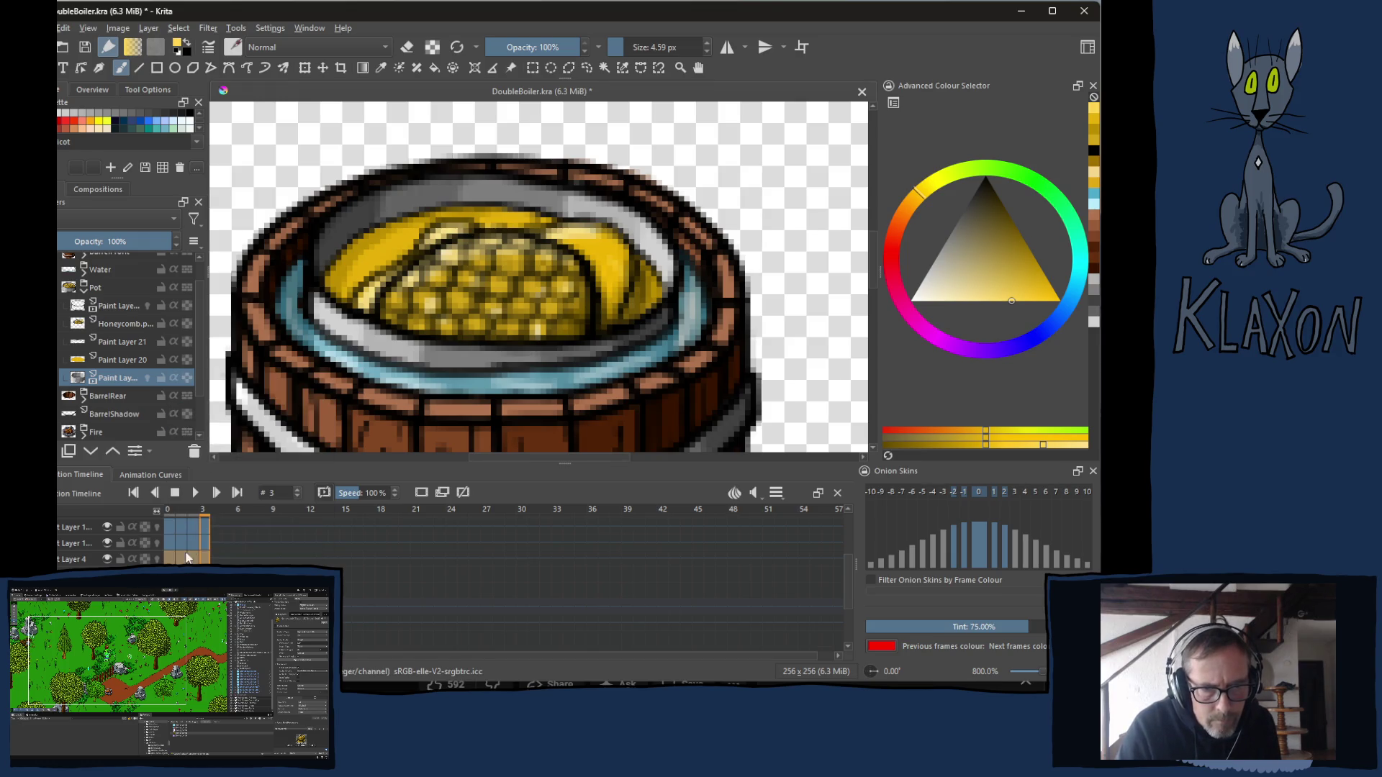
{"action": "right_click", "coordinate": [171, 561]}
{"action": "left_click", "coordinate": [171, 560]}
{"action": "right_click", "coordinate": [172, 561]}
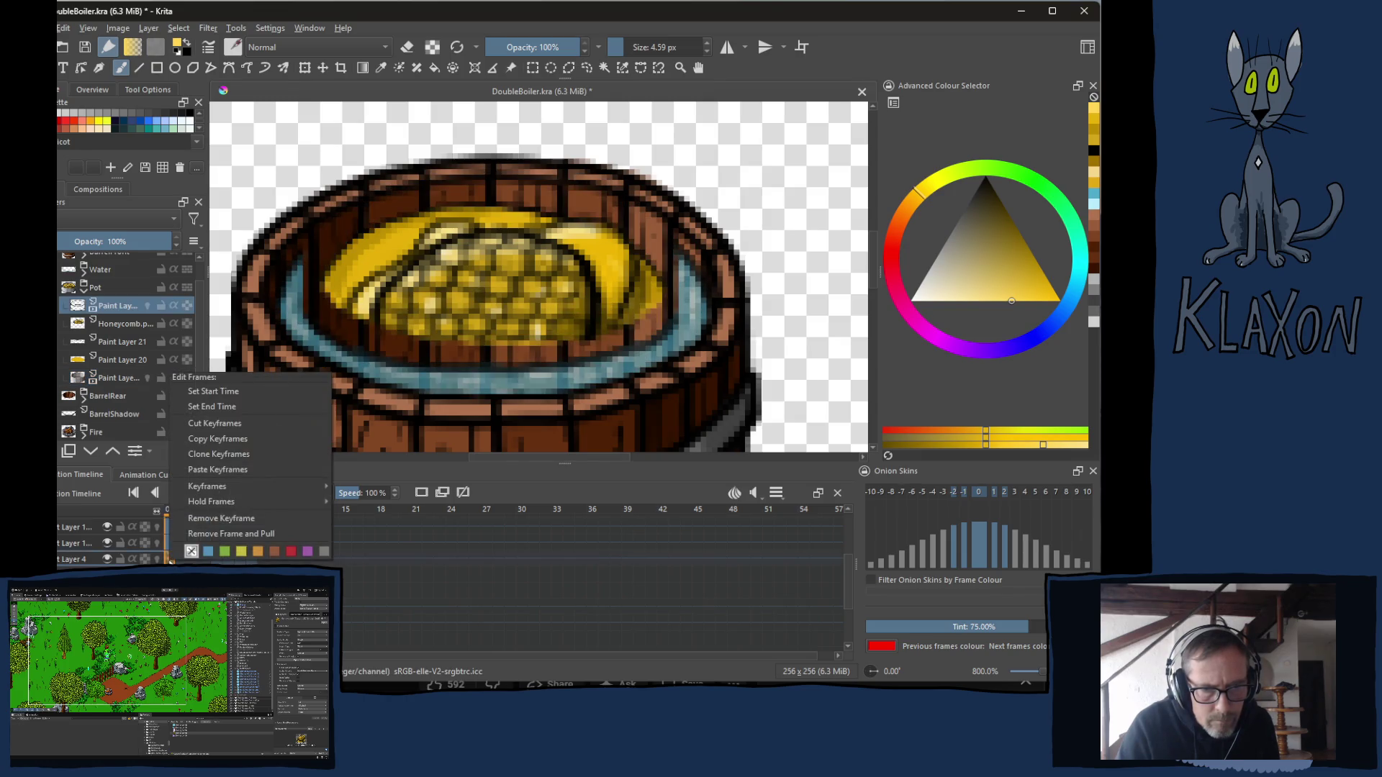
{"action": "left_click", "coordinate": [243, 470]}
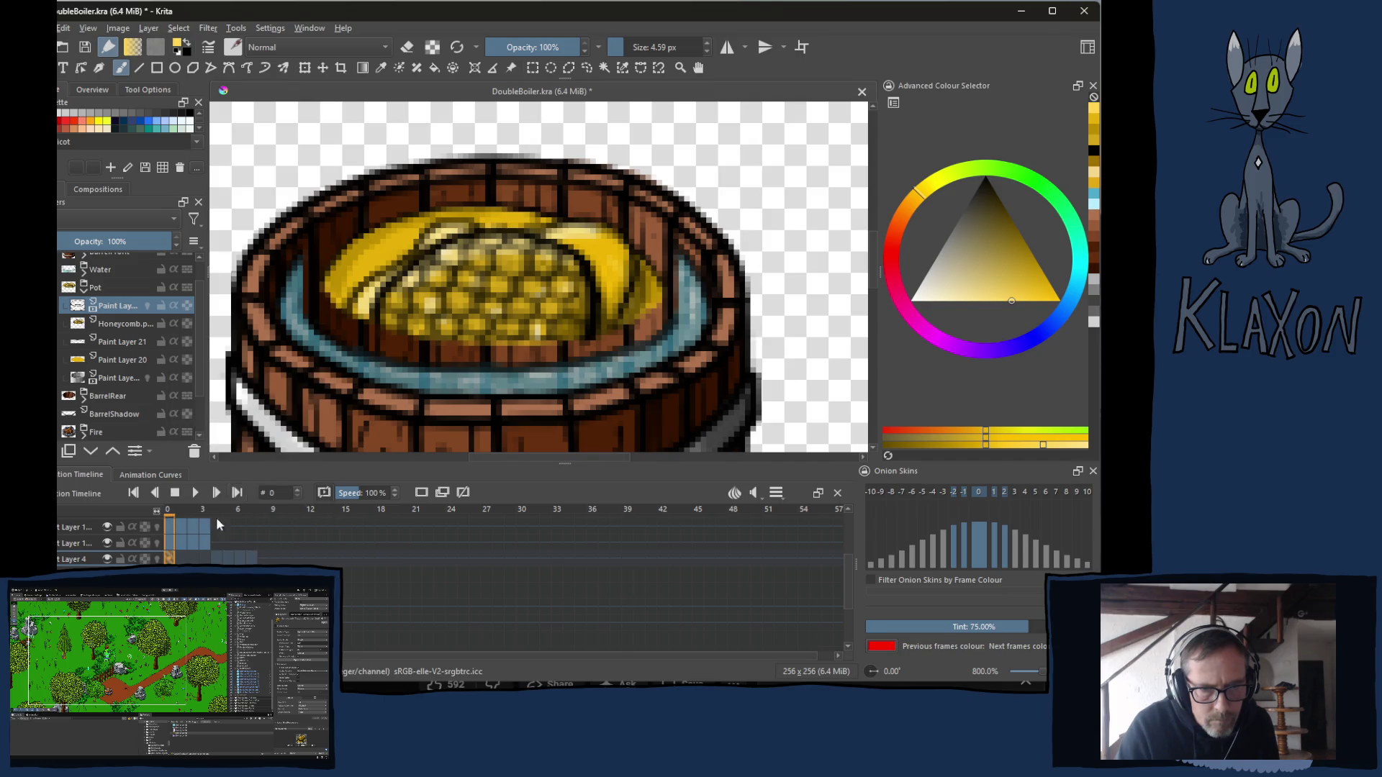
Check the pasted lift on frames 2, 0 and 4.
{"action": "left_click", "coordinate": [193, 559]}
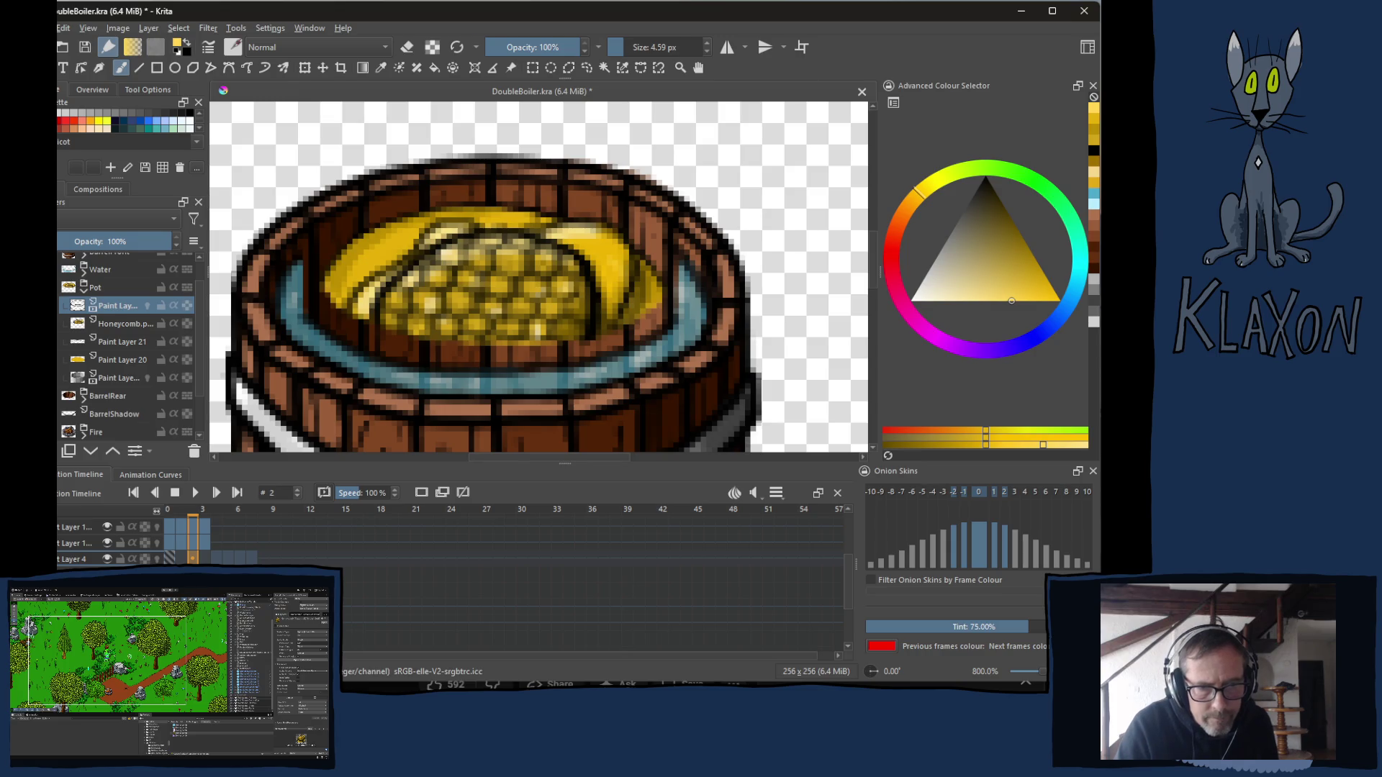
{"action": "left_click", "coordinate": [170, 559]}
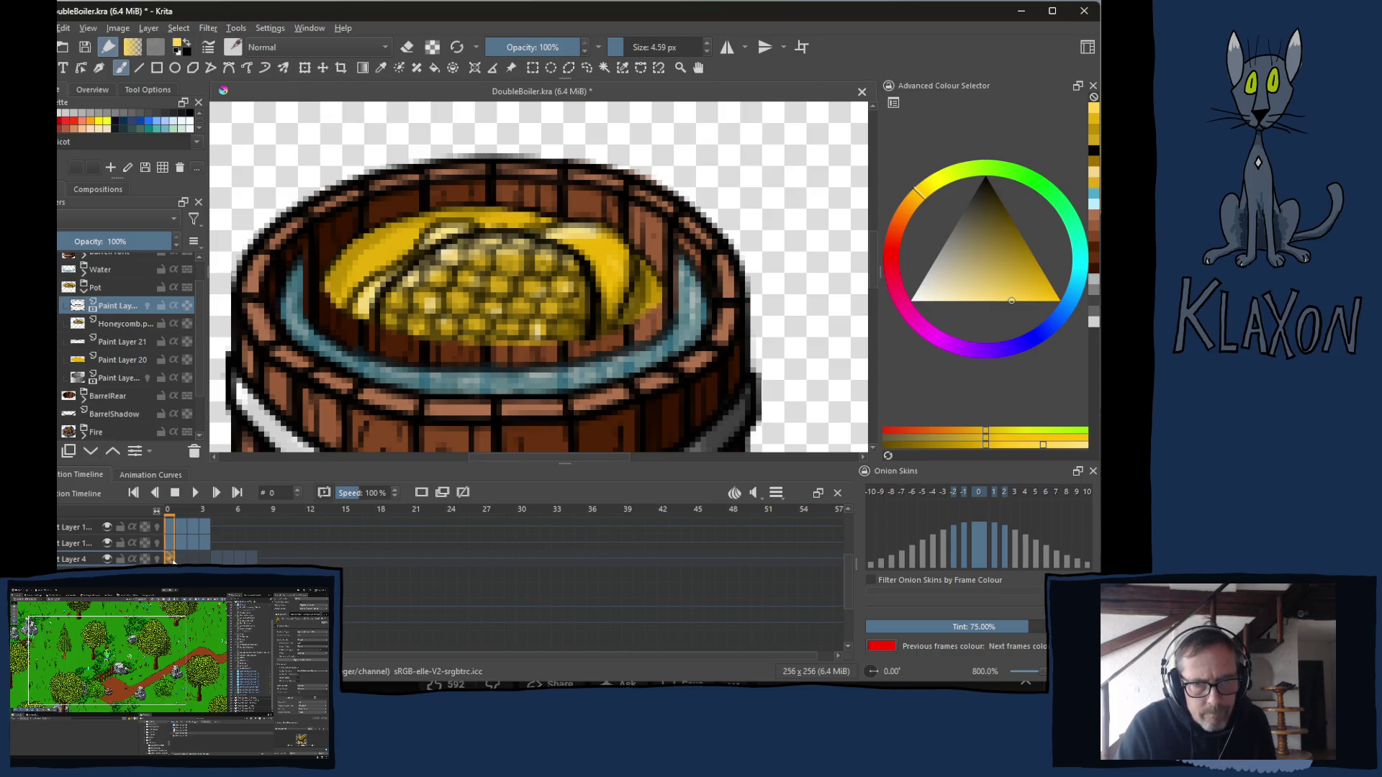
{"action": "left_click", "coordinate": [217, 559]}
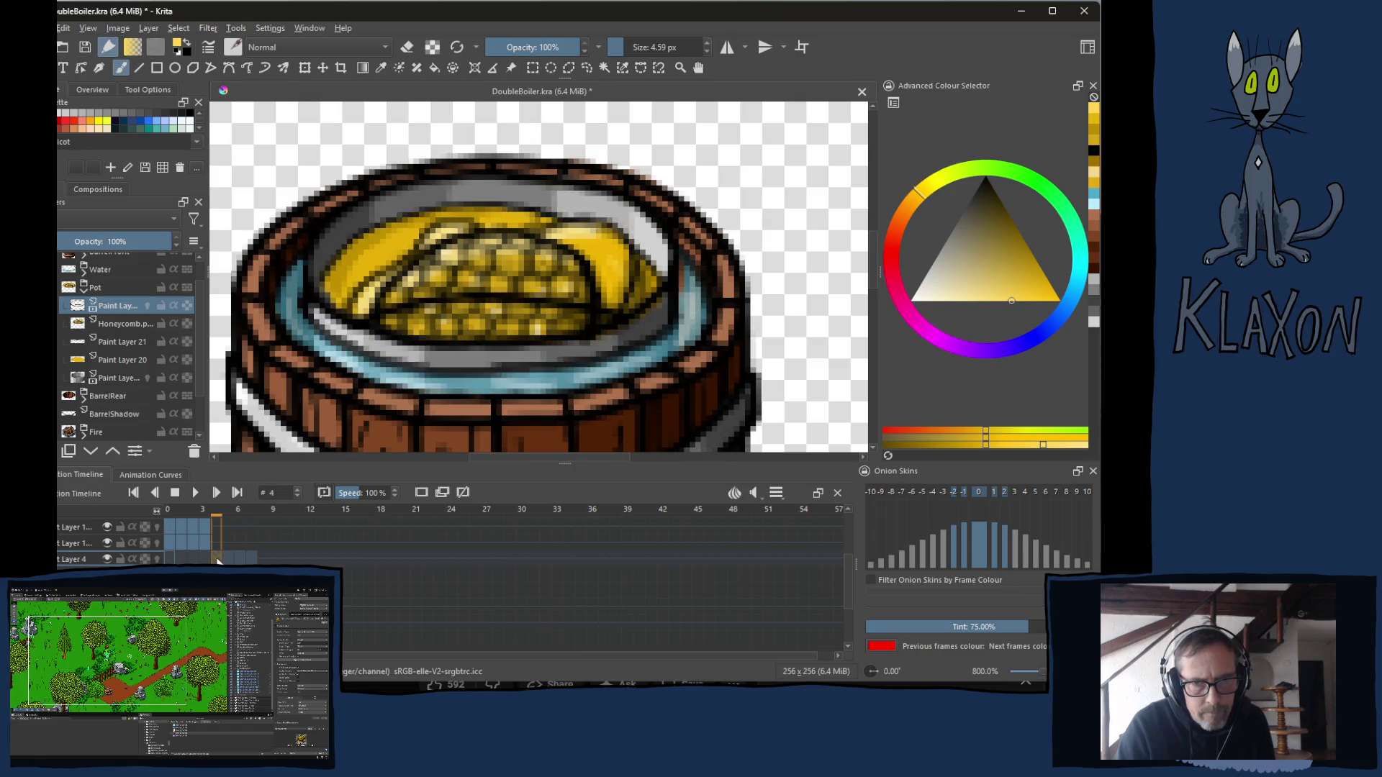
{"action": "key", "text": "Home"}
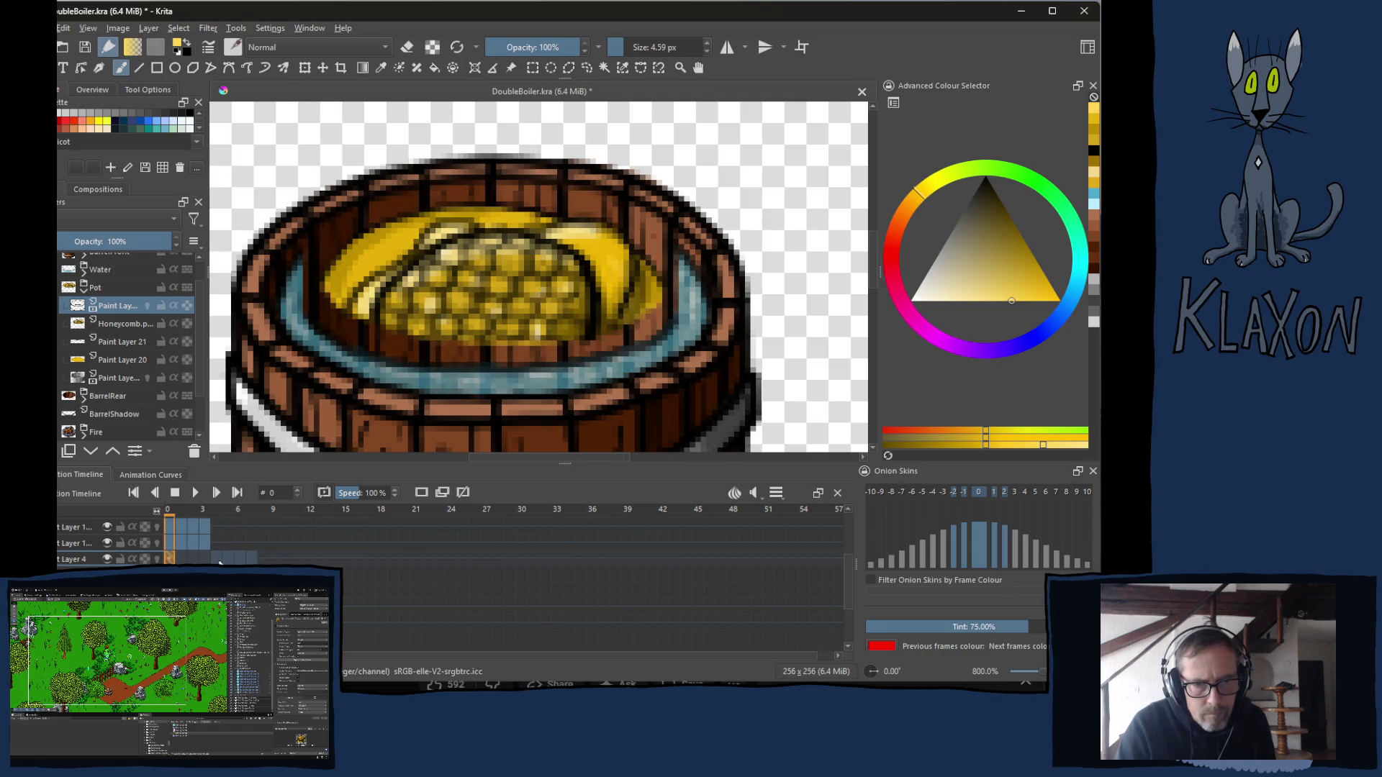
{"action": "left_click", "coordinate": [218, 560]}
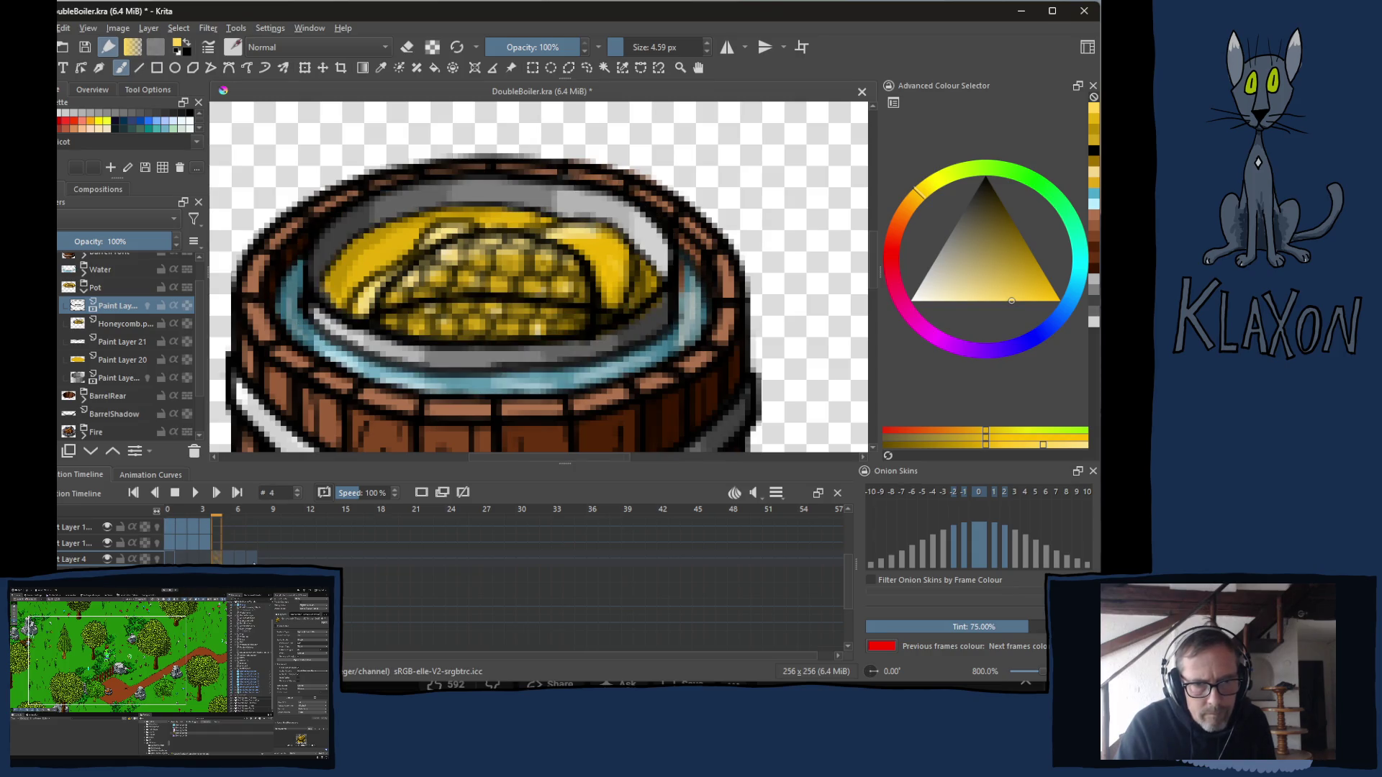
Copy Layer 4's keyframes from frame 4 and paste them back at frame 0.
{"action": "right_click", "coordinate": [218, 560]}
{"action": "left_click", "coordinate": [275, 419]}
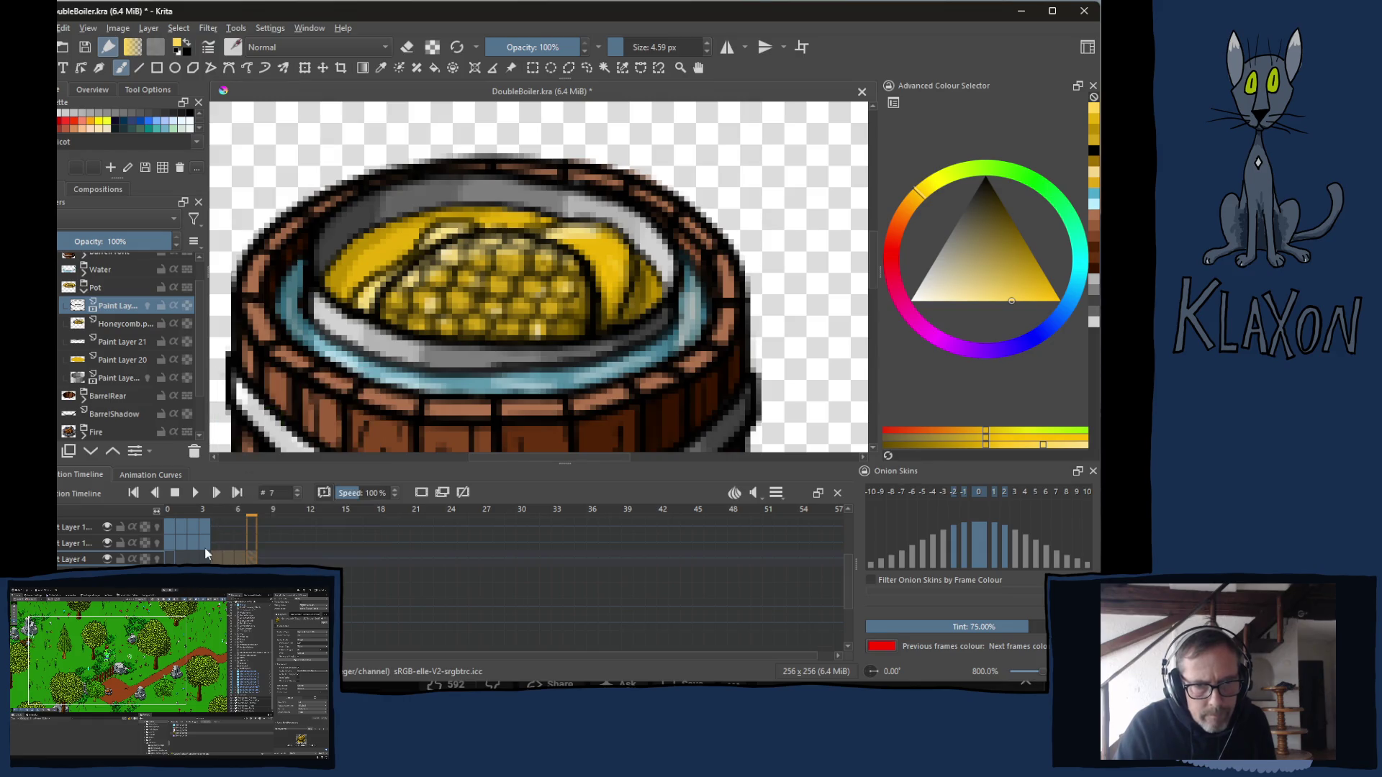
{"action": "left_click", "coordinate": [168, 559]}
{"action": "right_click", "coordinate": [168, 559]}
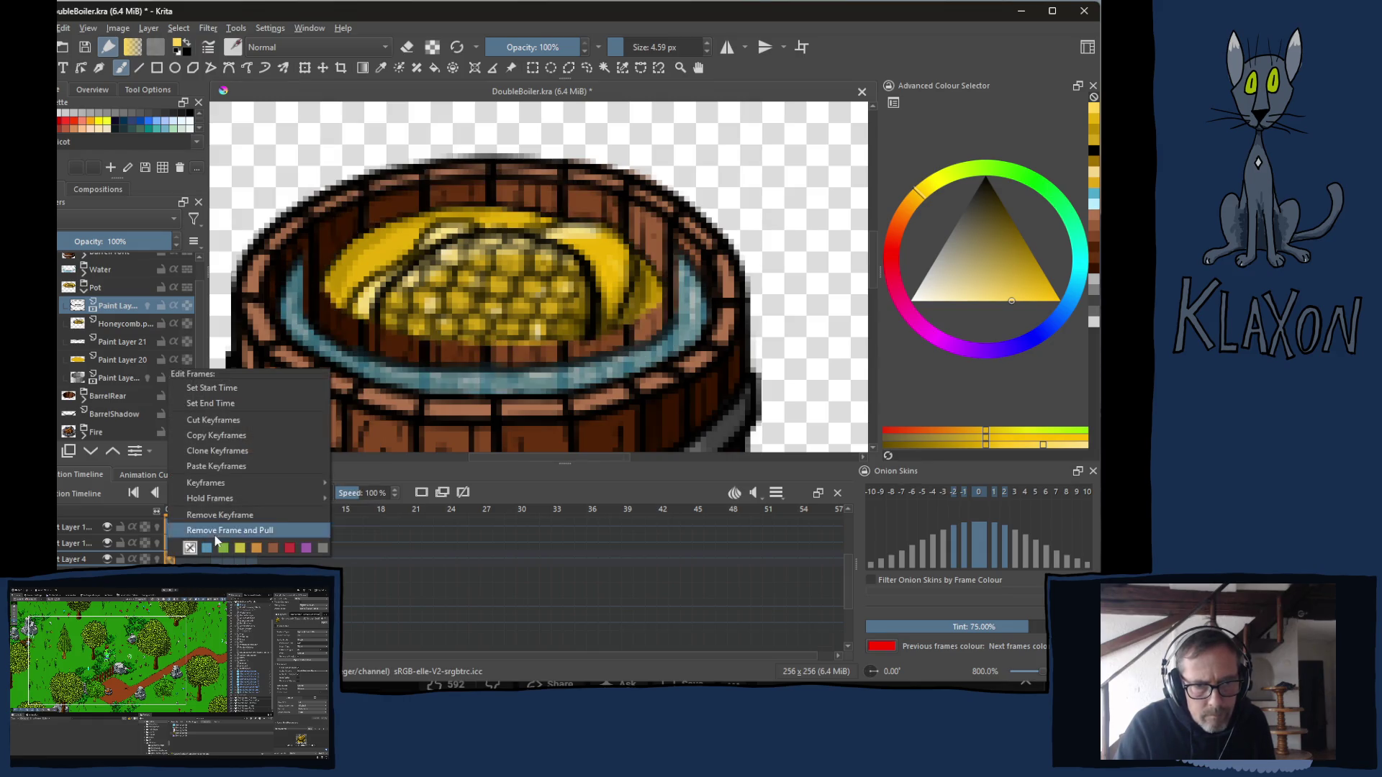
{"action": "left_click", "coordinate": [227, 467]}
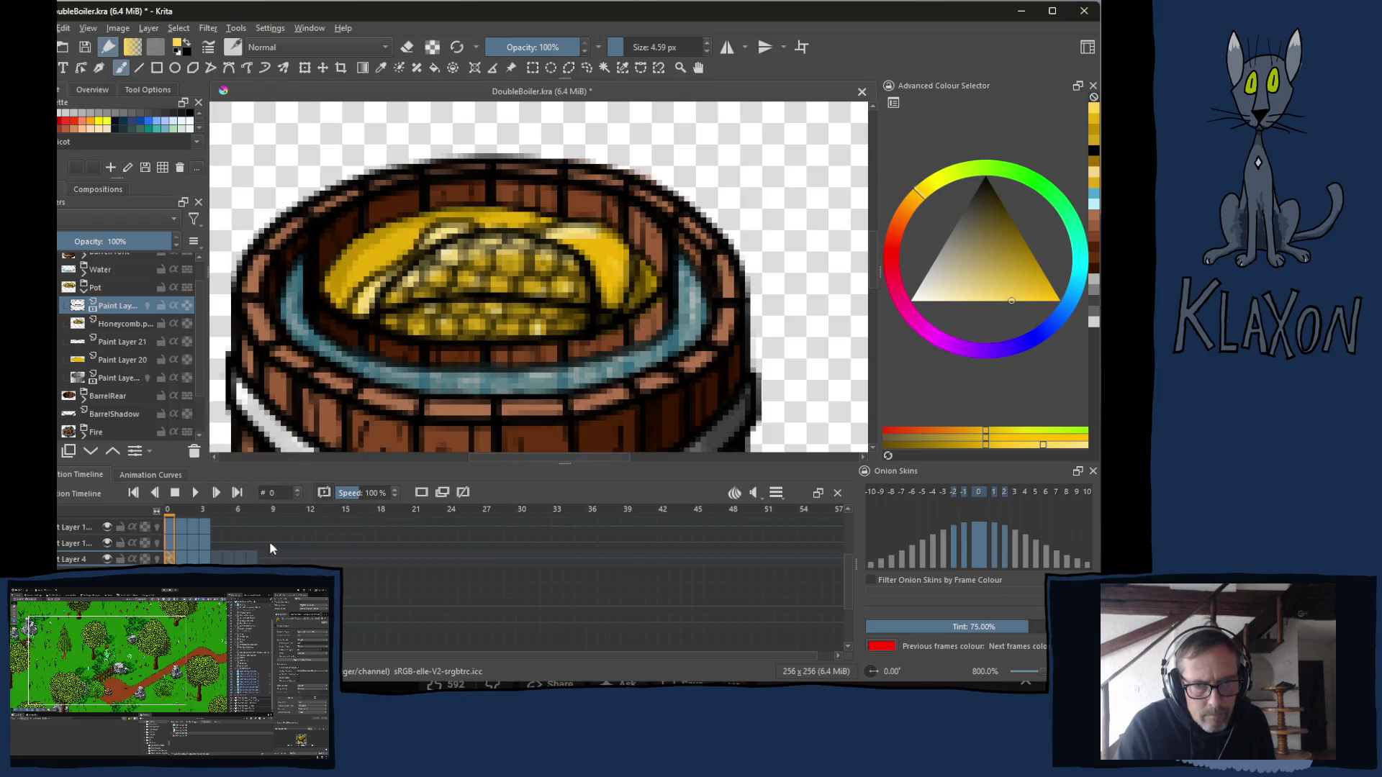
Check frame 7, then paste the pot's keyframes onto the lower paint layer.
{"action": "left_click", "coordinate": [251, 560]}
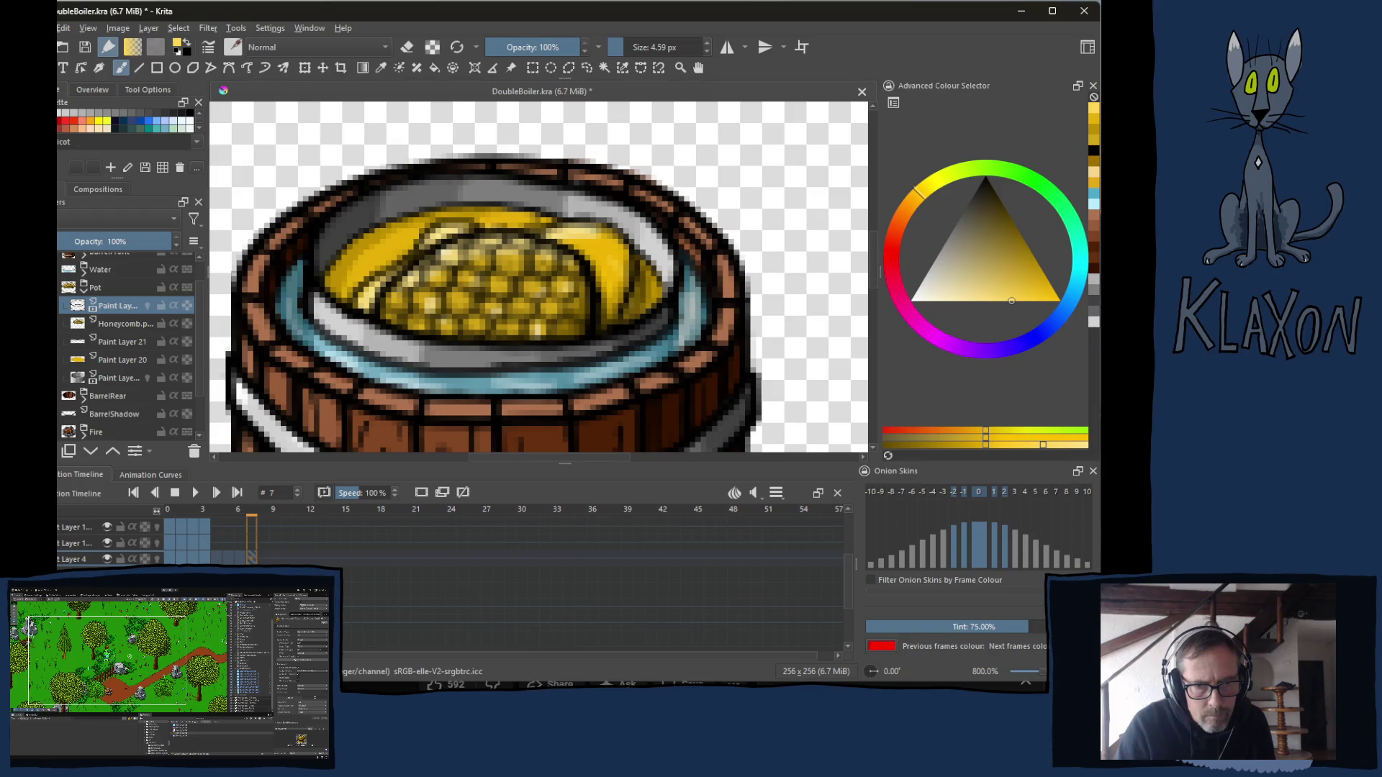
{"action": "right_click", "coordinate": [234, 562]}
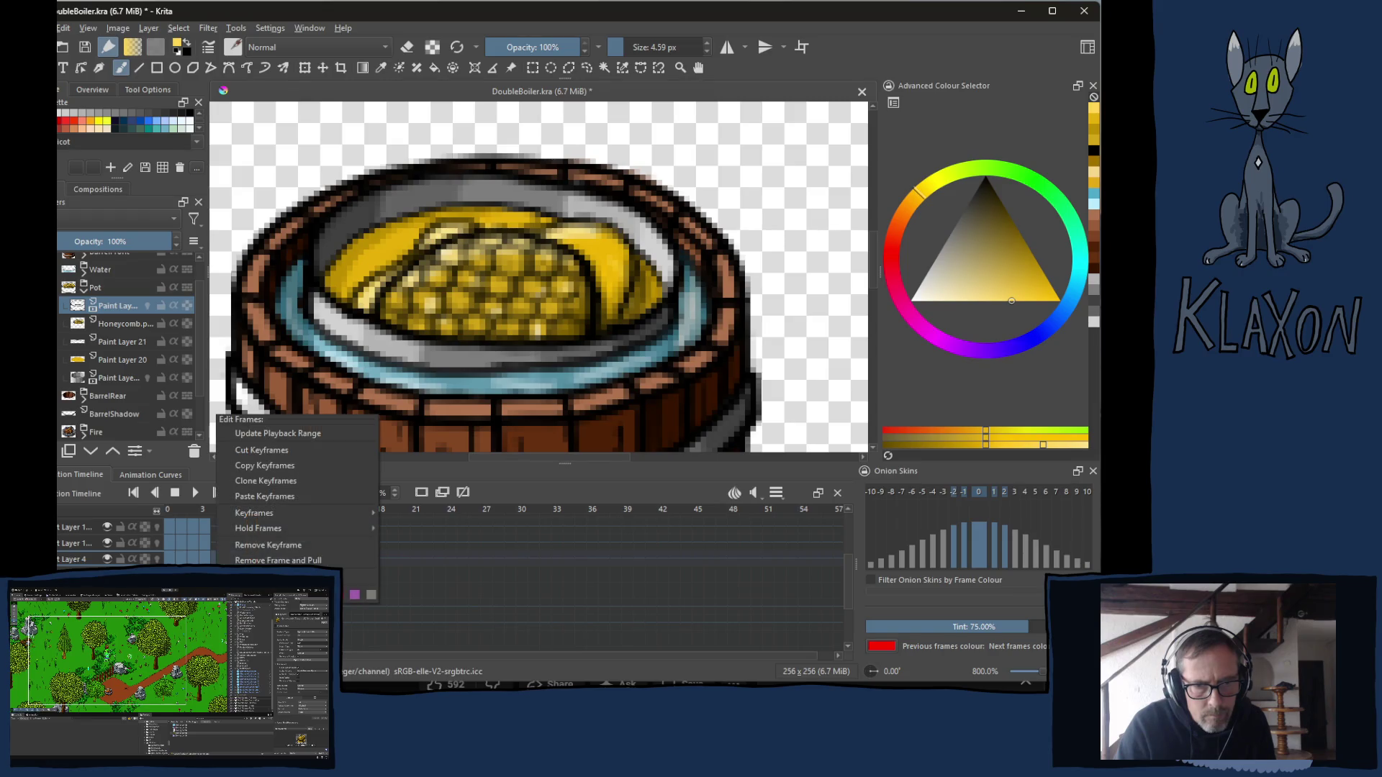
{"action": "left_click", "coordinate": [257, 489]}
{"action": "right_click", "coordinate": [171, 543]}
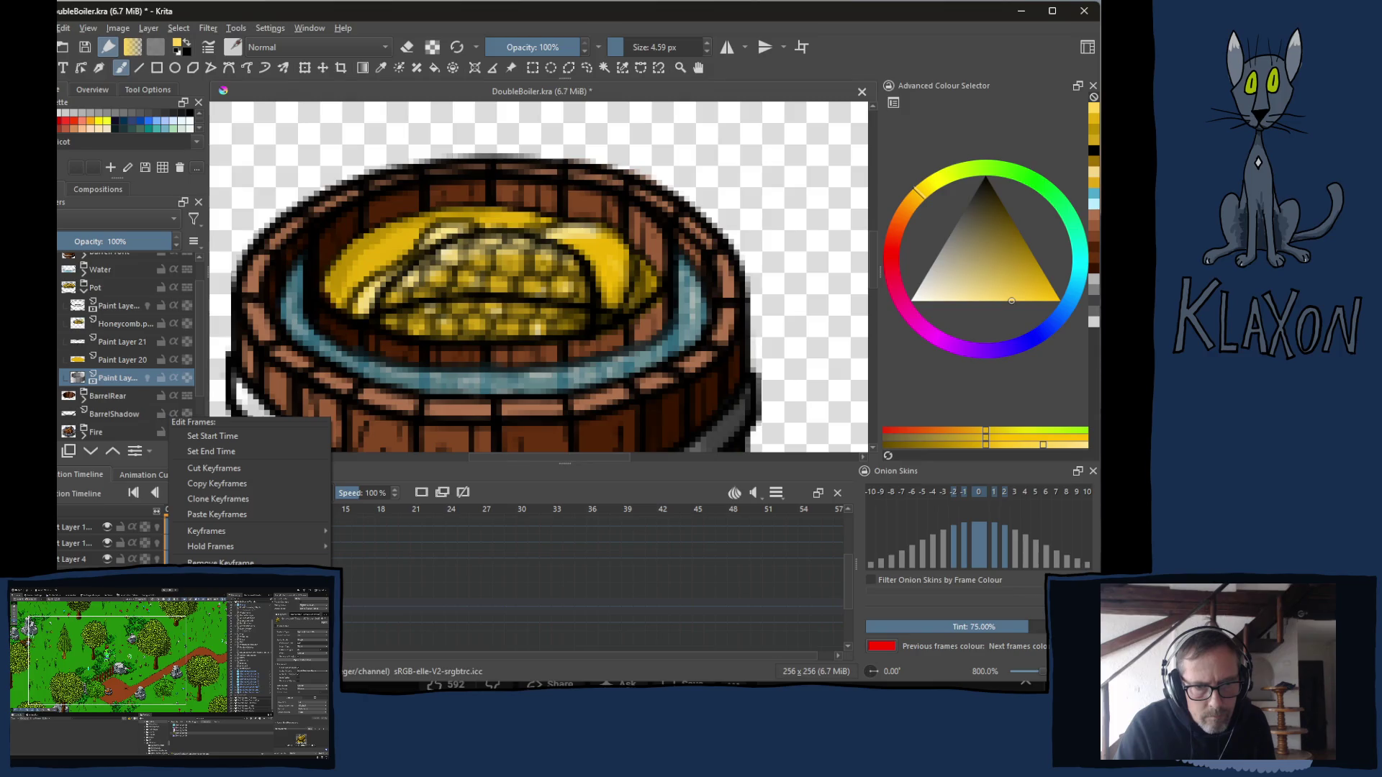
{"action": "left_click", "coordinate": [230, 514]}
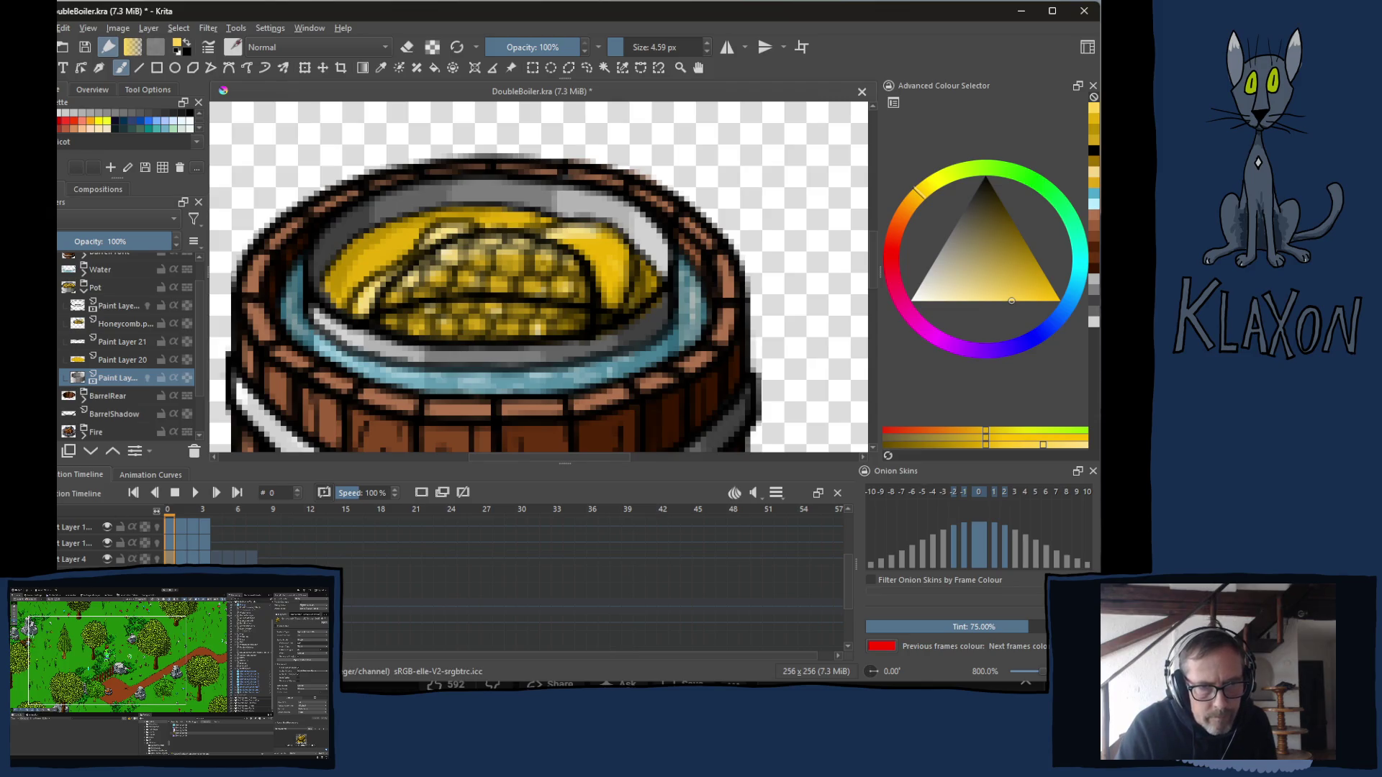
Hide the Honeycomb, Paint Layer 21 and Paint Layer 20 layers.
{"action": "left_click", "coordinate": [66, 324]}
{"action": "left_click", "coordinate": [66, 341]}
{"action": "left_click", "coordinate": [66, 360]}
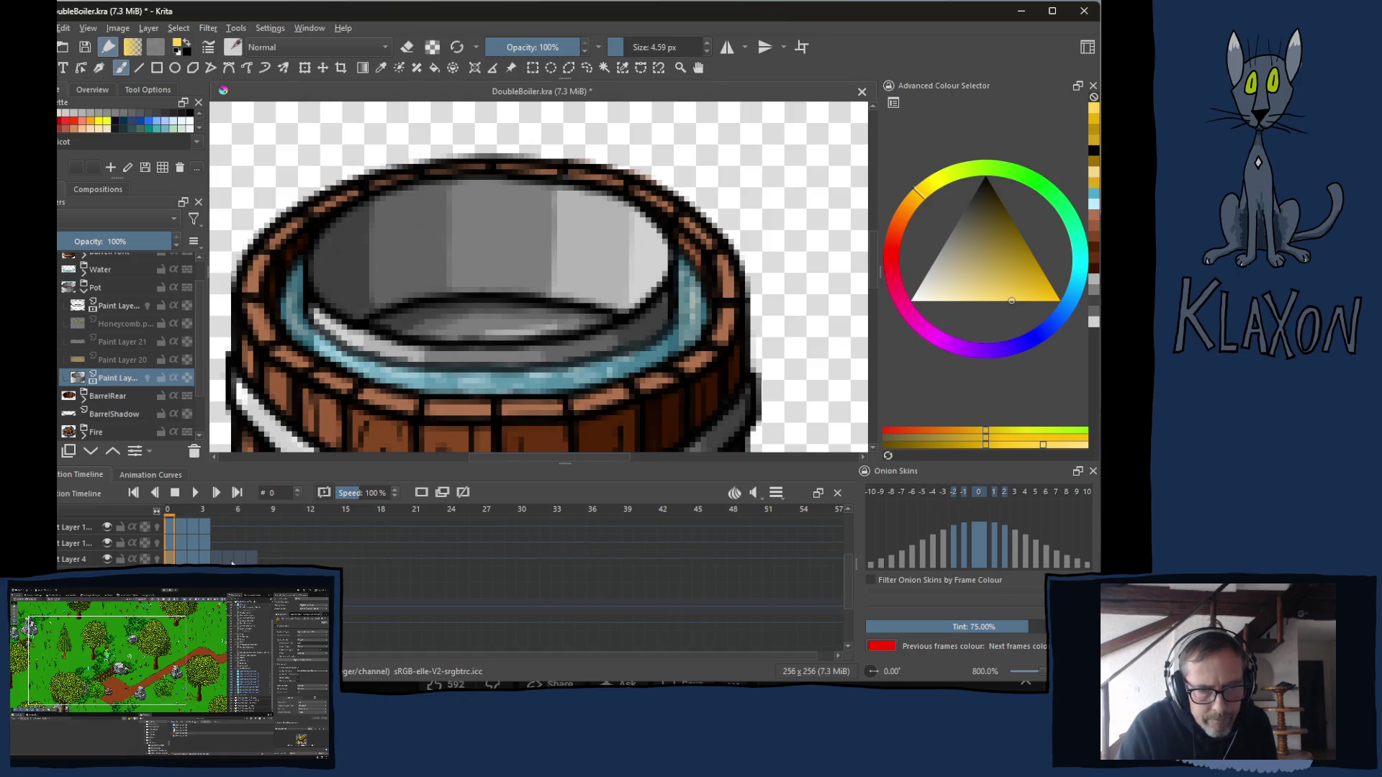
Check the empty pot on frames 4, 0 and 1, then select both paint layers together.
{"action": "left_click", "coordinate": [216, 518]}
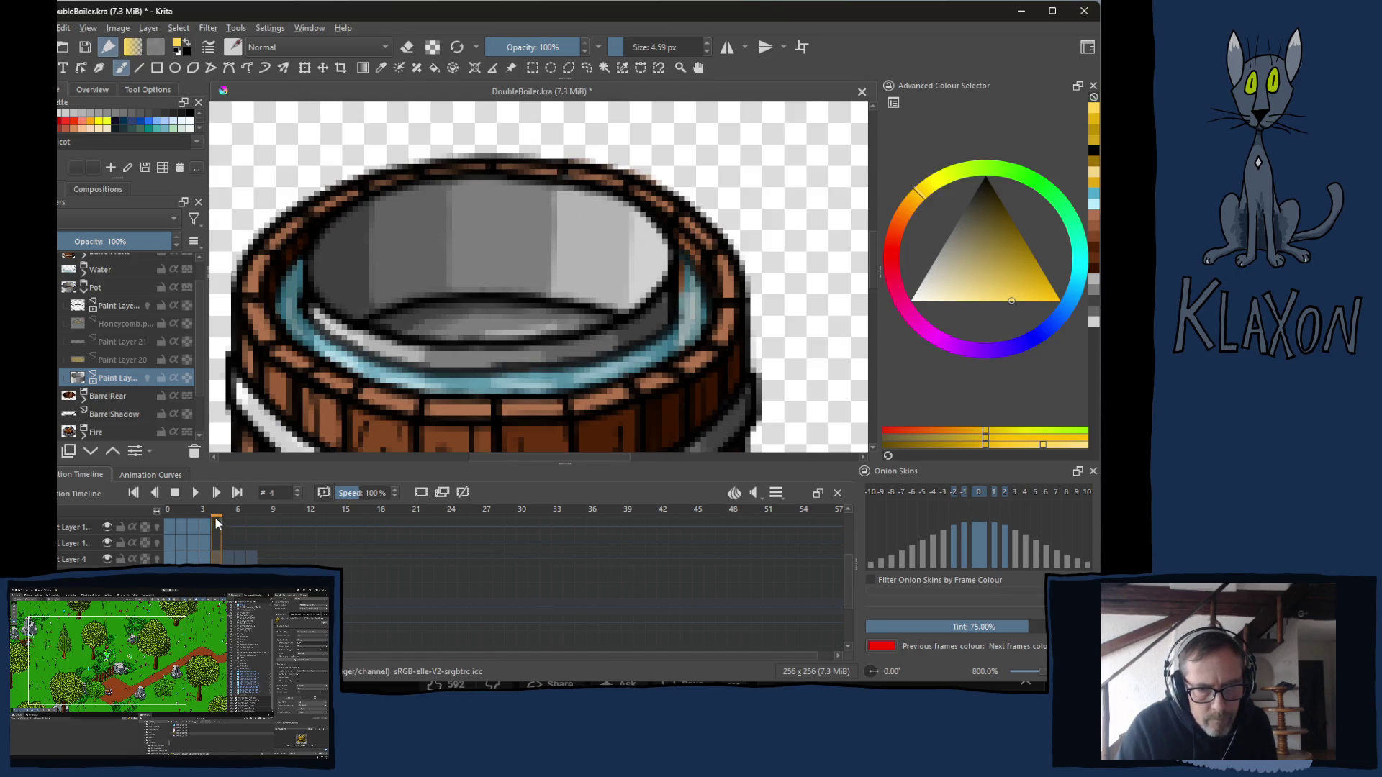
{"action": "left_click", "coordinate": [170, 518]}
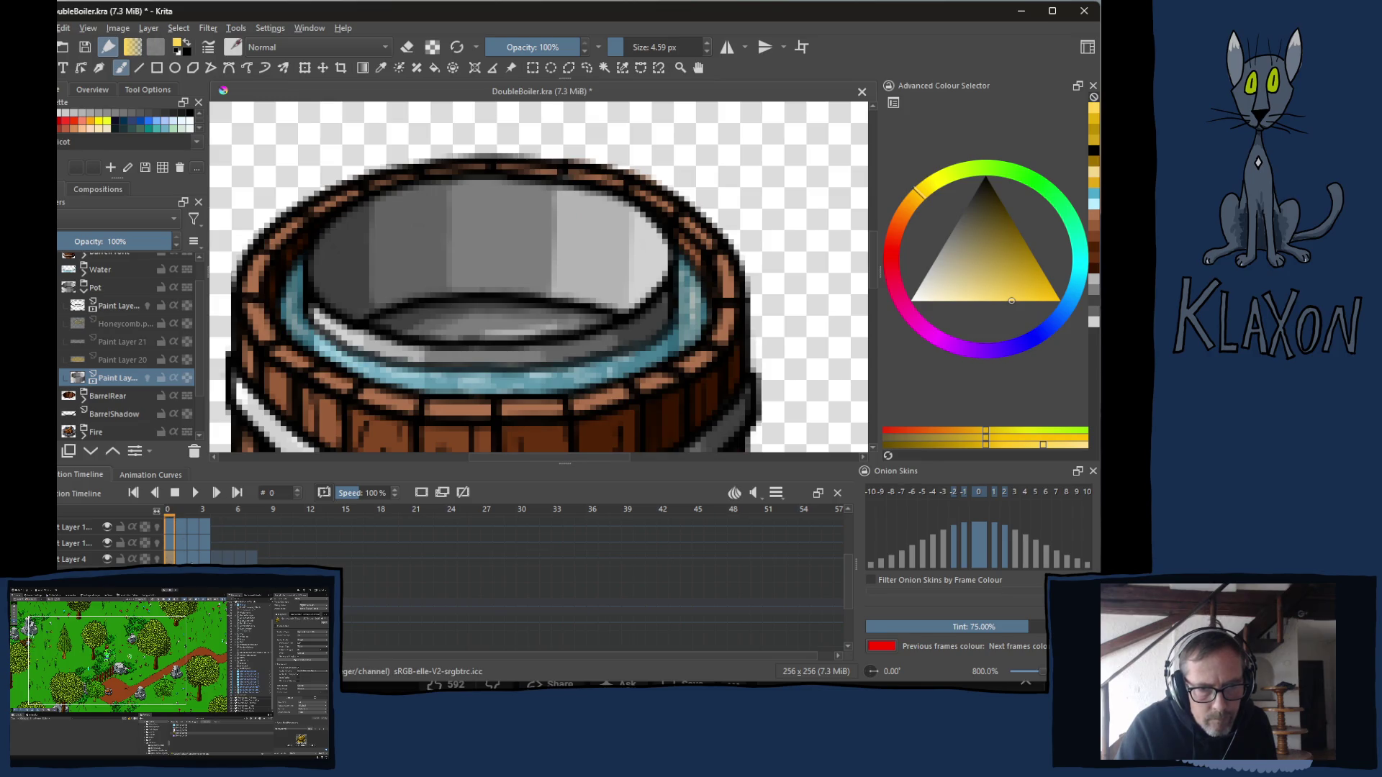
{"action": "left_click", "coordinate": [182, 559]}
{"action": "left_click", "coordinate": [171, 559]}
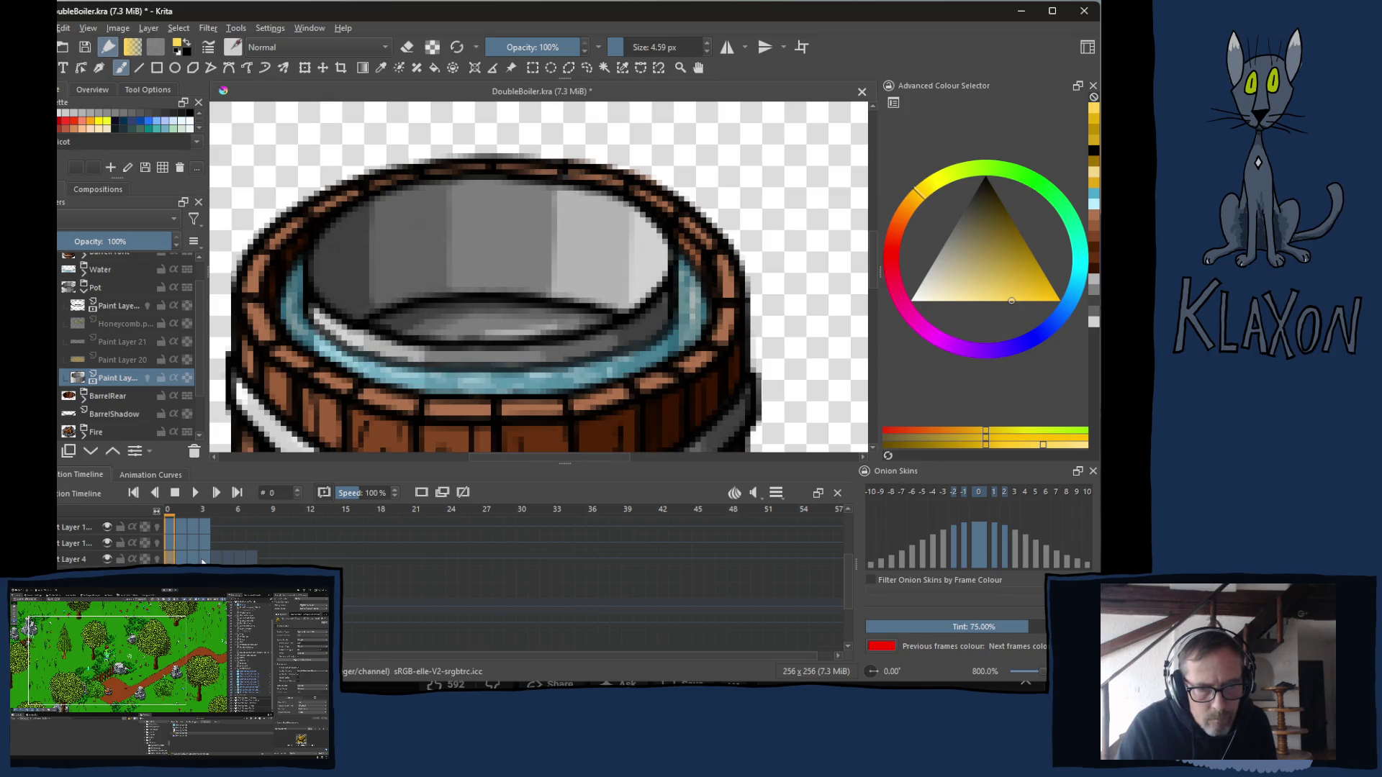
{"action": "left_click", "coordinate": [117, 305], "text": "ctrl"}
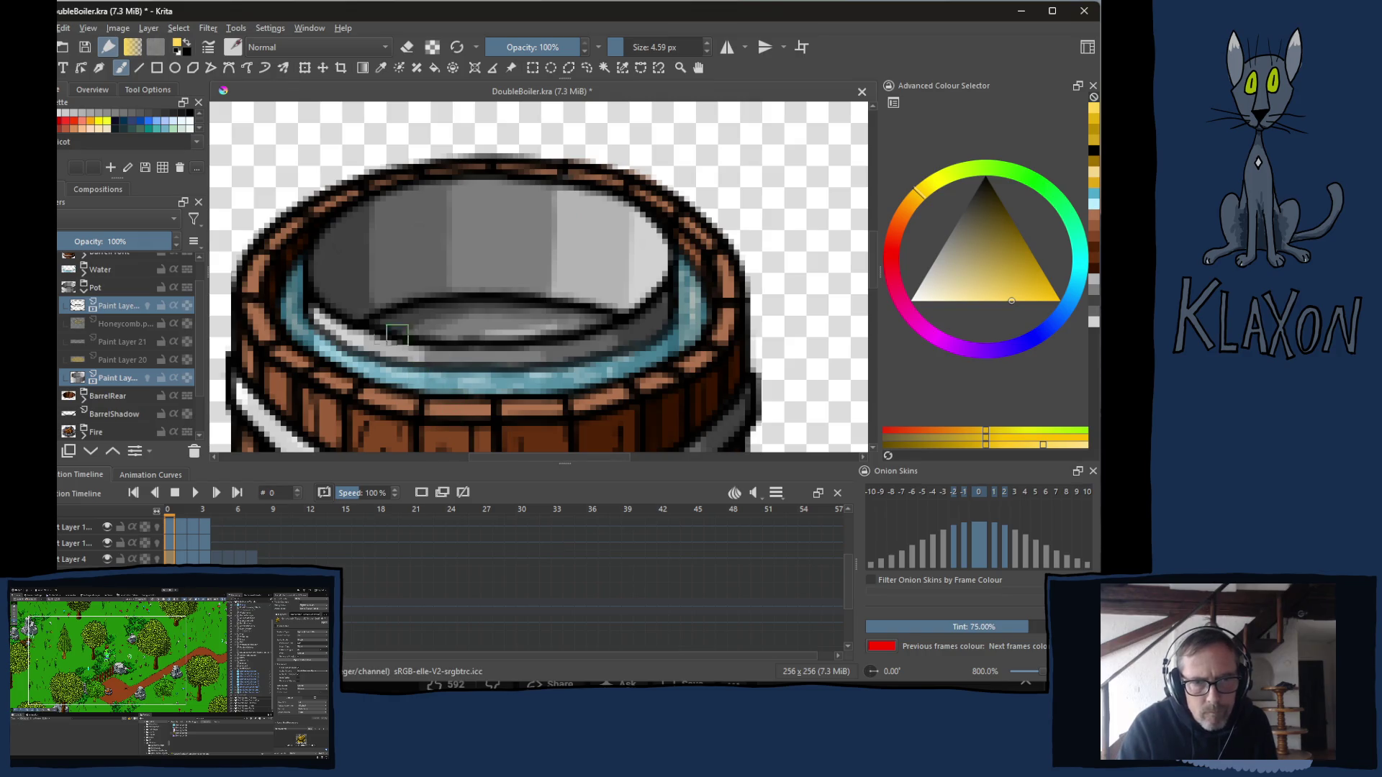
Transform the pot layers upward out of the barrel on frames 0 and 1.
{"action": "key", "text": "ctrl+t"}
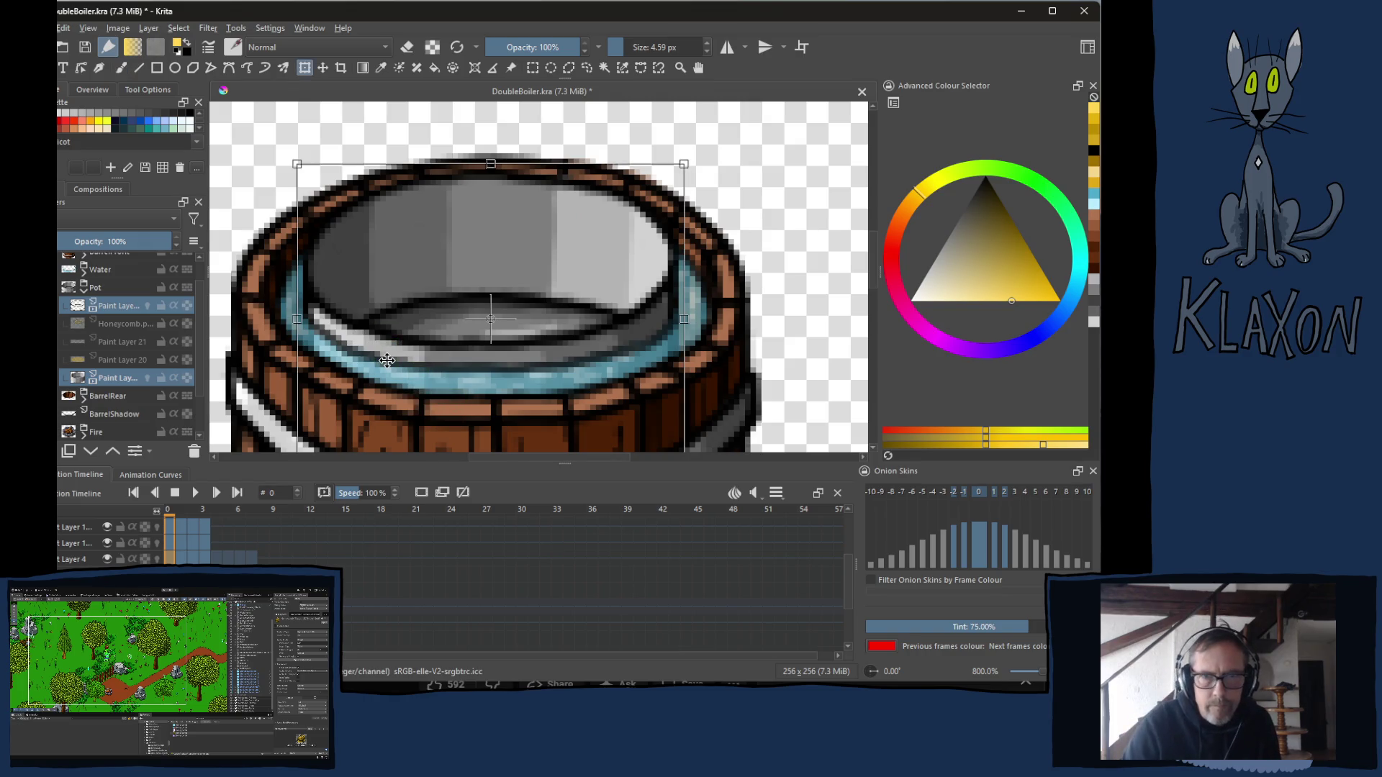
{"action": "key", "text": "Up"}
{"action": "key", "text": "Up"}
{"action": "key", "text": "Up"}
{"action": "key", "text": "Up"}
{"action": "key", "text": "Up"}
{"action": "key", "text": "Up"}
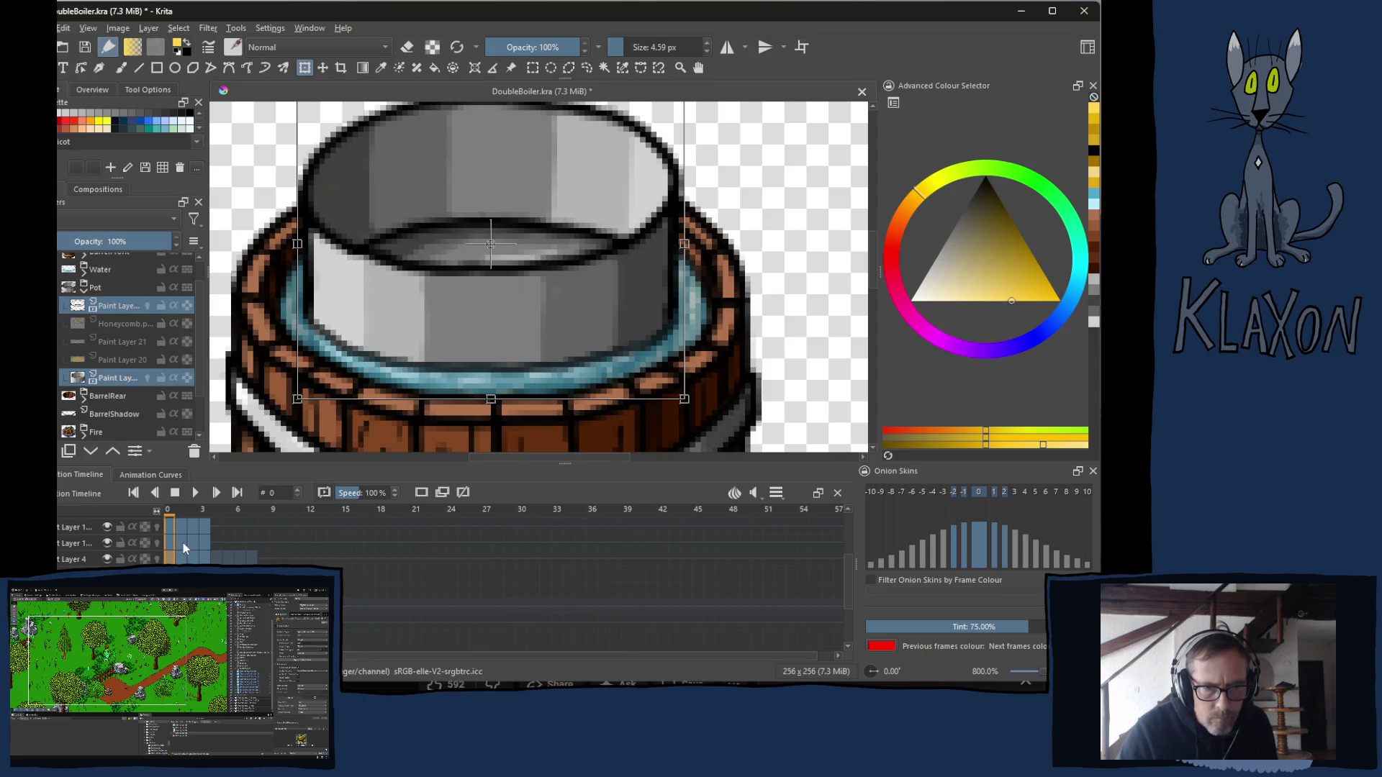
{"action": "left_click", "coordinate": [188, 512]}
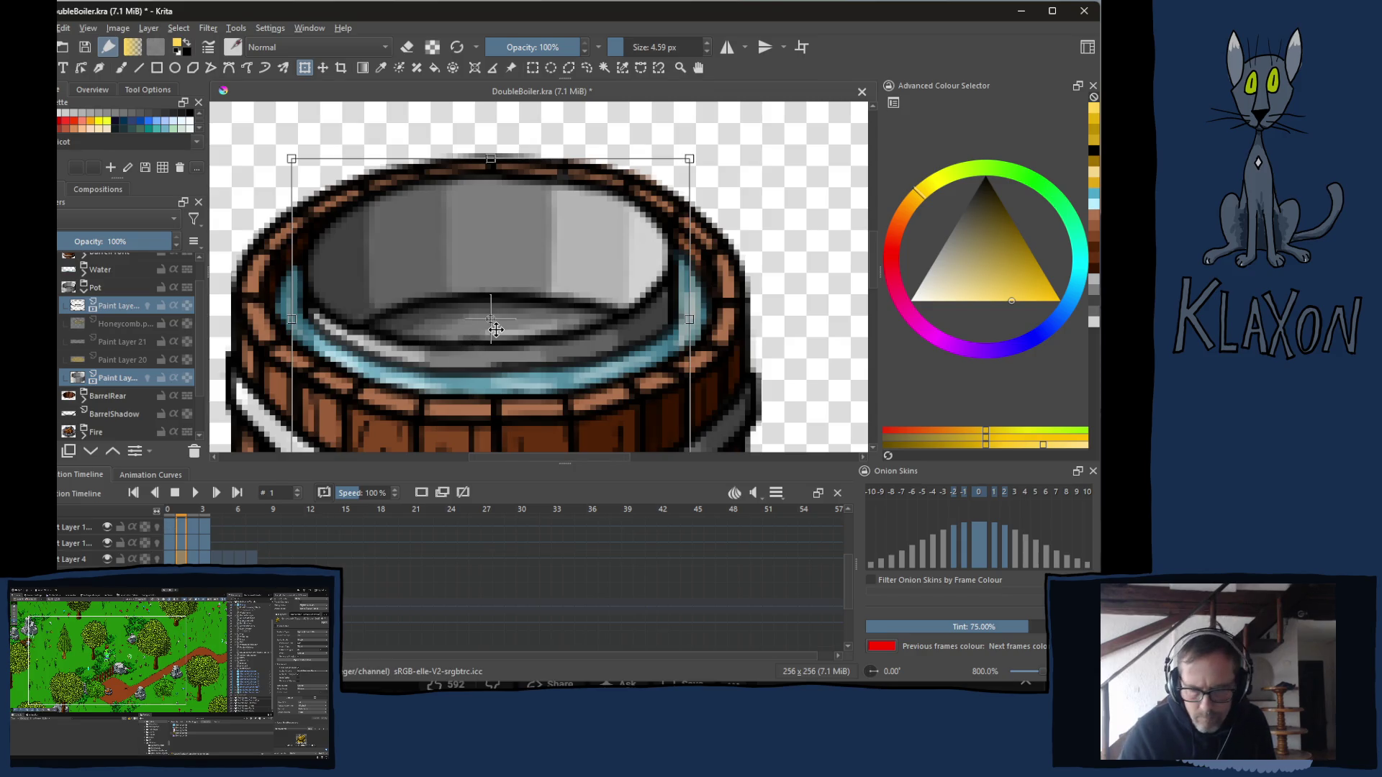
{"action": "left_click_drag", "start_coordinate": [492, 326], "coordinate": [492, 273]}
{"action": "key", "text": "Up"}
{"action": "key", "text": "Up"}
{"action": "key", "text": "Up"}
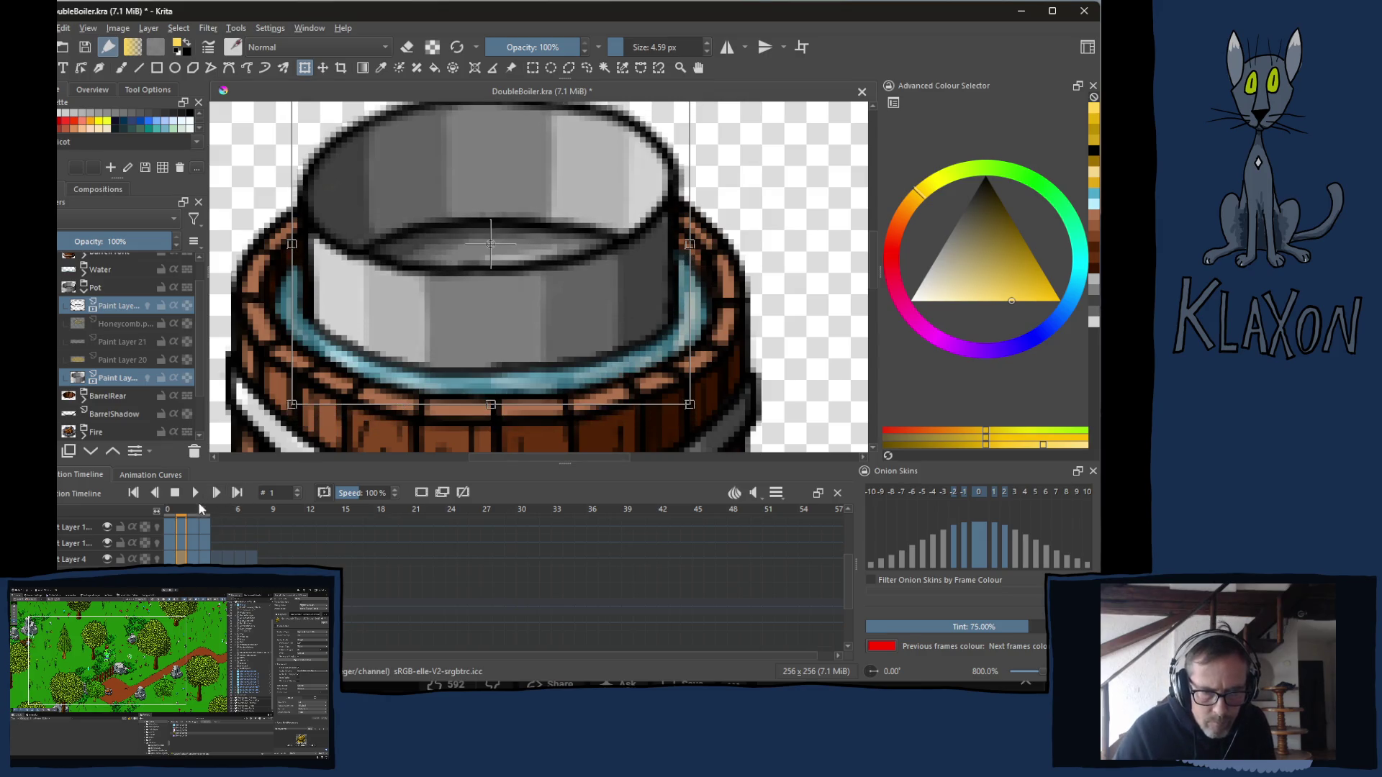
Raise the pot further on frames 2 and 3, leaving frame 4 low.
{"action": "left_click", "coordinate": [193, 509]}
{"action": "key", "text": "shift+Up"}
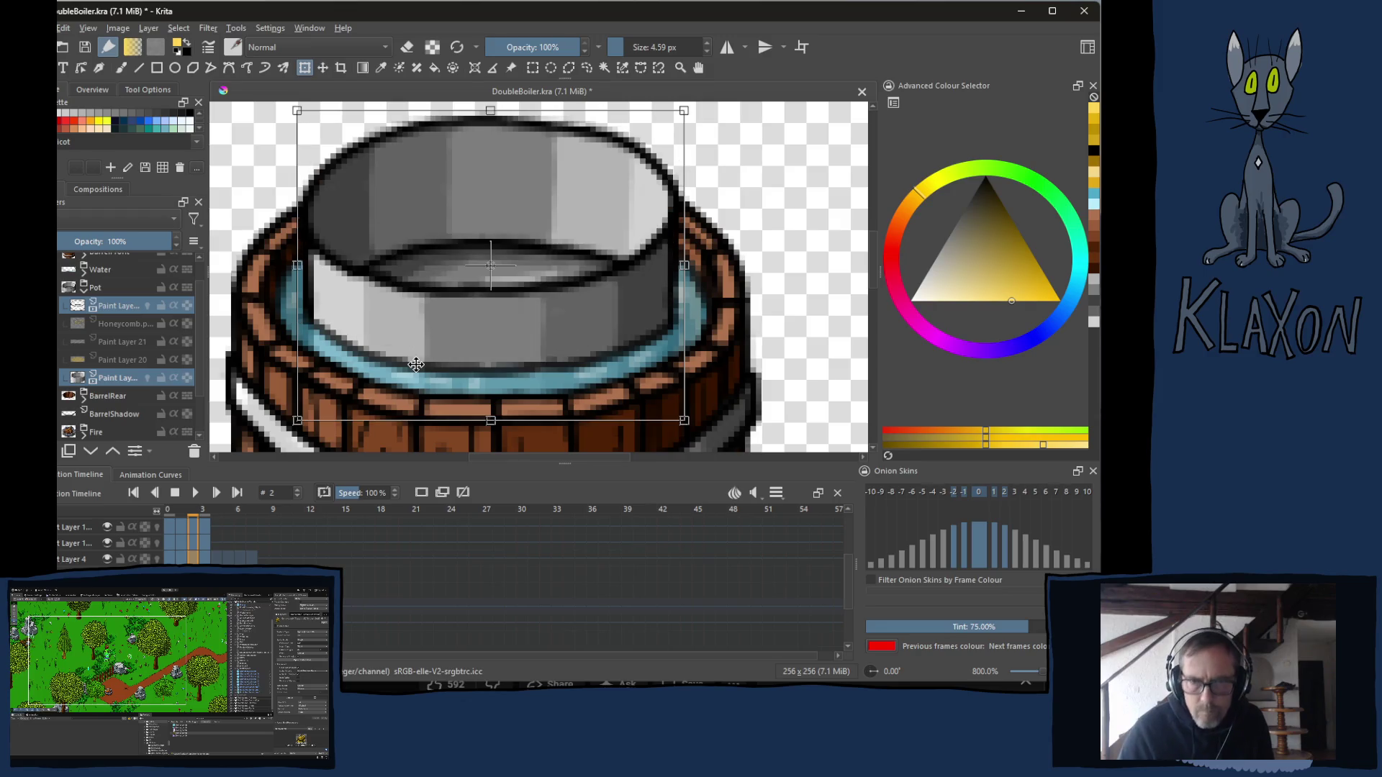
{"action": "key", "text": "Up"}
{"action": "key", "text": "Up"}
{"action": "key", "text": "Up"}
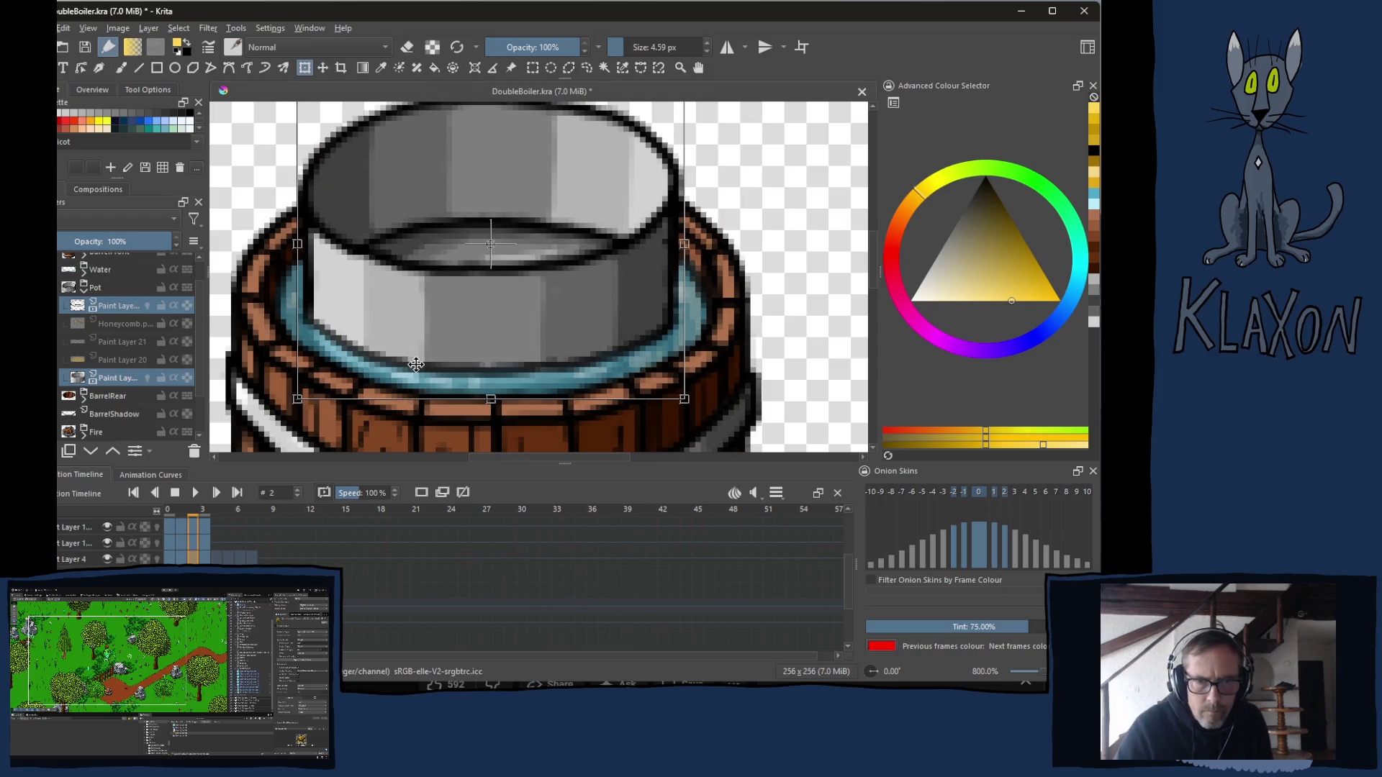
{"action": "key", "text": "period"}
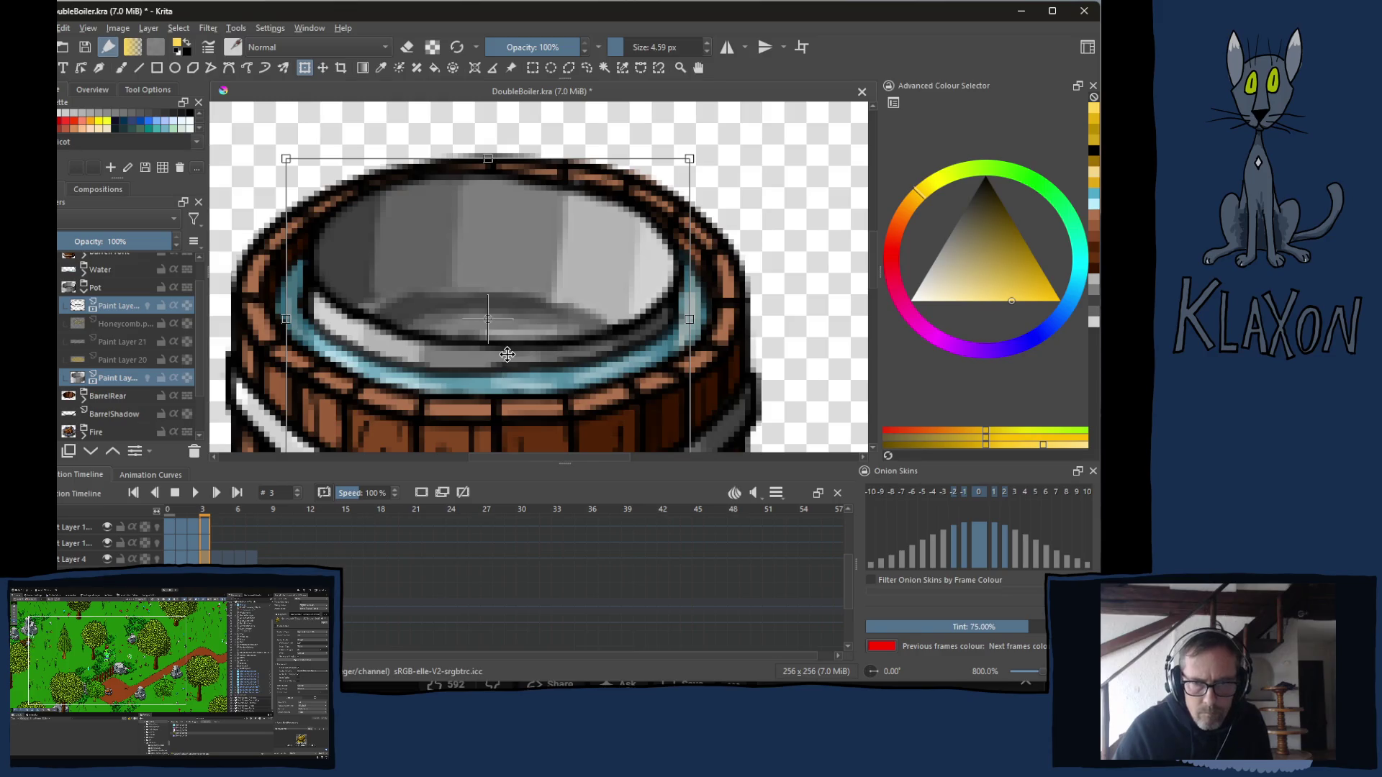
{"action": "key", "text": "shift+Up"}
{"action": "key", "text": "Up"}
{"action": "key", "text": "Up"}
{"action": "key", "text": "Up"}
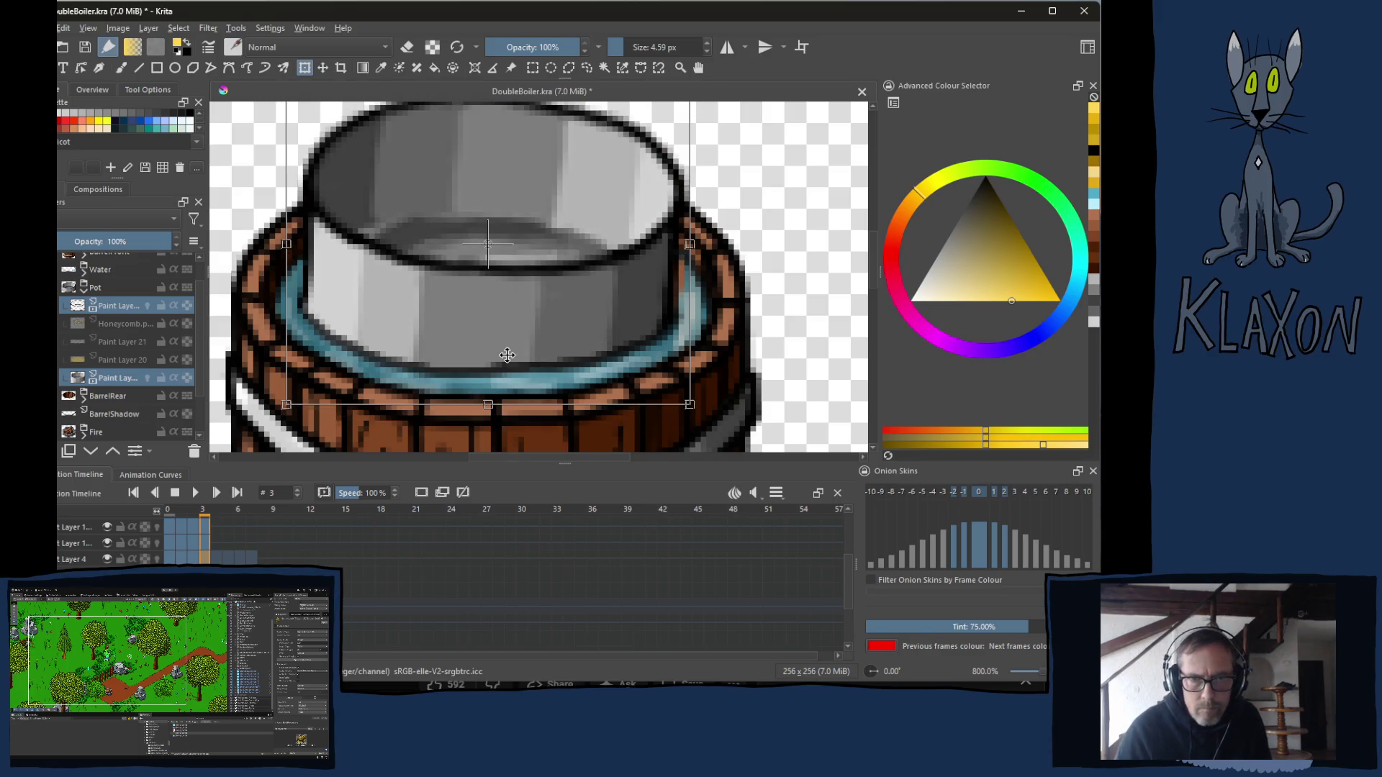
{"action": "left_click", "coordinate": [218, 511]}
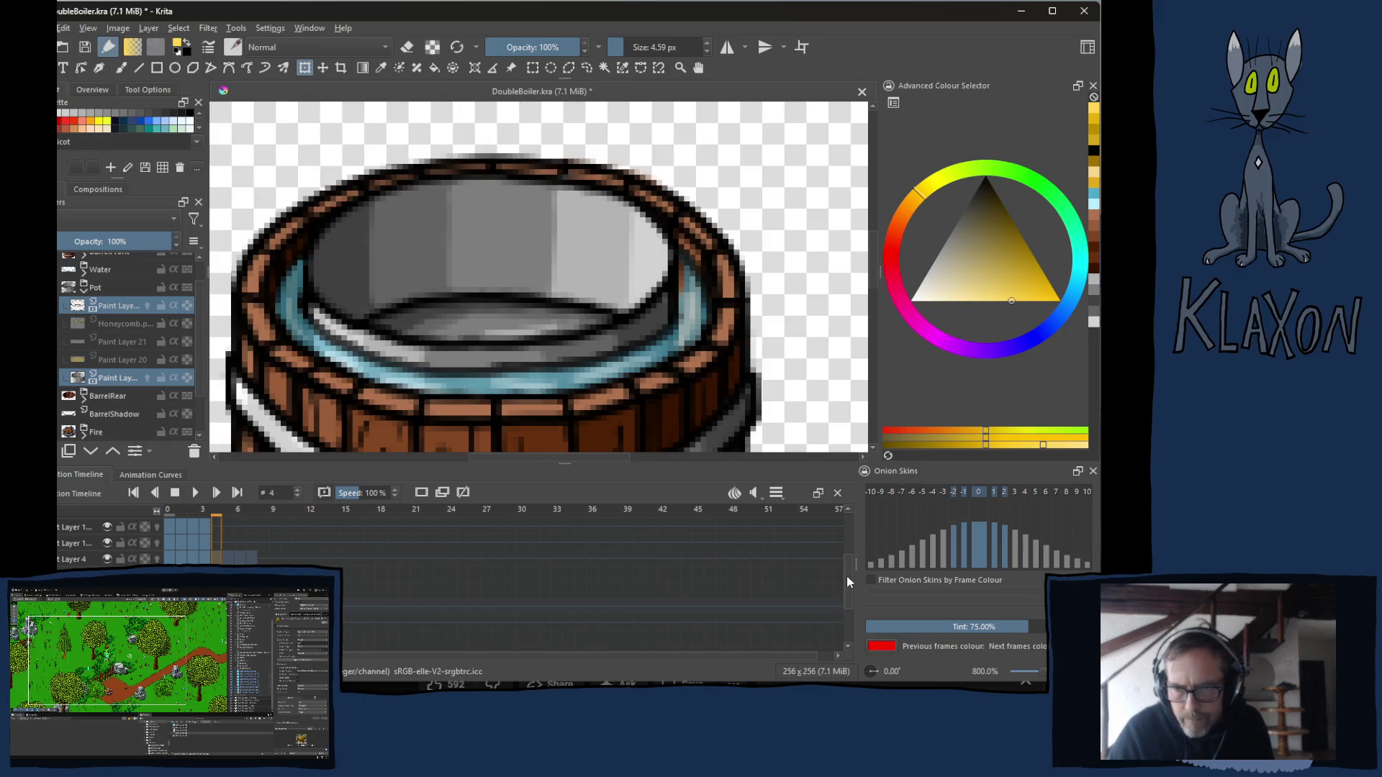
{"action": "scroll", "coordinate": [669, 597], "scroll_direction": "down", "scroll_amount": 1}
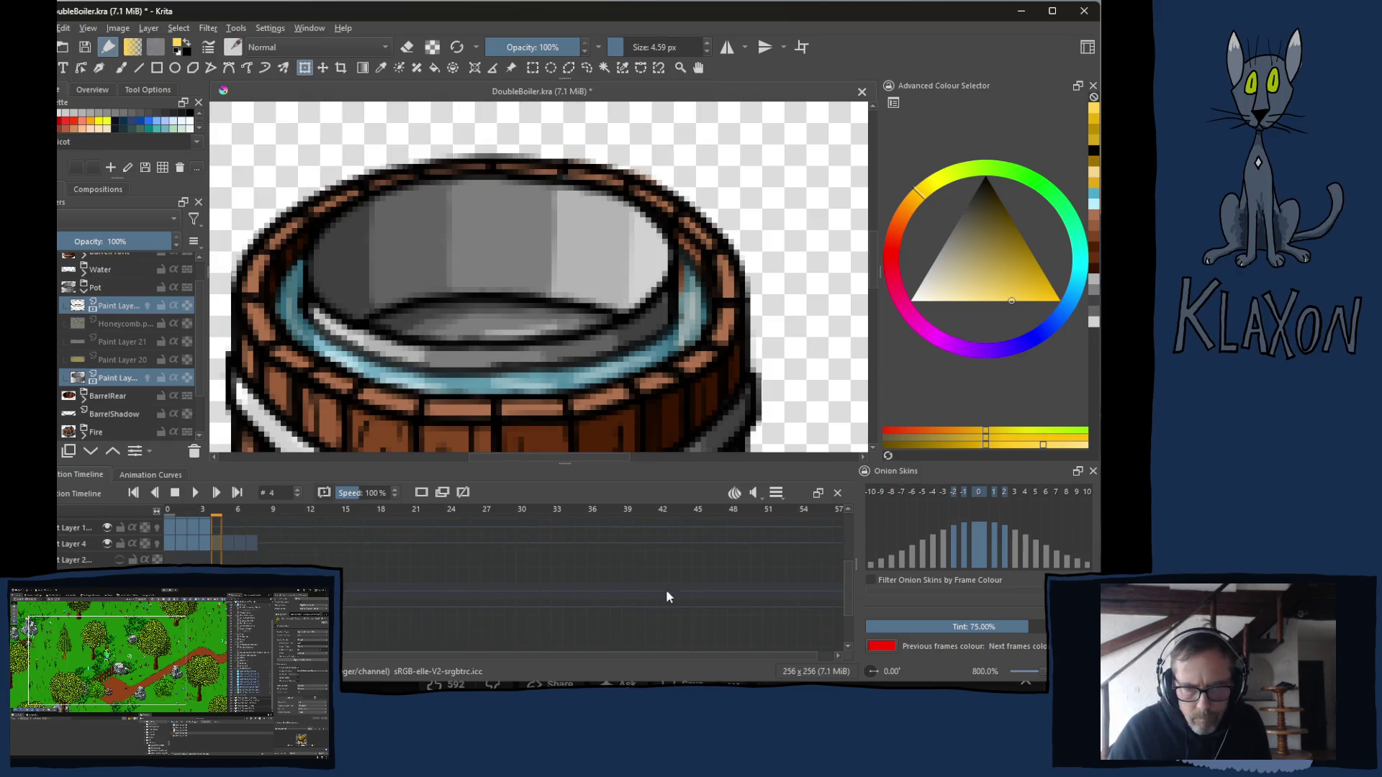
Drag Layer 4's frames 0–3 so they start at frame 5, then preview from the start.
{"action": "left_click", "coordinate": [249, 559]}
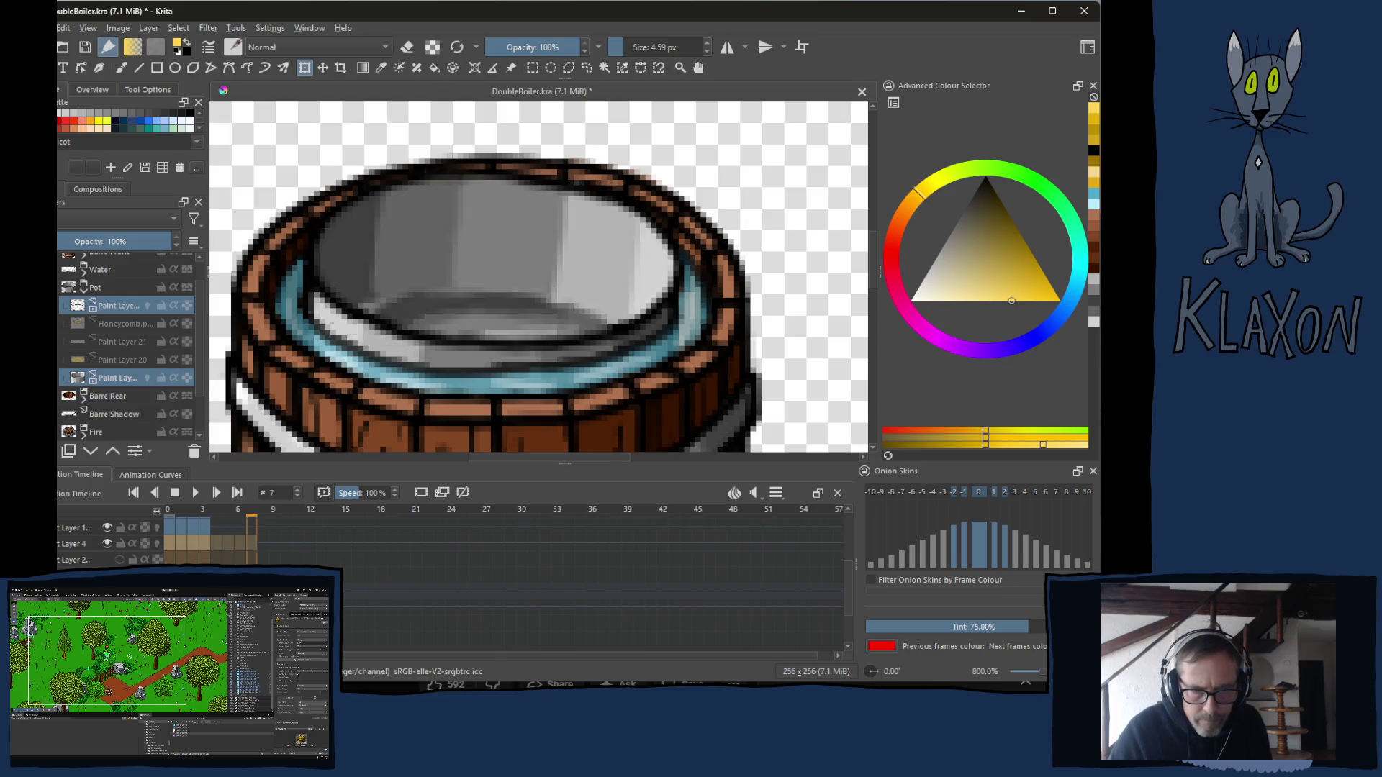
{"action": "left_click", "coordinate": [209, 543], "text": "shift"}
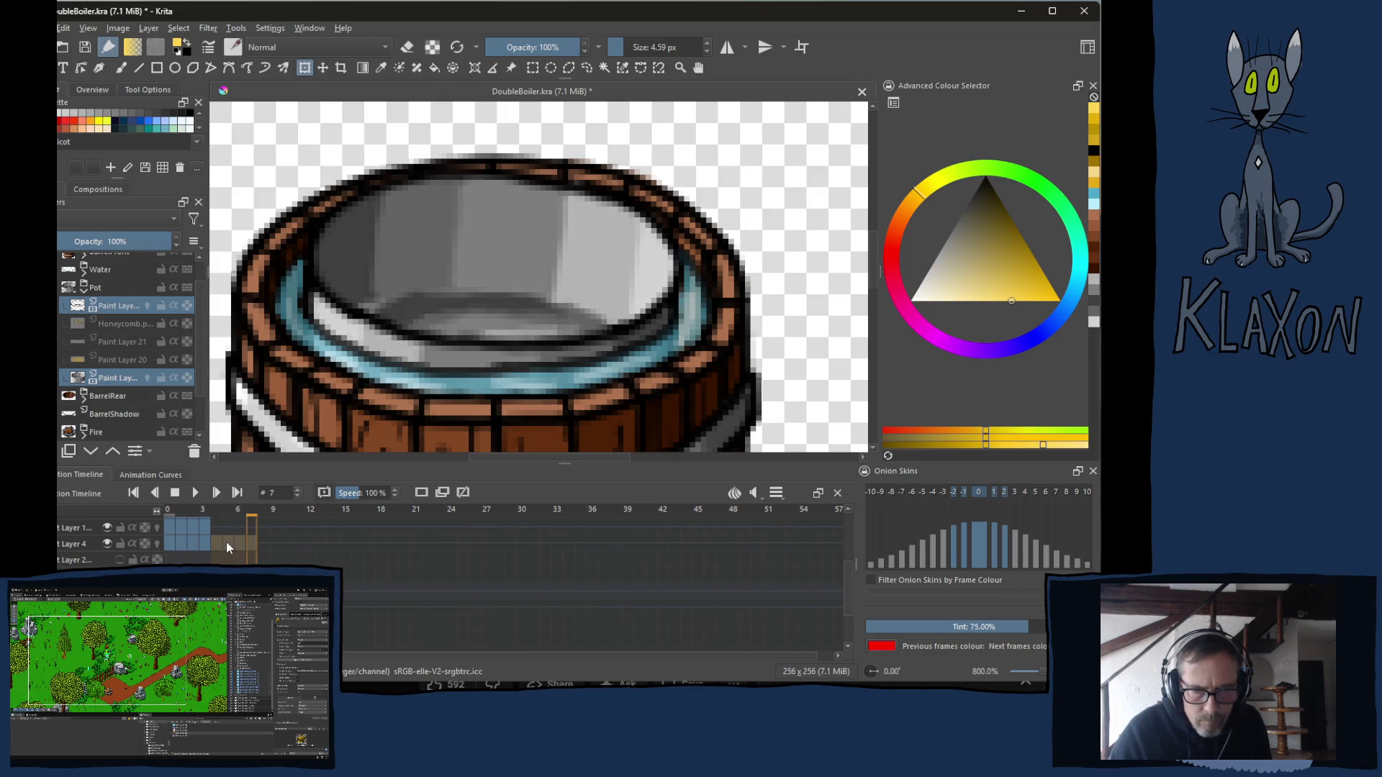
{"action": "left_click", "coordinate": [226, 542]}
{"action": "mouse_move", "coordinate": [230, 542]}
{"action": "left_mouse_down"}
{"action": "mouse_move", "coordinate": [265, 539]}
{"action": "mouse_move", "coordinate": [234, 543]}
{"action": "left_mouse_up"}
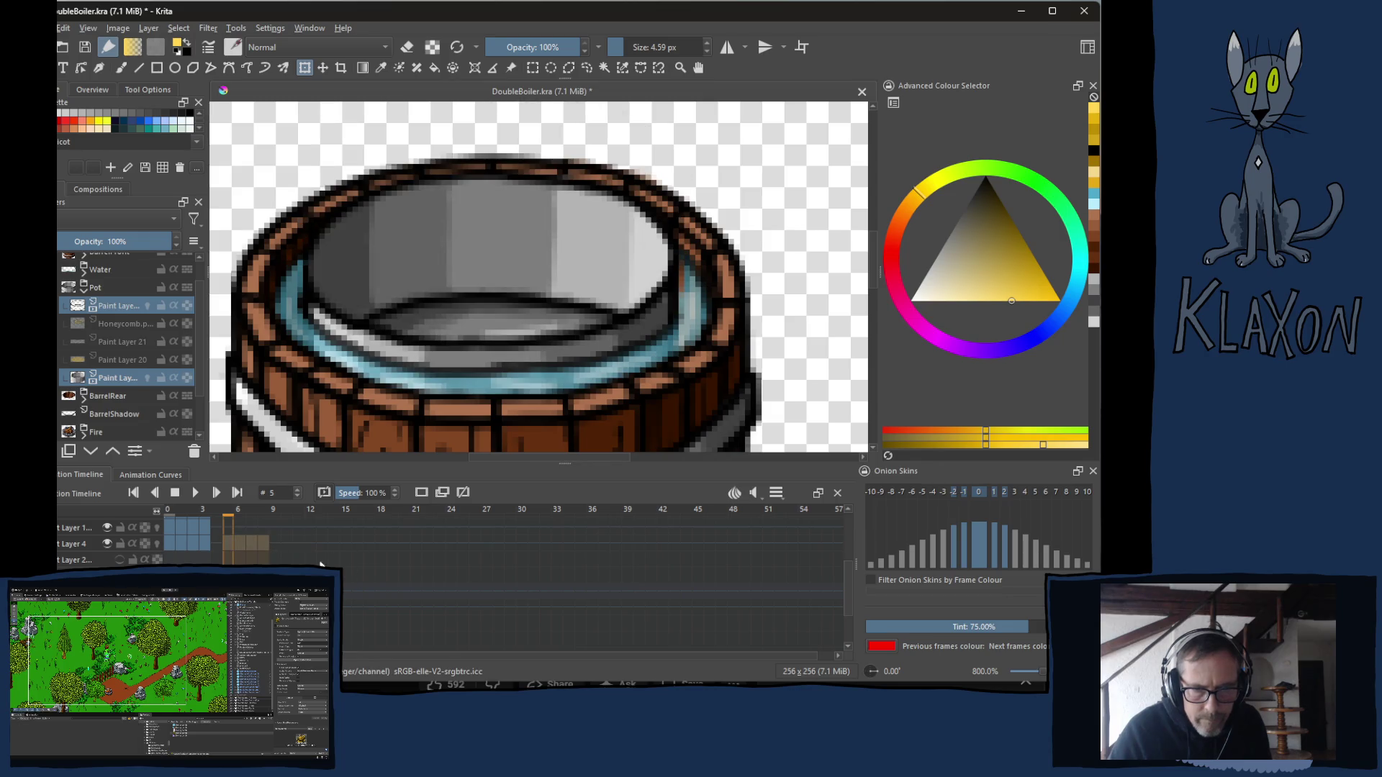
{"action": "mouse_move", "coordinate": [227, 517]}
{"action": "left_mouse_down"}
{"action": "mouse_move", "coordinate": [153, 508]}
{"action": "mouse_move", "coordinate": [231, 511]}
{"action": "left_mouse_up"}
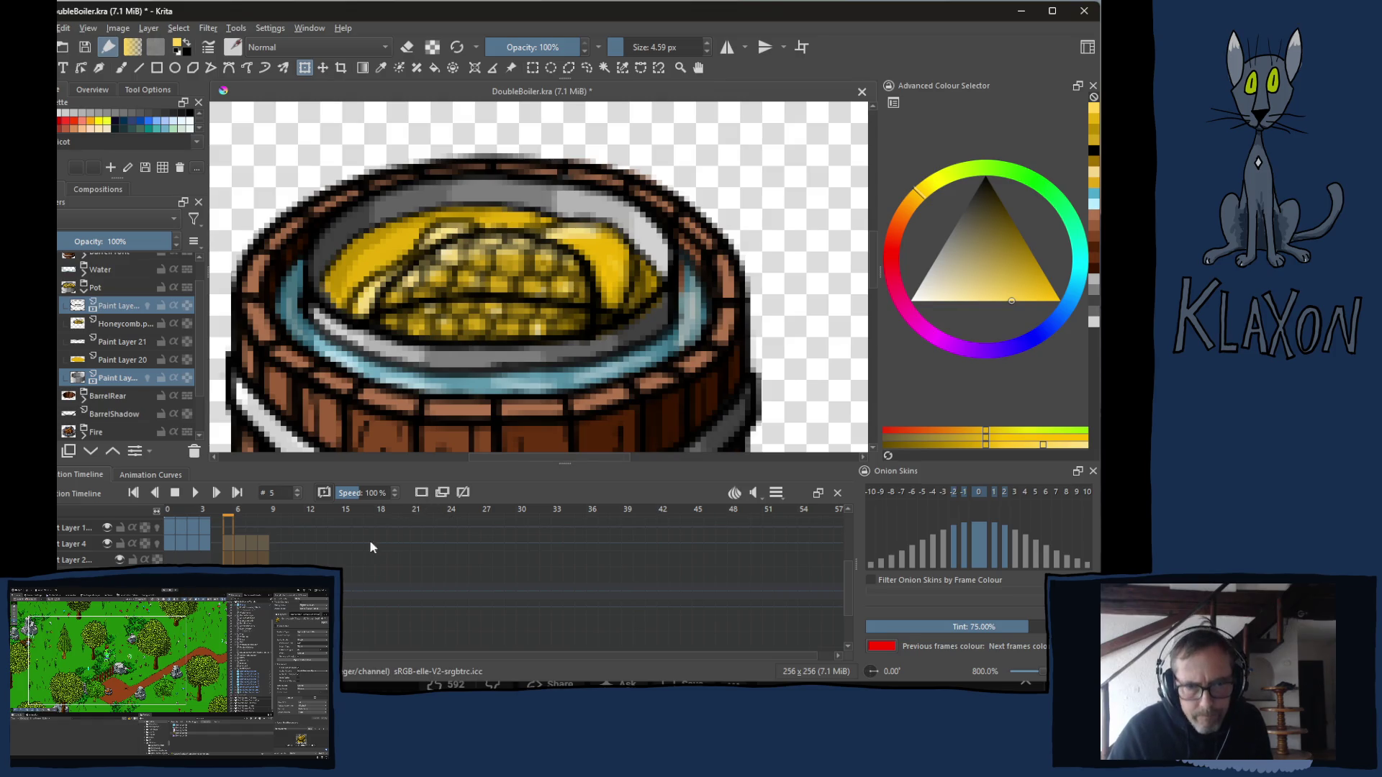
Raise the animation's clip end from 3 to 6 in the clip settings.
{"action": "left_click", "coordinate": [776, 492]}
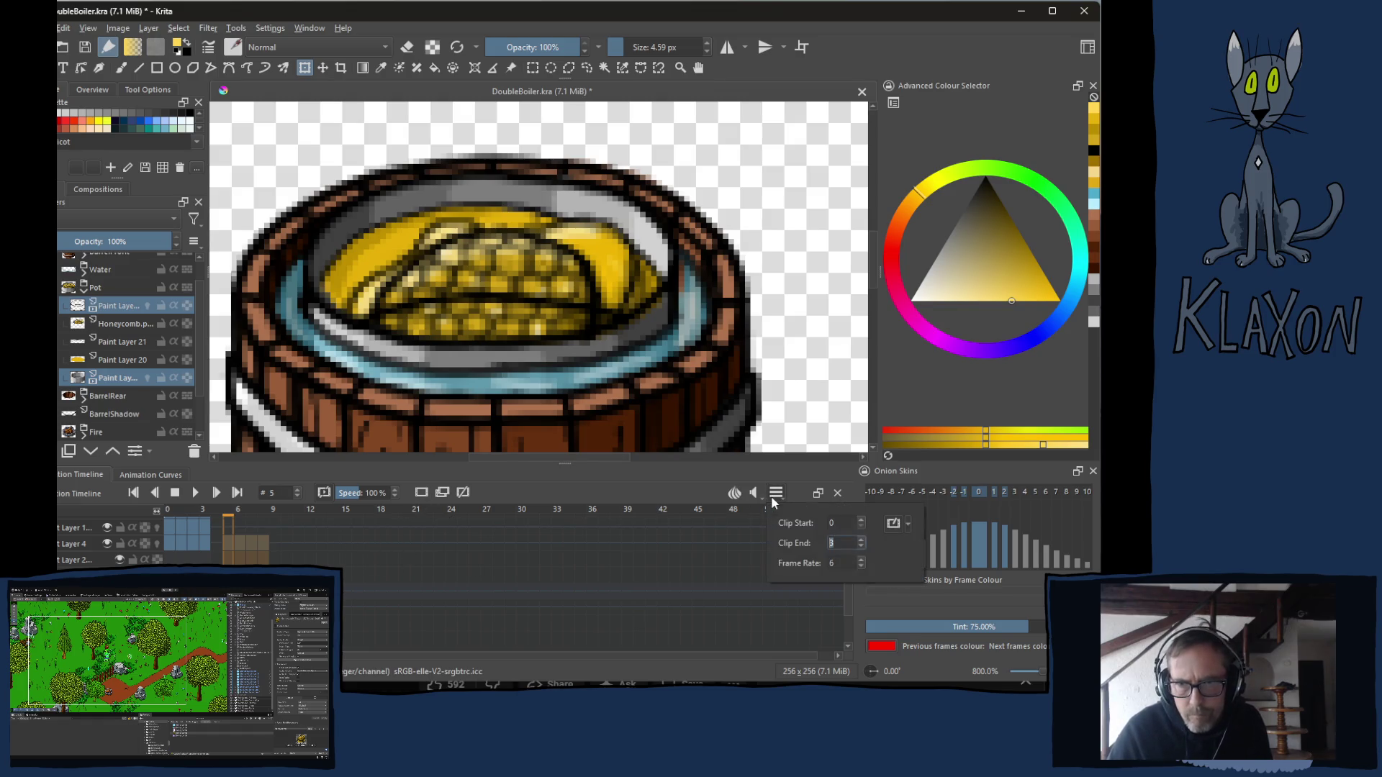
{"action": "left_click", "coordinate": [862, 541]}
{"action": "left_click", "coordinate": [862, 541]}
{"action": "left_click", "coordinate": [862, 541]}
{"action": "left_click", "coordinate": [862, 541]}
{"action": "left_click", "coordinate": [862, 541]}
{"action": "key", "text": "Return"}
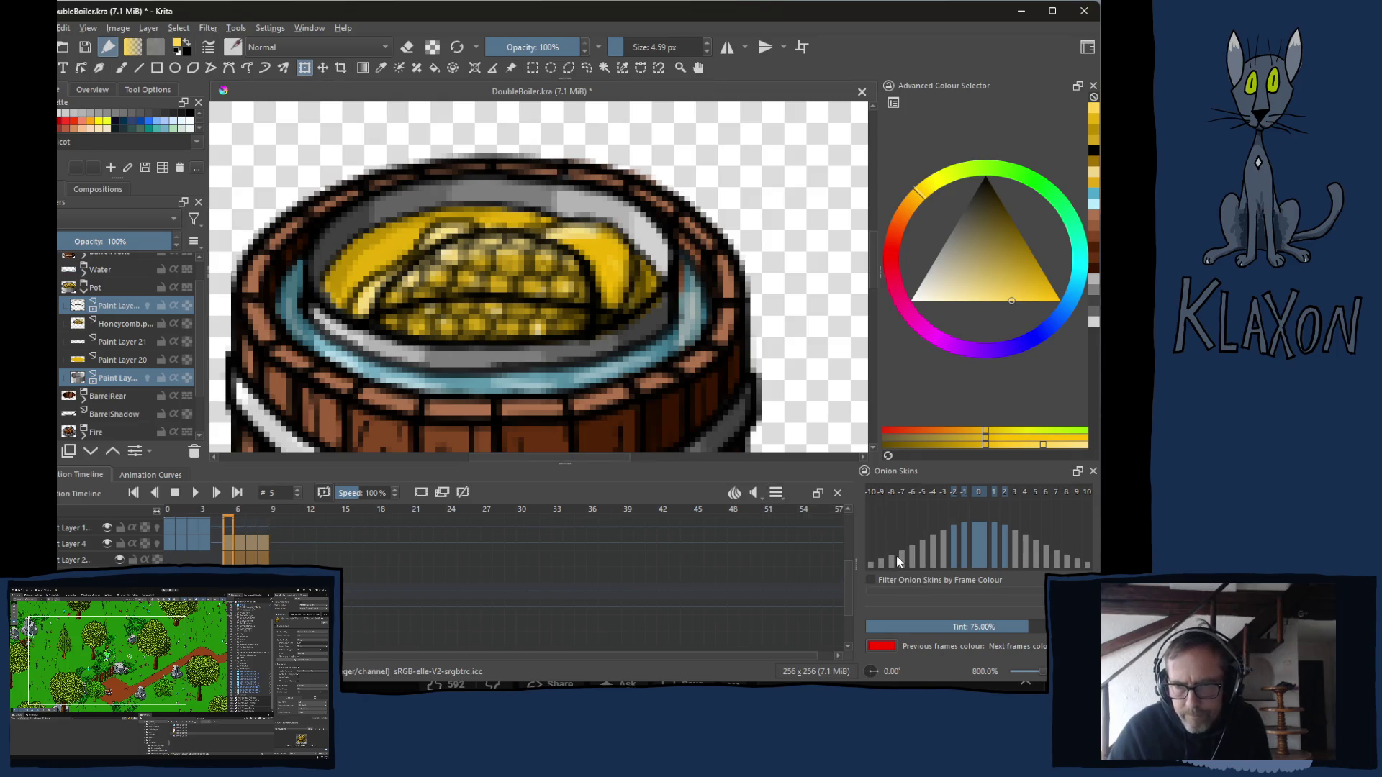
Pin Paint Layer 21 and Paint Layer 20 to the timeline.
{"action": "left_click", "coordinate": [229, 559]}
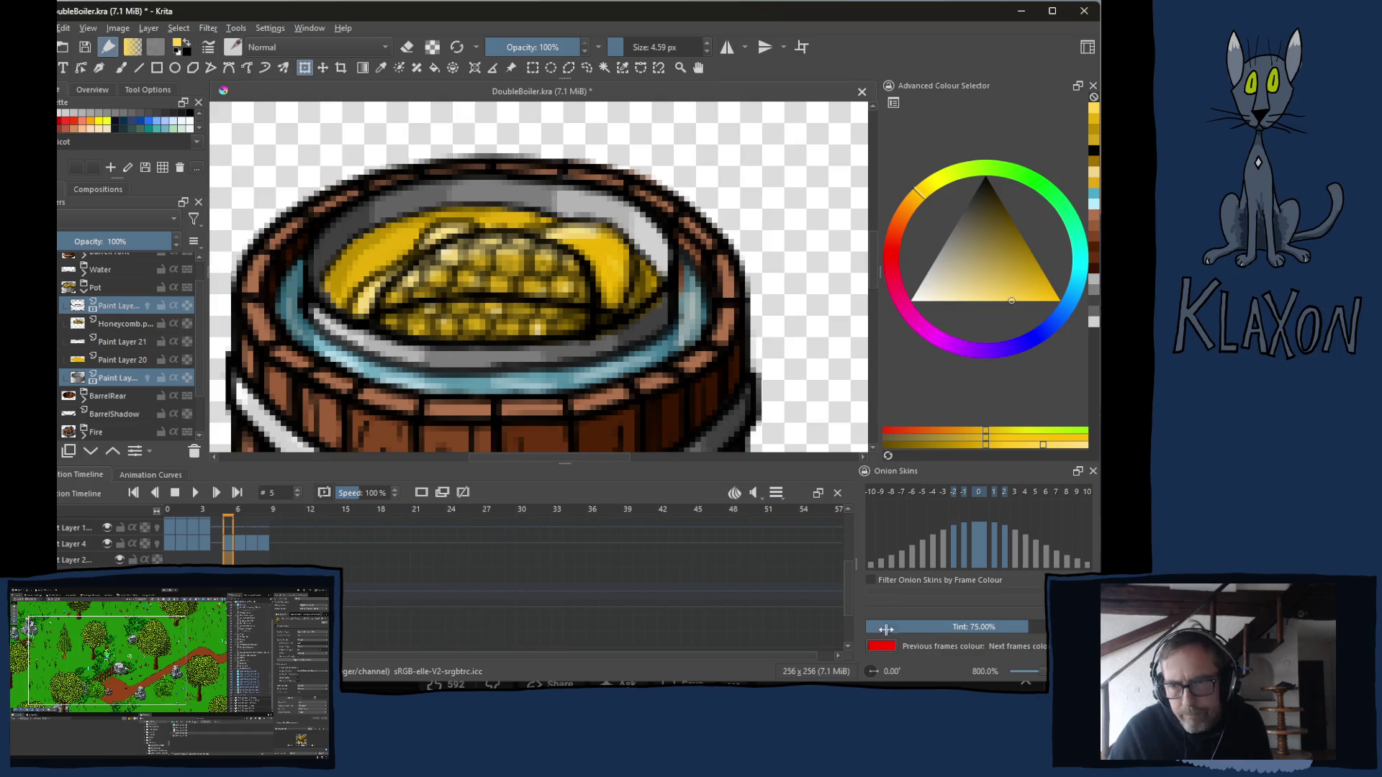
{"action": "left_click", "coordinate": [148, 342]}
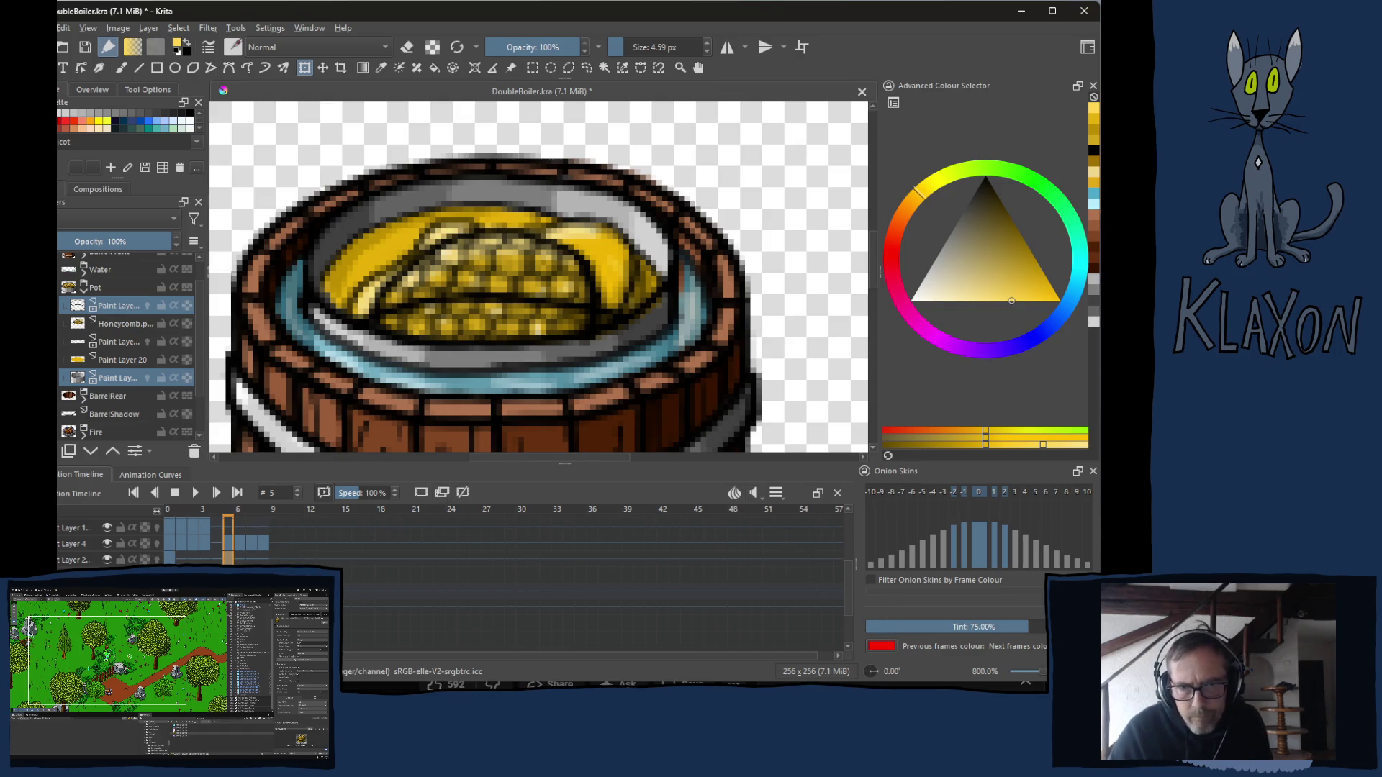
{"action": "left_click", "coordinate": [443, 494]}
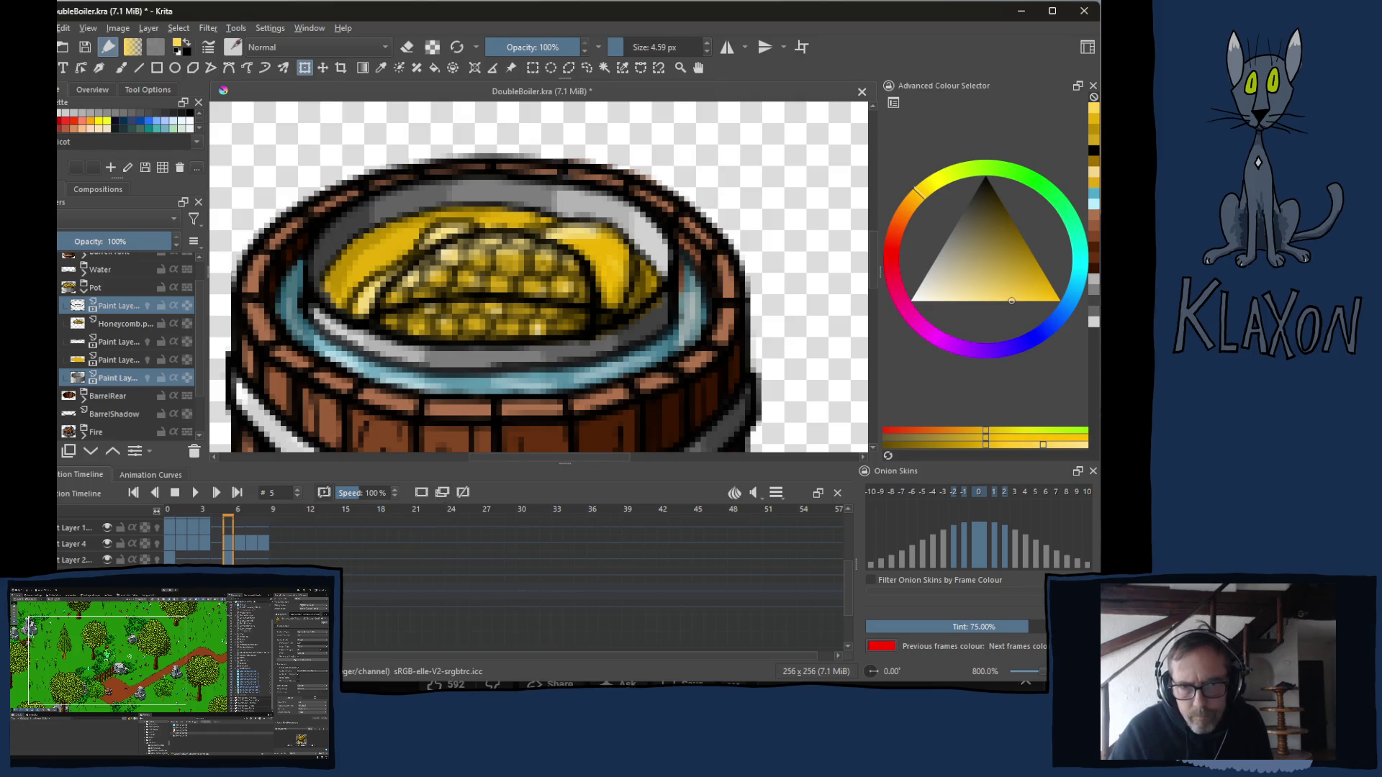
Add two blank frames at frame 0 on the honey layers, then return to frame 5.
{"action": "left_click", "coordinate": [167, 559]}
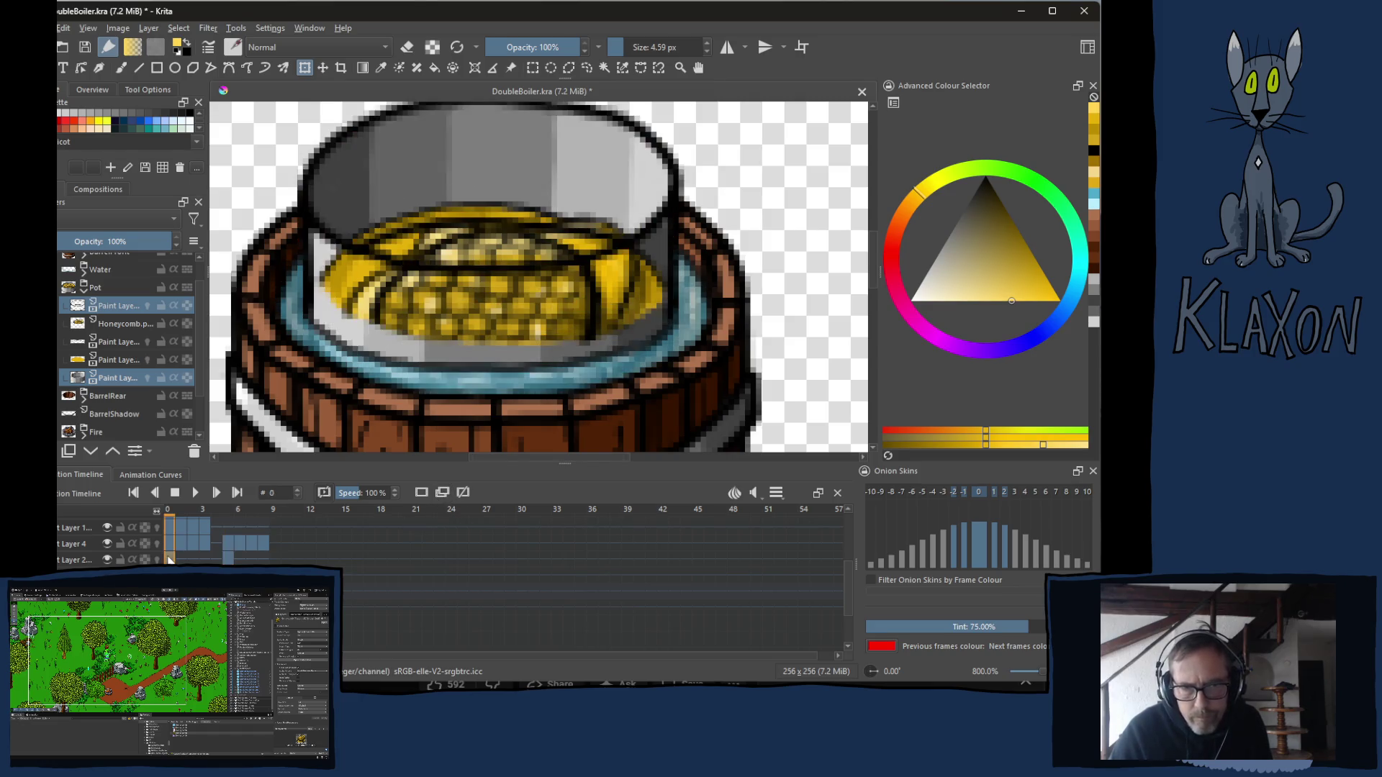
{"action": "left_click", "coordinate": [422, 494]}
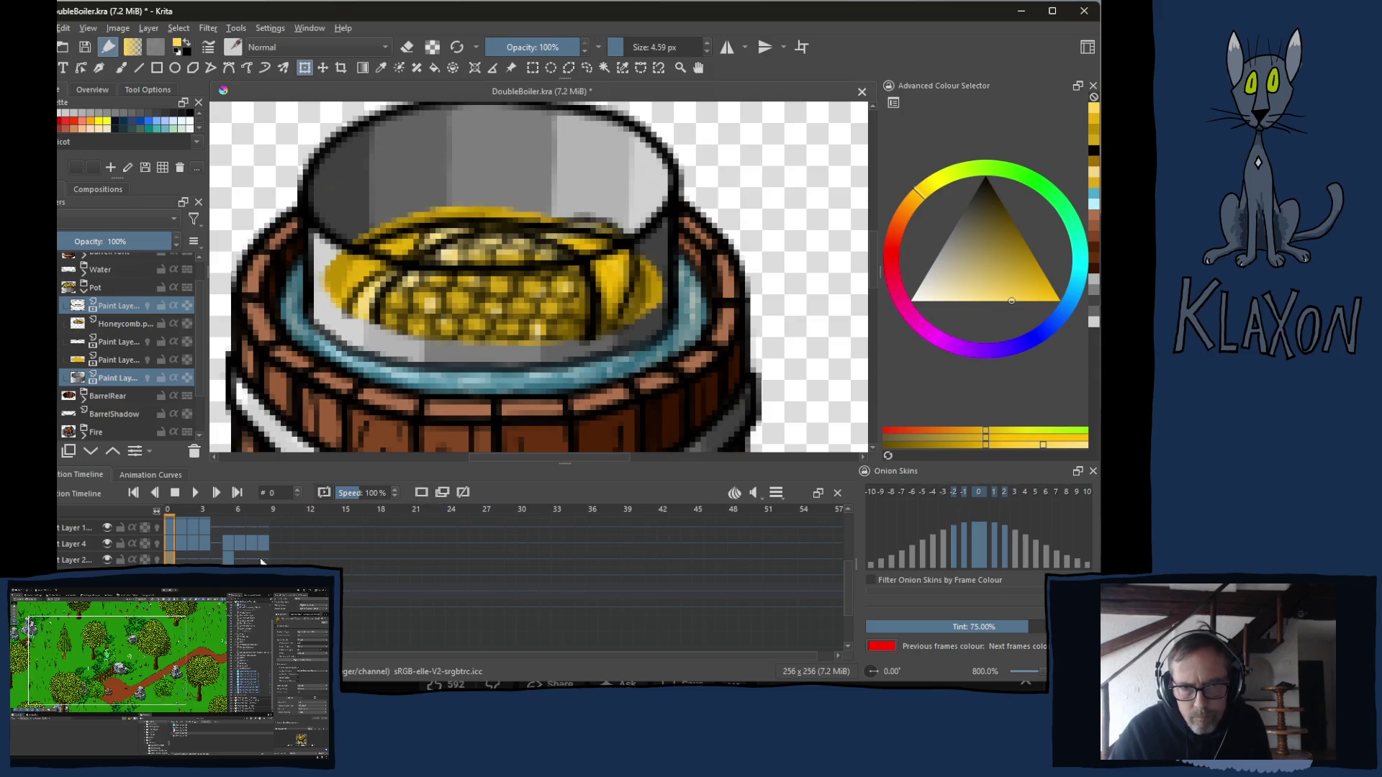
{"action": "left_click", "coordinate": [422, 494]}
{"action": "left_click", "coordinate": [228, 560]}
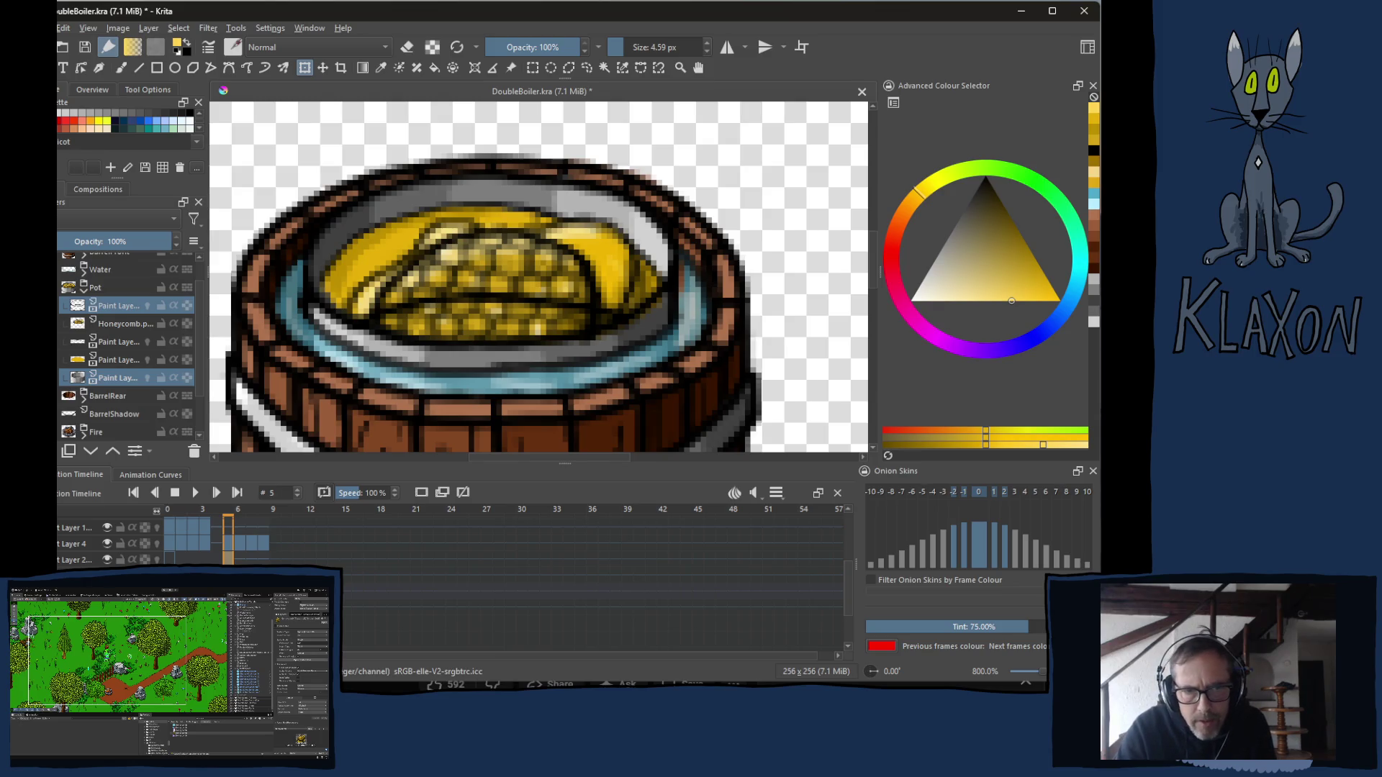
Hide the yellow honey and grey shading layers and make the Honeycomb layer active.
{"action": "left_click", "coordinate": [119, 360]}
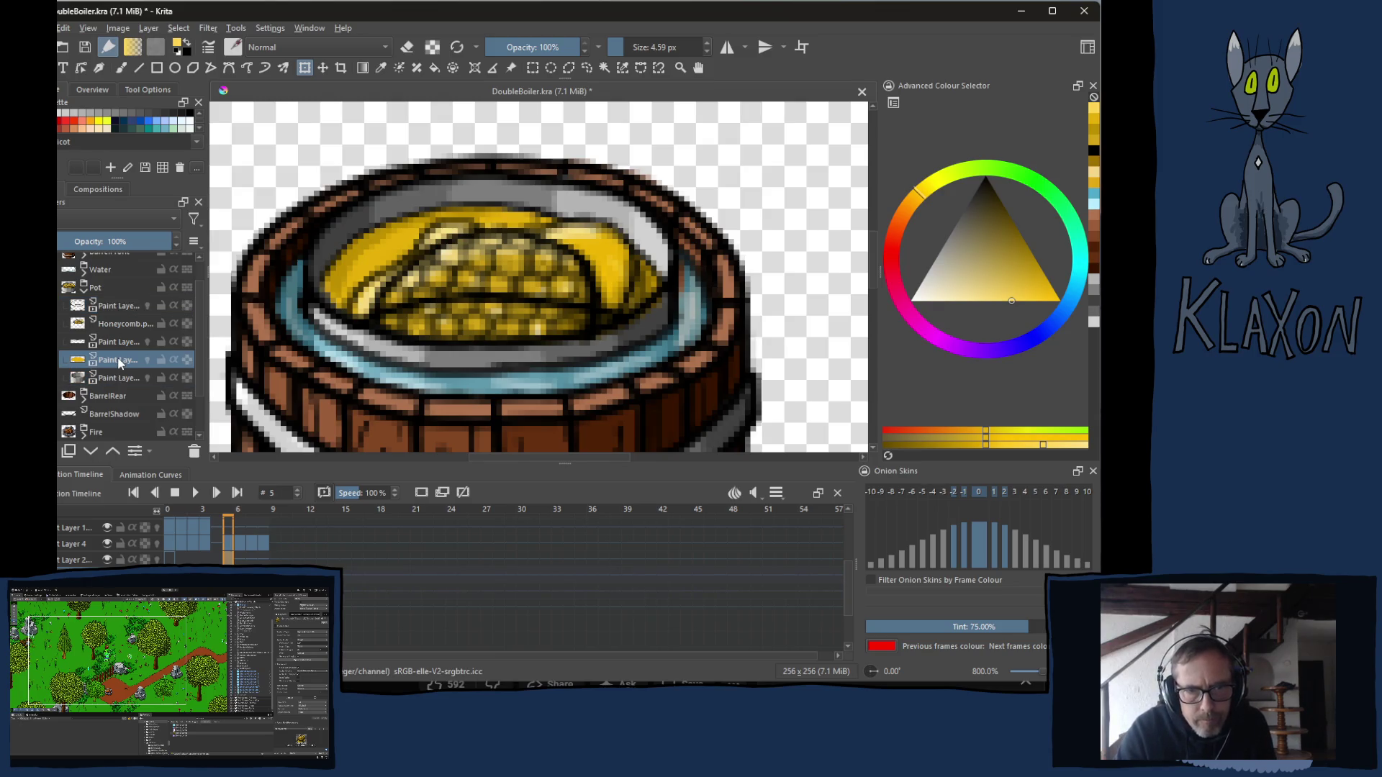
{"action": "left_click", "coordinate": [64, 360]}
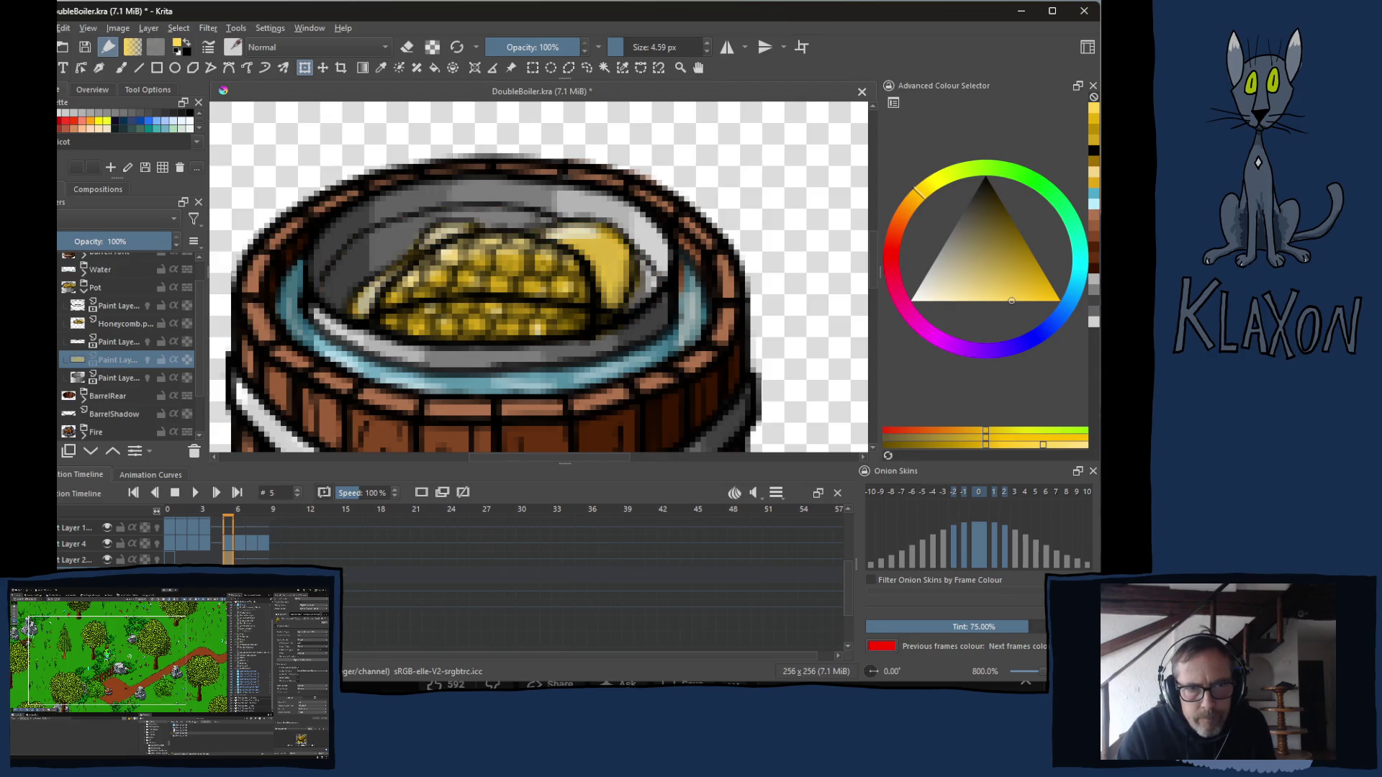
{"action": "left_click", "coordinate": [62, 342]}
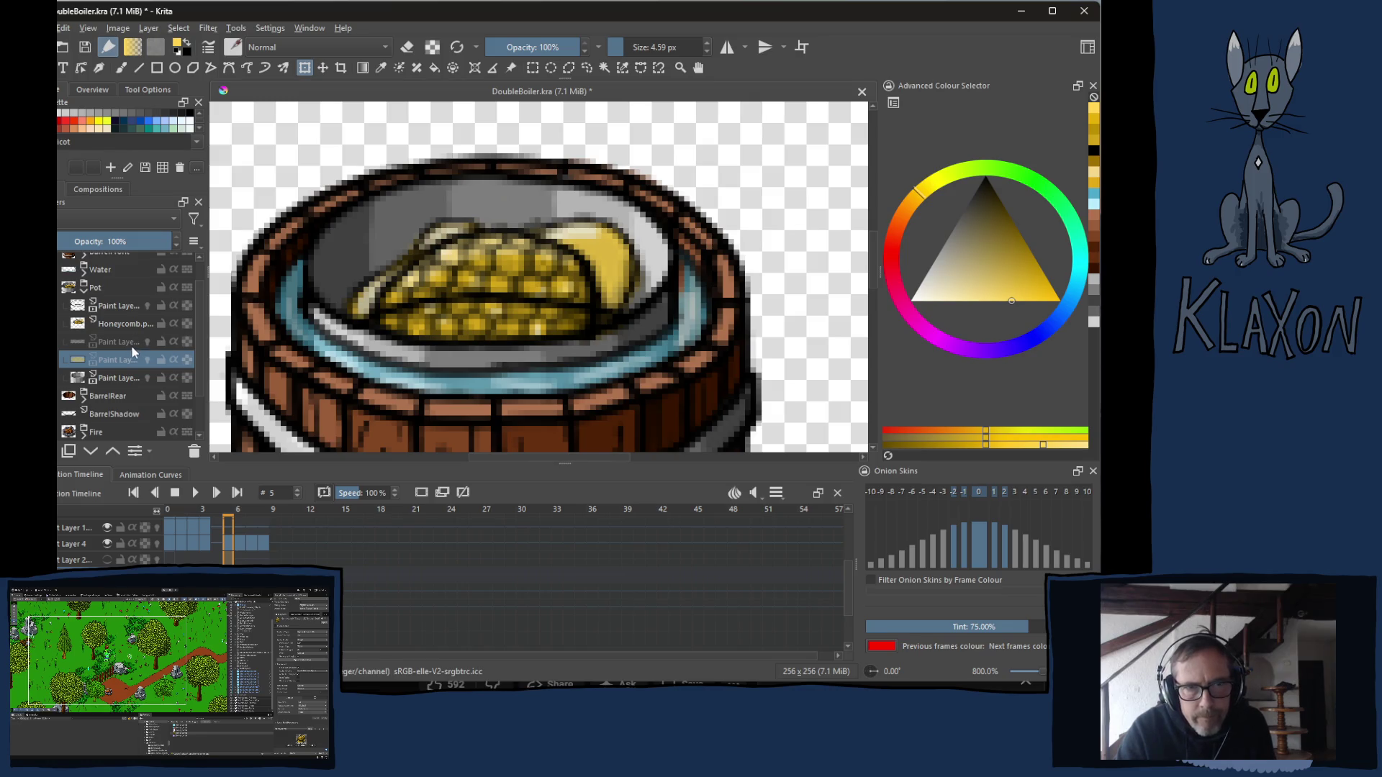
{"action": "left_click", "coordinate": [113, 344]}
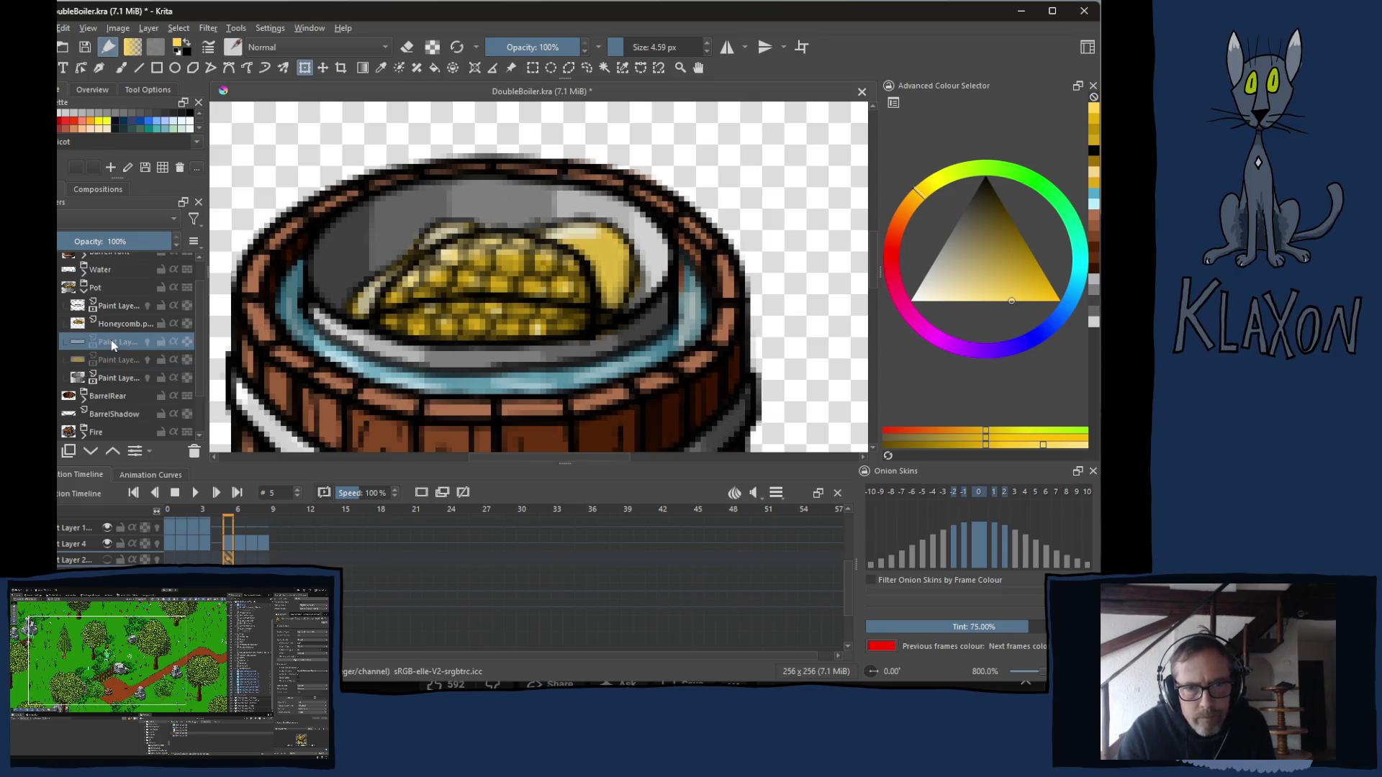
{"action": "left_click", "coordinate": [123, 326]}
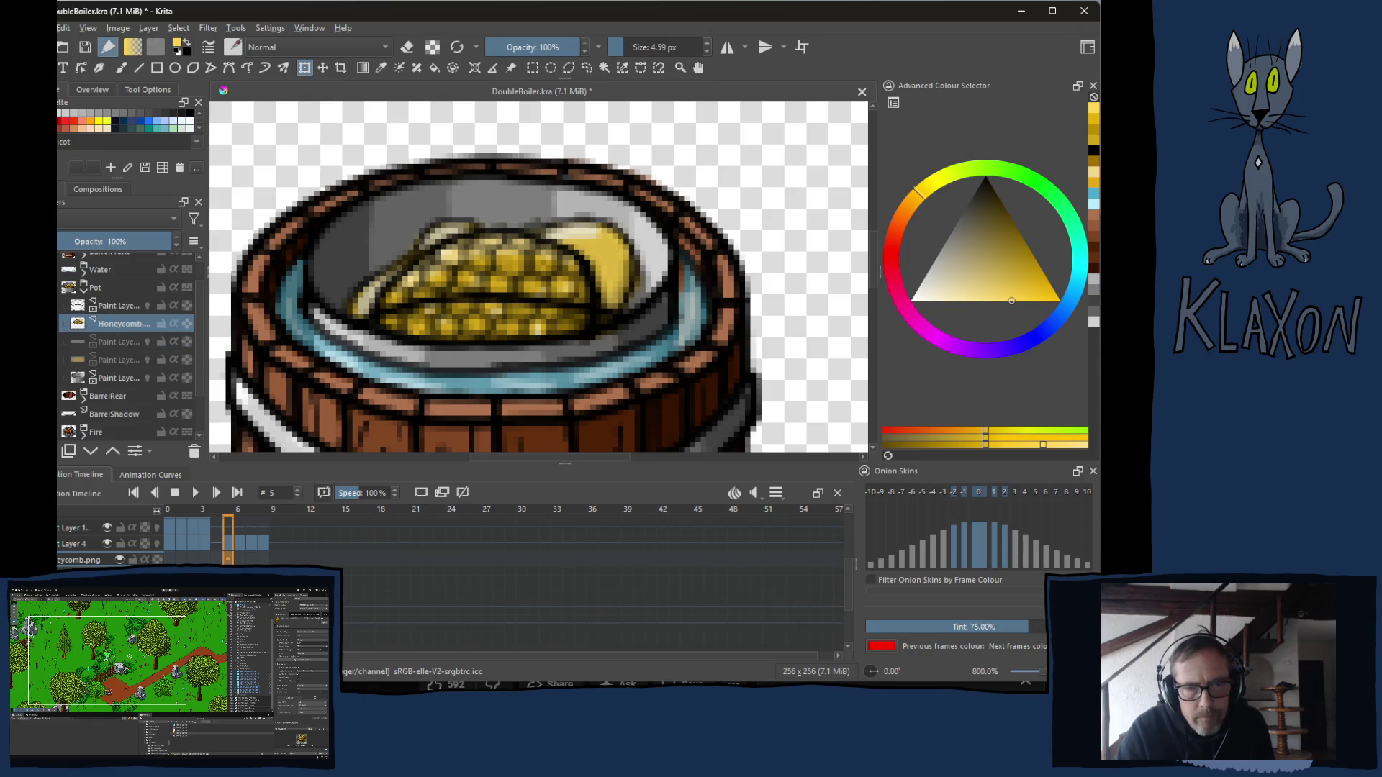
Lower the honeycomb one pixel at frame 6 and extend that frame through frame 11.
{"action": "right_click", "coordinate": [231, 560]}
{"action": "key", "text": "Escape"}
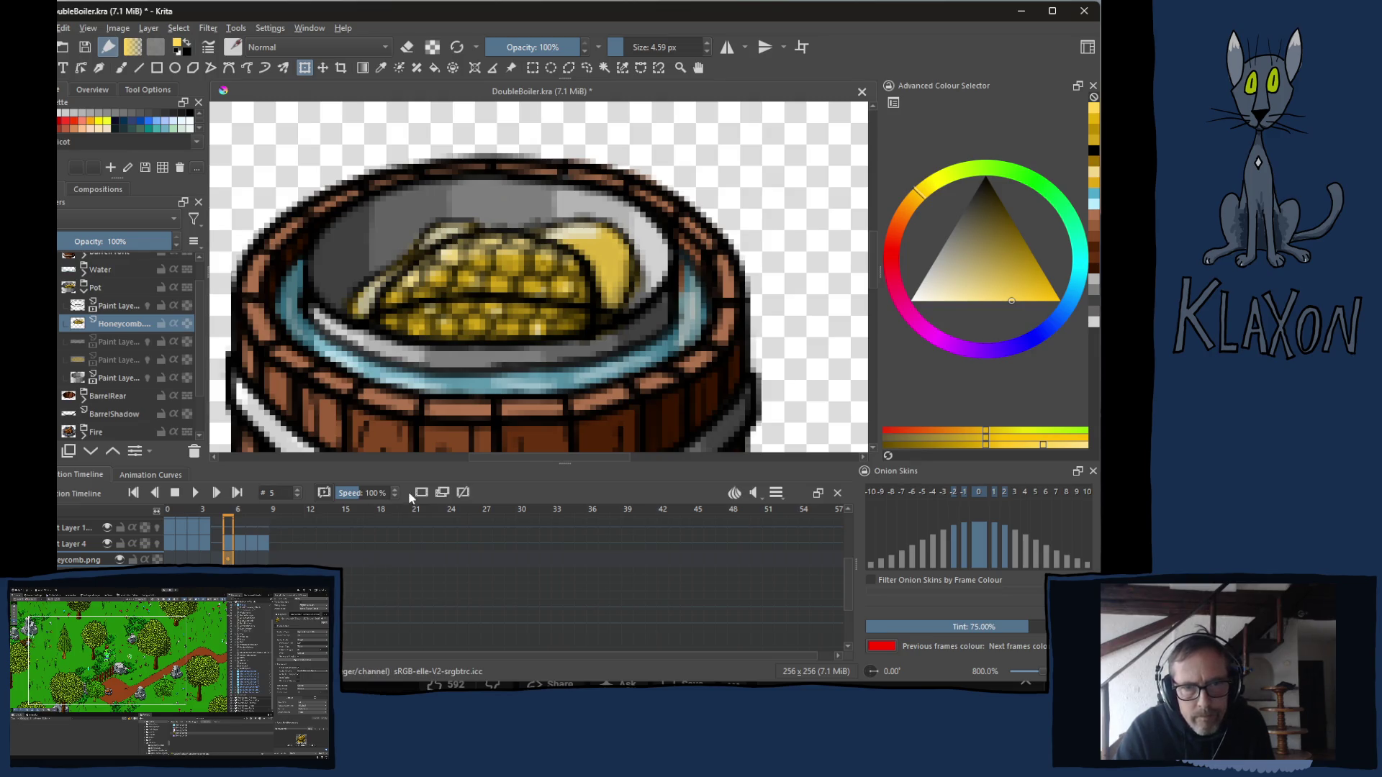
{"action": "key", "text": "Home"}
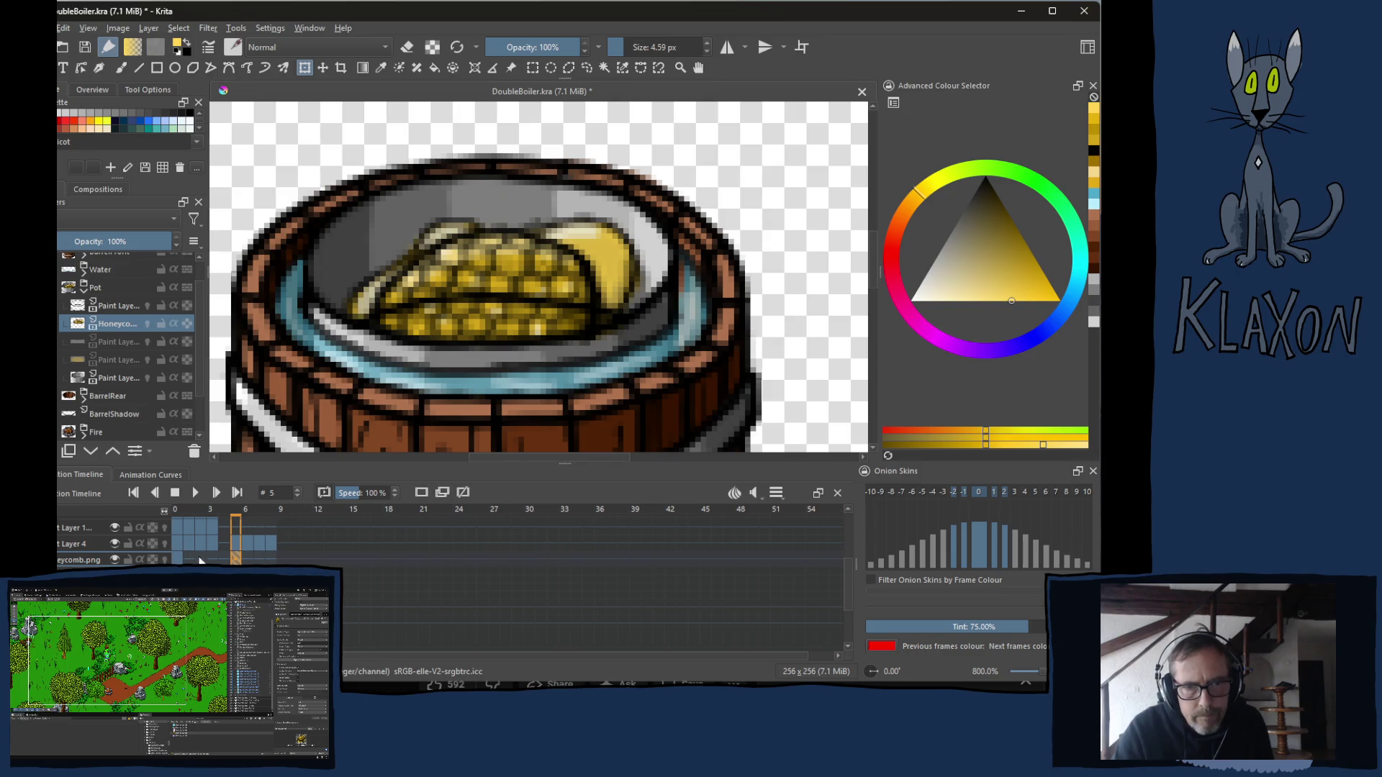
{"action": "left_click", "coordinate": [247, 559]}
{"action": "left_click", "coordinate": [237, 559]}
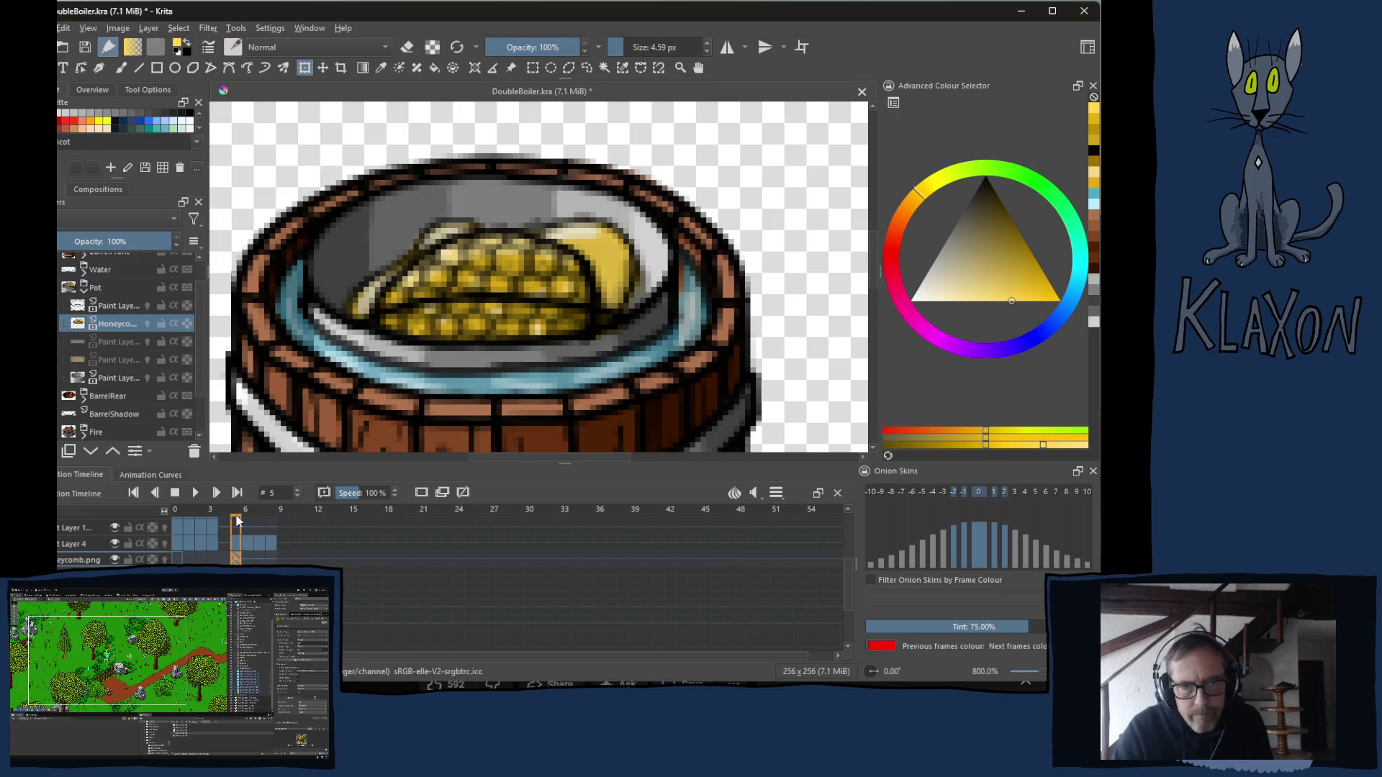
{"action": "left_click", "coordinate": [247, 559]}
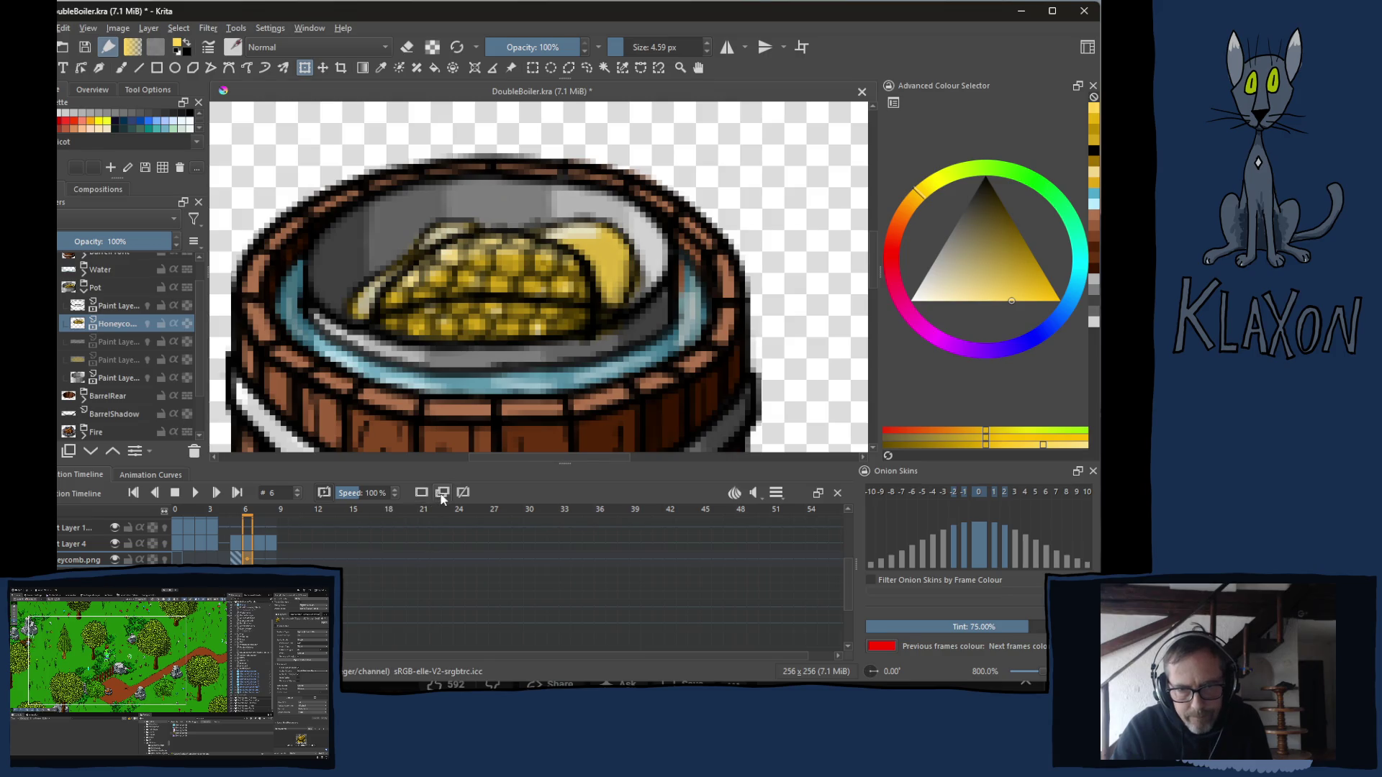
{"action": "key", "text": "t"}
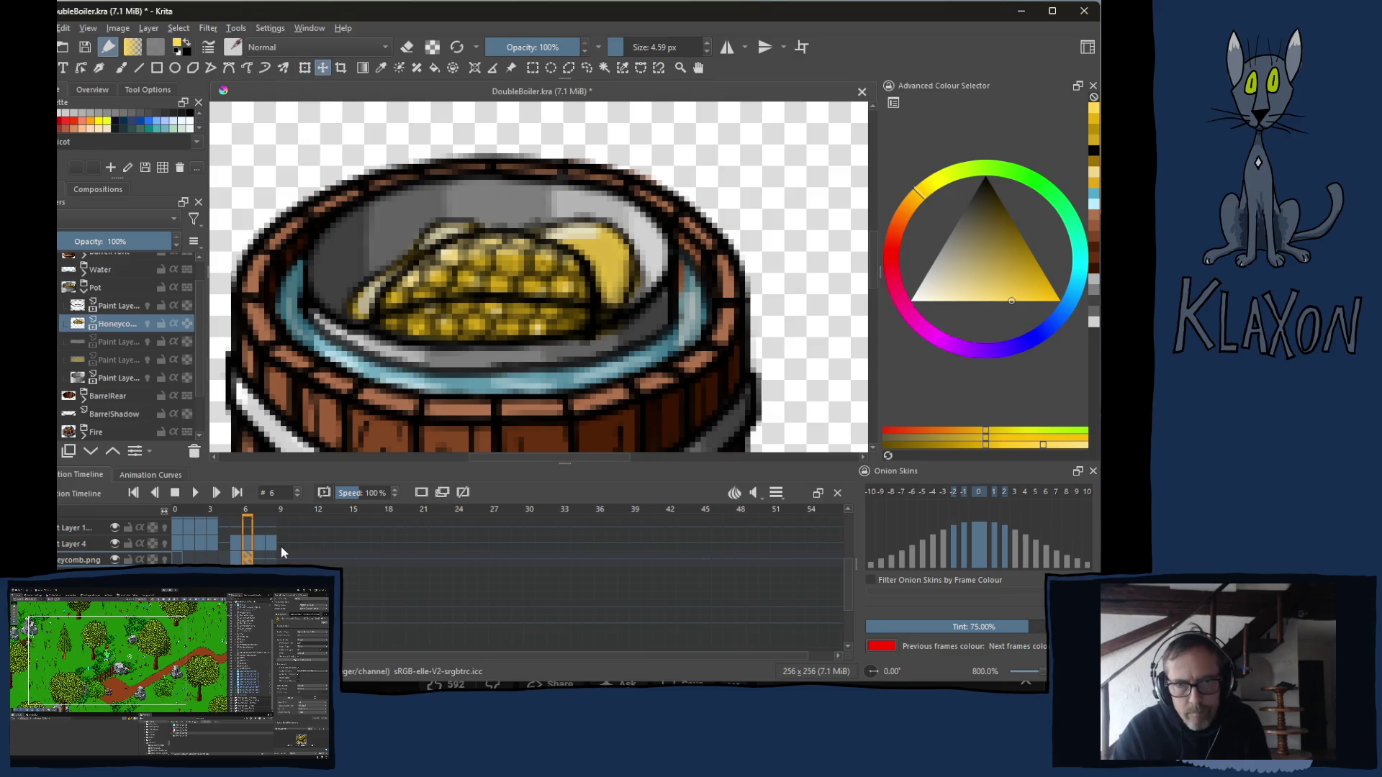
{"action": "key", "text": "Down"}
{"action": "key", "text": "Down"}
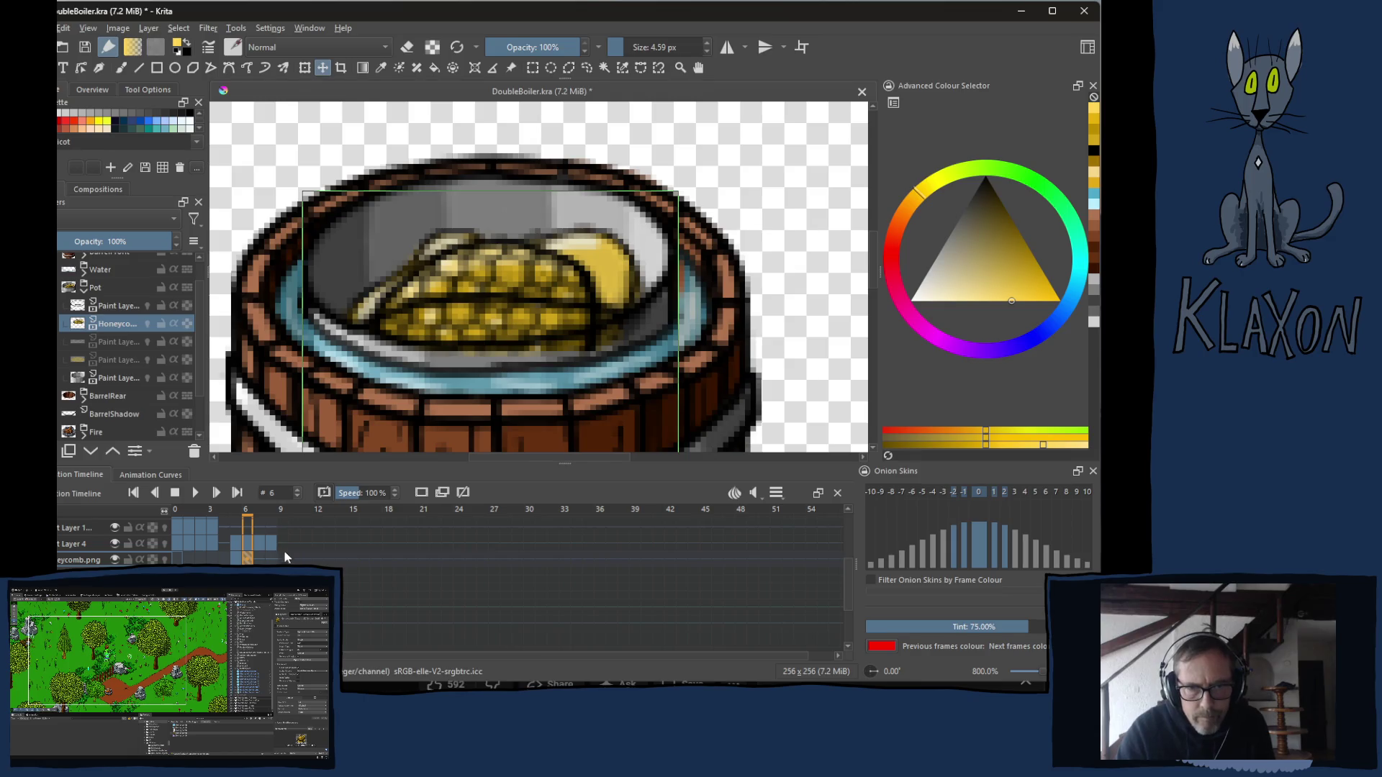
{"action": "left_click_drag", "start_coordinate": [262, 558], "coordinate": [306, 559]}
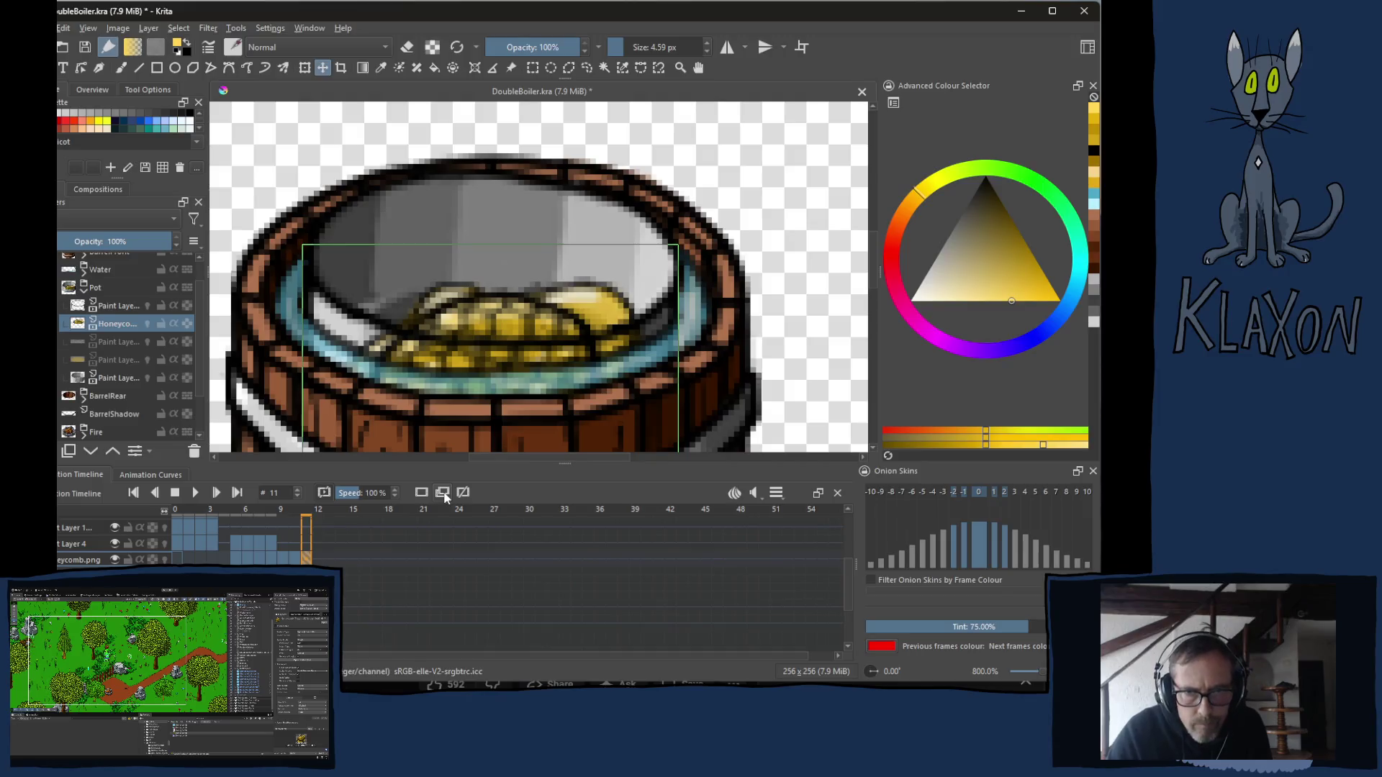
Sink the honeycomb one pixel per frame on frames 12, 13 and 14.
{"action": "left_click", "coordinate": [319, 509]}
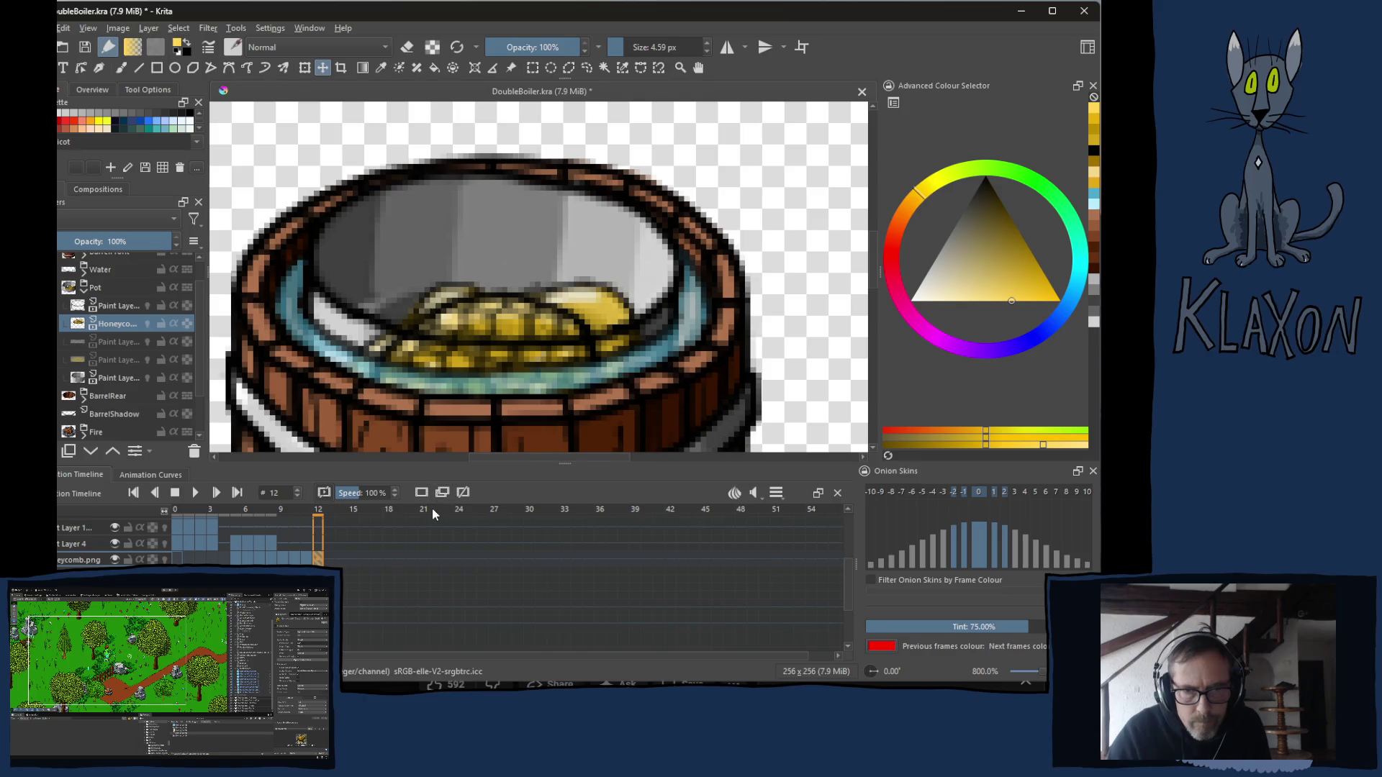
{"action": "key", "text": "Down"}
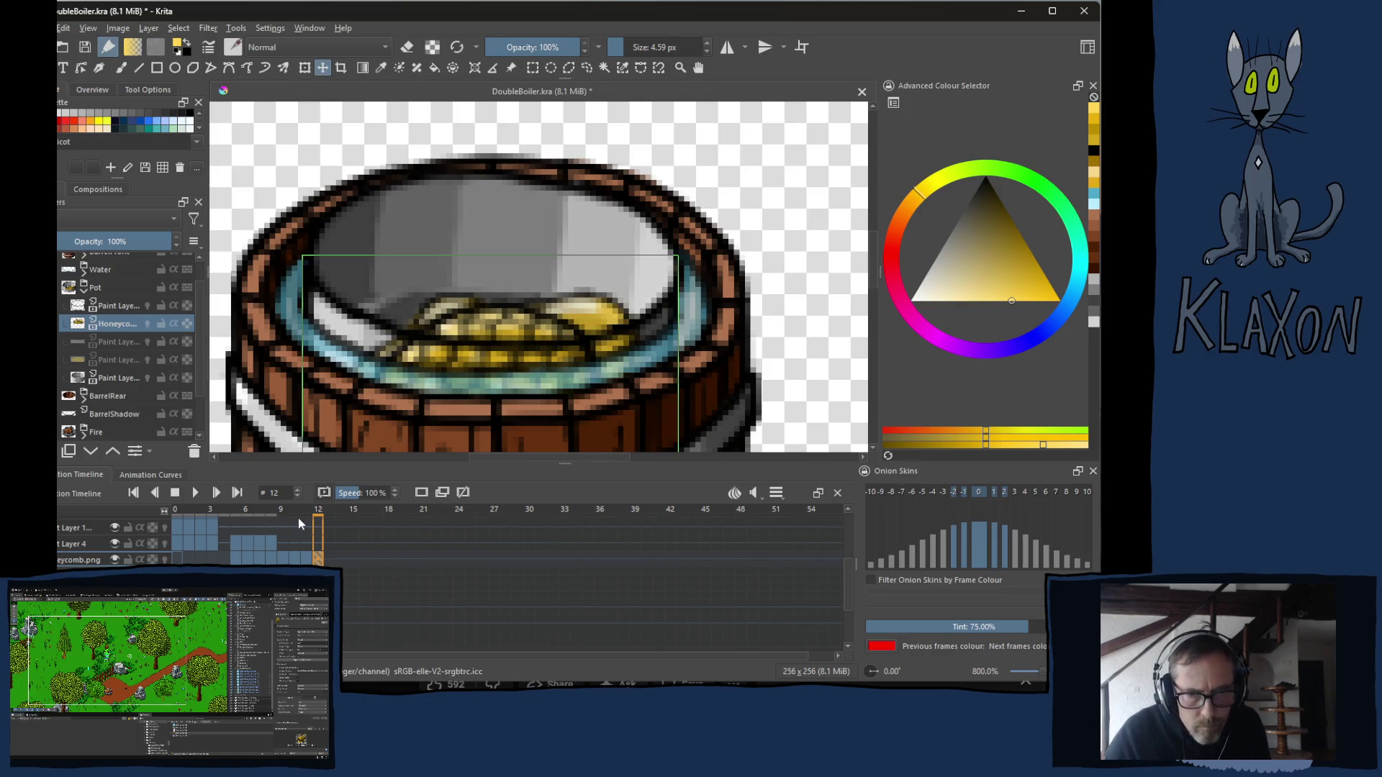
{"action": "left_click", "coordinate": [335, 512]}
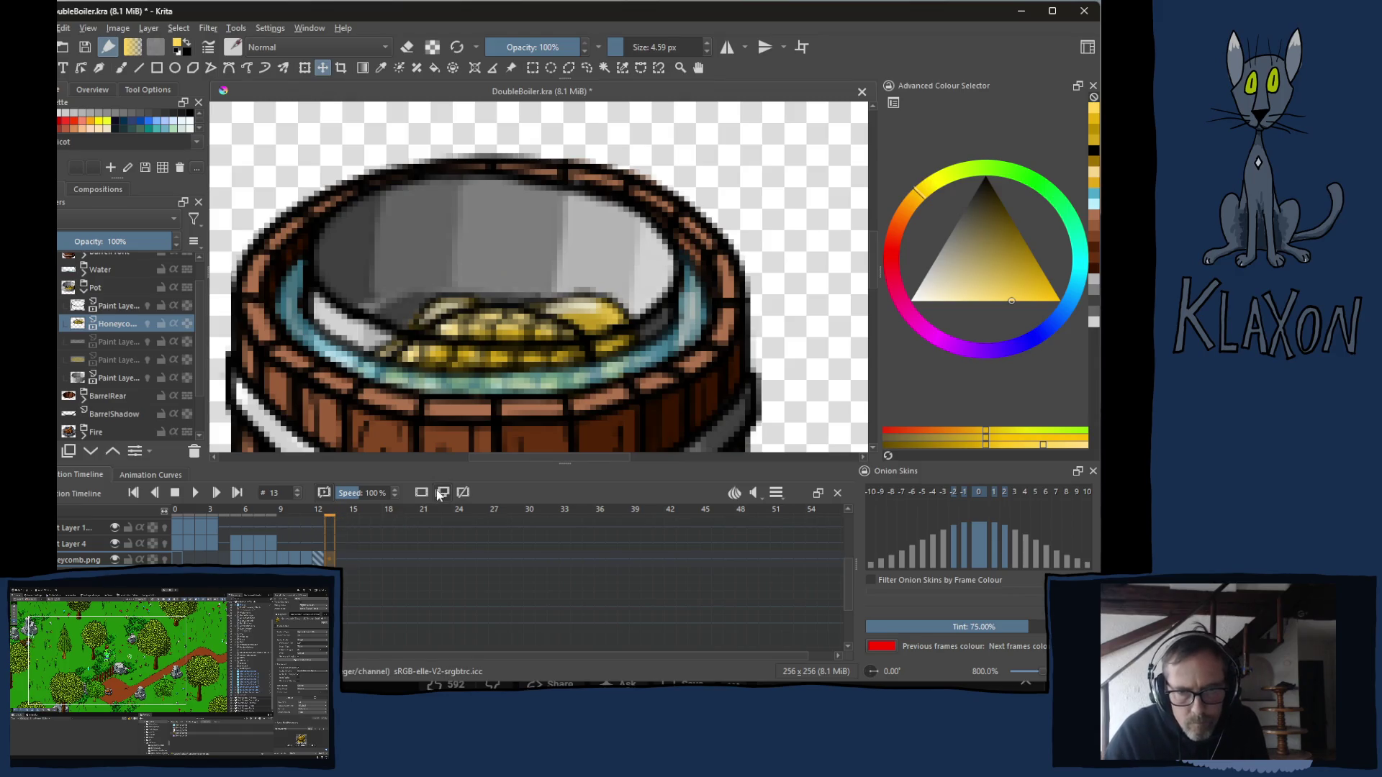
{"action": "key", "text": "Down"}
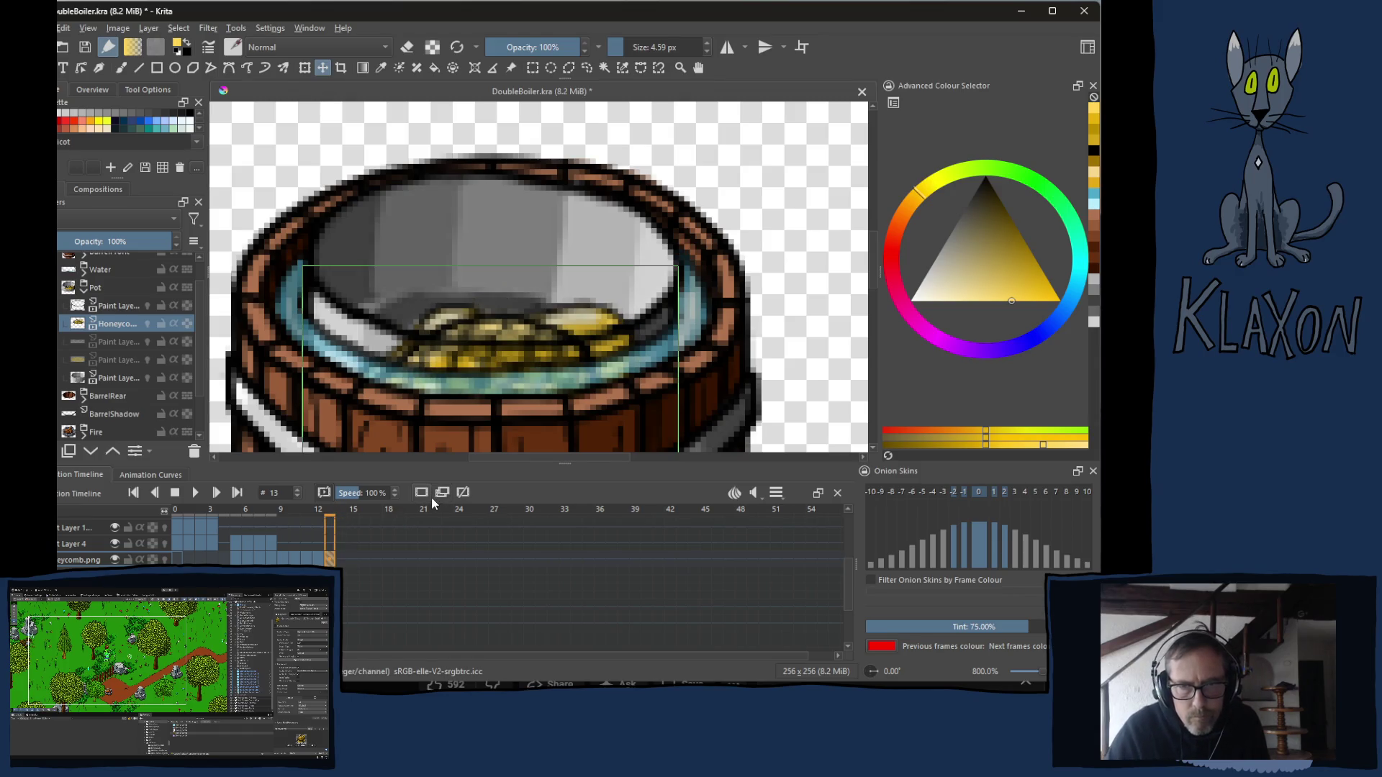
{"action": "key", "text": "period"}
{"action": "key", "text": "Down"}
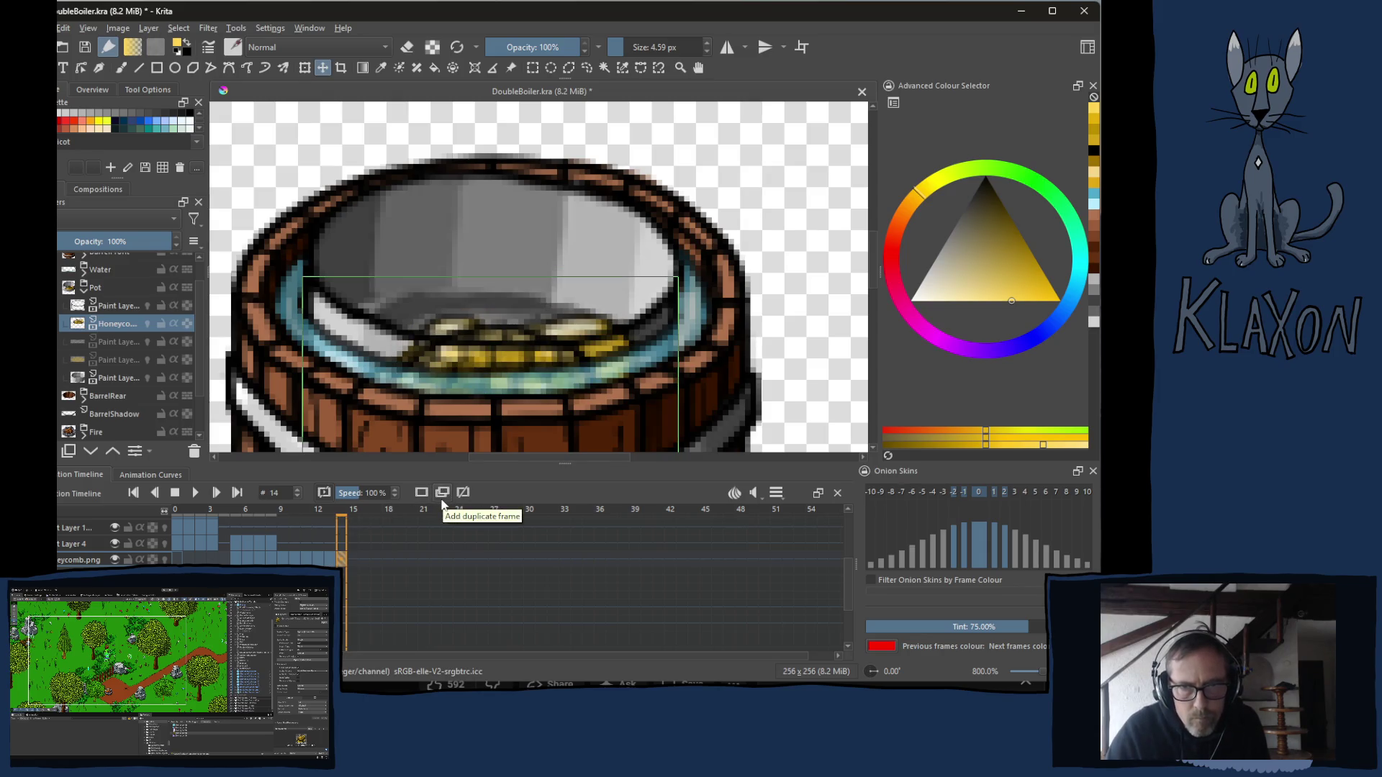
Add honeycomb keyframes at frames 15 and 16, each one pixel lower, then preview from frame 5.
{"action": "left_click", "coordinate": [354, 513]}
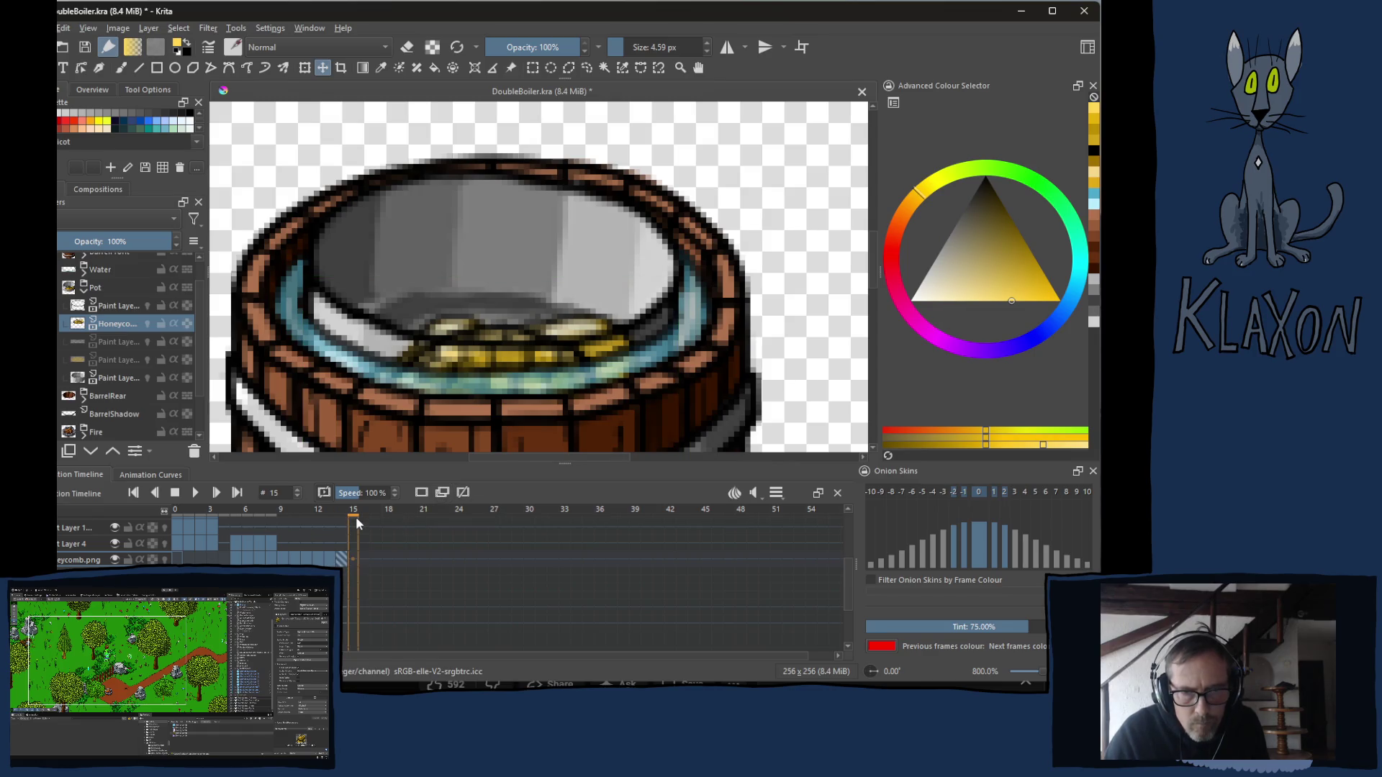
{"action": "left_click", "coordinate": [442, 496]}
{"action": "key", "text": "Down"}
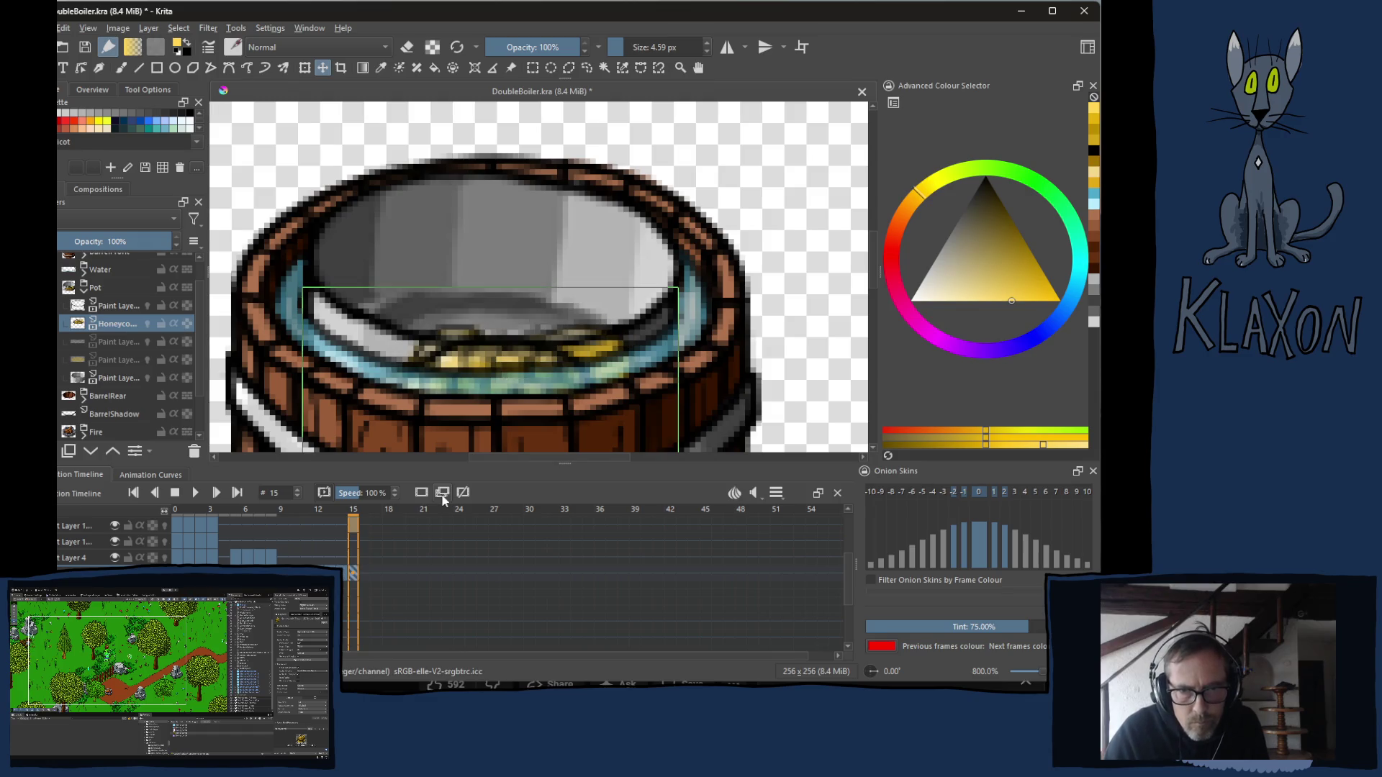
{"action": "left_click", "coordinate": [365, 524]}
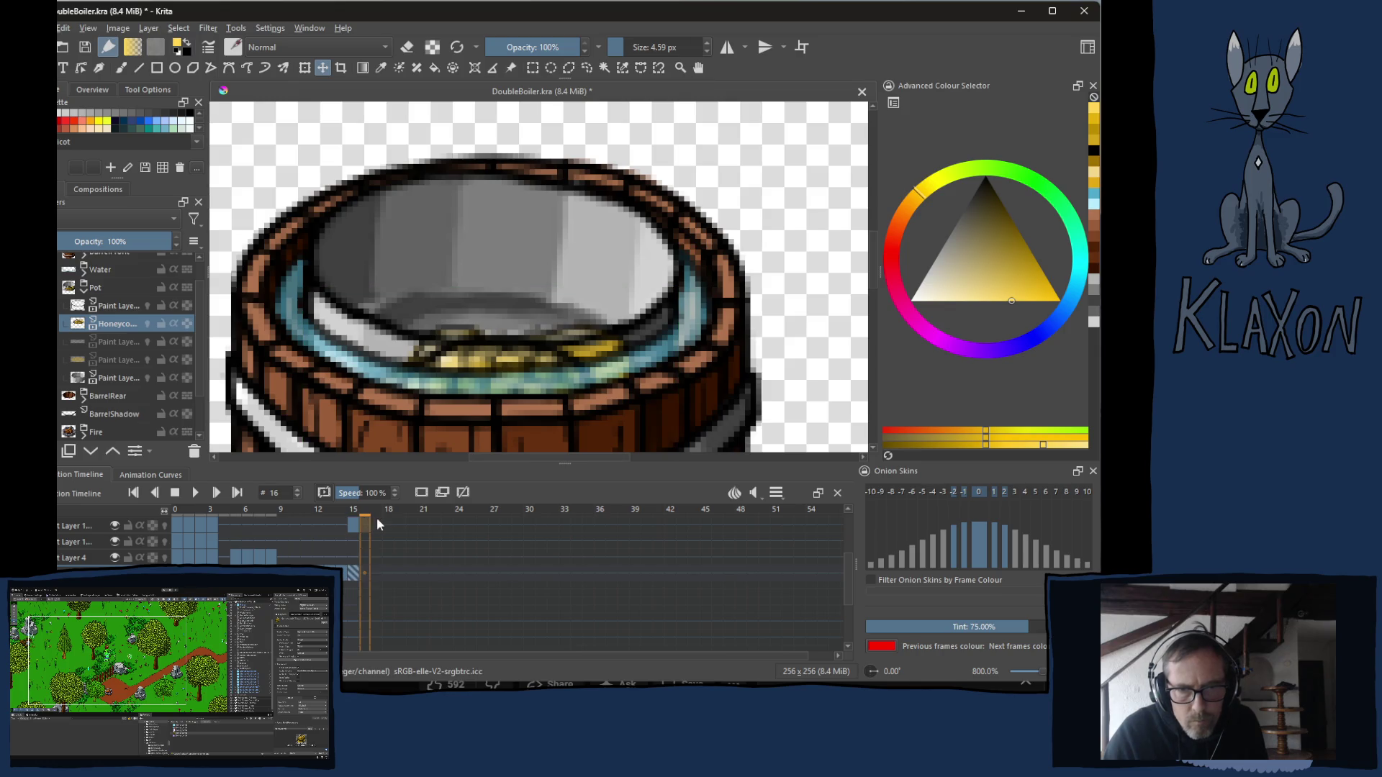
{"action": "key", "text": "Insert"}
{"action": "key", "text": "Down"}
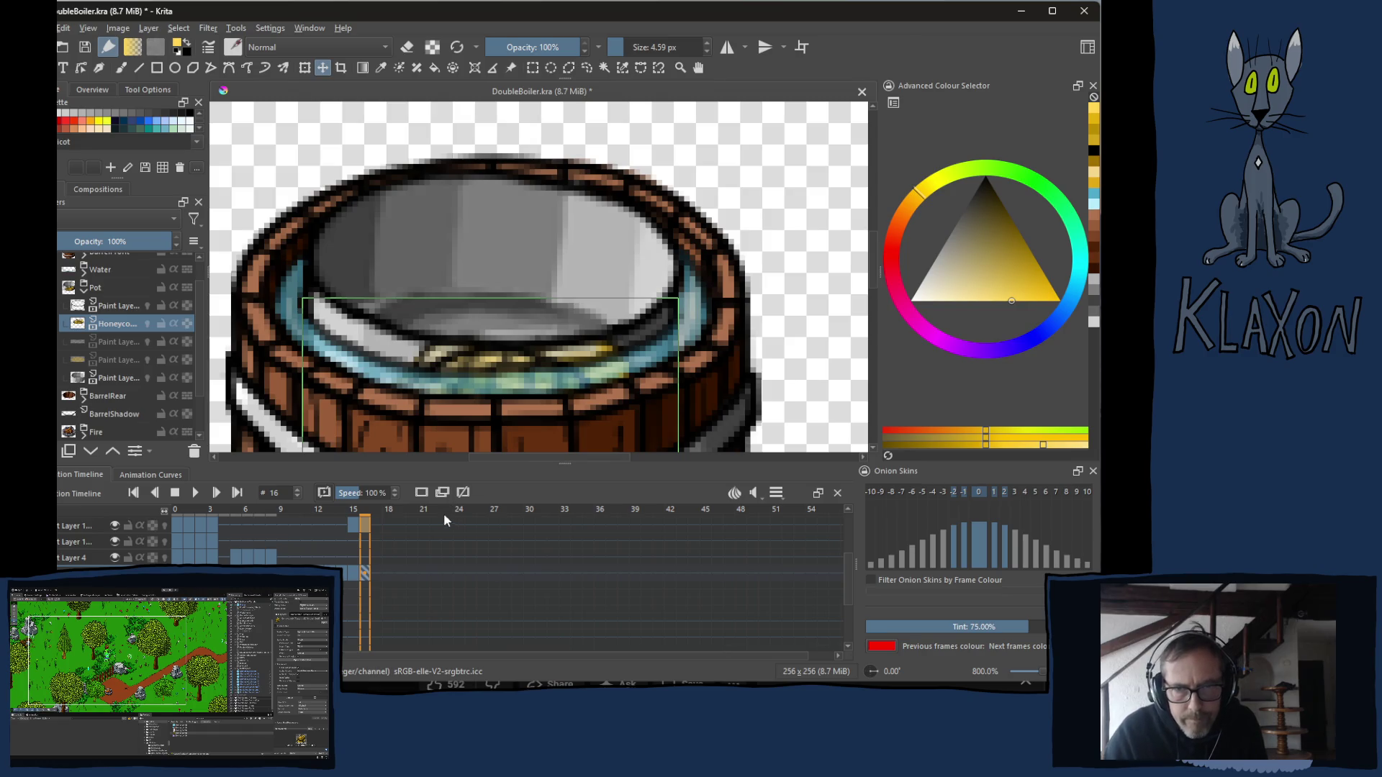
{"action": "key", "text": "space"}
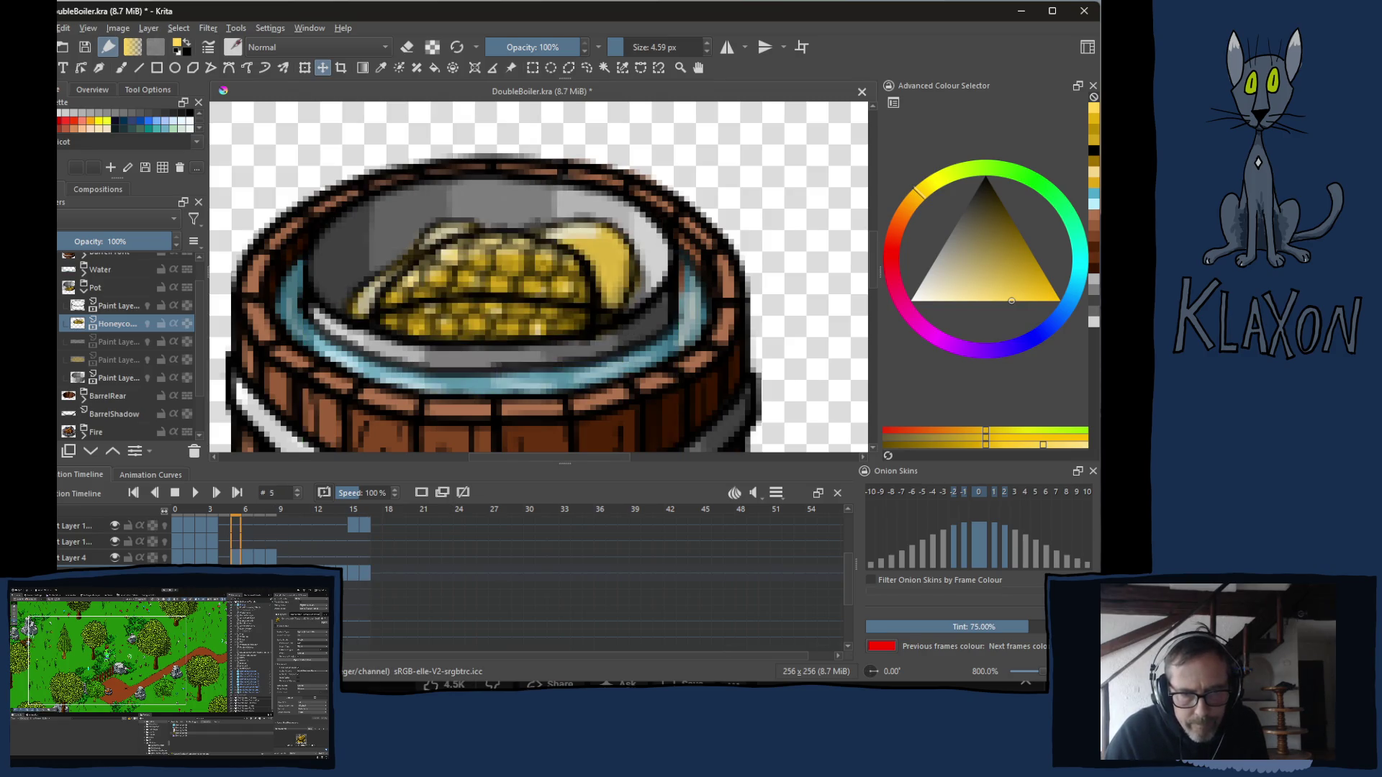
{"action": "mouse_move", "coordinate": [248, 519]}
{"action": "left_mouse_down"}
{"action": "mouse_move", "coordinate": [352, 508]}
{"action": "mouse_move", "coordinate": [287, 507]}
{"action": "mouse_move", "coordinate": [229, 520]}
{"action": "mouse_move", "coordinate": [350, 516]}
{"action": "mouse_move", "coordinate": [200, 531]}
{"action": "mouse_move", "coordinate": [339, 530]}
{"action": "mouse_move", "coordinate": [241, 543]}
{"action": "left_mouse_up"}
Select Layer 4's frames 5–8 and preview the frames near frame 16.
{"action": "left_click", "coordinate": [237, 559]}
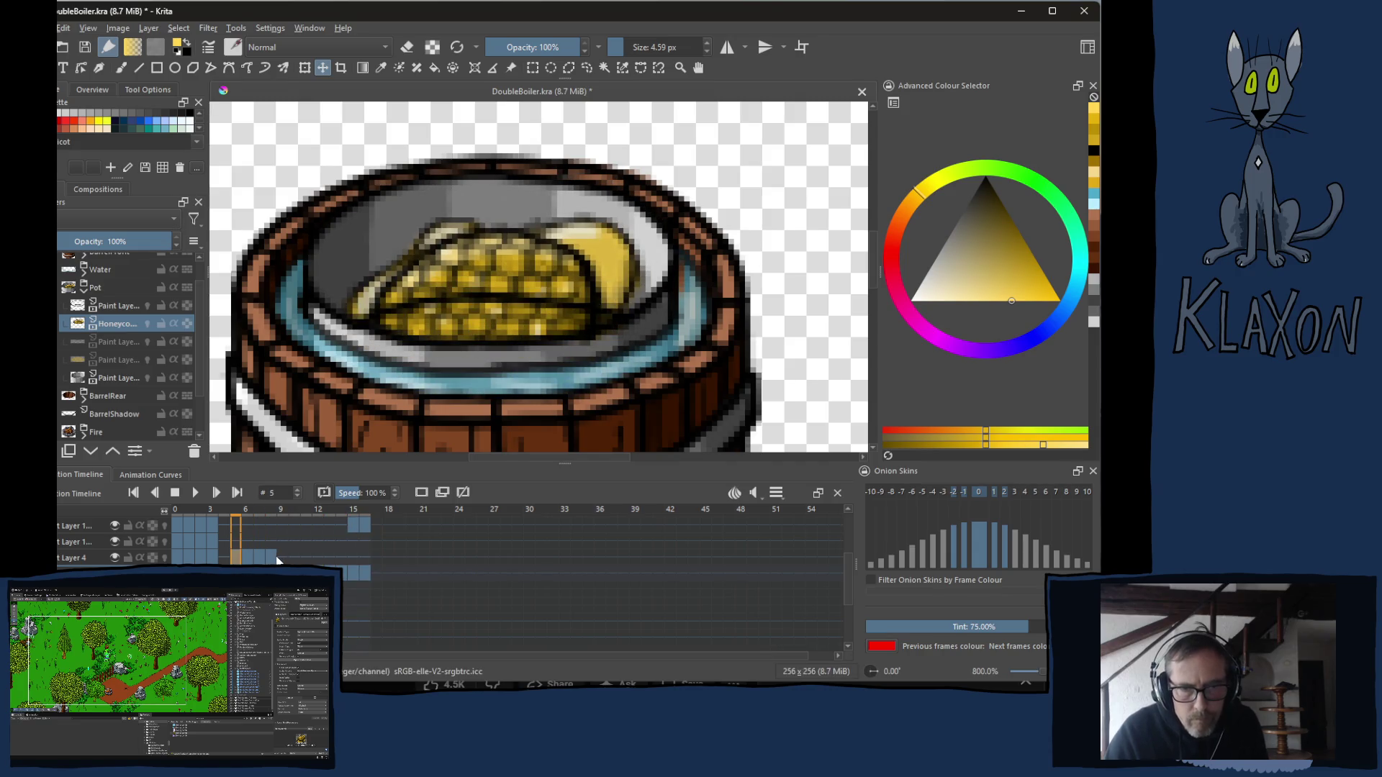
{"action": "left_click", "coordinate": [272, 561], "text": "shift"}
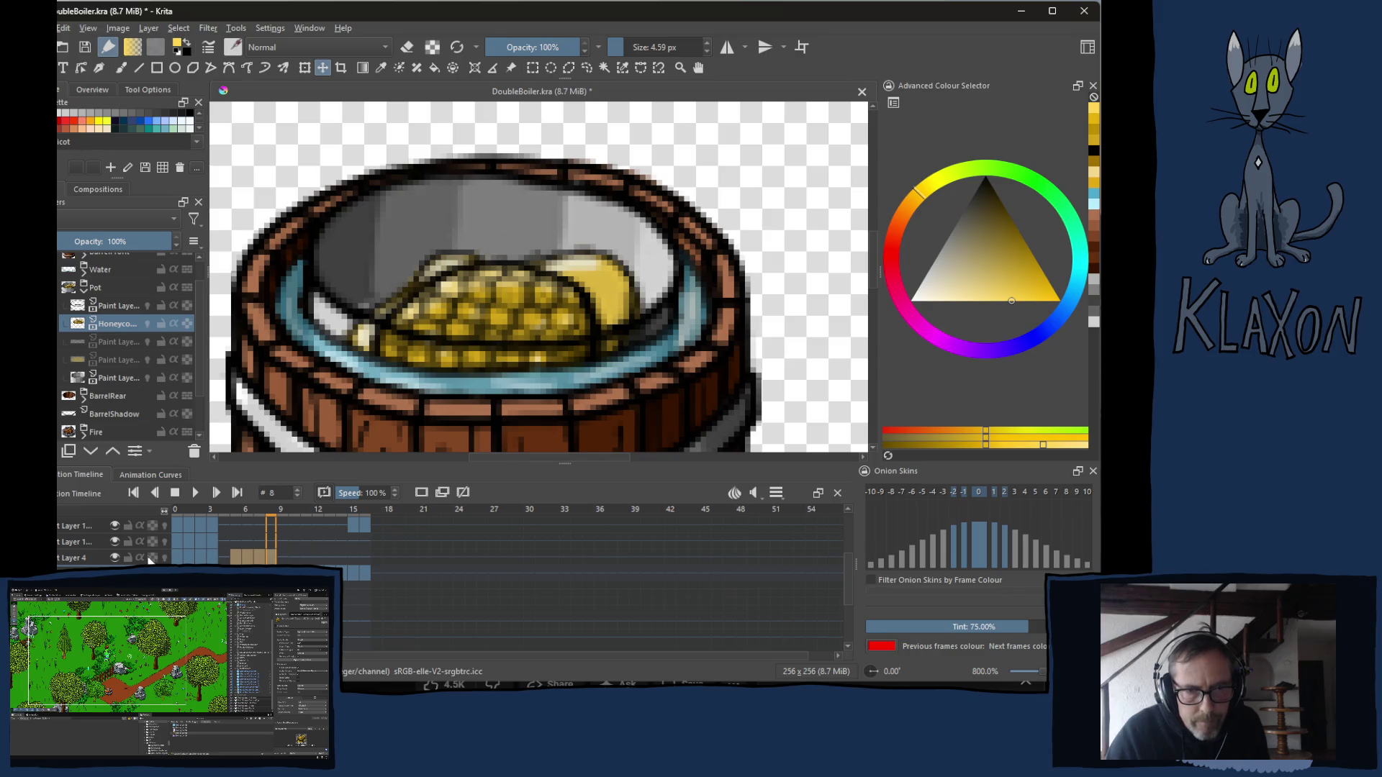
{"action": "left_click", "coordinate": [79, 559]}
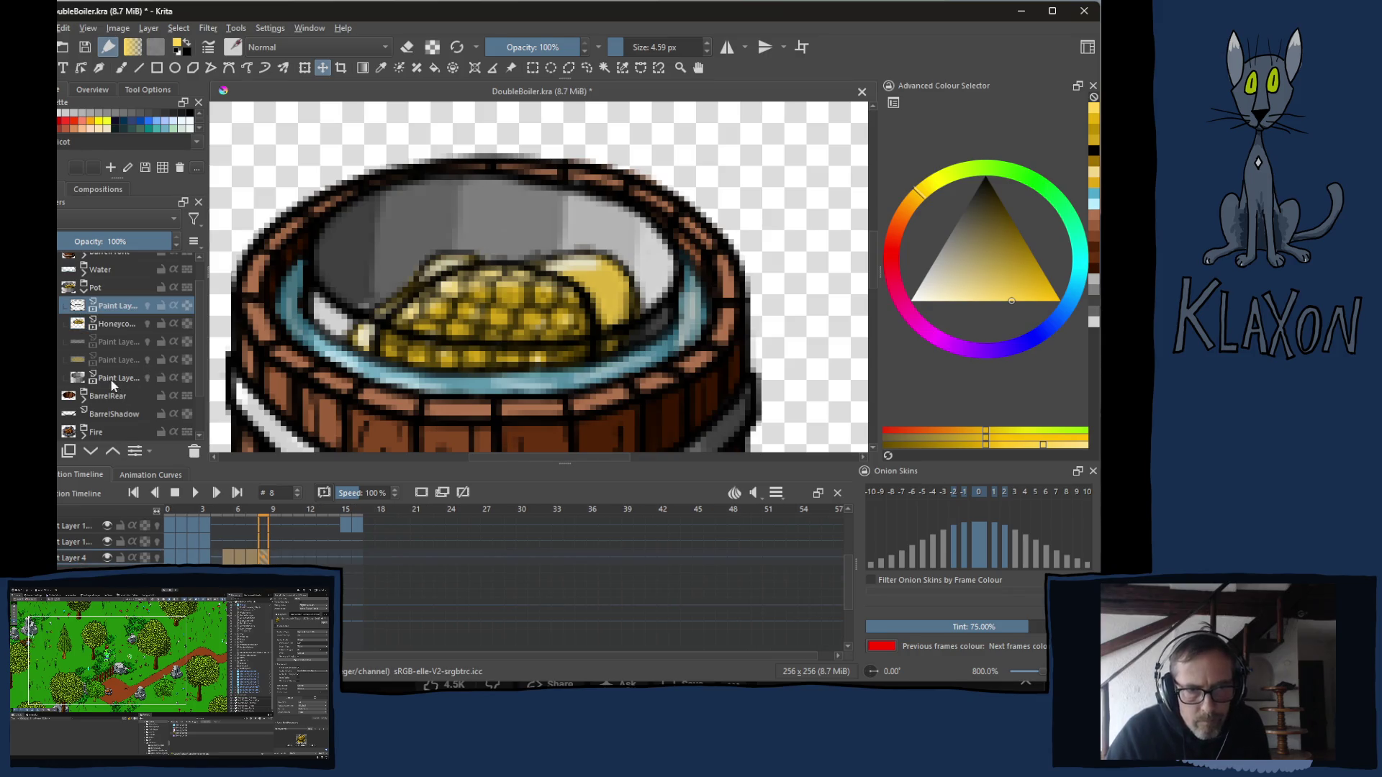
{"action": "left_click", "coordinate": [354, 604]}
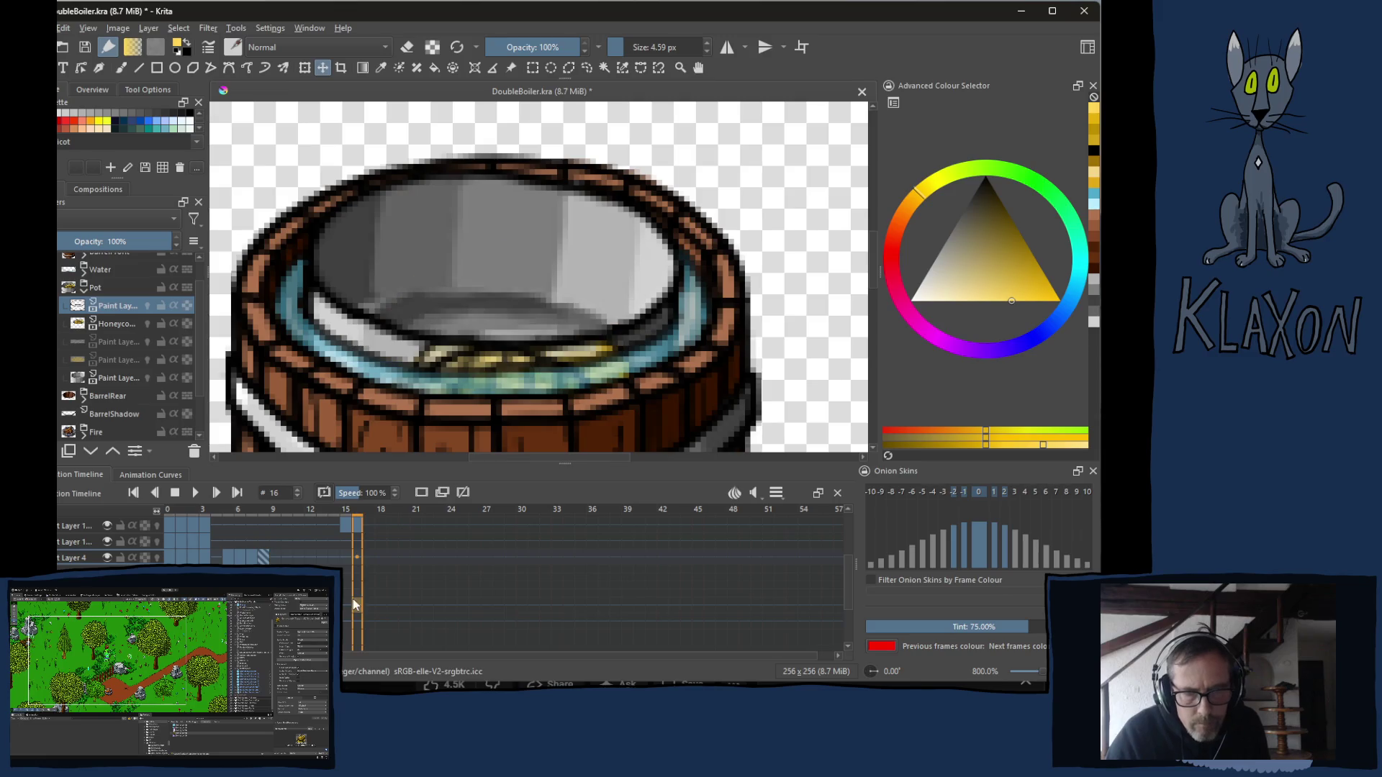
{"action": "mouse_move", "coordinate": [354, 603]}
{"action": "left_mouse_down"}
{"action": "mouse_move", "coordinate": [322, 603]}
{"action": "mouse_move", "coordinate": [369, 604]}
{"action": "left_mouse_up"}
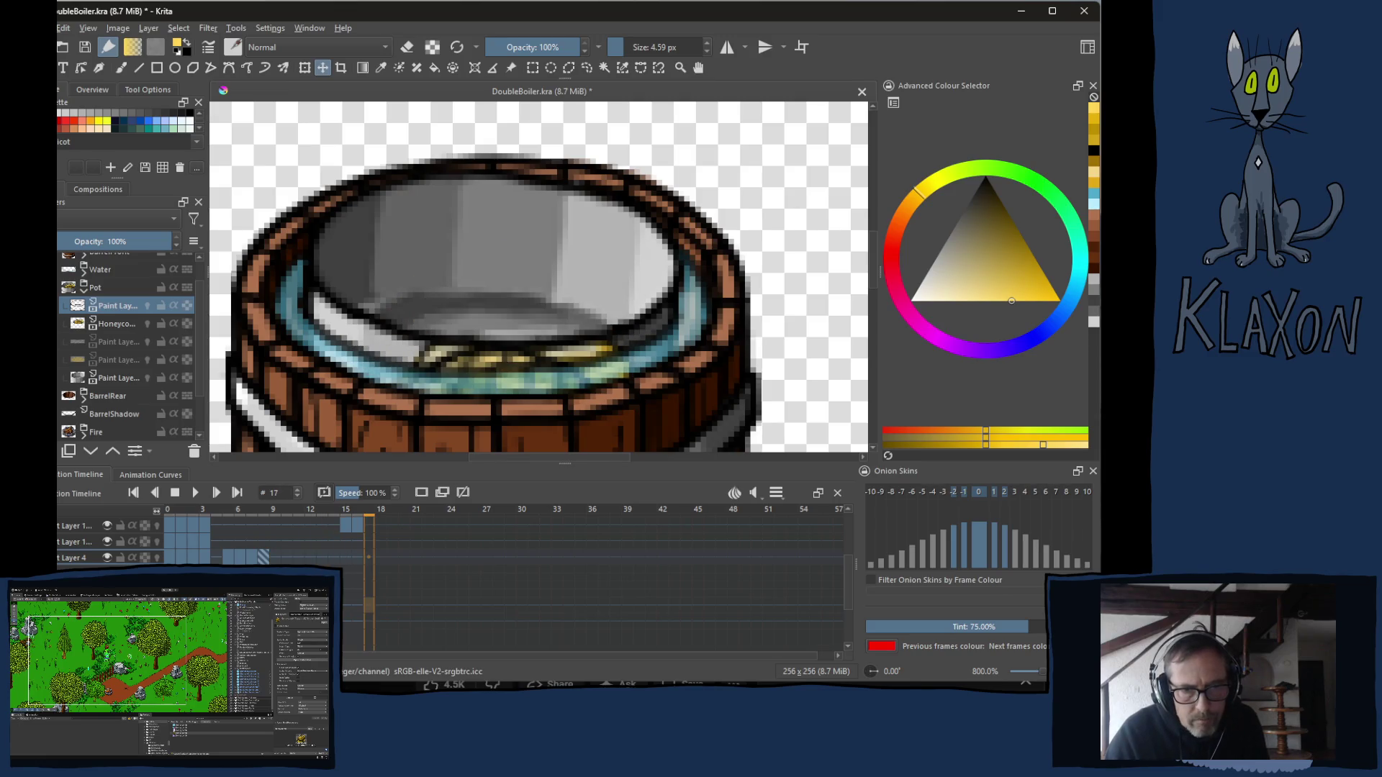
Show the grey shading and yellow honey layers, toggling the honeycomb to compare.
{"action": "left_click", "coordinate": [68, 342]}
{"action": "left_click", "coordinate": [69, 360]}
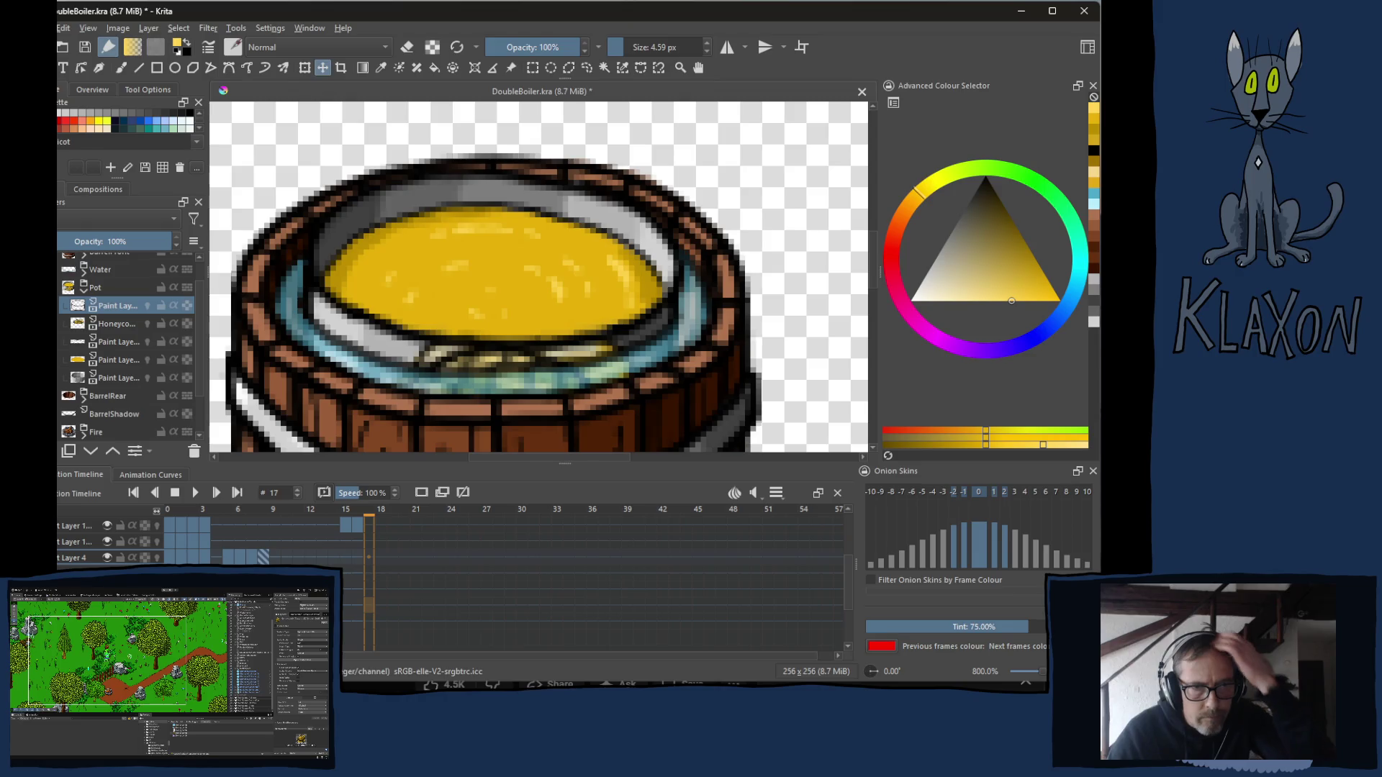
{"action": "left_click", "coordinate": [68, 324]}
{"action": "left_click", "coordinate": [68, 324]}
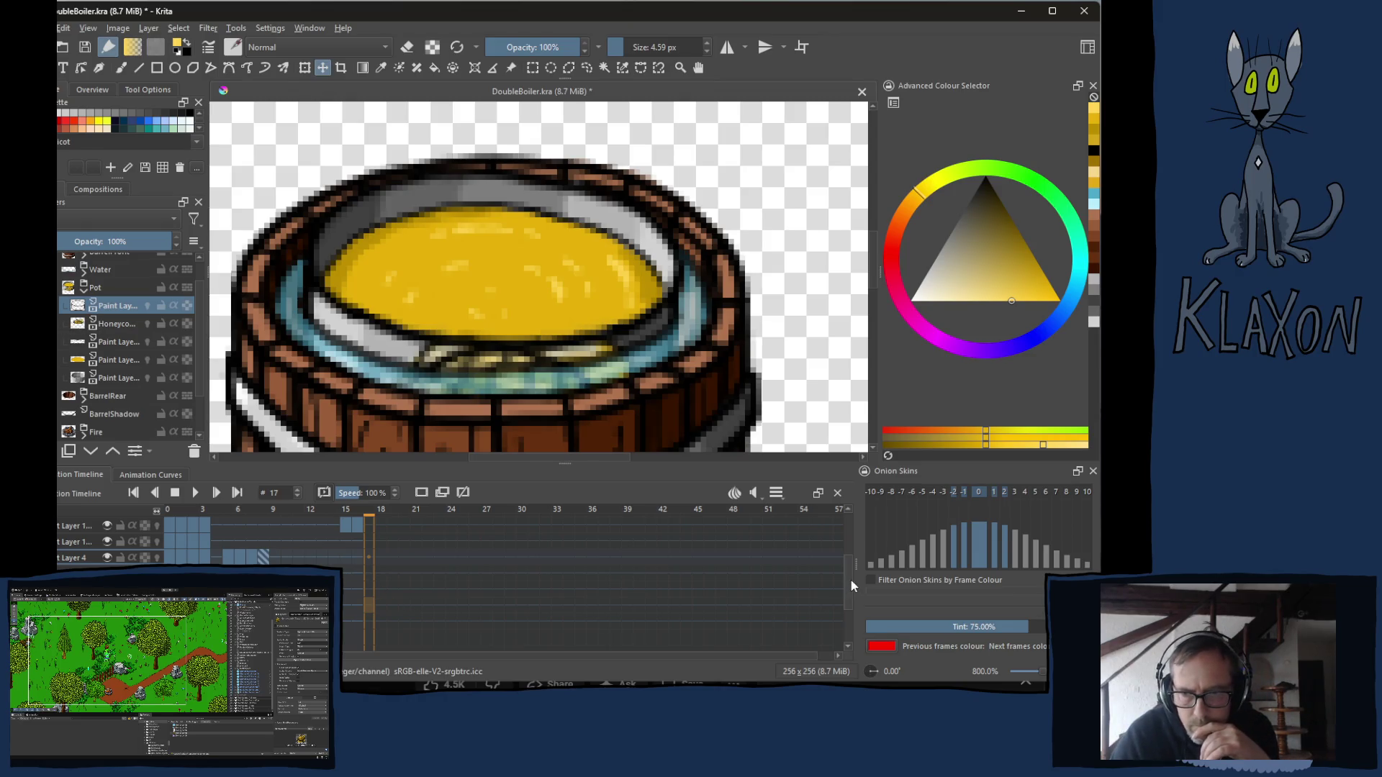
{"action": "scroll", "coordinate": [851, 580], "scroll_direction": "up", "scroll_amount": 5}
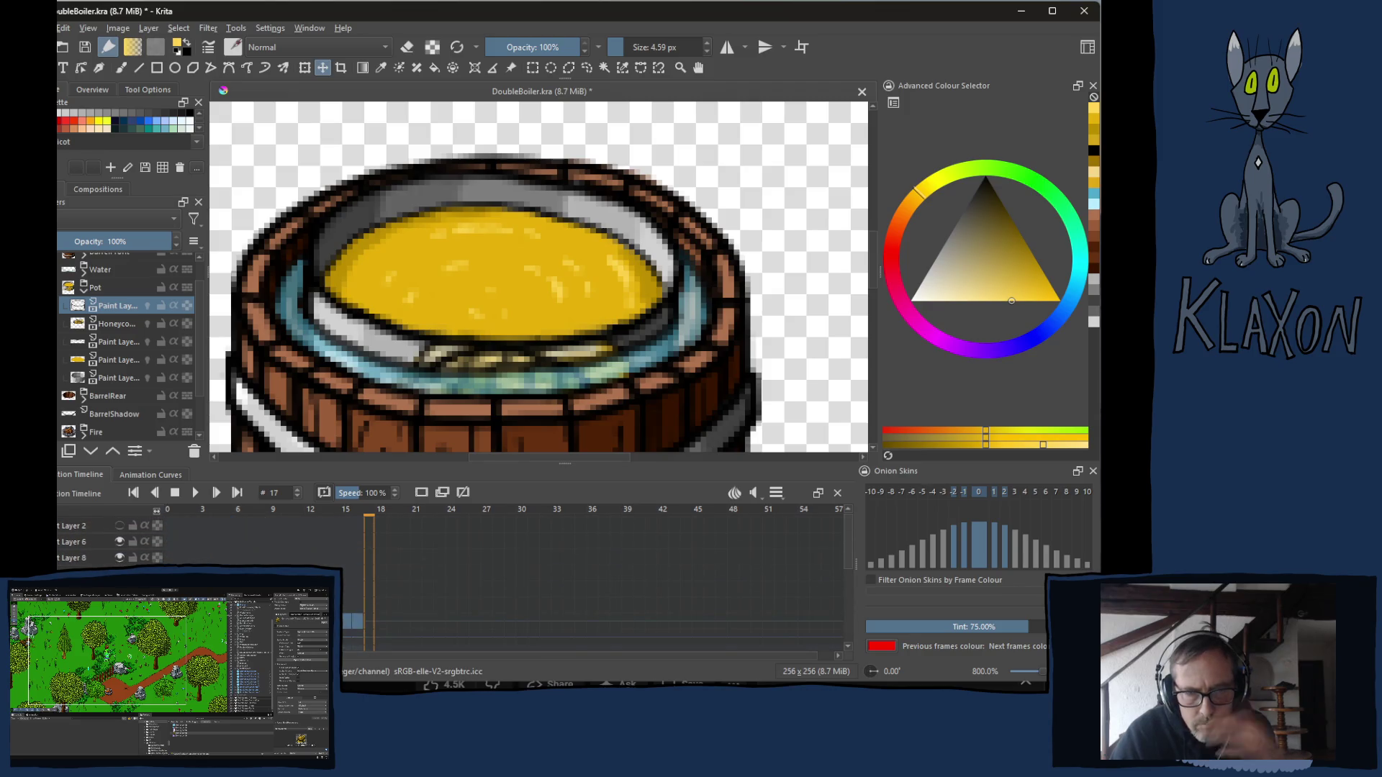
{"action": "scroll", "coordinate": [848, 576], "scroll_direction": "down", "scroll_amount": 3}
Select frames 10–15, make the Honeycomb layer active, then clear the frame selection.
{"action": "left_click", "coordinate": [343, 541]}
{"action": "left_click", "coordinate": [363, 538]}
{"action": "left_click", "coordinate": [347, 544]}
{"action": "left_click_drag", "start_coordinate": [344, 531], "coordinate": [239, 536]}
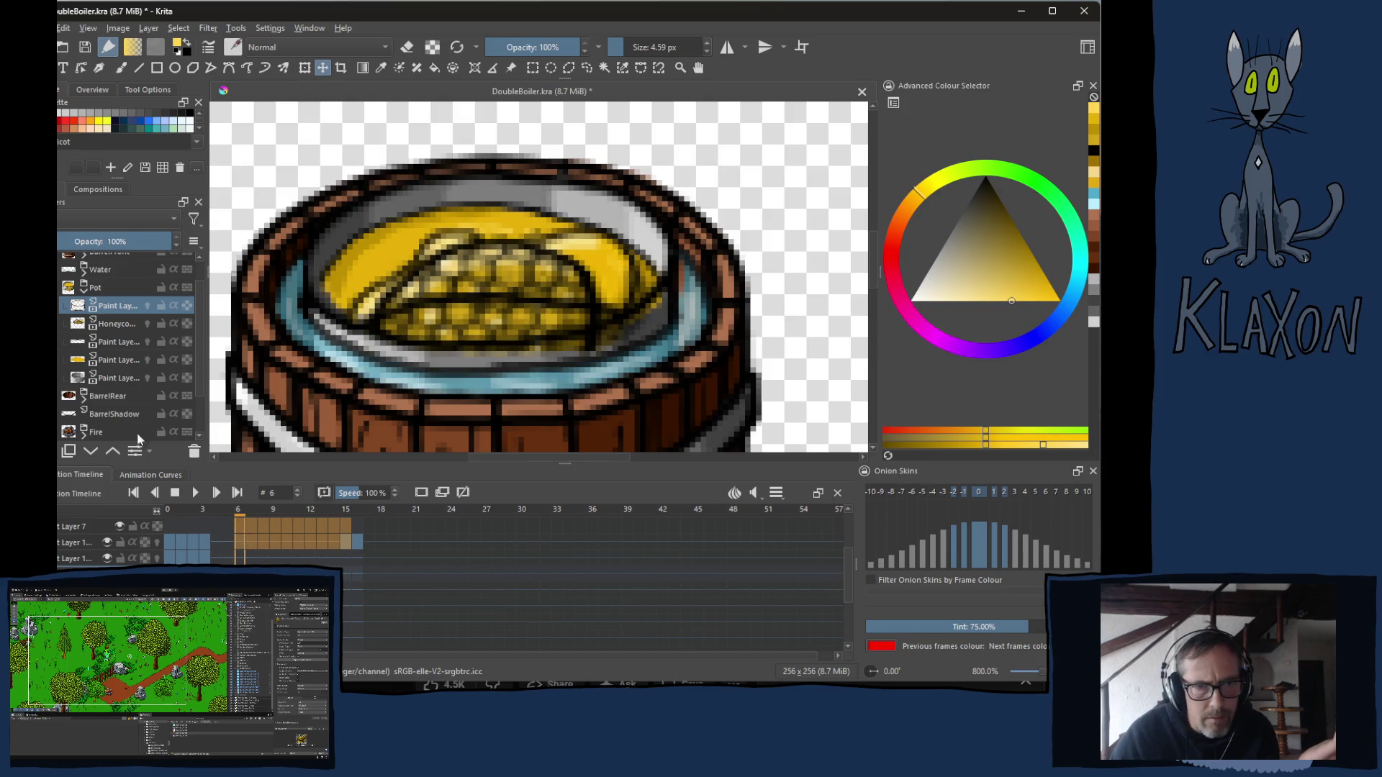
{"action": "left_click", "coordinate": [125, 325]}
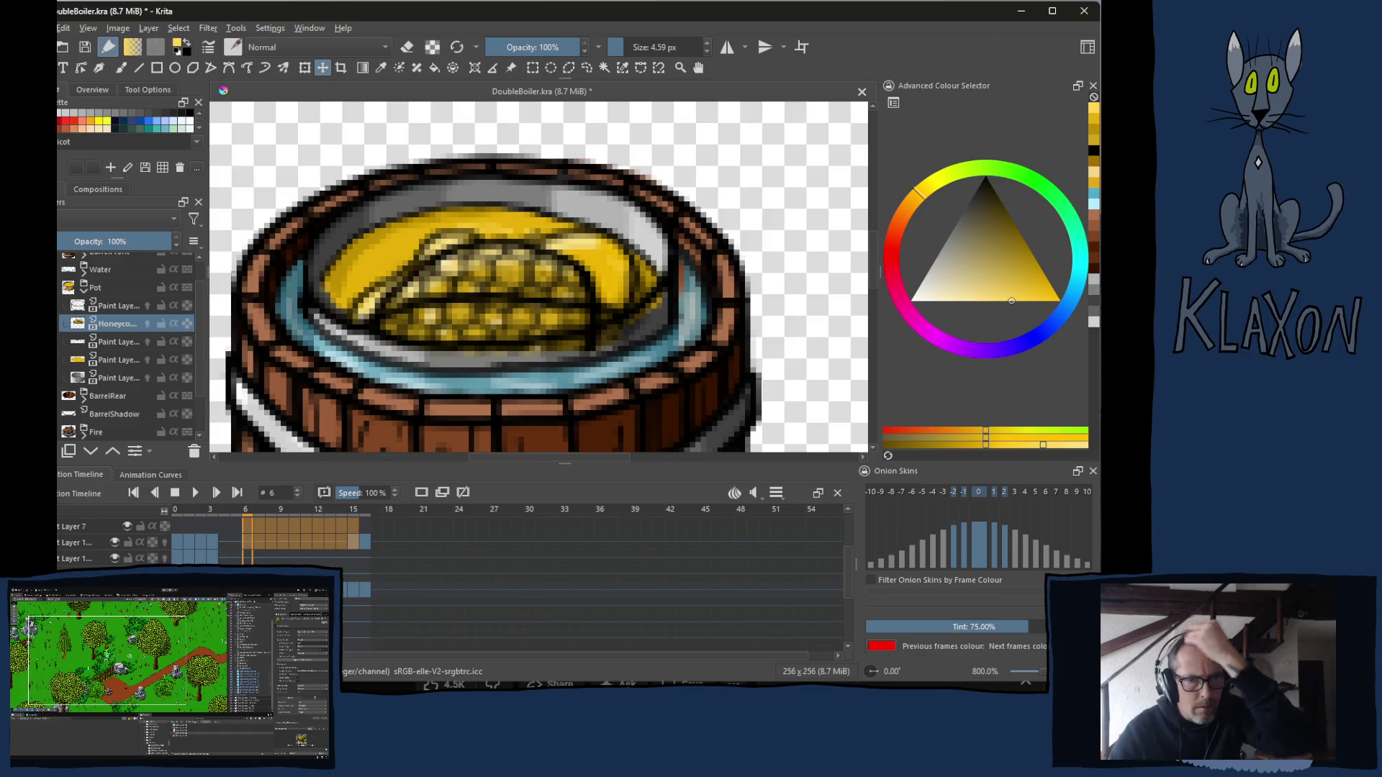
{"action": "scroll", "coordinate": [504, 540], "scroll_direction": "down", "scroll_amount": 2}
{"action": "scroll", "coordinate": [504, 540], "scroll_direction": "down", "scroll_amount": 2}
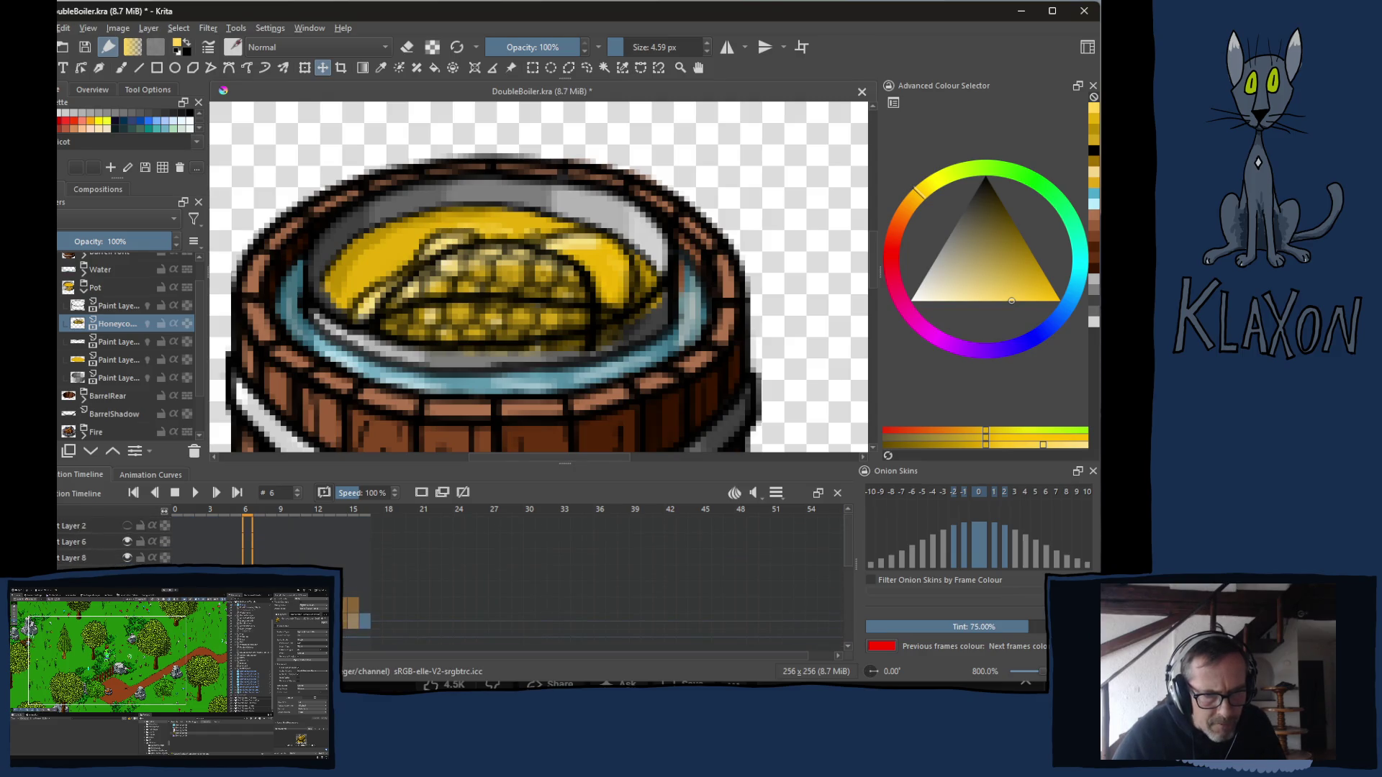
{"action": "scroll", "coordinate": [504, 540], "scroll_direction": "up", "scroll_amount": 2}
{"action": "left_click", "coordinate": [248, 533]}
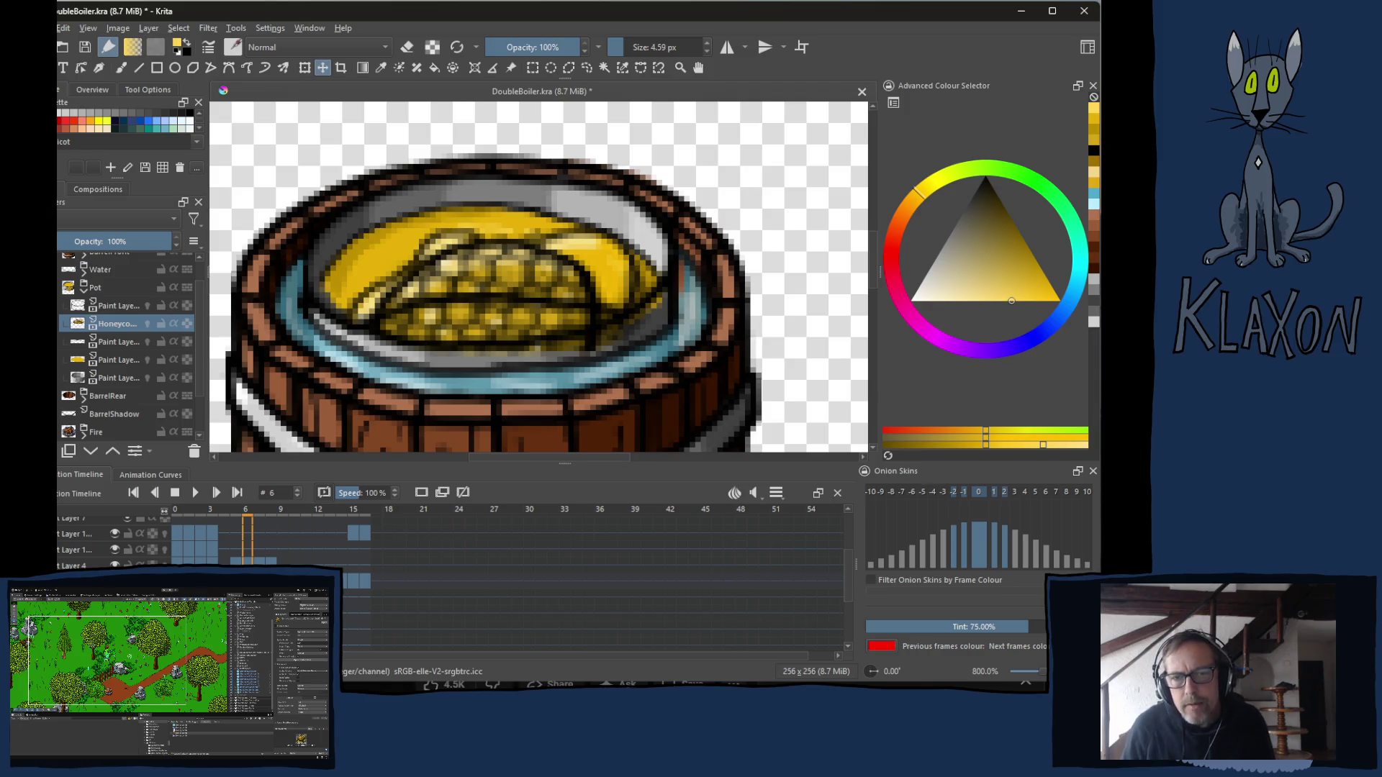
Preview frames 3–15, then compare frames 15 and 16 with the Water group's paint layer selected.
{"action": "mouse_move", "coordinate": [243, 513]}
{"action": "left_mouse_down"}
{"action": "mouse_move", "coordinate": [205, 513]}
{"action": "mouse_move", "coordinate": [364, 513]}
{"action": "mouse_move", "coordinate": [210, 512]}
{"action": "mouse_move", "coordinate": [352, 511]}
{"action": "mouse_move", "coordinate": [283, 513]}
{"action": "mouse_move", "coordinate": [305, 512]}
{"action": "left_mouse_up"}
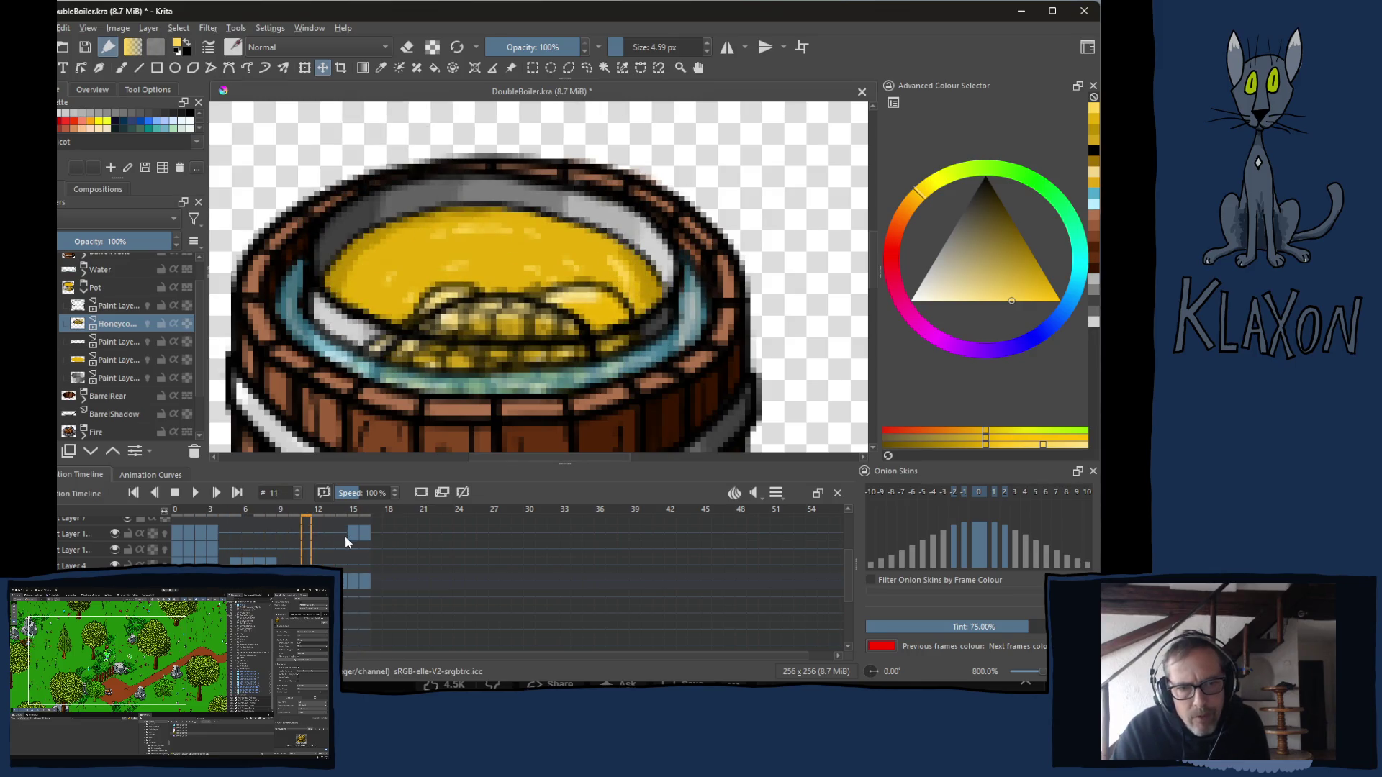
{"action": "left_click", "coordinate": [356, 533]}
{"action": "left_click", "coordinate": [367, 533]}
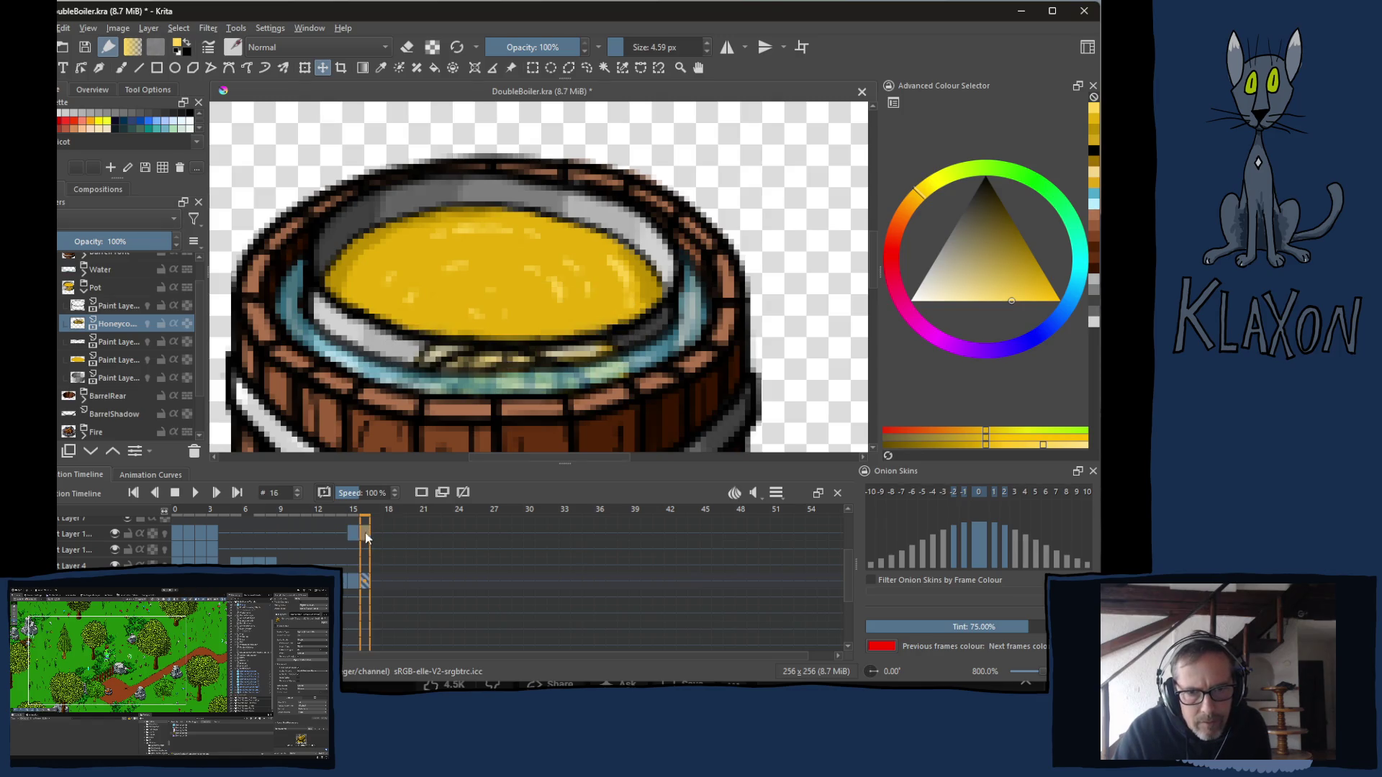
{"action": "left_click", "coordinate": [82, 531]}
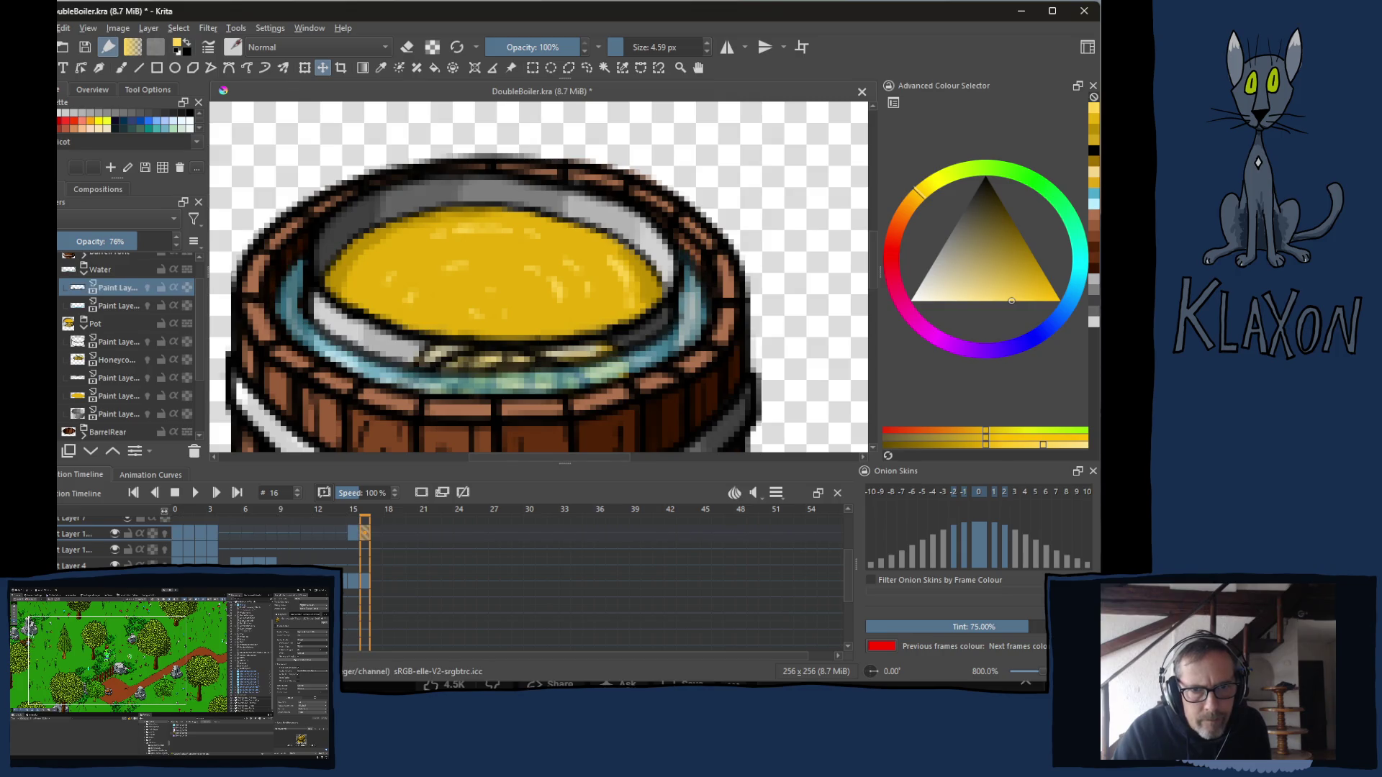
{"action": "key", "text": "Left"}
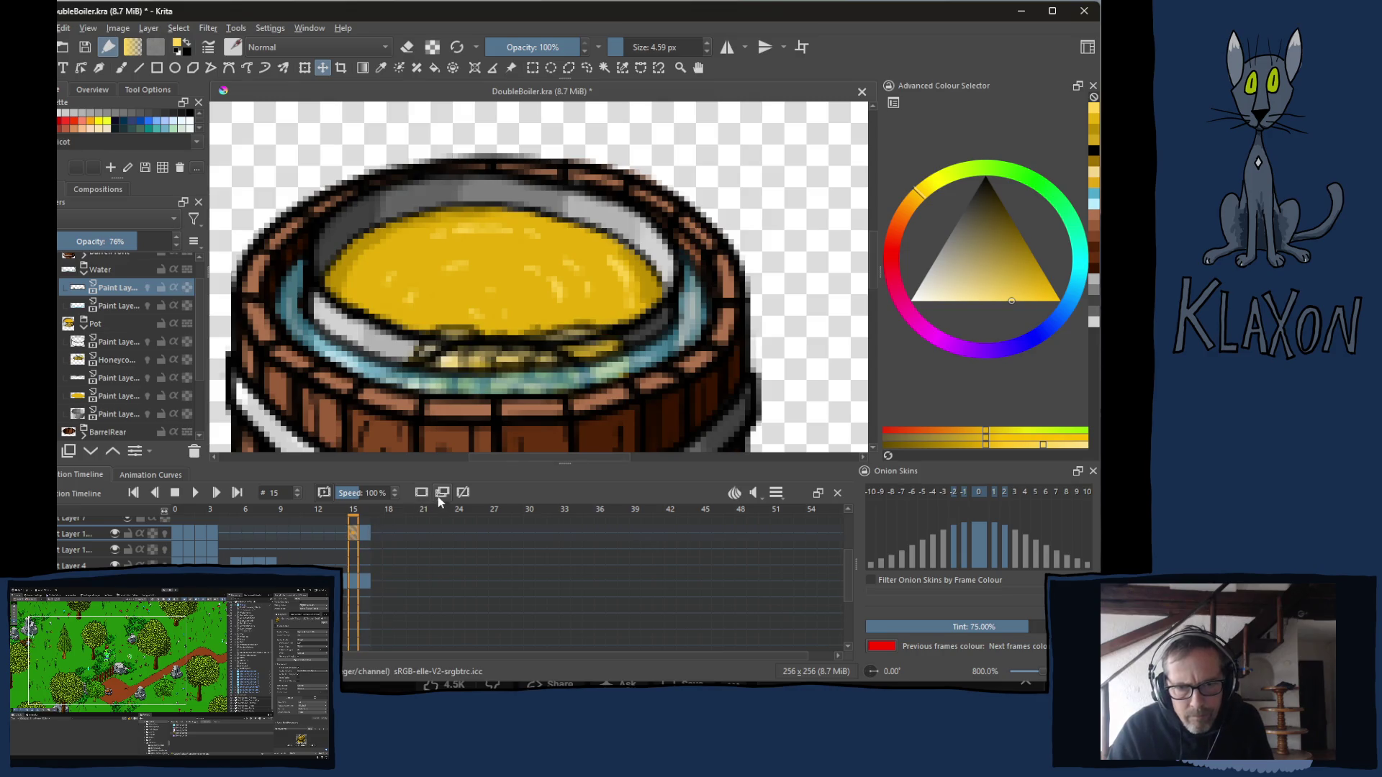
{"action": "key", "text": "Right"}
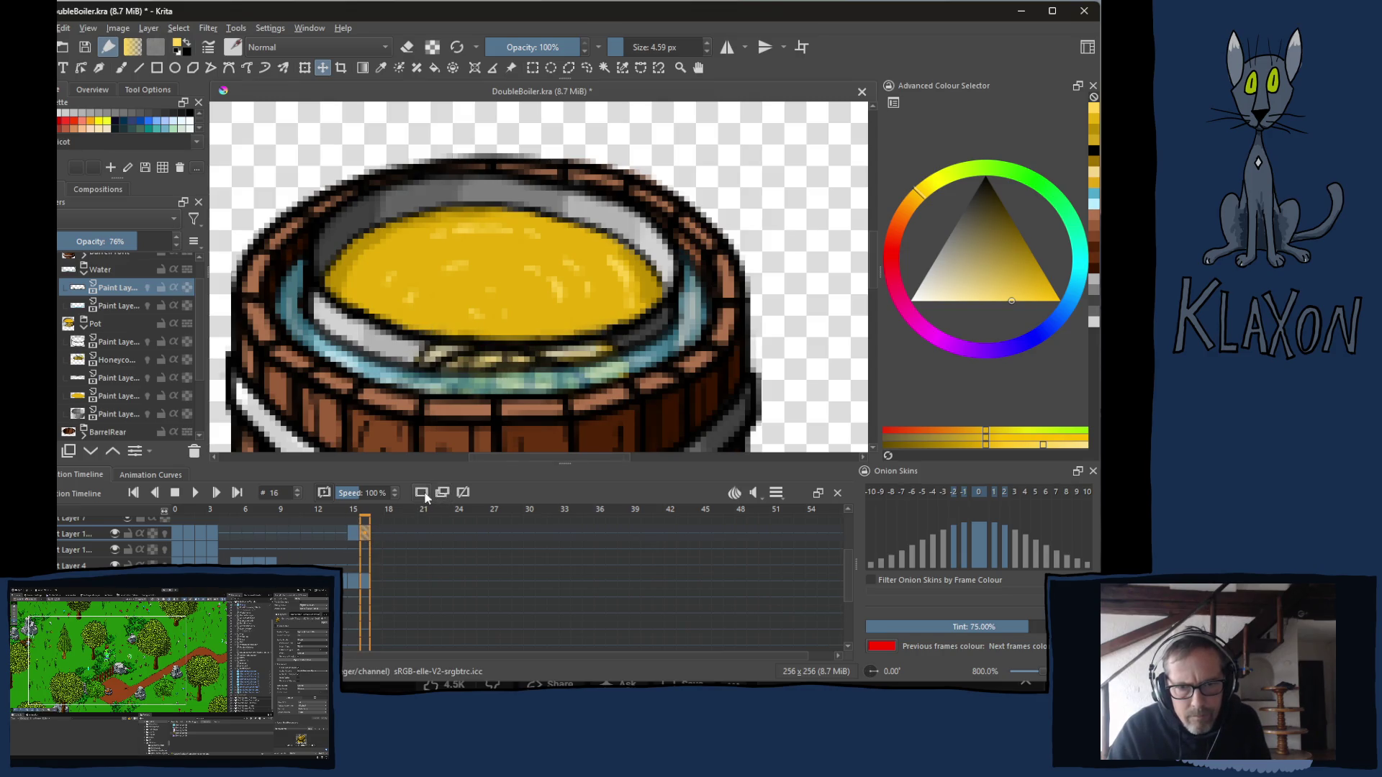
Step between frames 14–16, scrub back to frame 10, and jump to frame 1.
{"action": "left_click", "coordinate": [352, 534]}
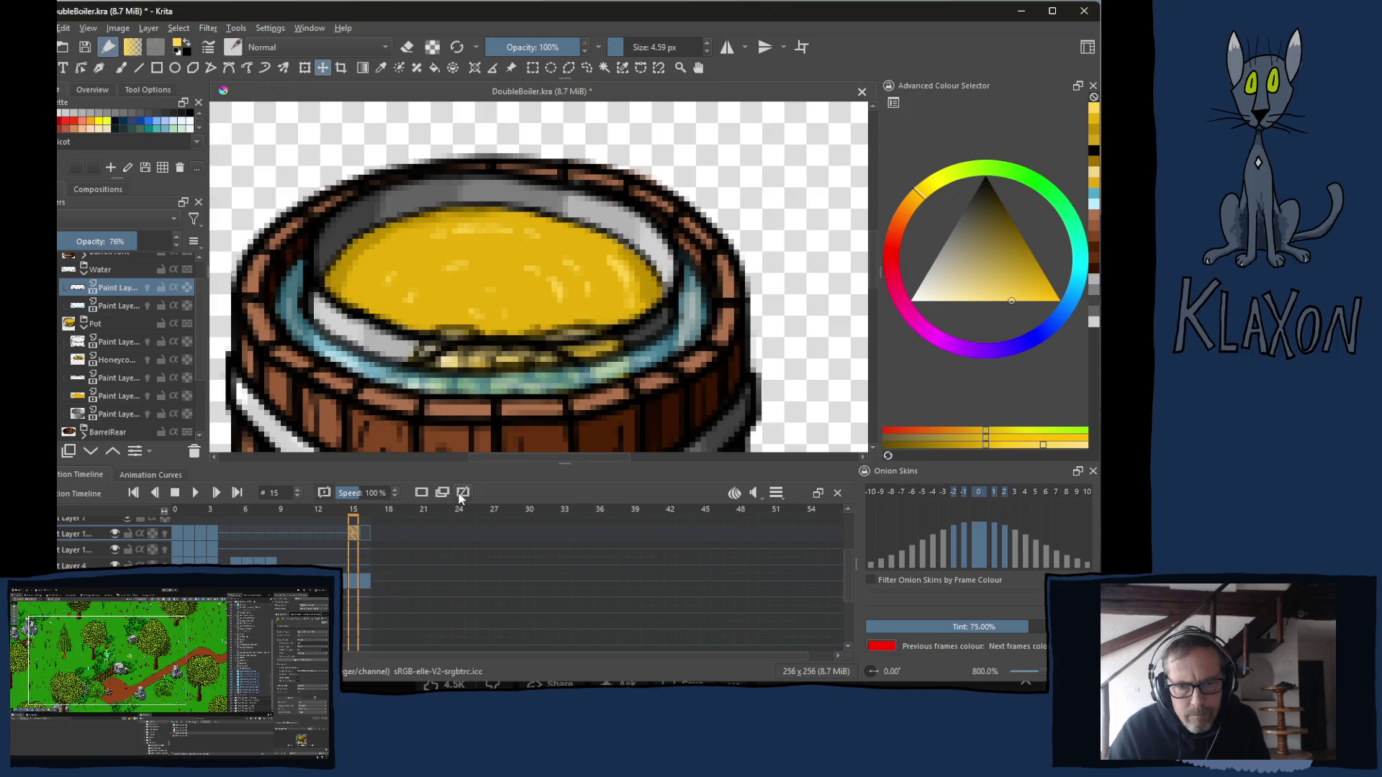
{"action": "left_click", "coordinate": [364, 534]}
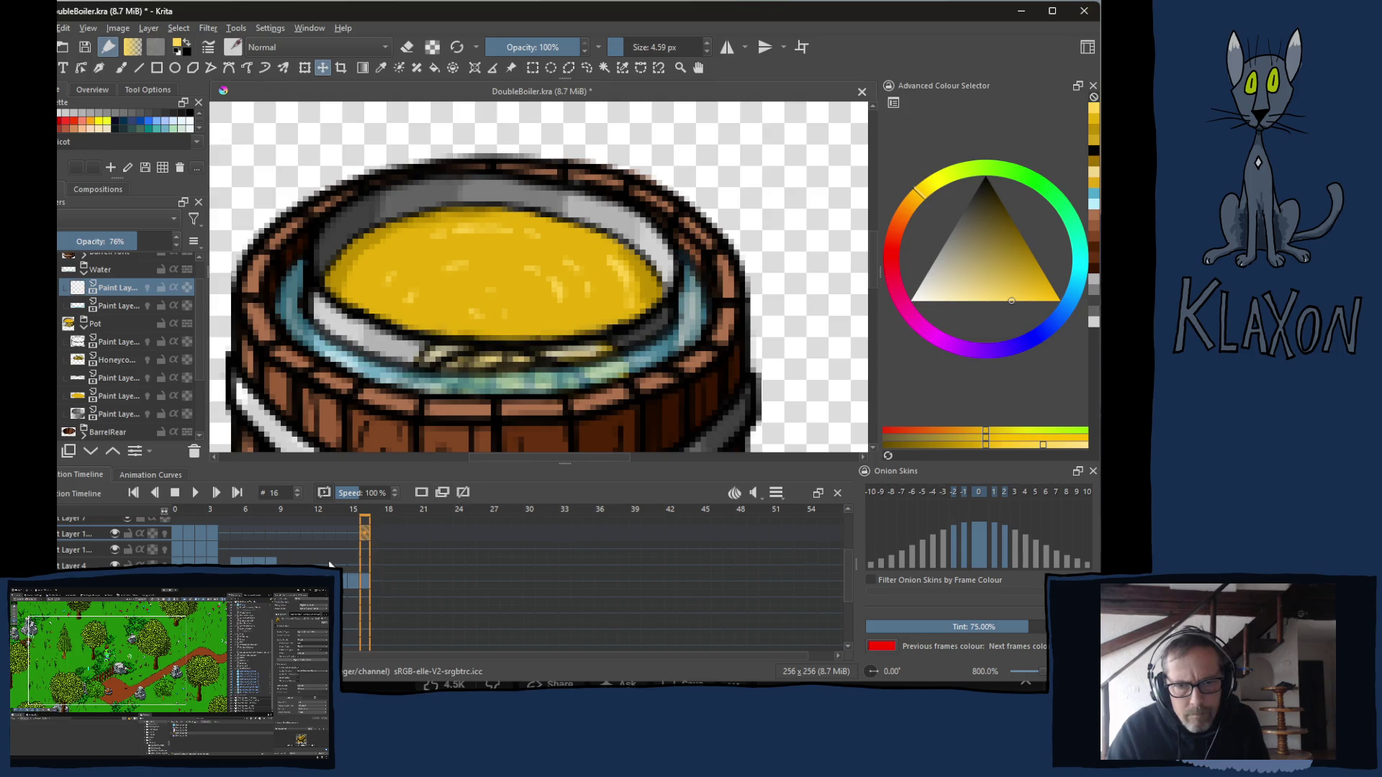
{"action": "key", "text": "Left"}
{"action": "key", "text": "Left"}
{"action": "left_click_drag", "start_coordinate": [340, 525], "coordinate": [243, 511]}
{"action": "left_click", "coordinate": [187, 533]}
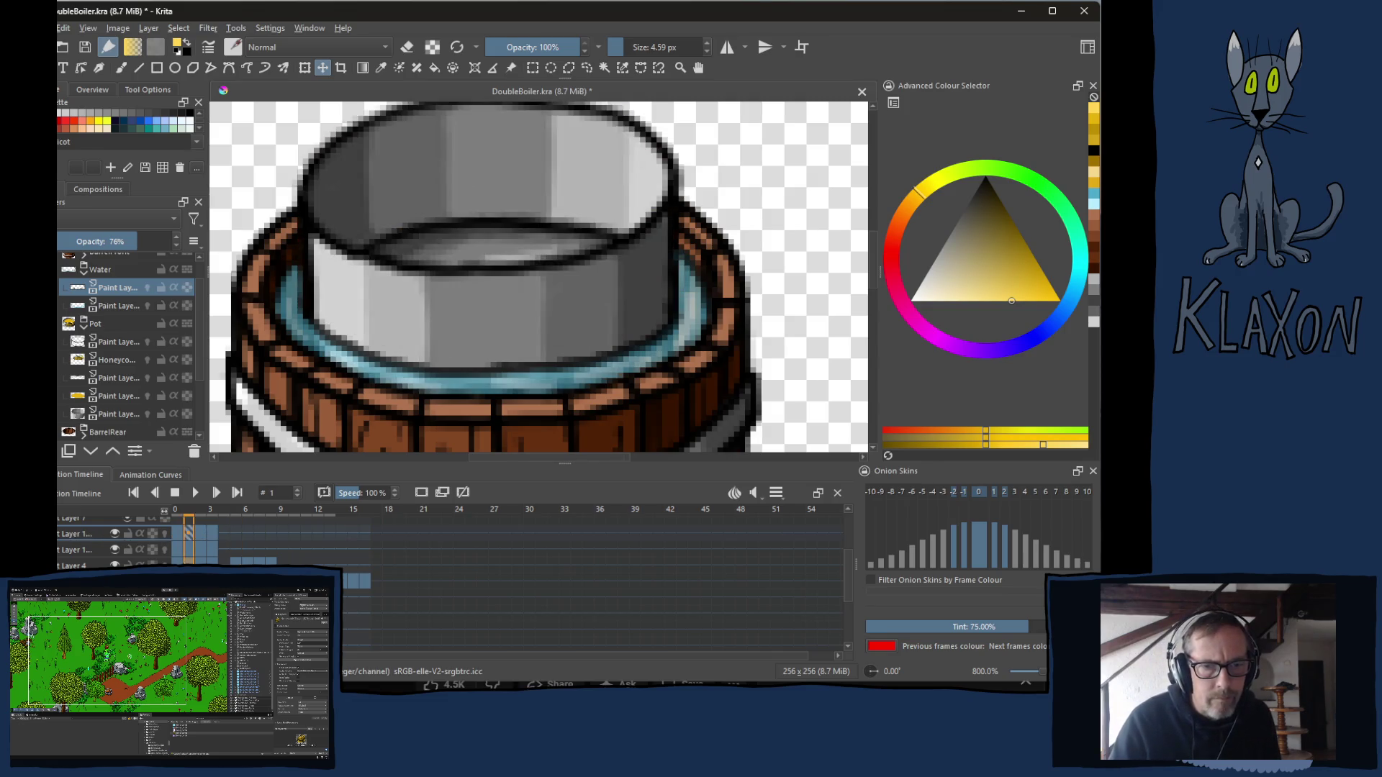
Make the first paint layer under the Water group active.
{"action": "left_click", "coordinate": [115, 341]}
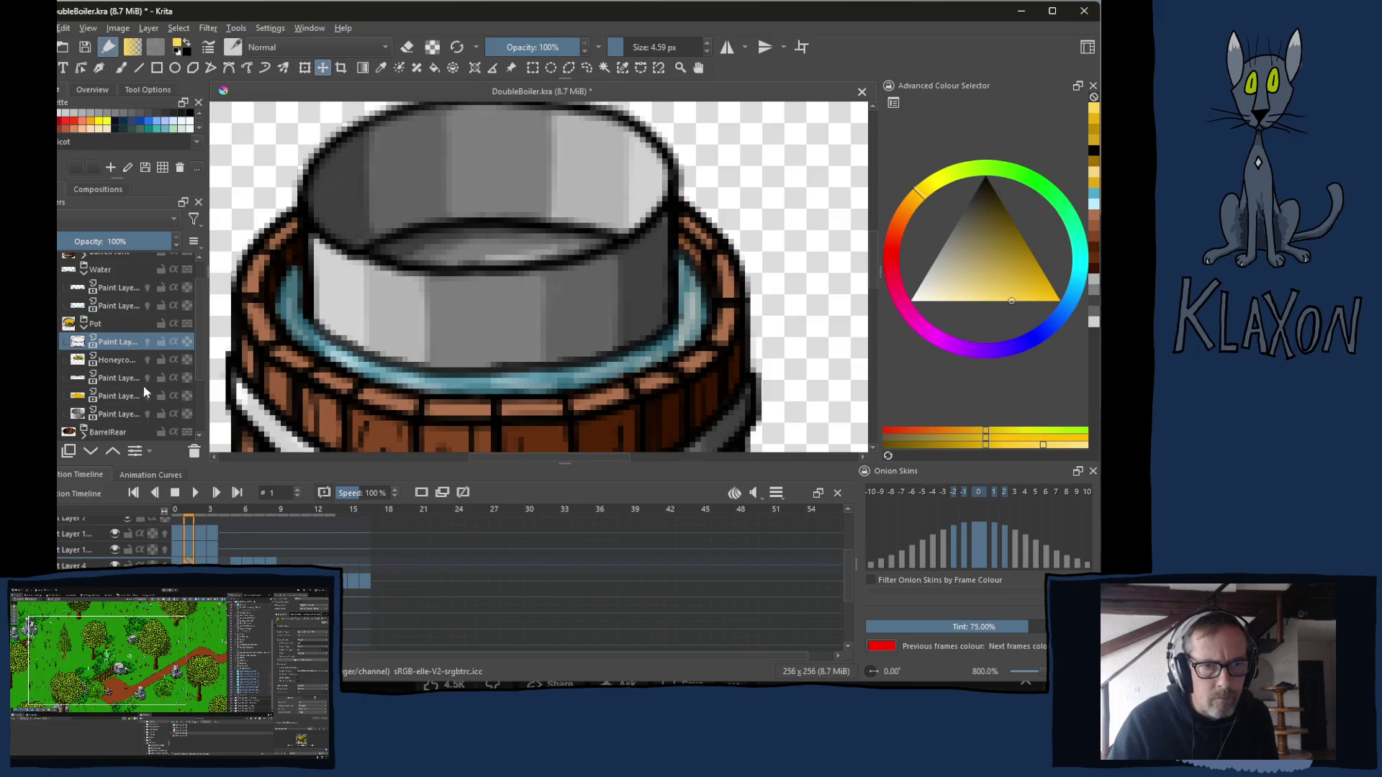
{"action": "left_click", "coordinate": [106, 291]}
{"action": "left_click", "coordinate": [106, 309]}
{"action": "left_click", "coordinate": [121, 275]}
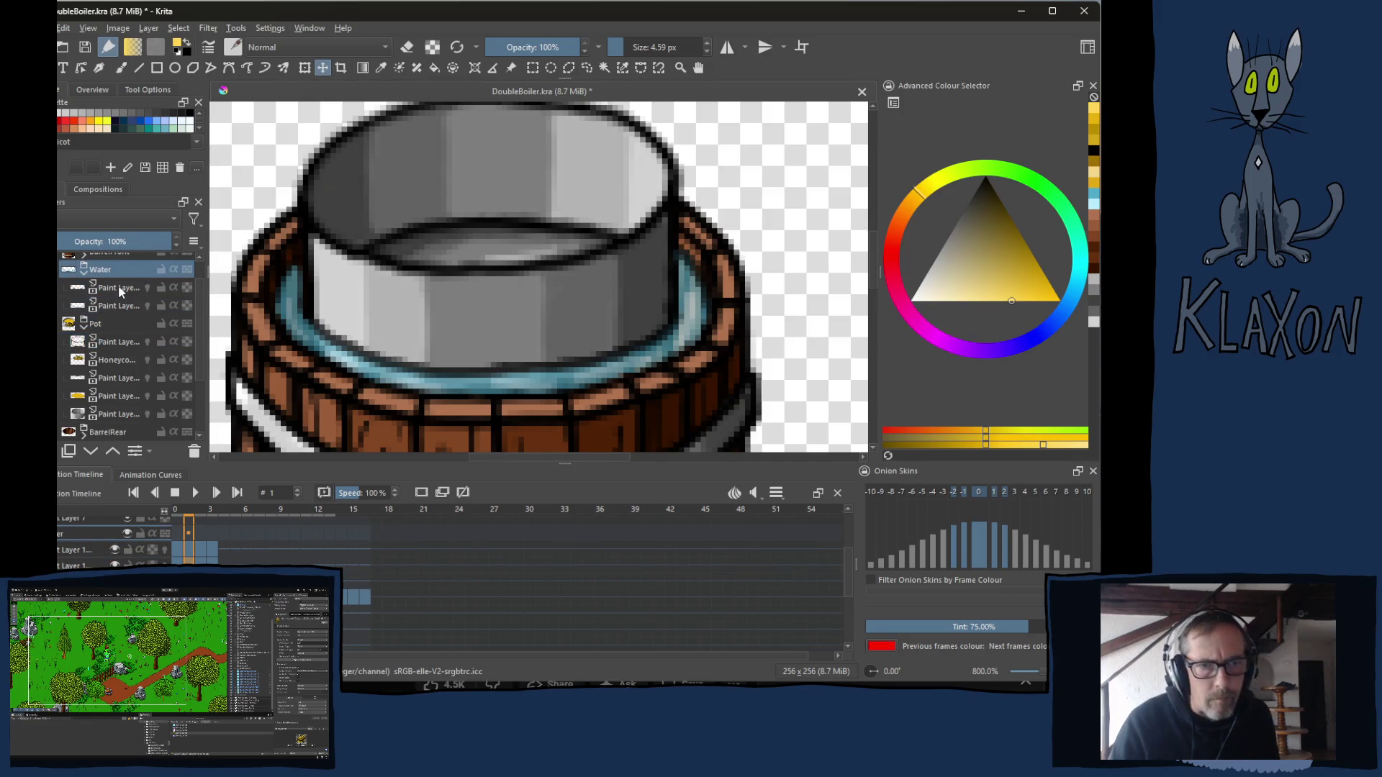
{"action": "left_click", "coordinate": [119, 288]}
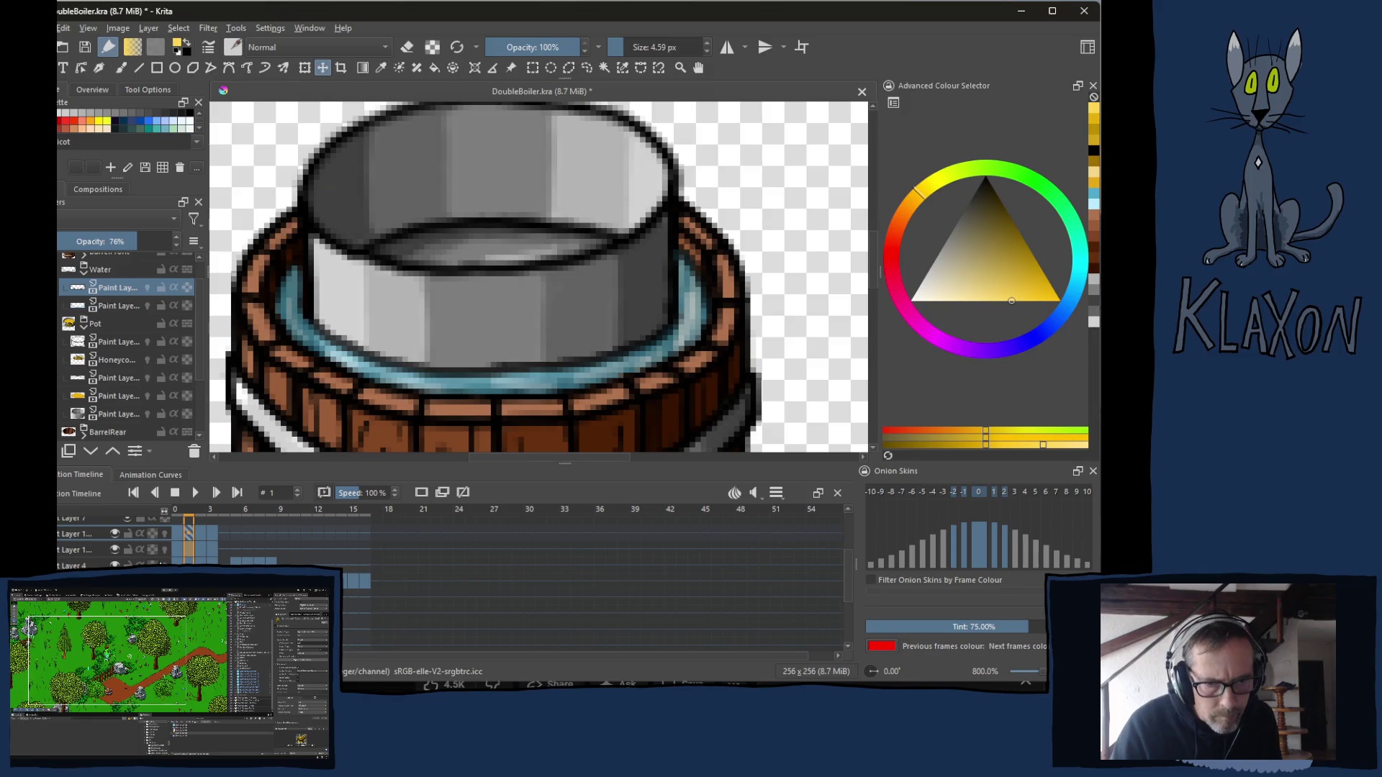
Insert new keyframes to the right of frame 5 on the Water paint layer.
{"action": "left_click", "coordinate": [178, 534]}
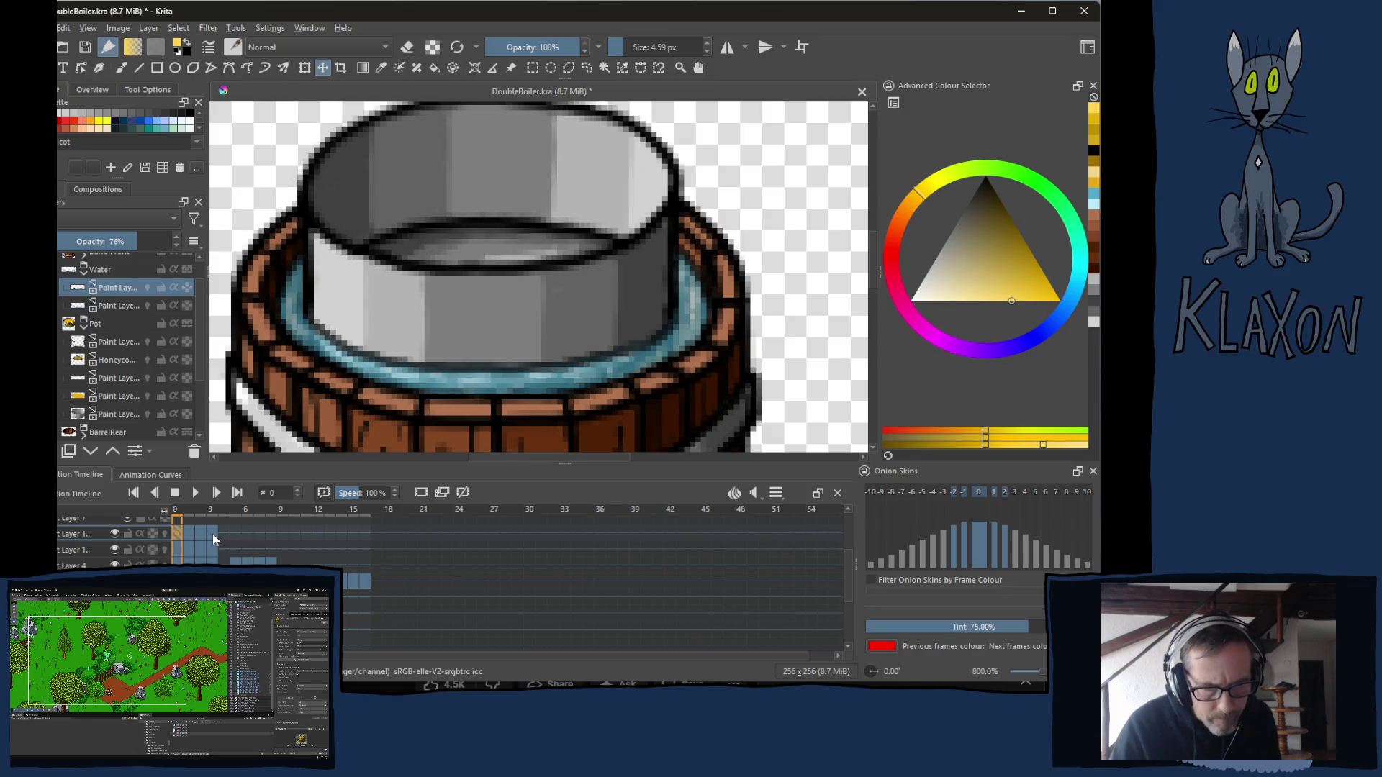
{"action": "mouse_move", "coordinate": [213, 534]}
{"action": "left_mouse_down"}
{"action": "mouse_move", "coordinate": [197, 549]}
{"action": "mouse_move", "coordinate": [178, 534]}
{"action": "left_mouse_up"}
{"action": "right_click", "coordinate": [179, 533]}
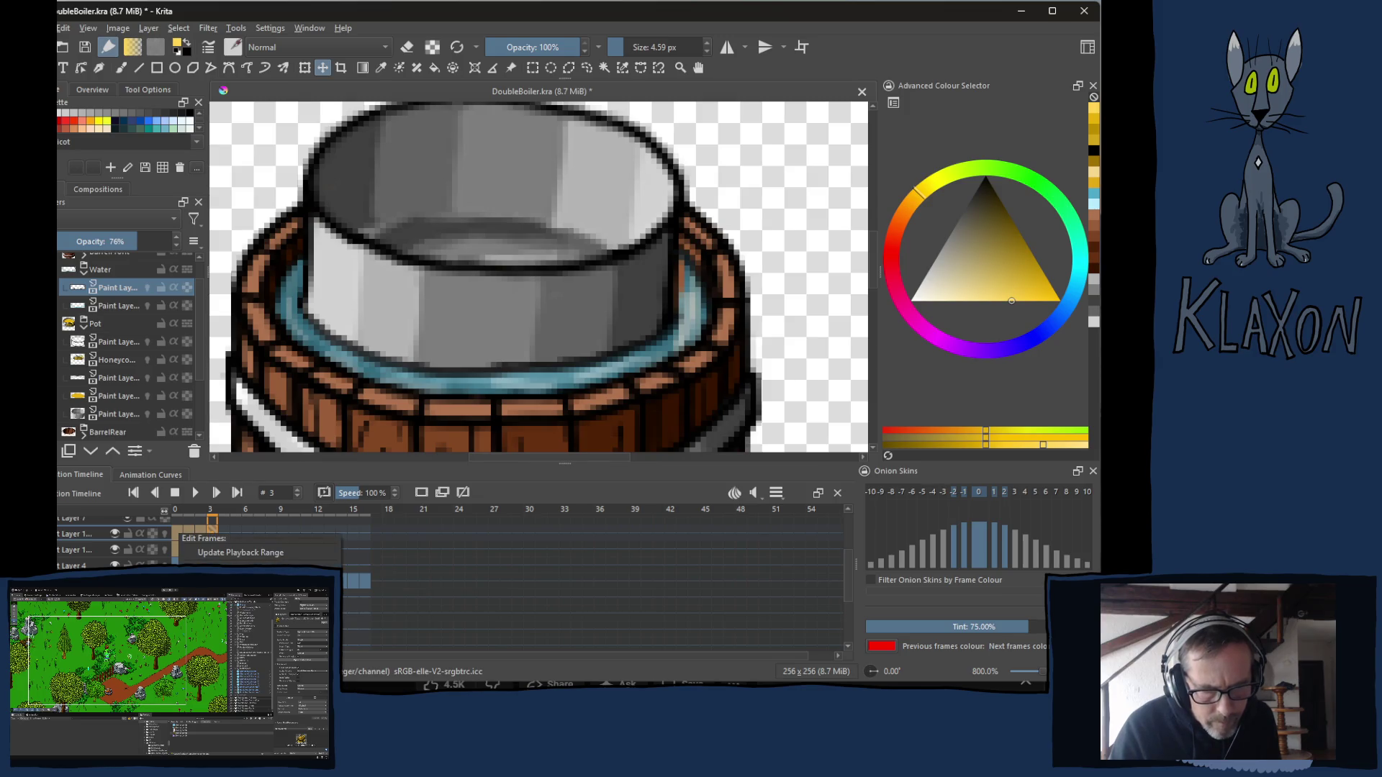
{"action": "left_click", "coordinate": [238, 553]}
{"action": "left_click", "coordinate": [236, 532]}
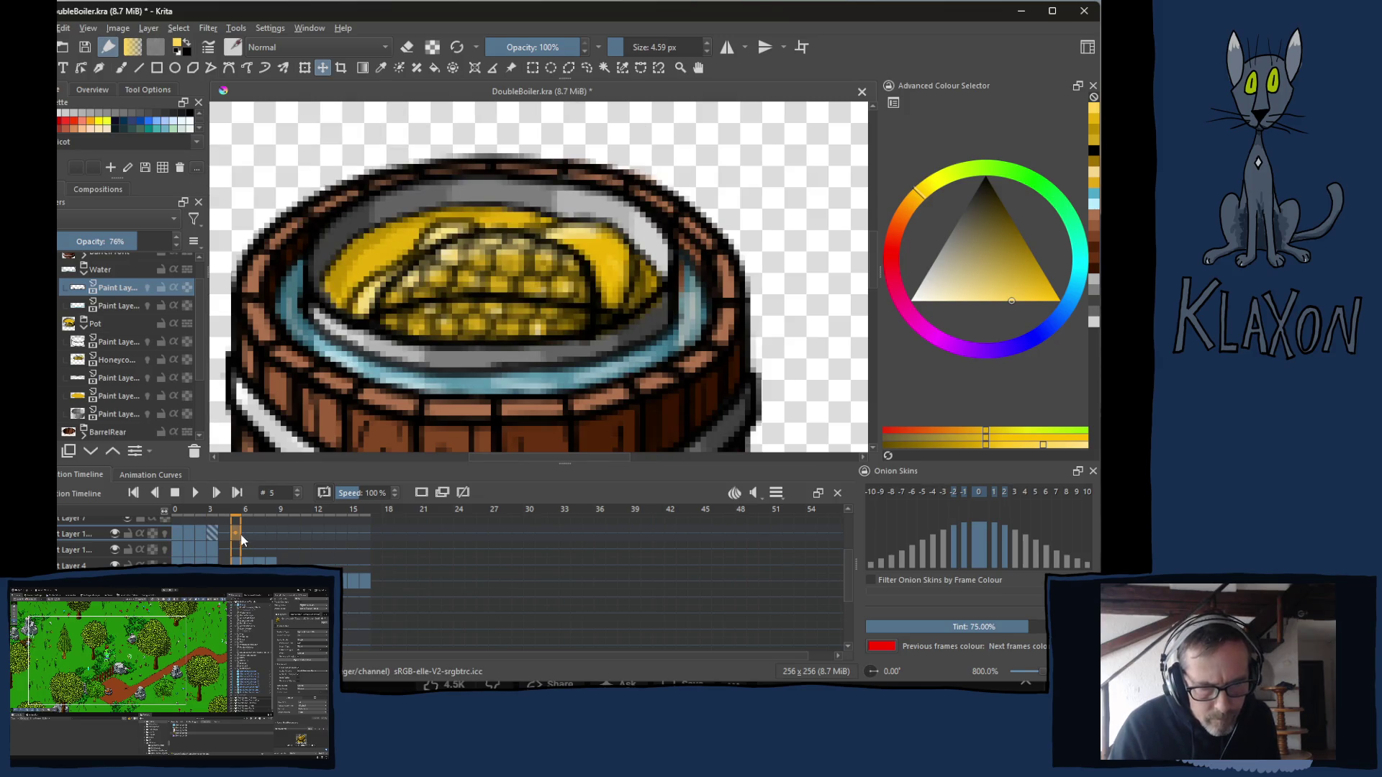
{"action": "right_click", "coordinate": [237, 535]}
{"action": "mouse_move", "coordinate": [371, 581]}
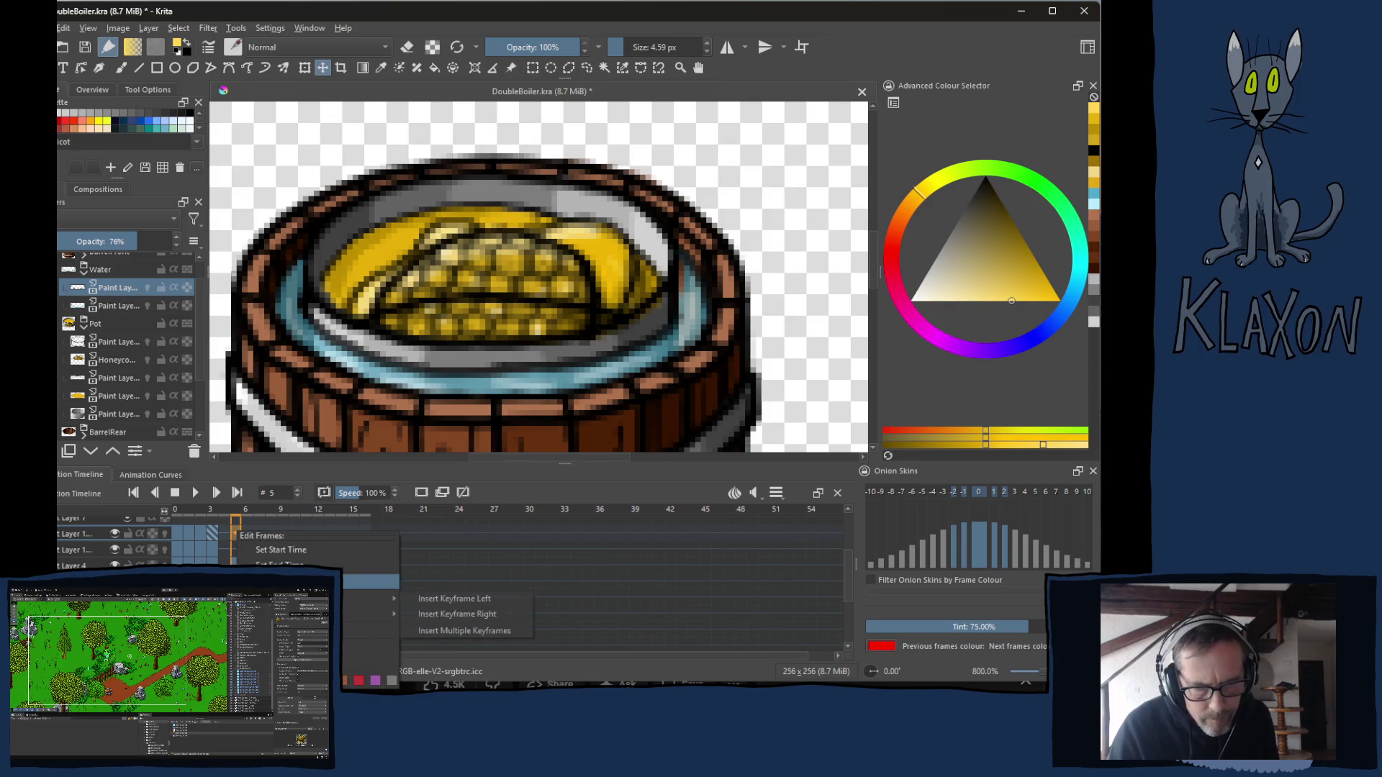
{"action": "left_click", "coordinate": [455, 598]}
Paste the copied keyframes starting at frame 13.
{"action": "left_click", "coordinate": [285, 535]}
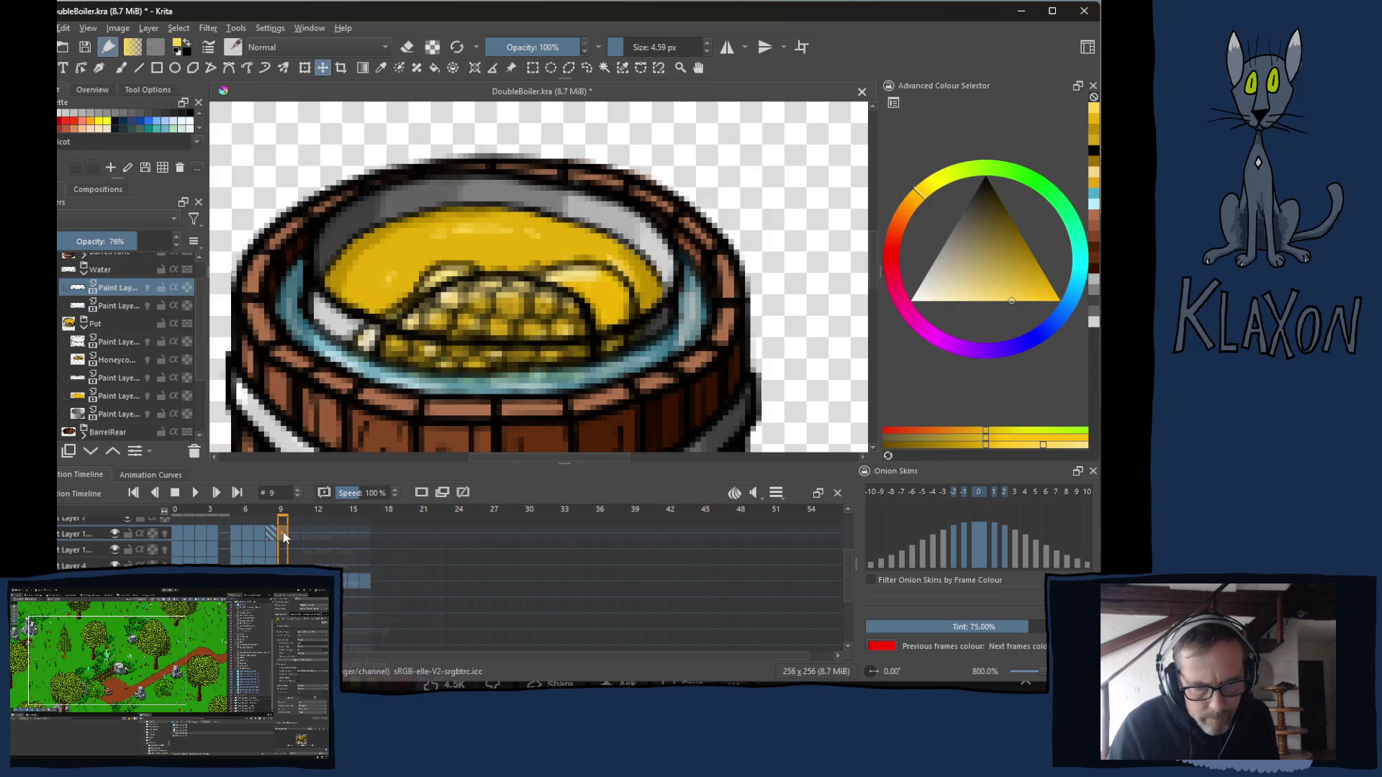
{"action": "right_click", "coordinate": [283, 533]}
{"action": "mouse_move", "coordinate": [389, 583]}
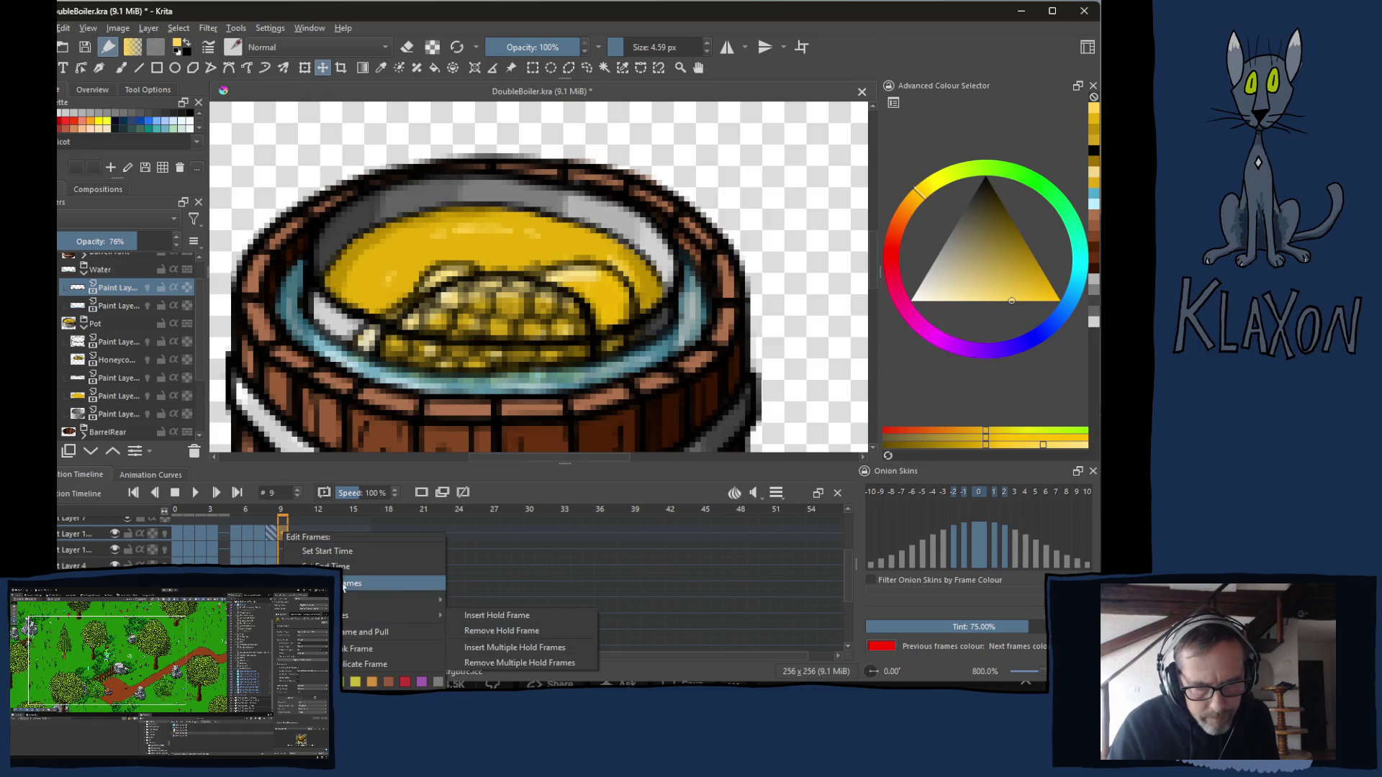
{"action": "left_click", "coordinate": [322, 550]}
{"action": "left_click", "coordinate": [329, 535]}
{"action": "right_click", "coordinate": [329, 535]}
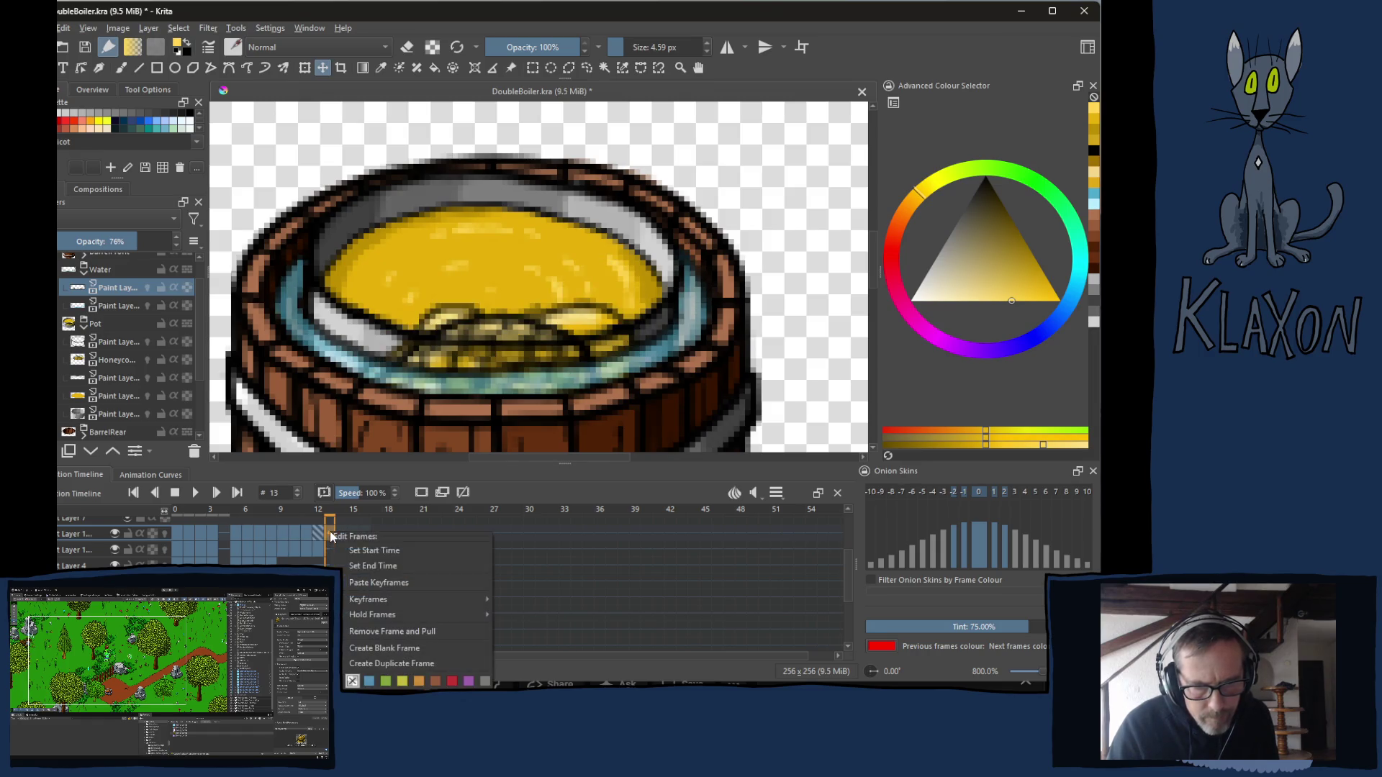
{"action": "mouse_move", "coordinate": [398, 597]}
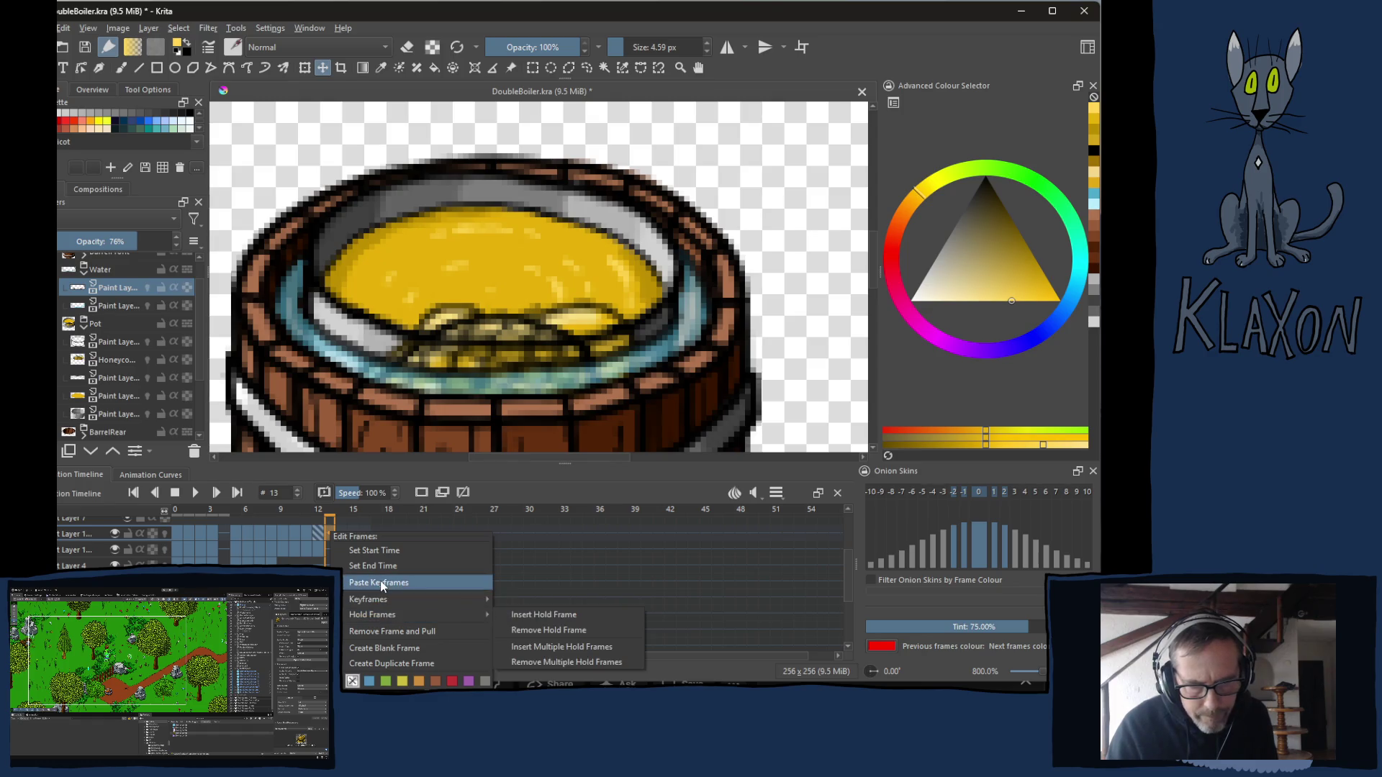
{"action": "left_click", "coordinate": [424, 583]}
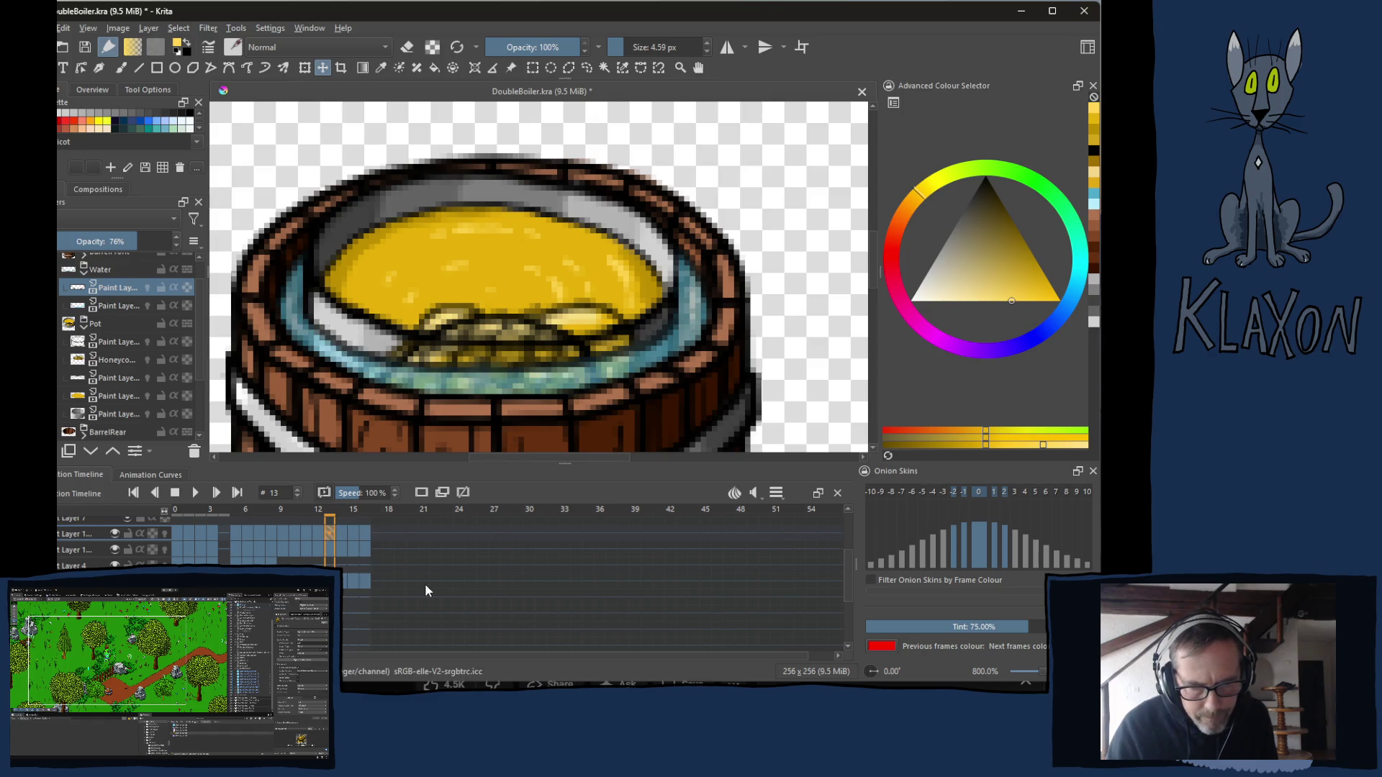
Raise the playback Clip Start past the opening frames in the timeline range settings.
{"action": "left_click", "coordinate": [237, 511]}
{"action": "left_click", "coordinate": [777, 495]}
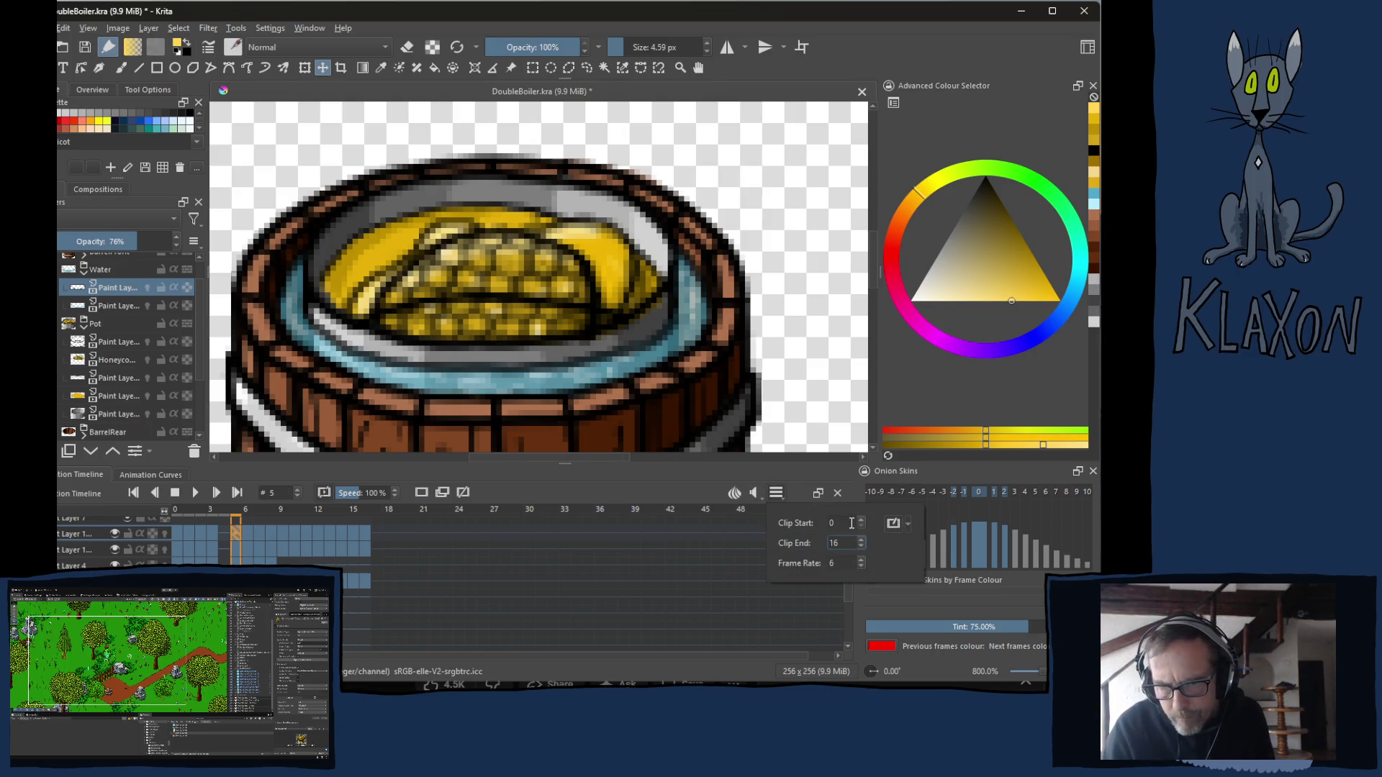
{"action": "left_click", "coordinate": [842, 522]}
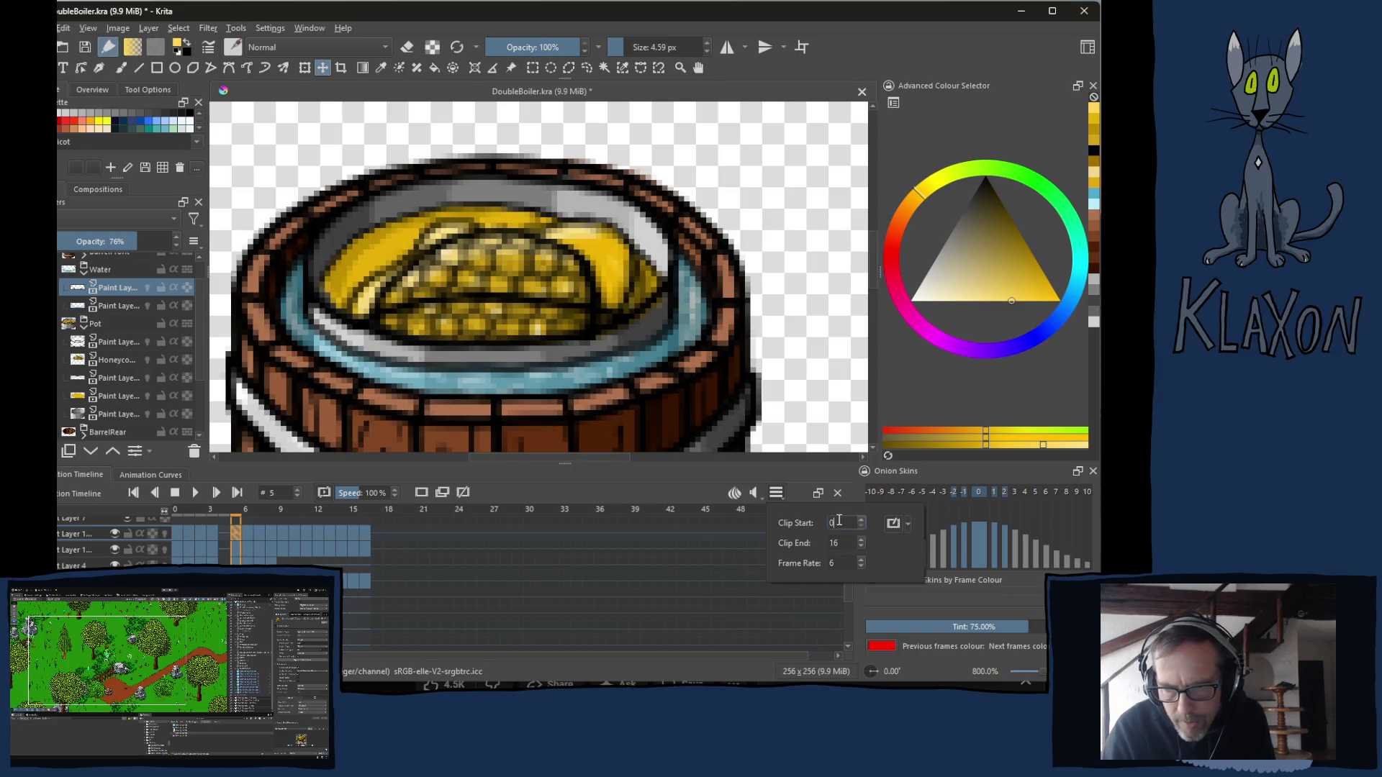
{"action": "left_click", "coordinate": [862, 519]}
{"action": "left_click", "coordinate": [863, 519]}
{"action": "left_click", "coordinate": [862, 520]}
{"action": "left_click", "coordinate": [862, 519]}
{"action": "left_click", "coordinate": [862, 519]}
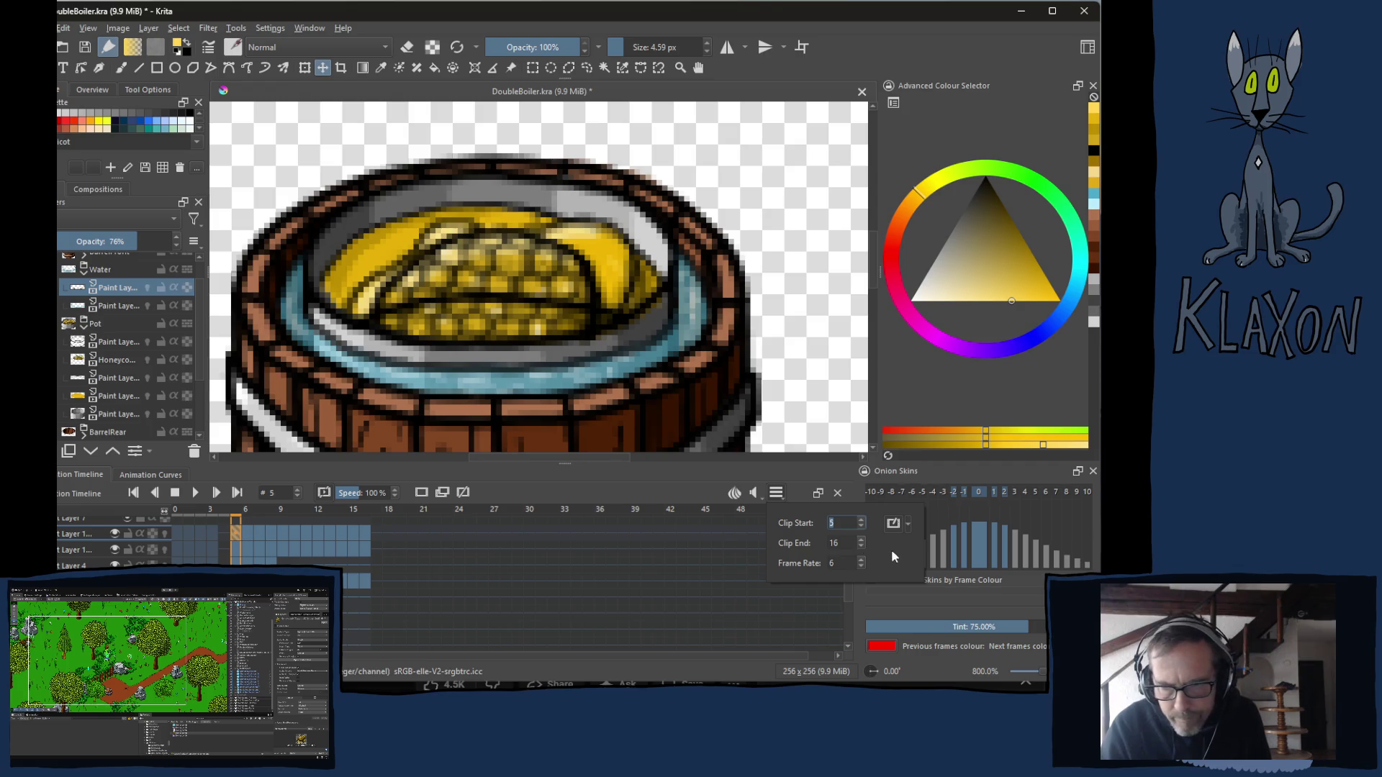
{"action": "left_click", "coordinate": [811, 469]}
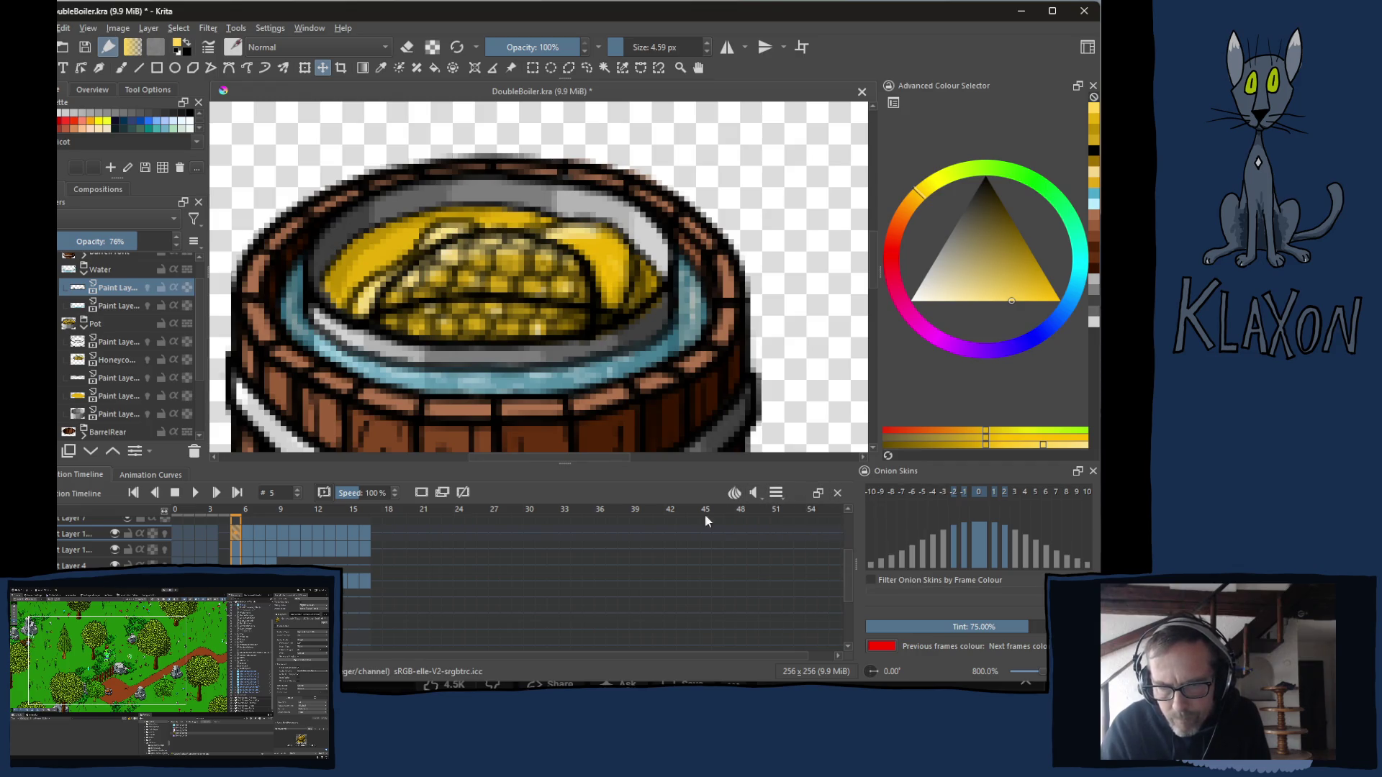
Play and stop the animation loop, then scrub back to frame 5 to review it.
{"action": "left_click", "coordinate": [197, 494]}
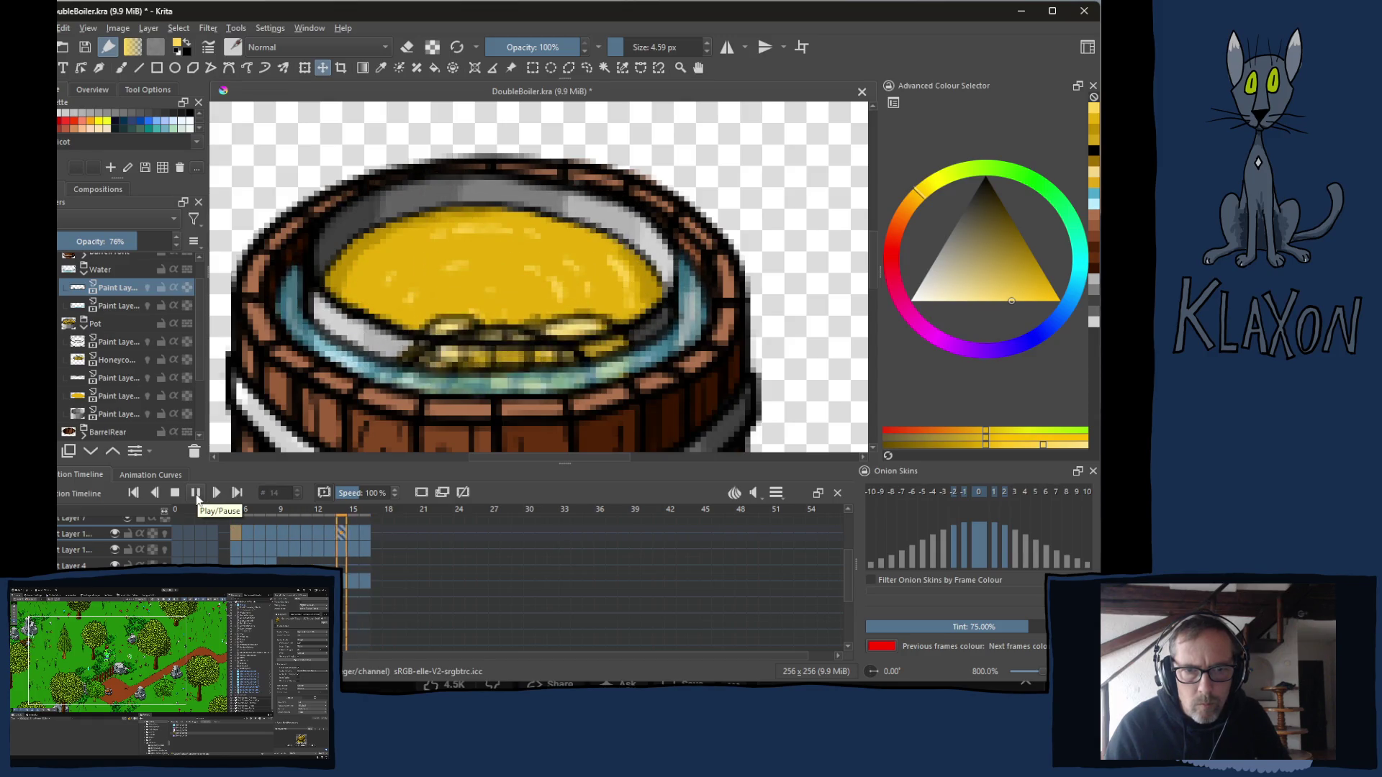
{"action": "left_click", "coordinate": [195, 494]}
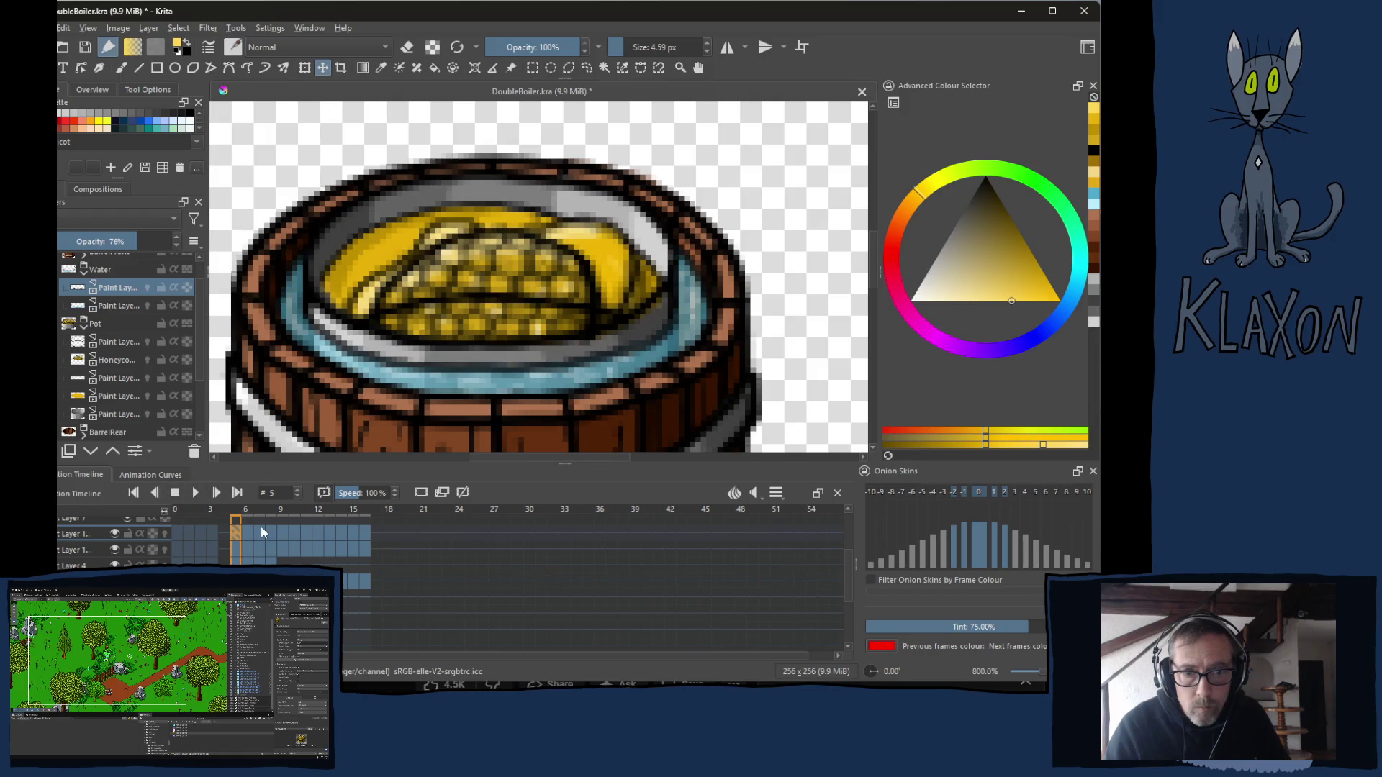
{"action": "mouse_move", "coordinate": [243, 514]}
{"action": "left_mouse_down"}
{"action": "mouse_move", "coordinate": [310, 513]}
{"action": "mouse_move", "coordinate": [236, 511]}
{"action": "left_mouse_up"}
{"action": "left_click", "coordinate": [267, 532]}
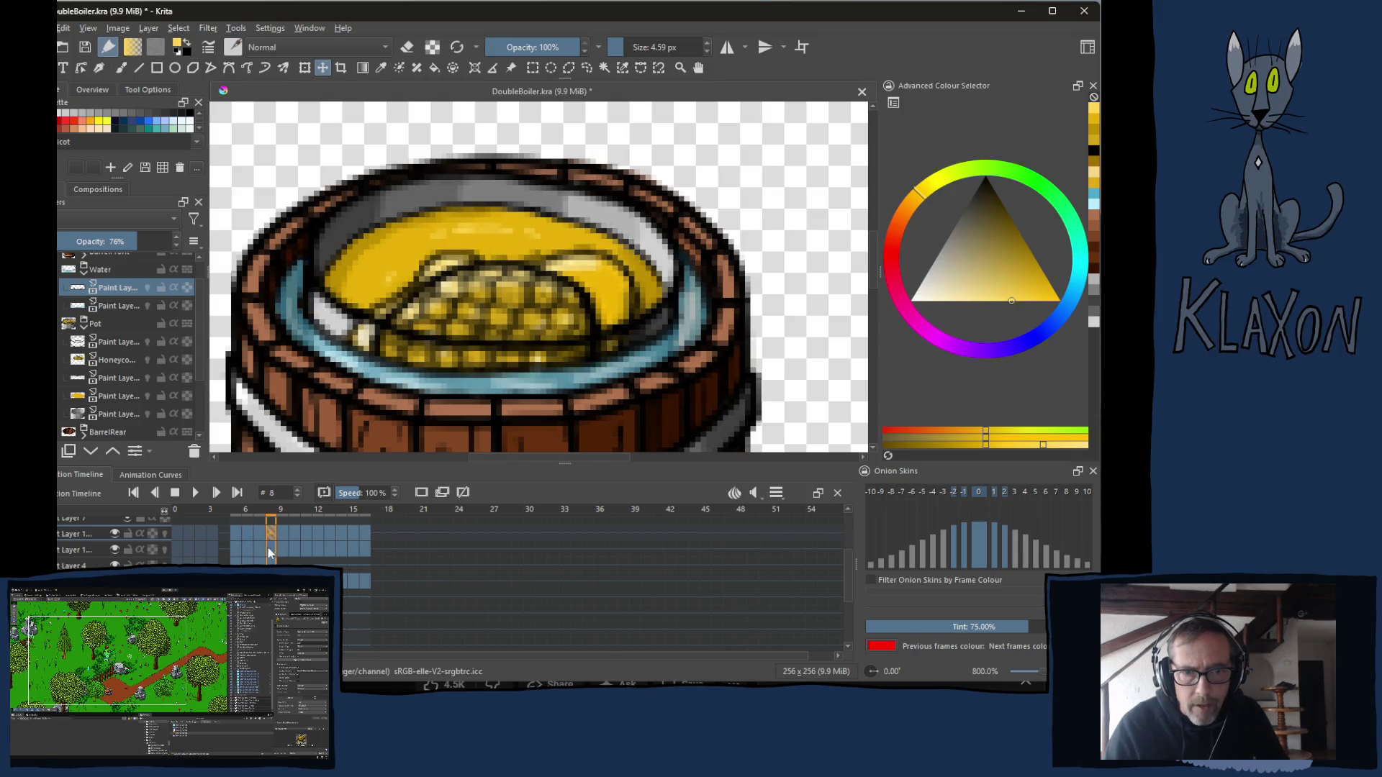
{"action": "left_click", "coordinate": [235, 533]}
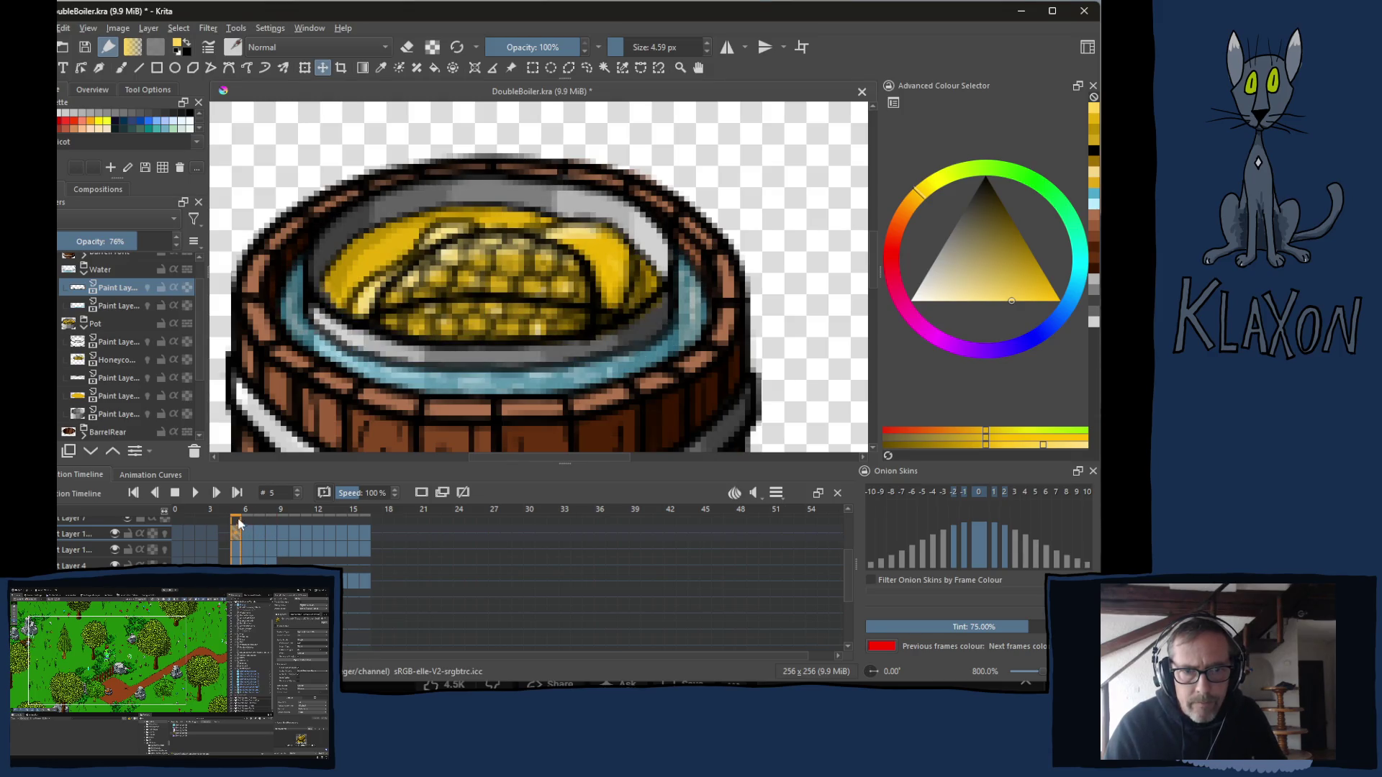
Scrub through frame 8 and select frames 6 through 8 on Layer 1.
{"action": "left_click_drag", "start_coordinate": [240, 515], "coordinate": [271, 508]}
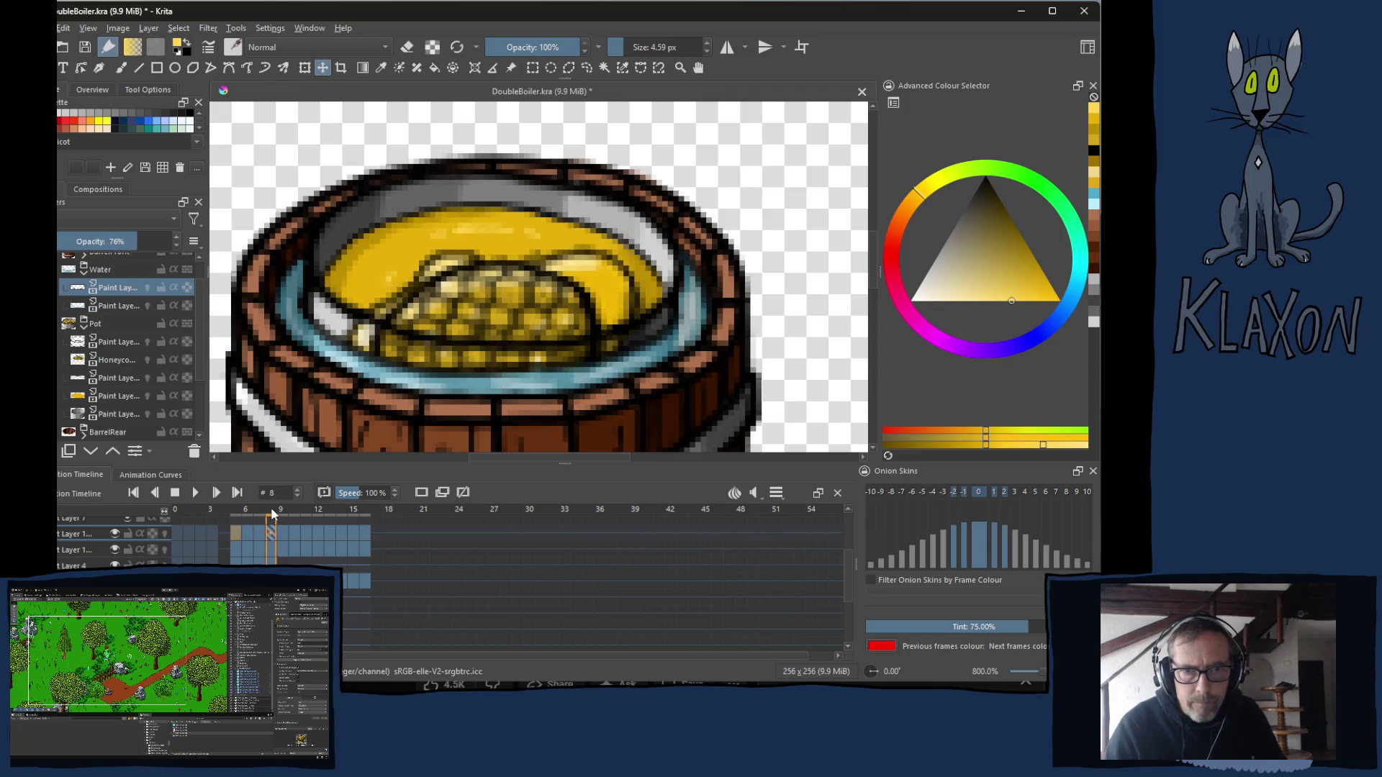
{"action": "left_click", "coordinate": [255, 550]}
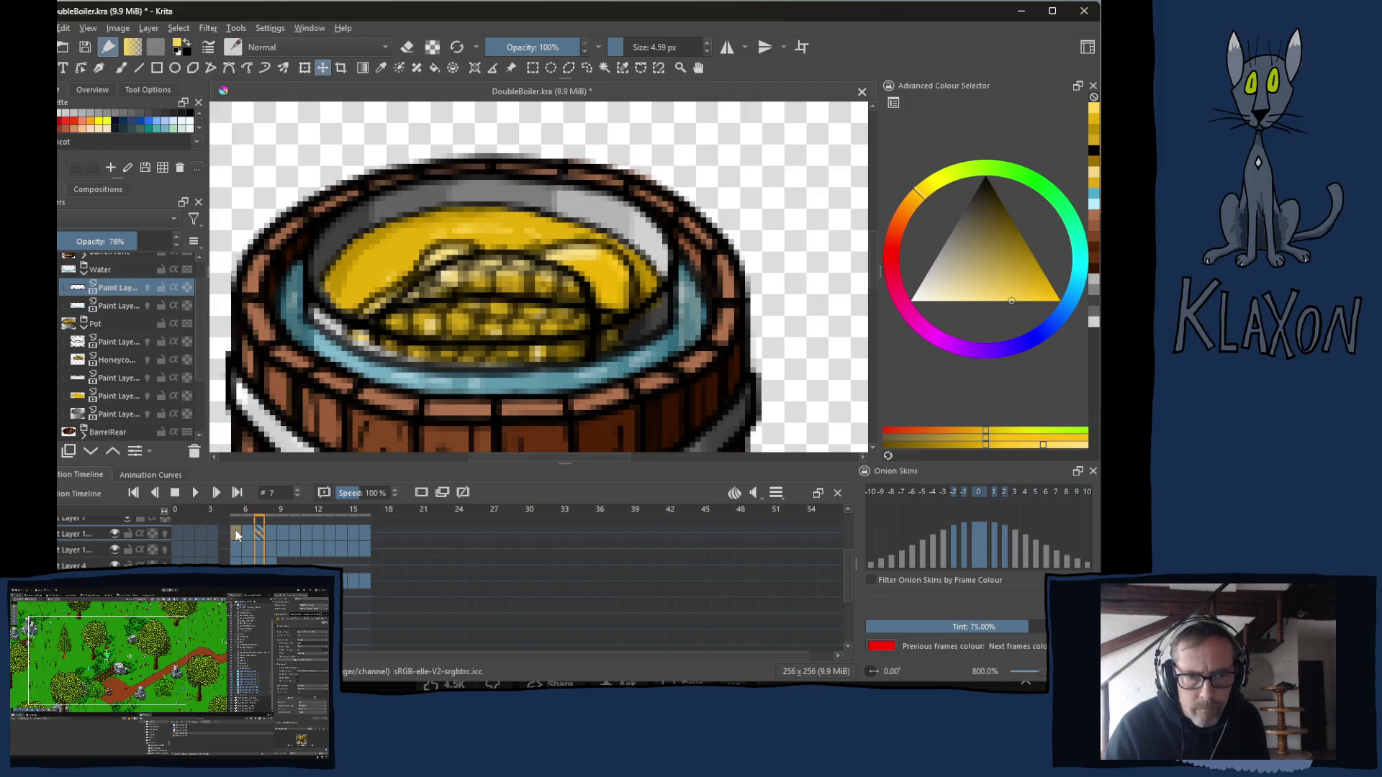
{"action": "left_click", "coordinate": [282, 534]}
{"action": "left_click_drag", "start_coordinate": [283, 536], "coordinate": [370, 550]}
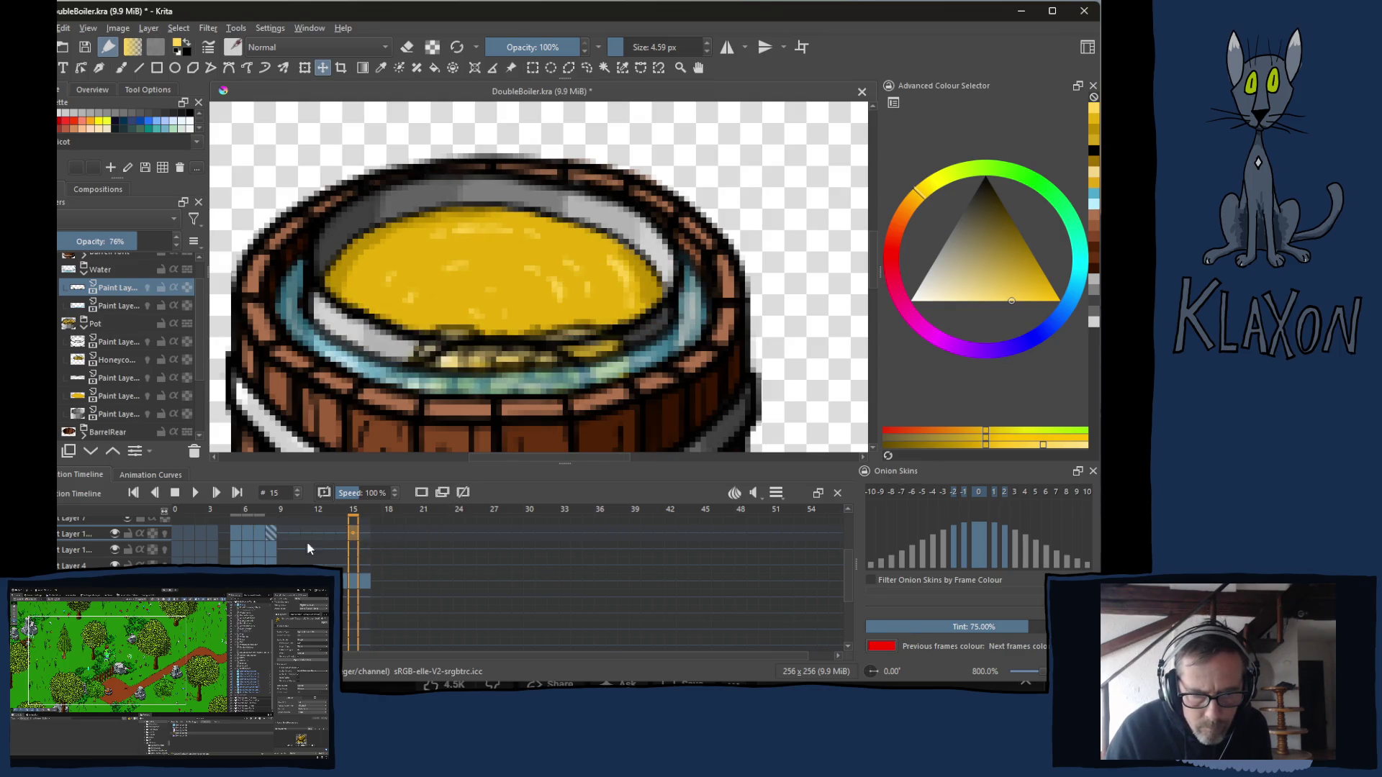
{"action": "left_click_drag", "start_coordinate": [240, 535], "coordinate": [272, 551]}
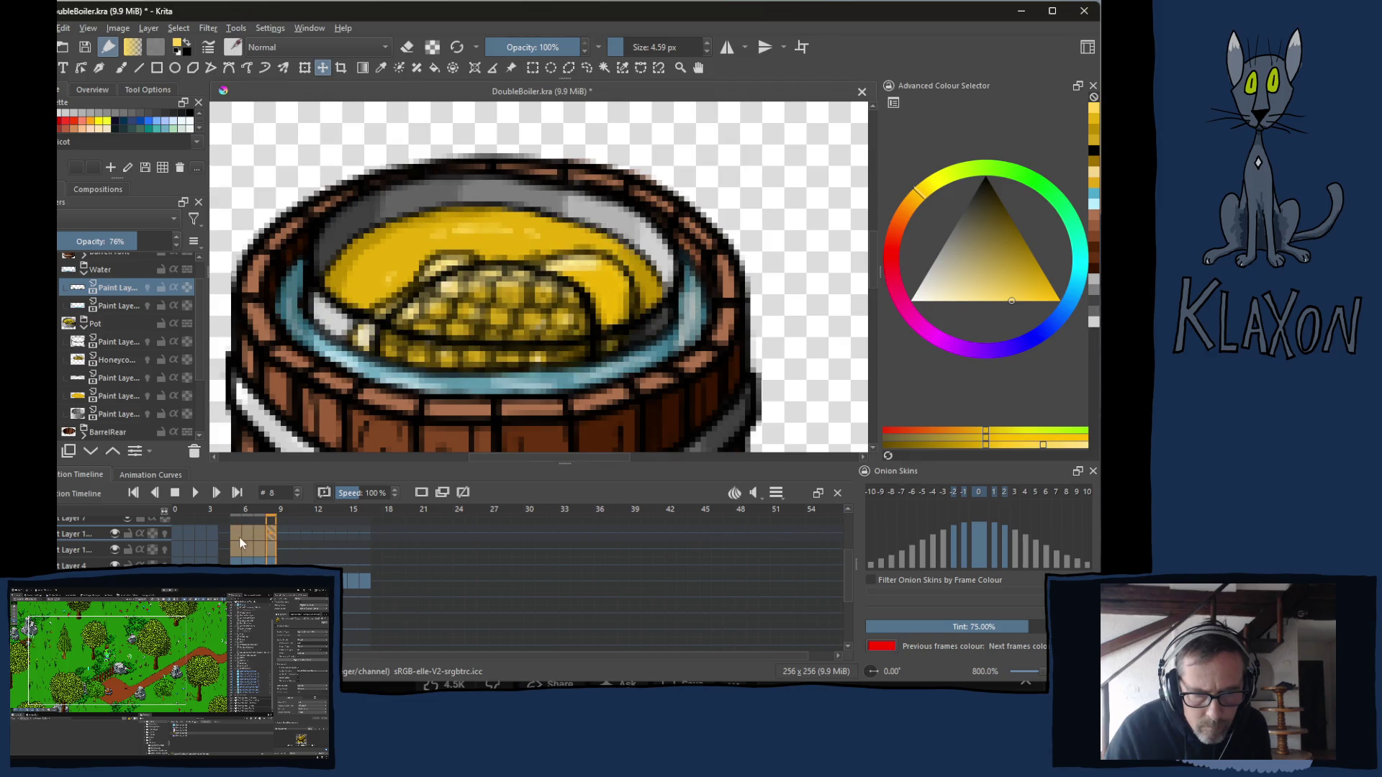
Copy the selected keyframes and paste them at frame 9, then scrub to preview.
{"action": "right_click", "coordinate": [236, 537]}
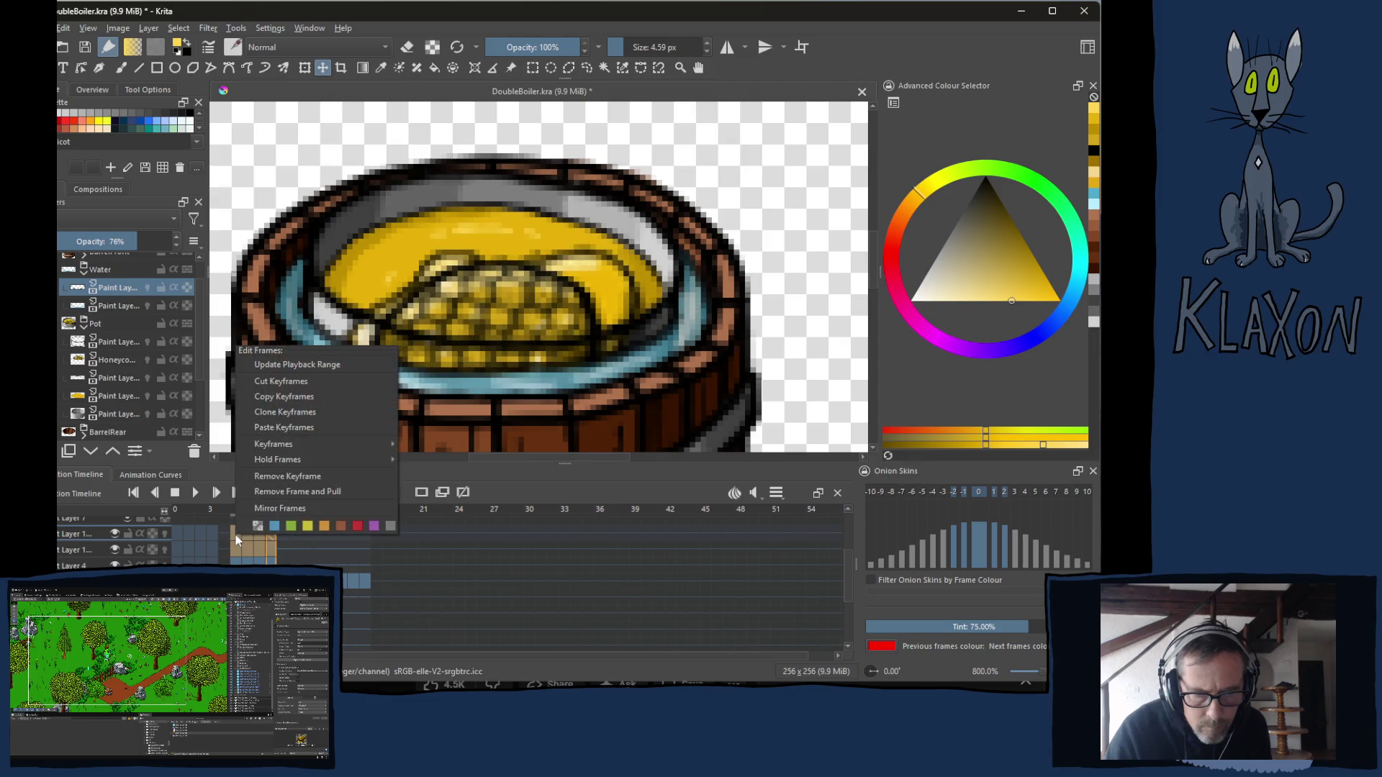
{"action": "left_click", "coordinate": [296, 397]}
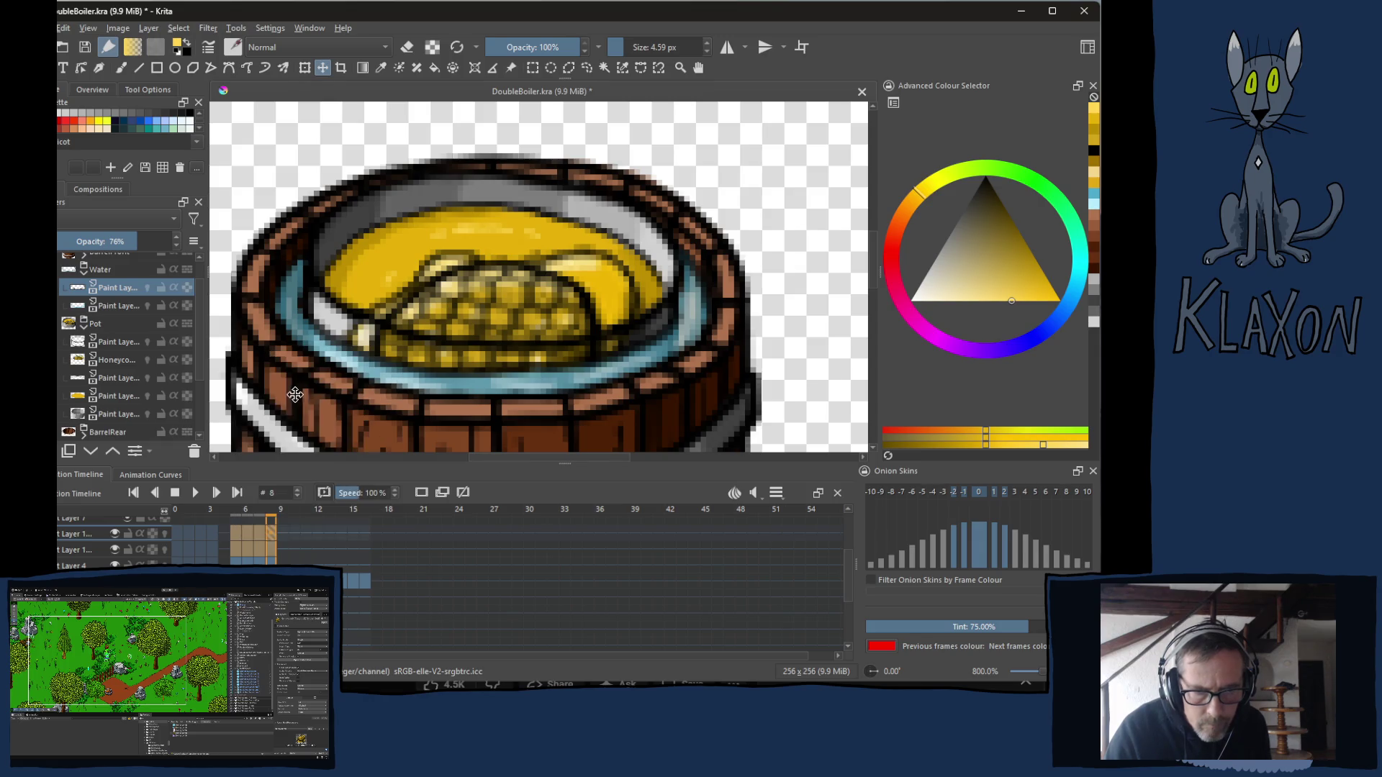
{"action": "left_click", "coordinate": [283, 534]}
{"action": "right_click", "coordinate": [282, 534]}
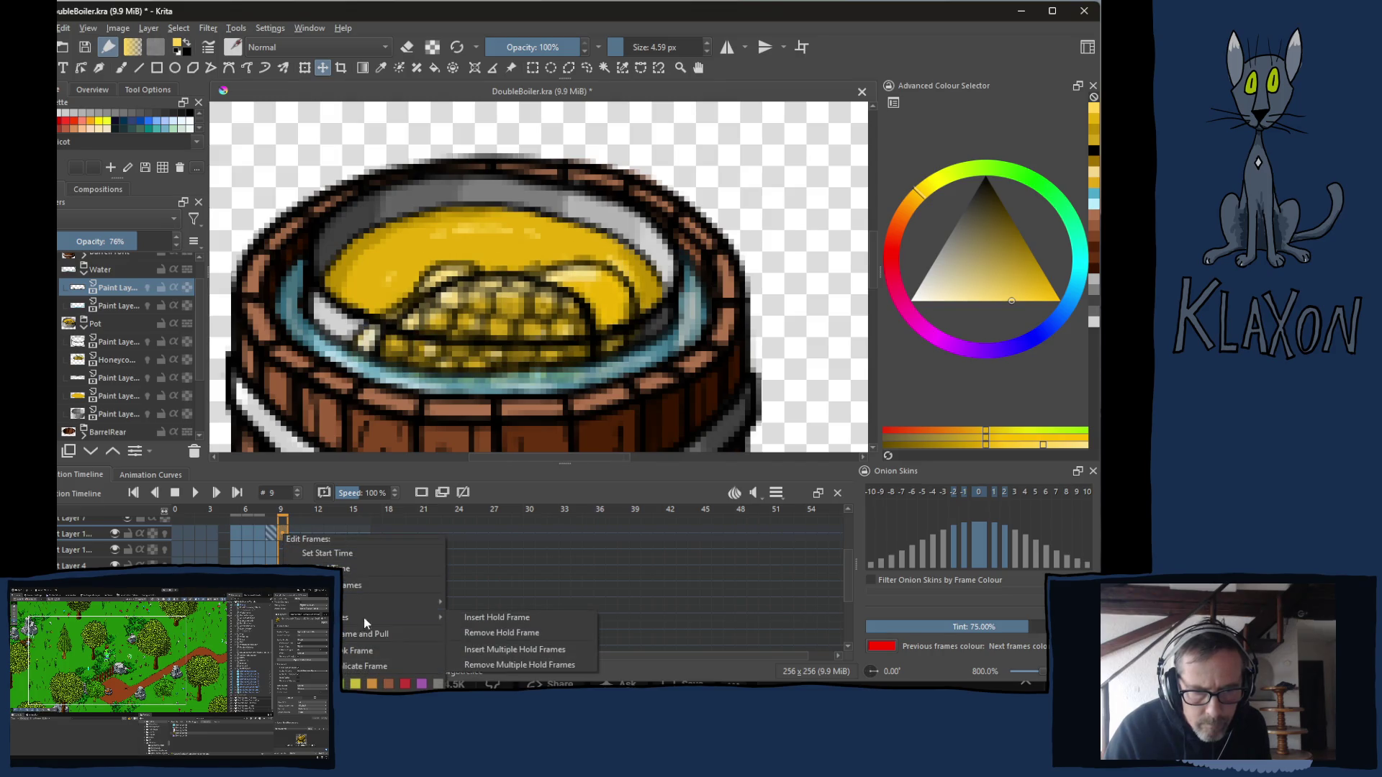
{"action": "left_click", "coordinate": [355, 586]}
{"action": "mouse_move", "coordinate": [288, 516]}
{"action": "left_mouse_down"}
{"action": "mouse_move", "coordinate": [324, 516]}
{"action": "mouse_move", "coordinate": [237, 516]}
{"action": "mouse_move", "coordinate": [282, 516]}
{"action": "left_mouse_up"}
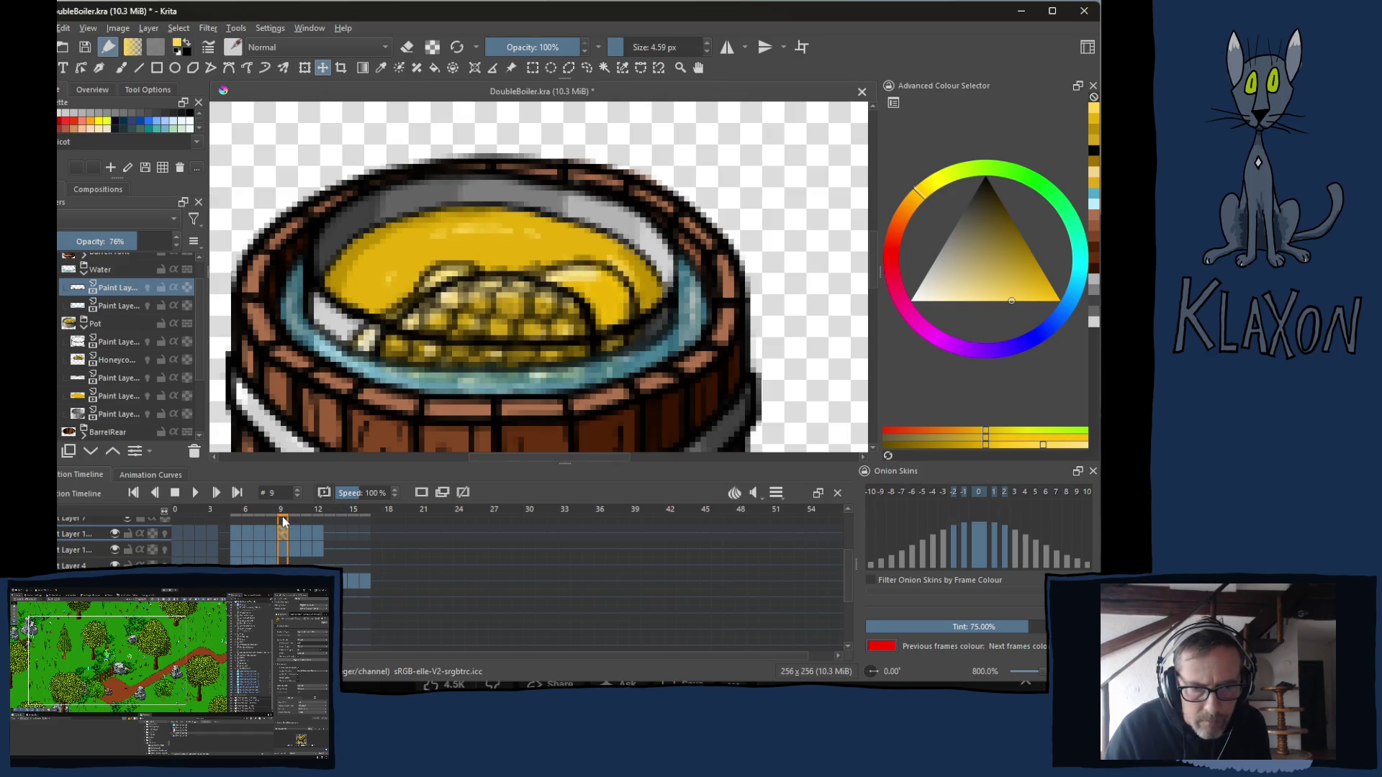
{"action": "left_click", "coordinate": [321, 551], "text": "shift"}
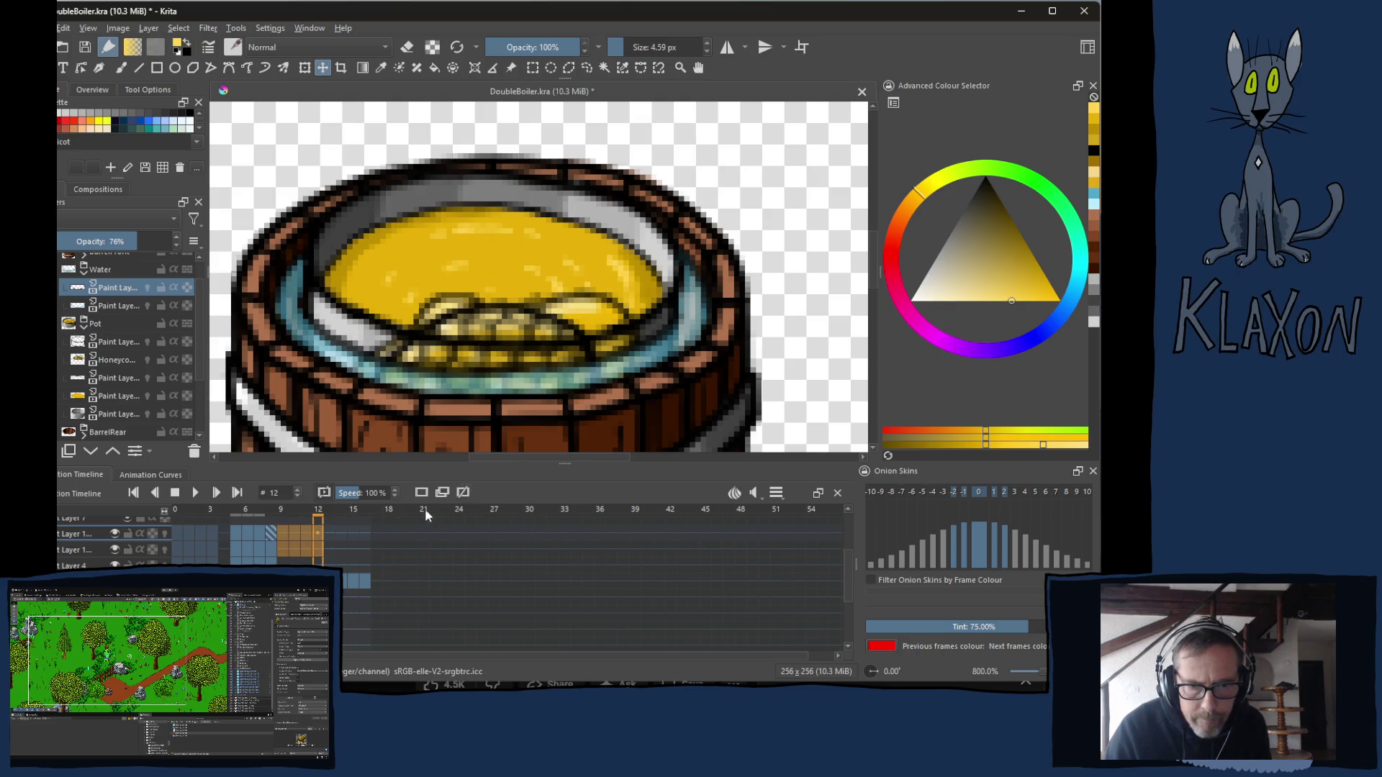
Toggle the honey layer's visibility to compare, then select its frames 5 through 8.
{"action": "left_click", "coordinate": [114, 535]}
{"action": "left_click", "coordinate": [114, 534]}
{"action": "left_click", "coordinate": [114, 534]}
{"action": "left_click", "coordinate": [115, 535]}
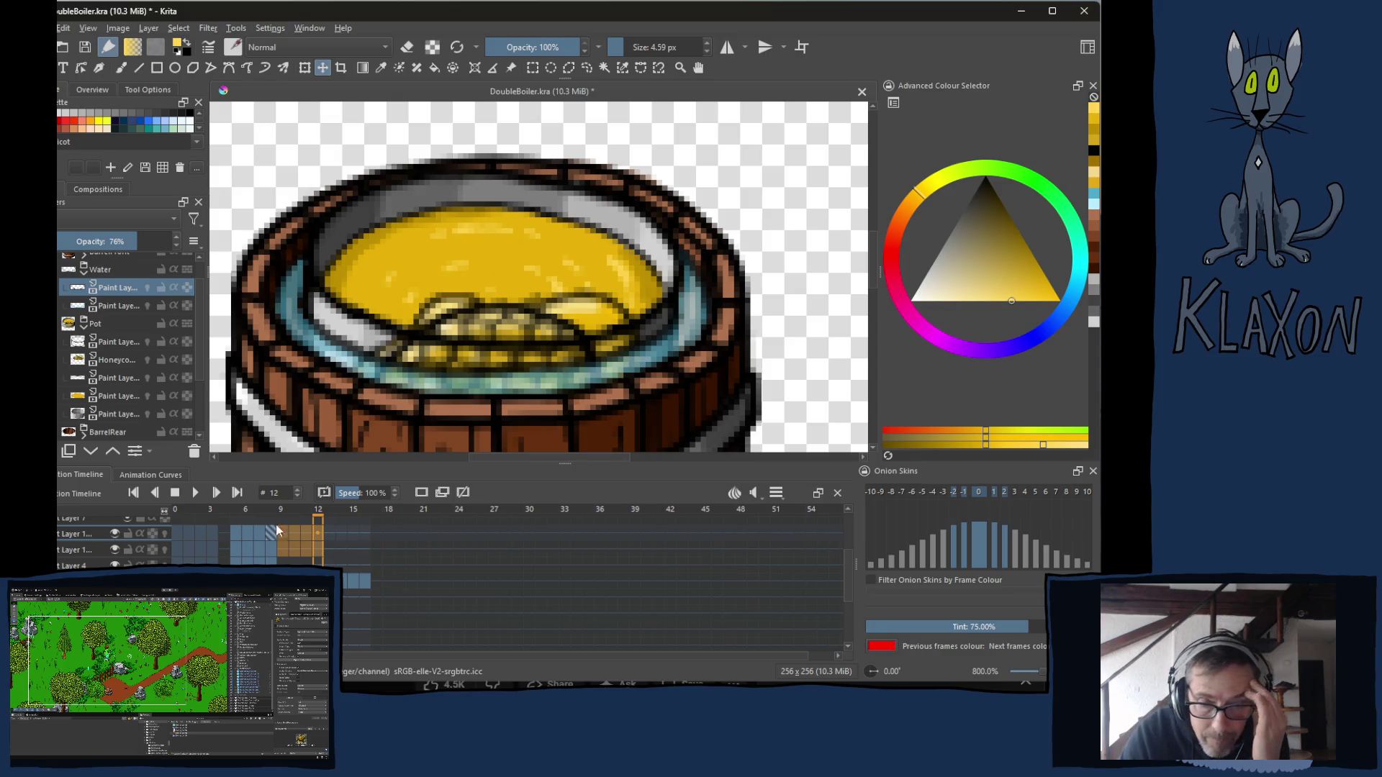
{"action": "left_click", "coordinate": [235, 531]}
{"action": "left_click", "coordinate": [274, 550], "text": "shift"}
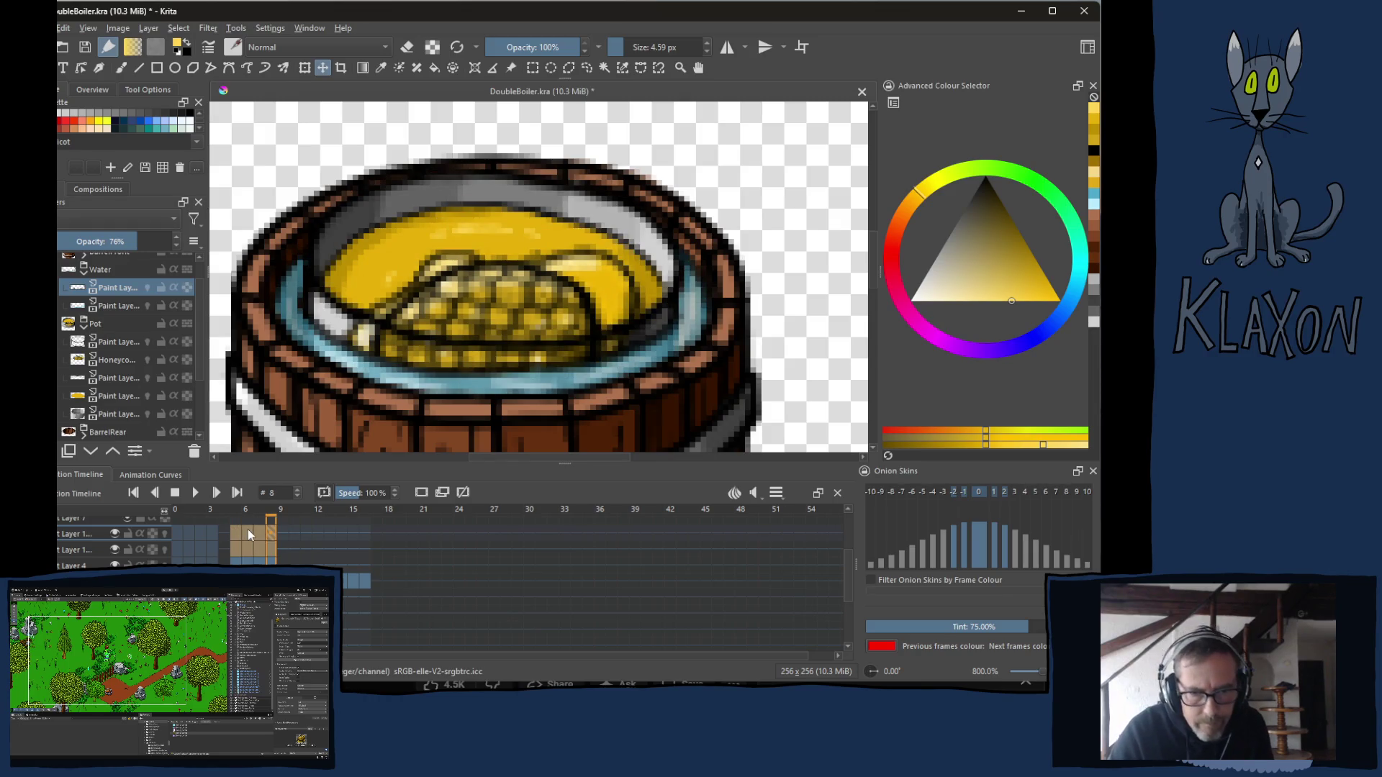
{"action": "right_click", "coordinate": [282, 530]}
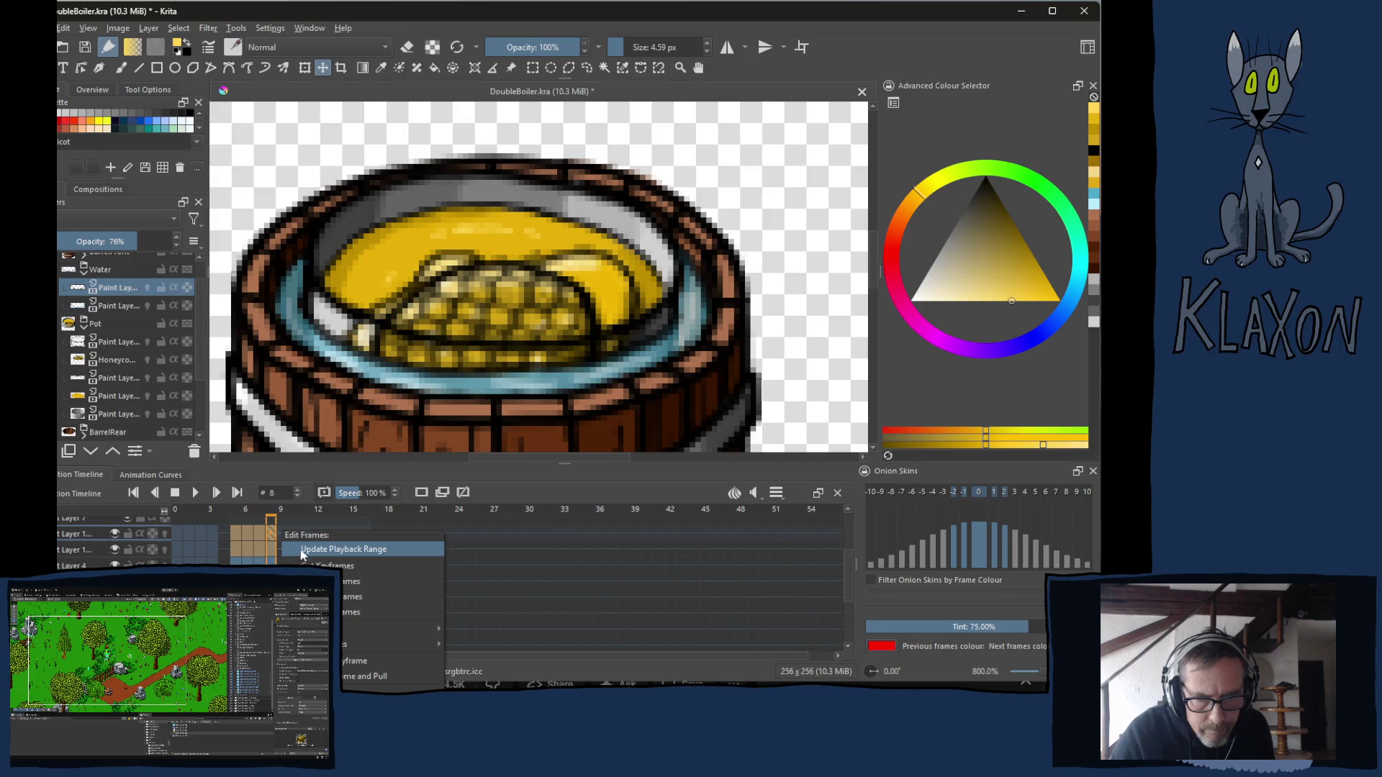
{"action": "left_click", "coordinate": [316, 547]}
Paste the copied frames at frames 9 and 13 on the honey layer and preview the sinking.
{"action": "left_click", "coordinate": [280, 533]}
{"action": "right_click", "coordinate": [283, 534]}
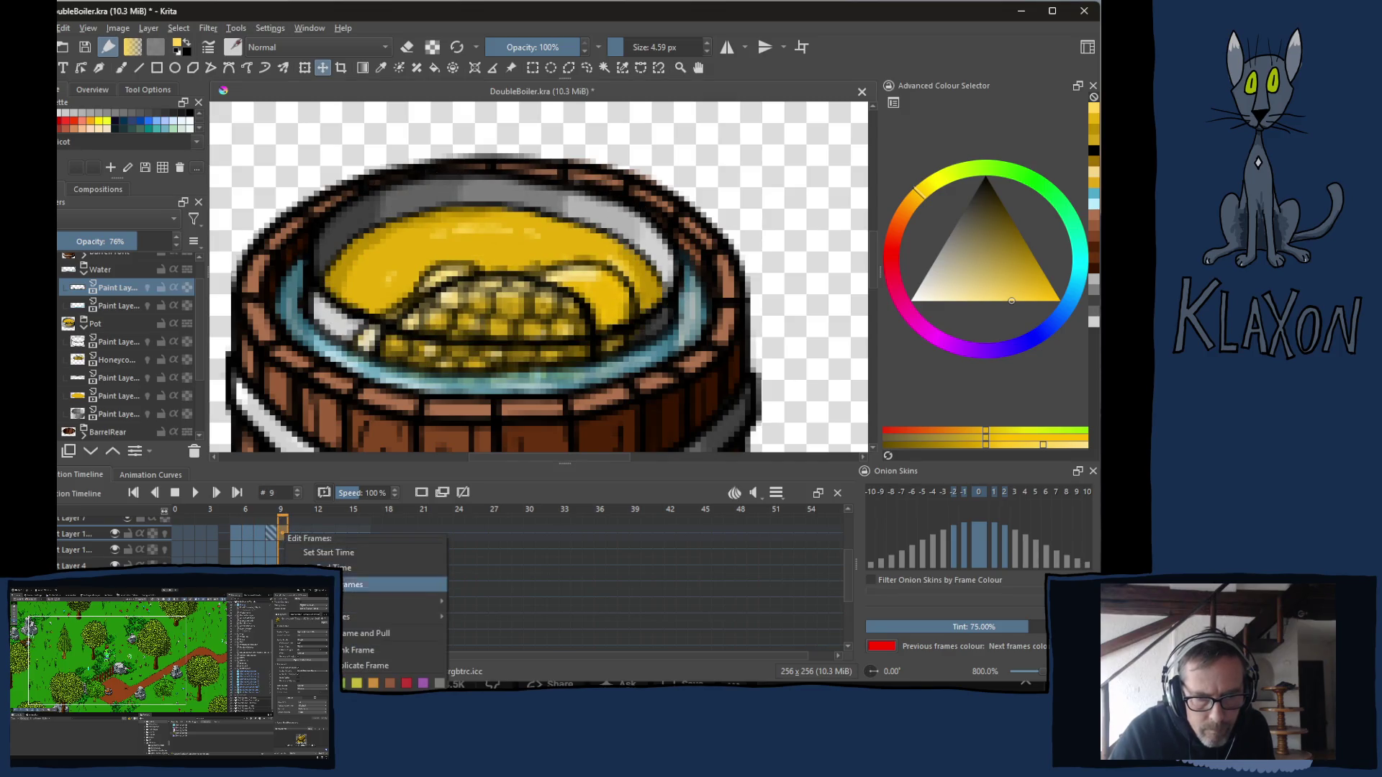
{"action": "left_click", "coordinate": [352, 585]}
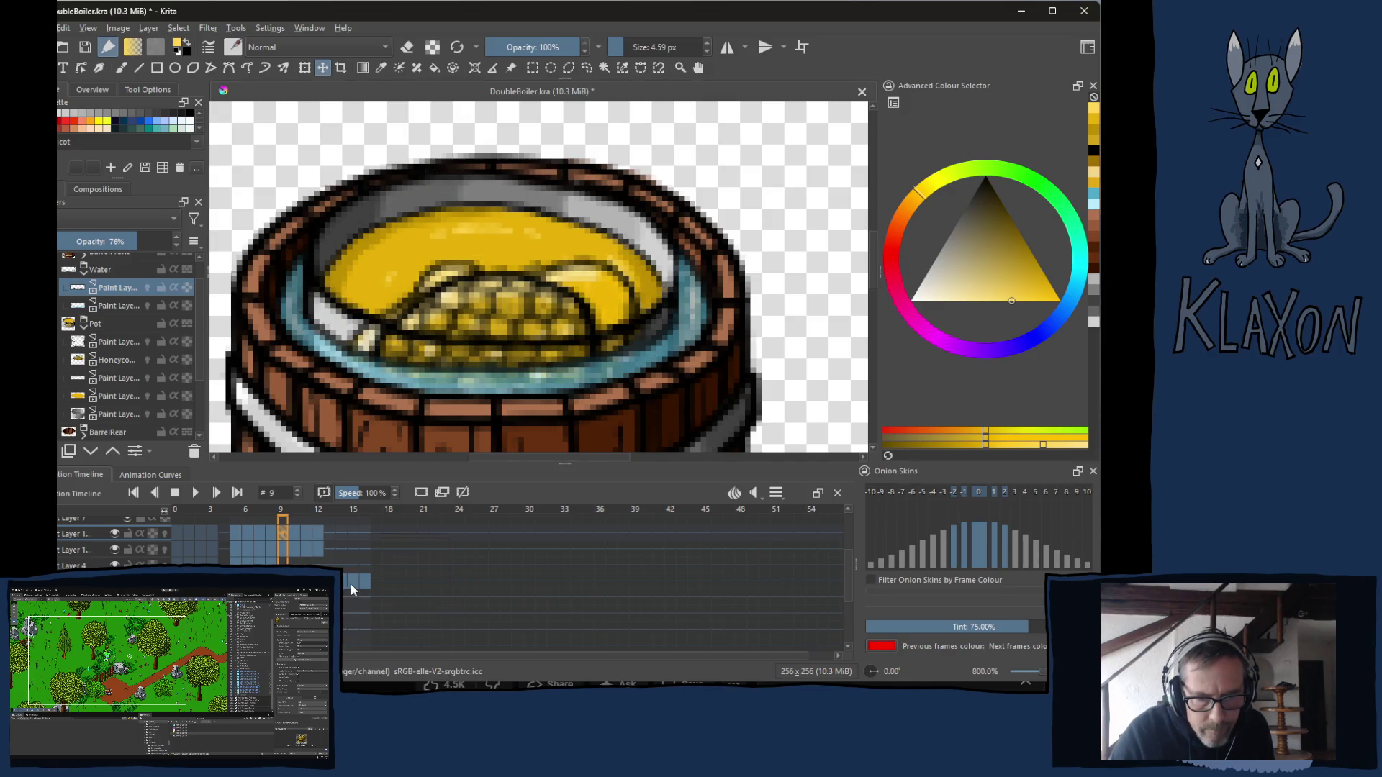
{"action": "left_click", "coordinate": [329, 532]}
{"action": "right_click", "coordinate": [329, 534]}
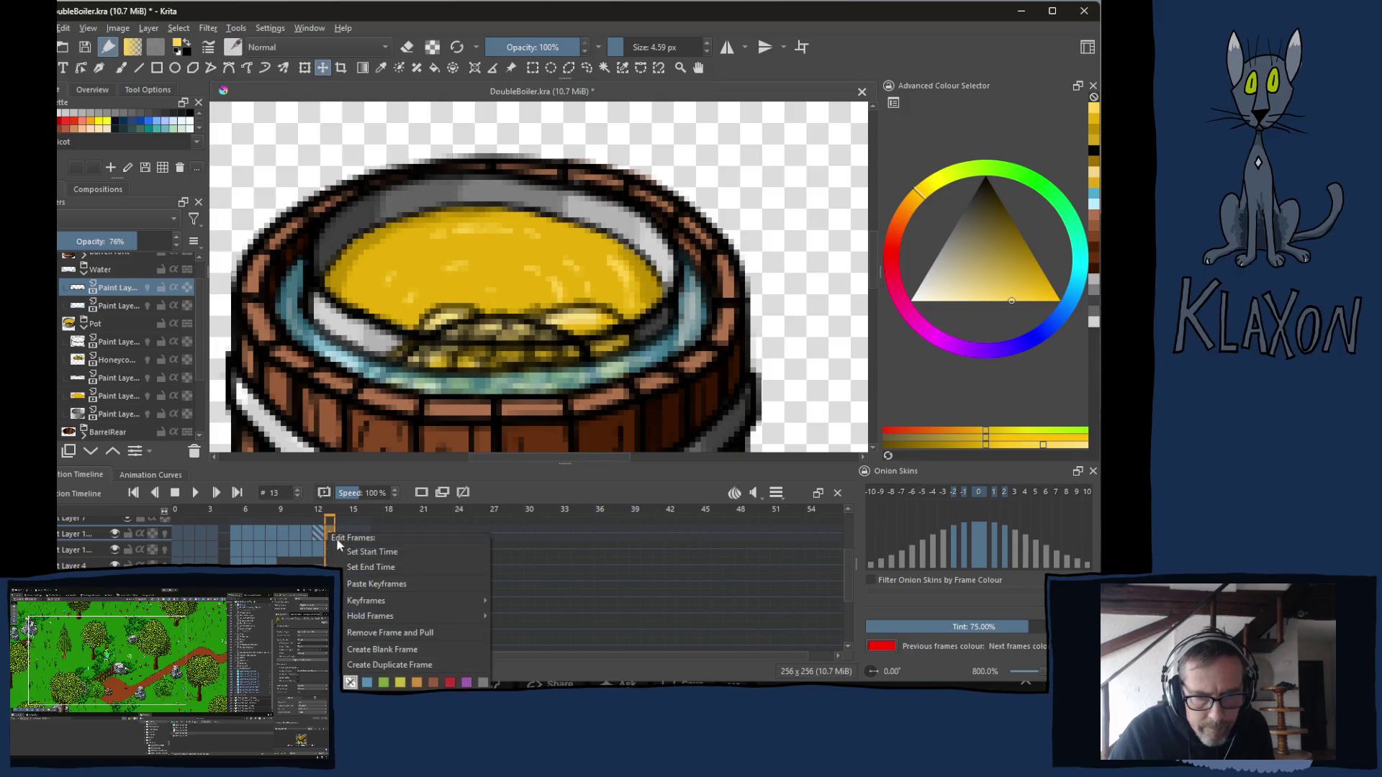
{"action": "left_click", "coordinate": [365, 584]}
{"action": "mouse_move", "coordinate": [328, 522]}
{"action": "left_mouse_down"}
{"action": "mouse_move", "coordinate": [248, 521]}
{"action": "mouse_move", "coordinate": [317, 527]}
{"action": "left_mouse_up"}
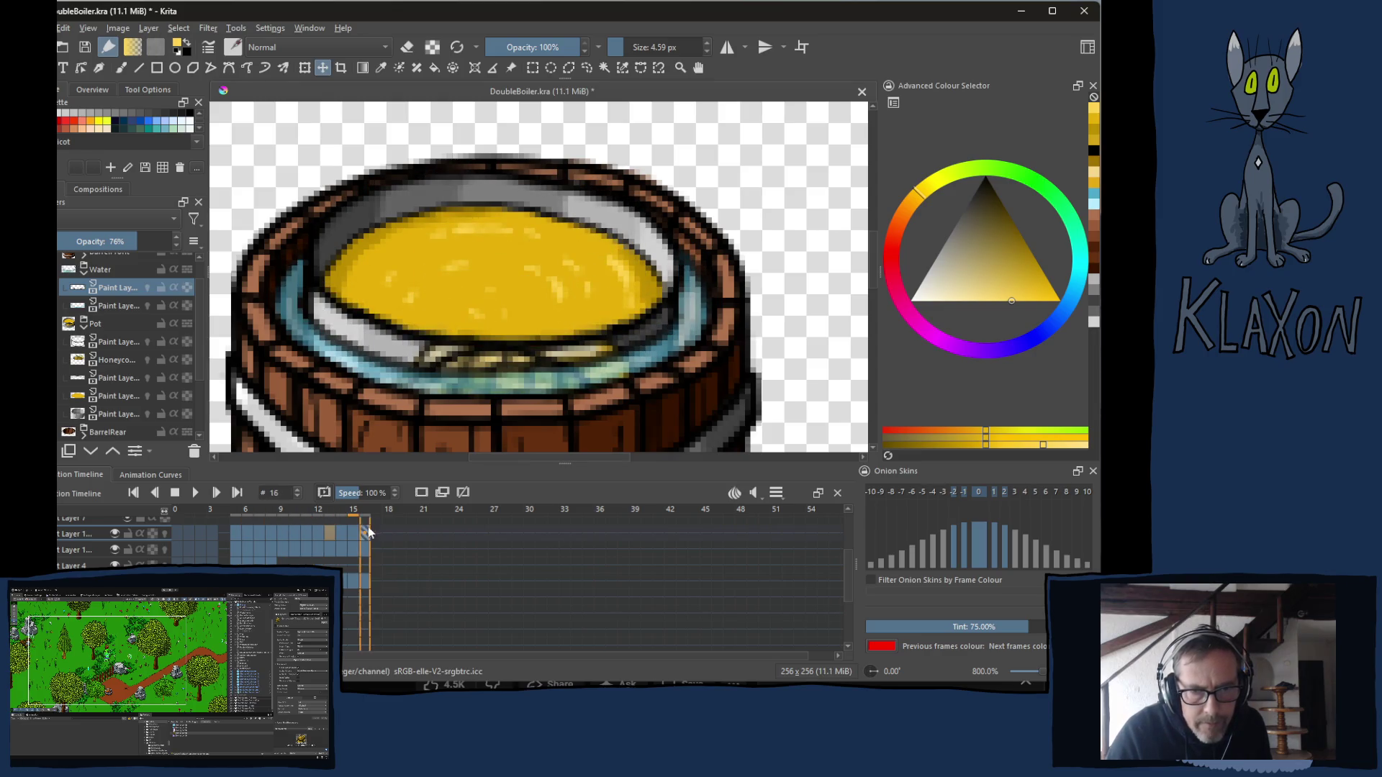
{"action": "left_click", "coordinate": [239, 535]}
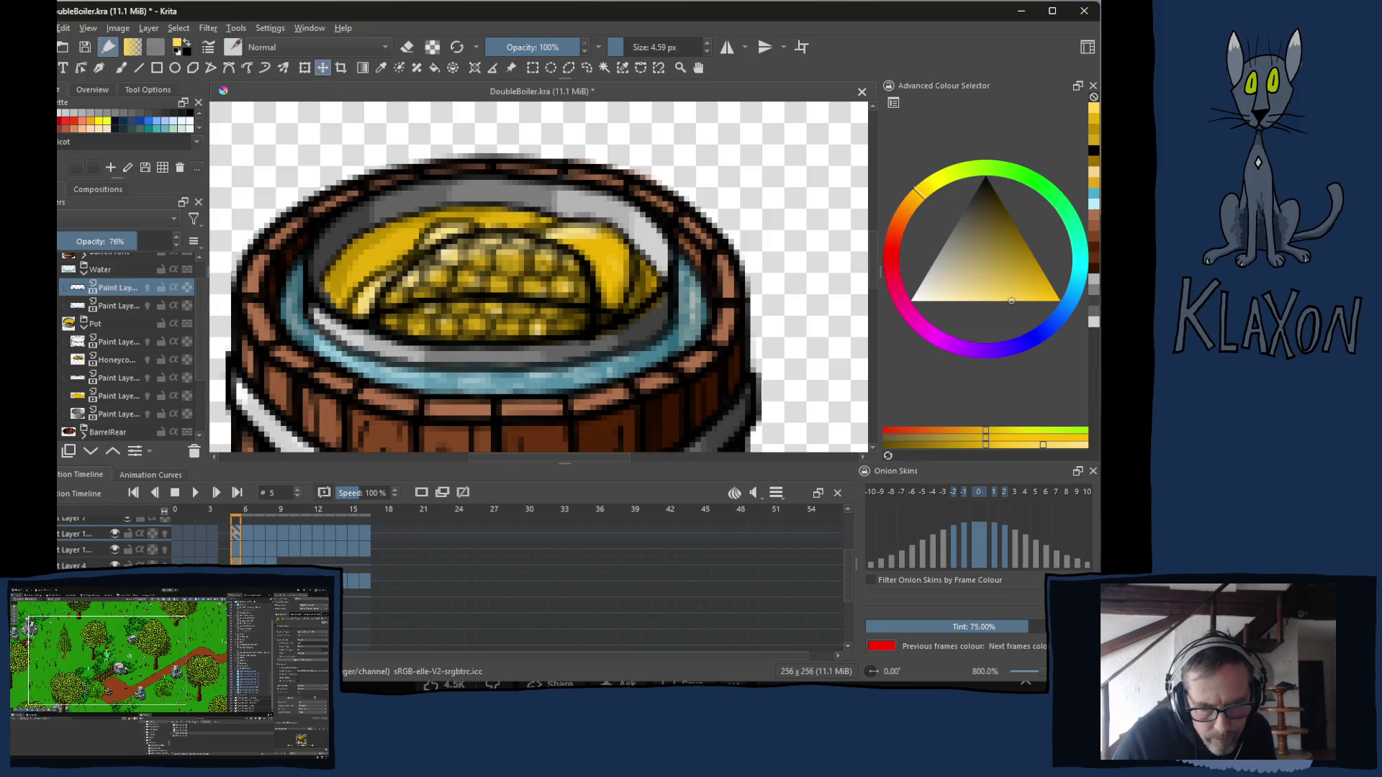
{"action": "left_click_drag", "start_coordinate": [236, 534], "coordinate": [271, 534]}
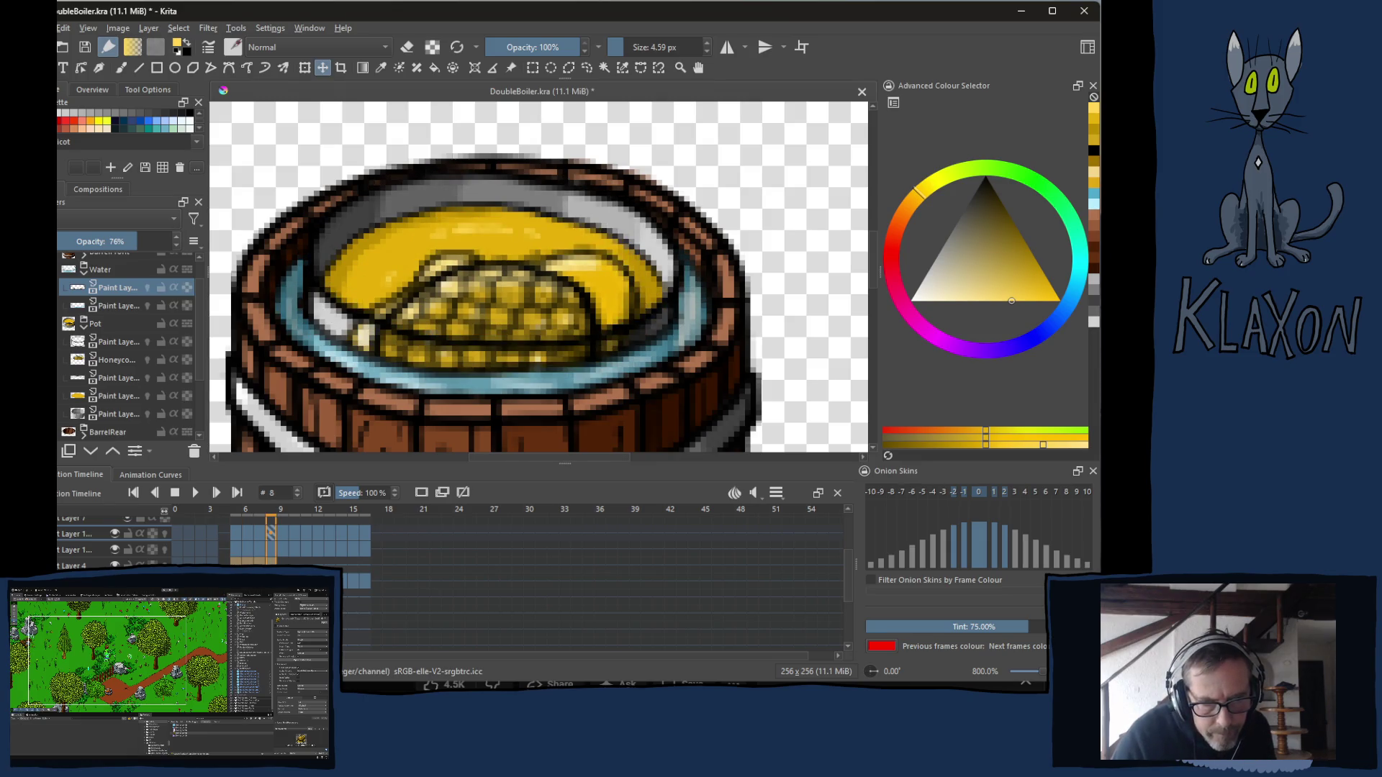
On the Pot paint layer, copy frames 5–8 and paste them at frame 9.
{"action": "left_click", "coordinate": [115, 342]}
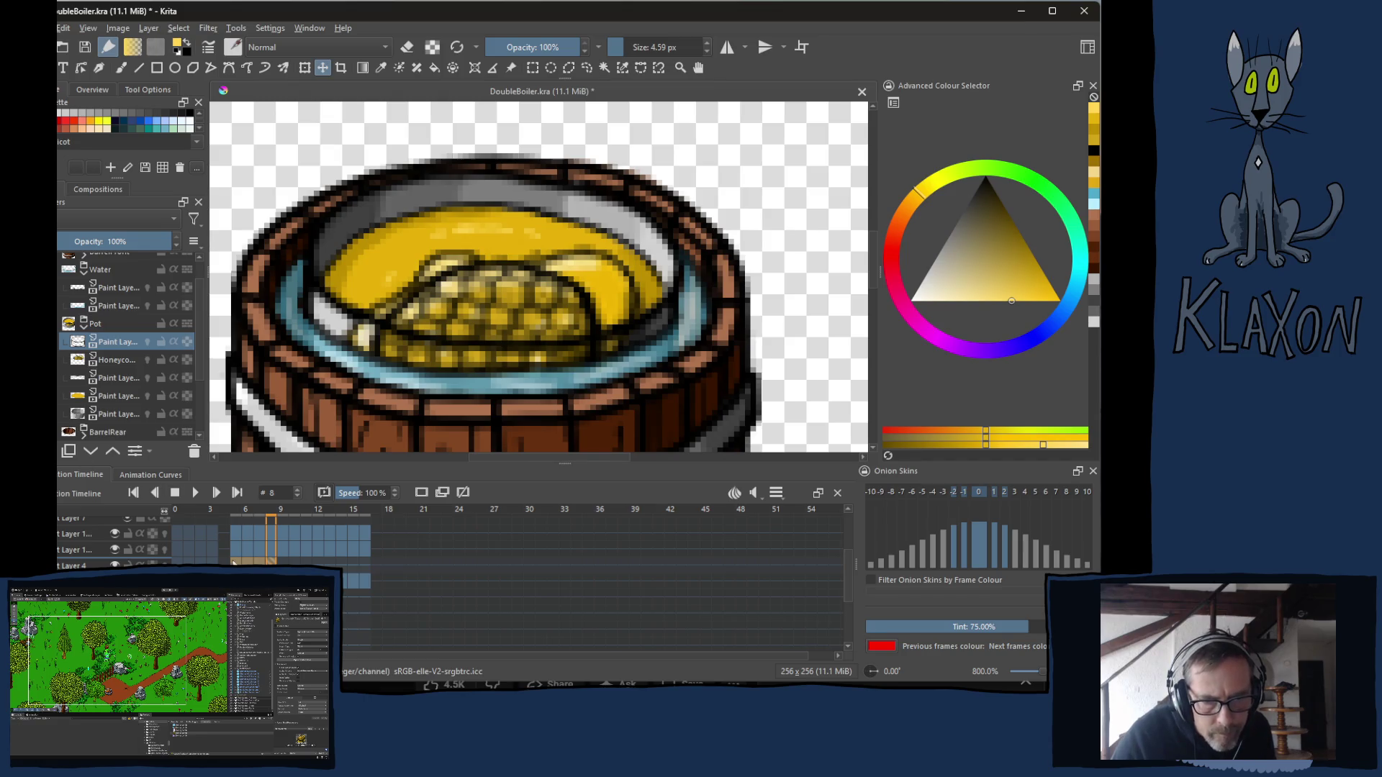
{"action": "right_click", "coordinate": [233, 563]}
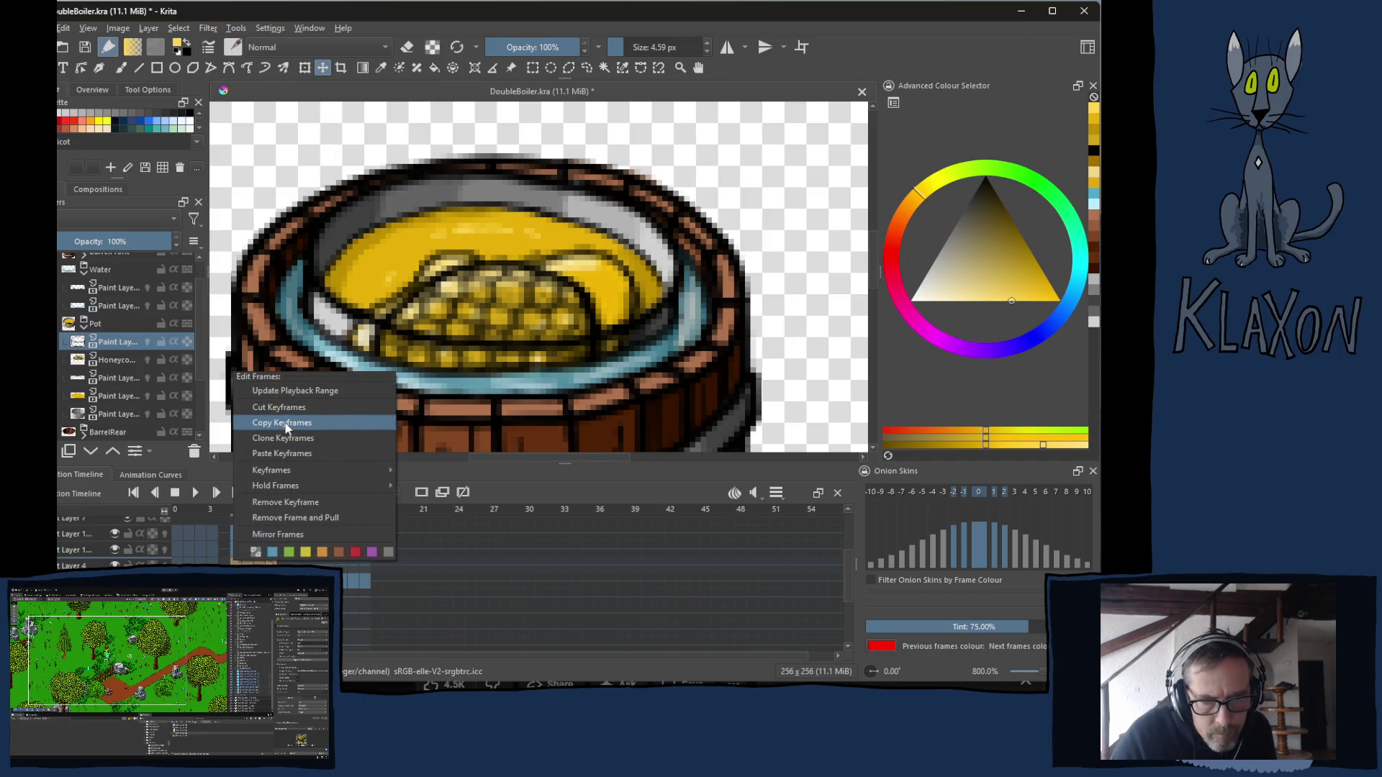
{"action": "left_click", "coordinate": [286, 424]}
{"action": "left_click", "coordinate": [281, 565]}
{"action": "right_click", "coordinate": [281, 565]}
{"action": "left_click", "coordinate": [344, 617]}
Add the copied keyframes at frame 13 on the Pot layer.
{"action": "left_click", "coordinate": [330, 565]}
{"action": "right_click", "coordinate": [329, 564]}
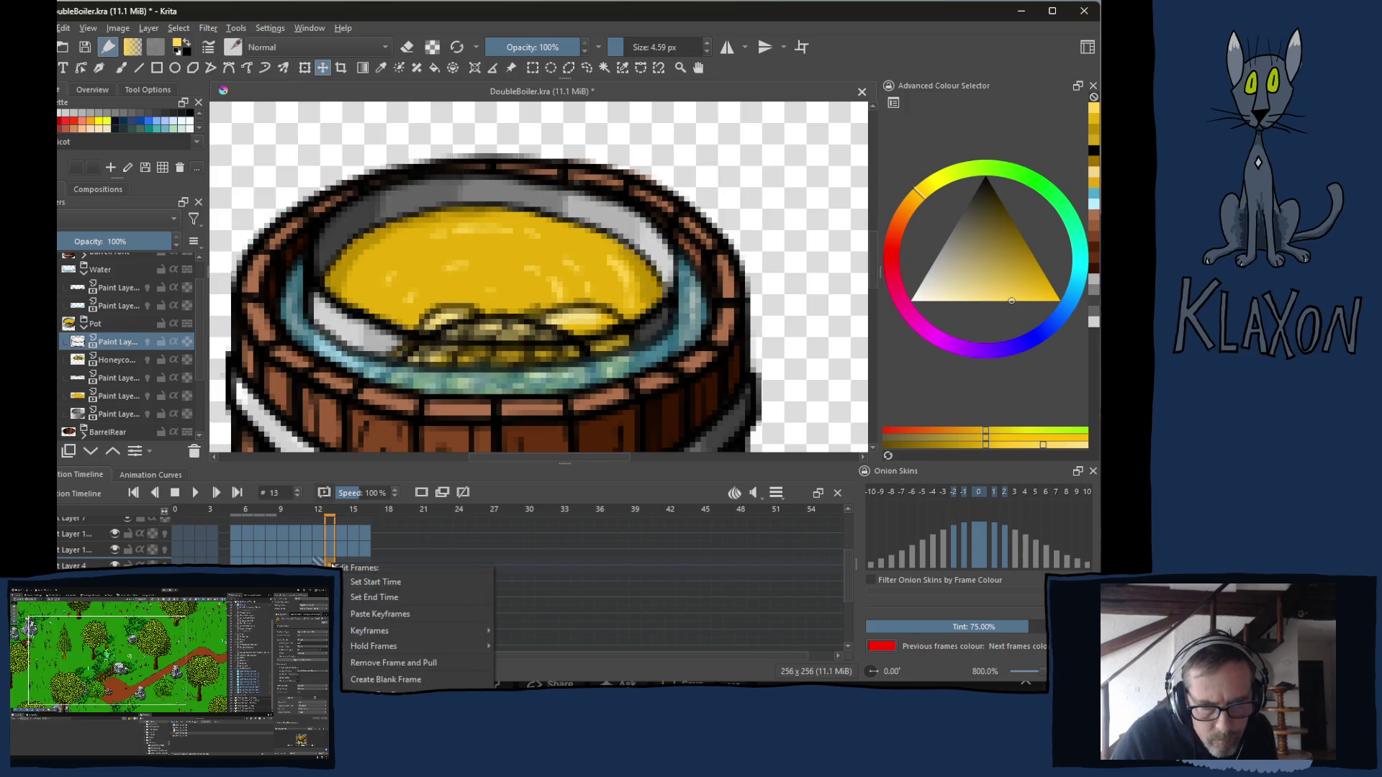
{"action": "mouse_move", "coordinate": [369, 630]}
{"action": "left_click", "coordinate": [561, 632]}
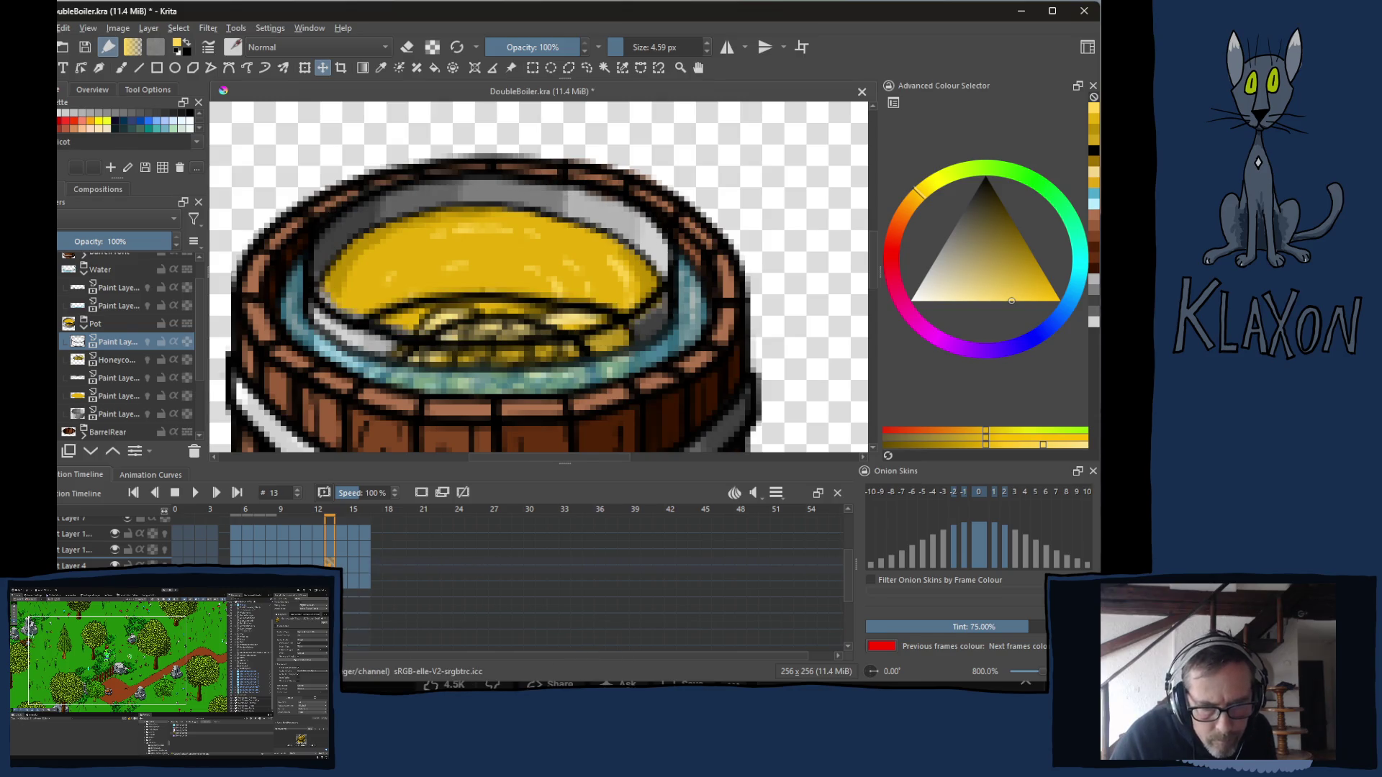
{"action": "right_click", "coordinate": [239, 566]}
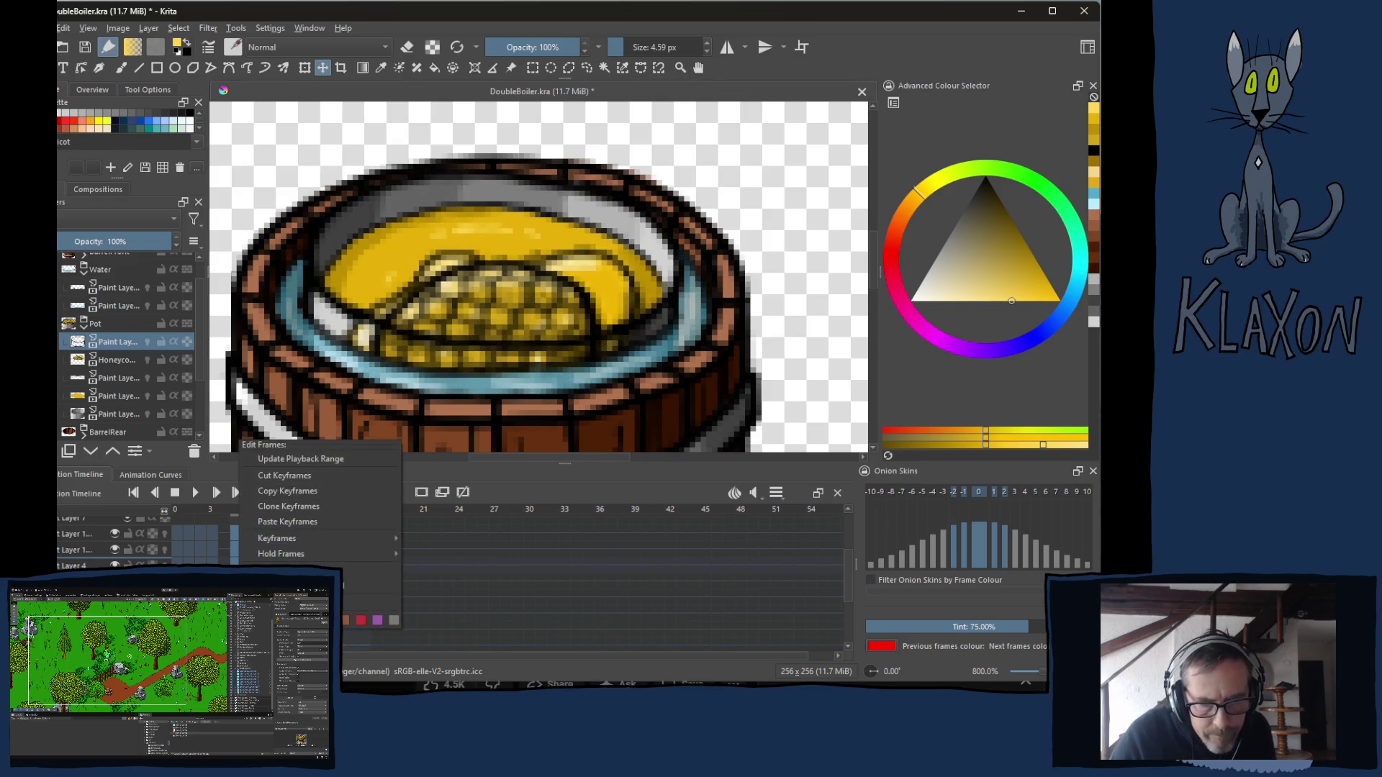
{"action": "left_click", "coordinate": [292, 491]}
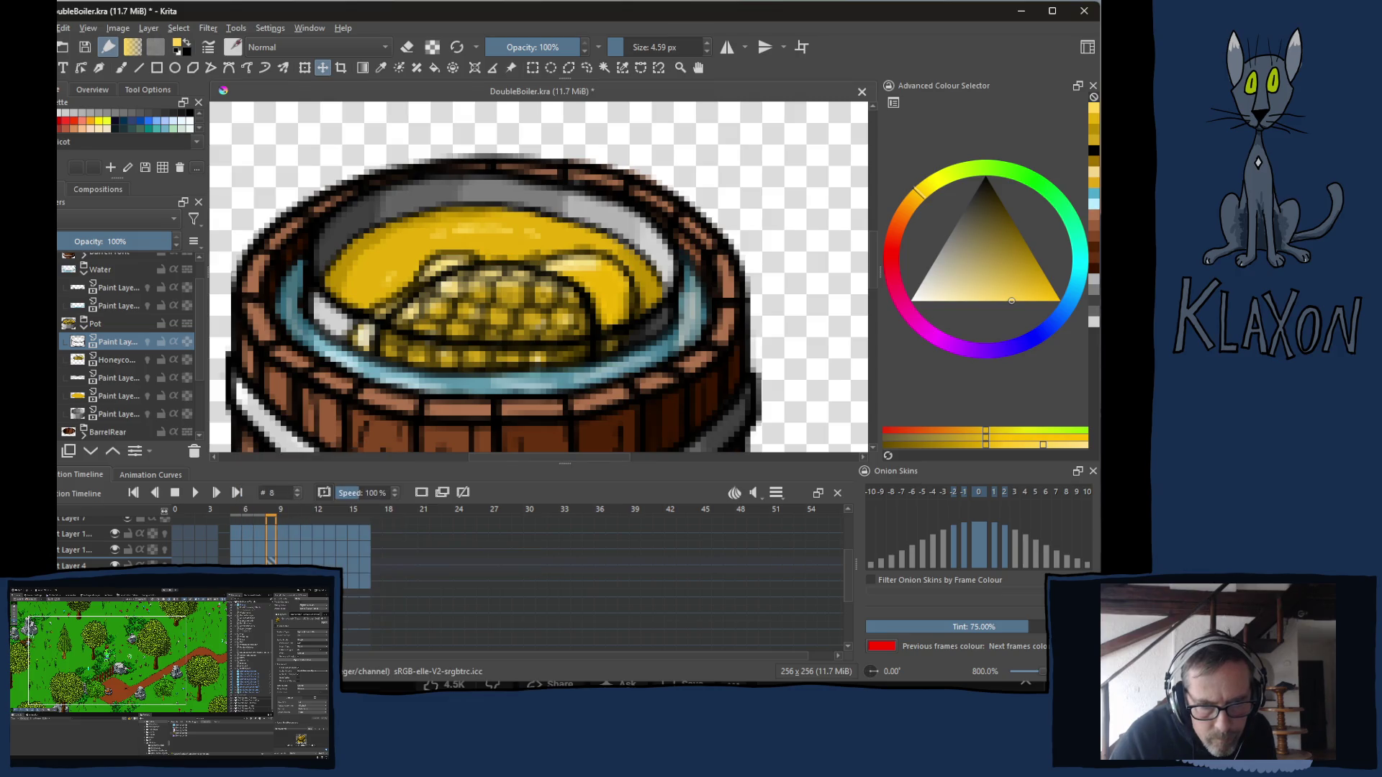
Paste the copied frames at frames 9 and 13 on the lower Pot paint layer.
{"action": "right_click", "coordinate": [280, 566]}
{"action": "mouse_move", "coordinate": [334, 552]}
{"action": "left_click", "coordinate": [333, 523]}
{"action": "left_click", "coordinate": [326, 566]}
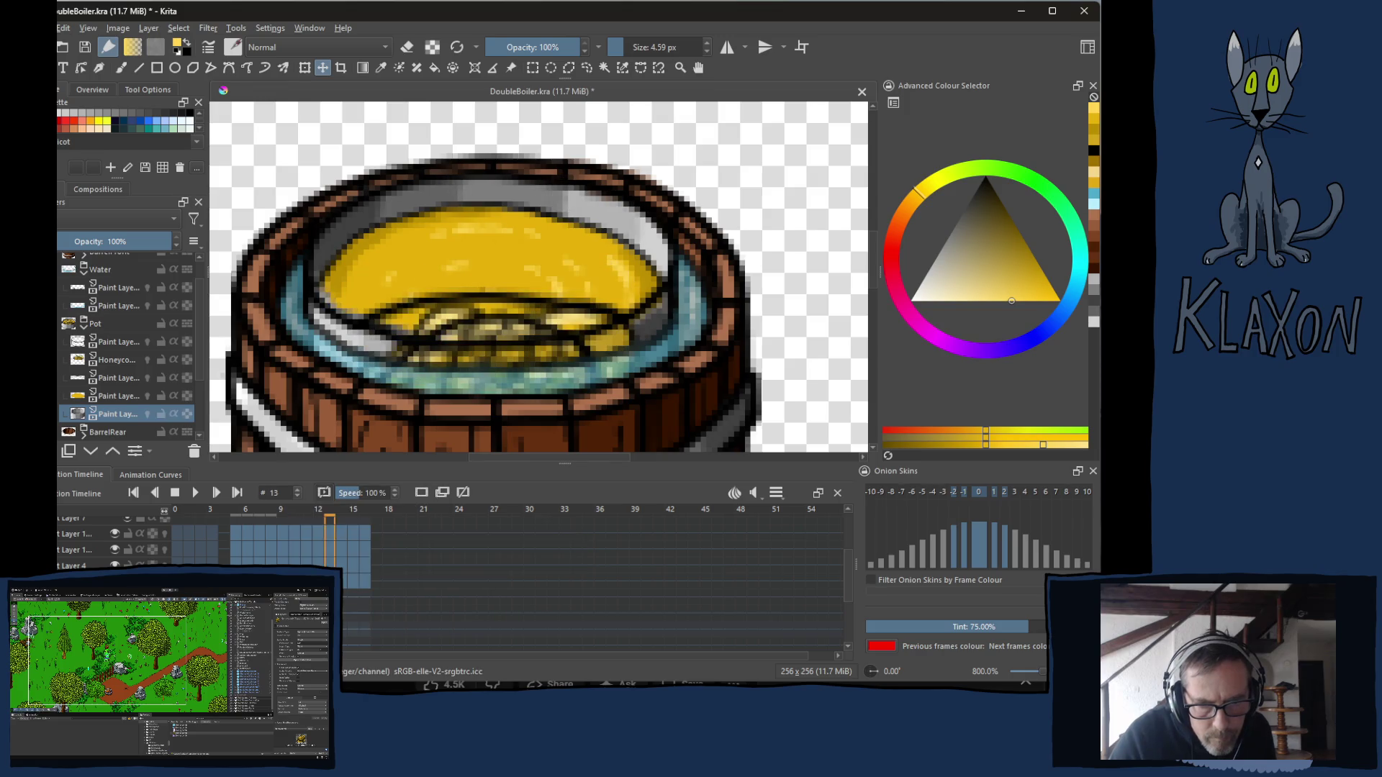
{"action": "right_click", "coordinate": [328, 565]}
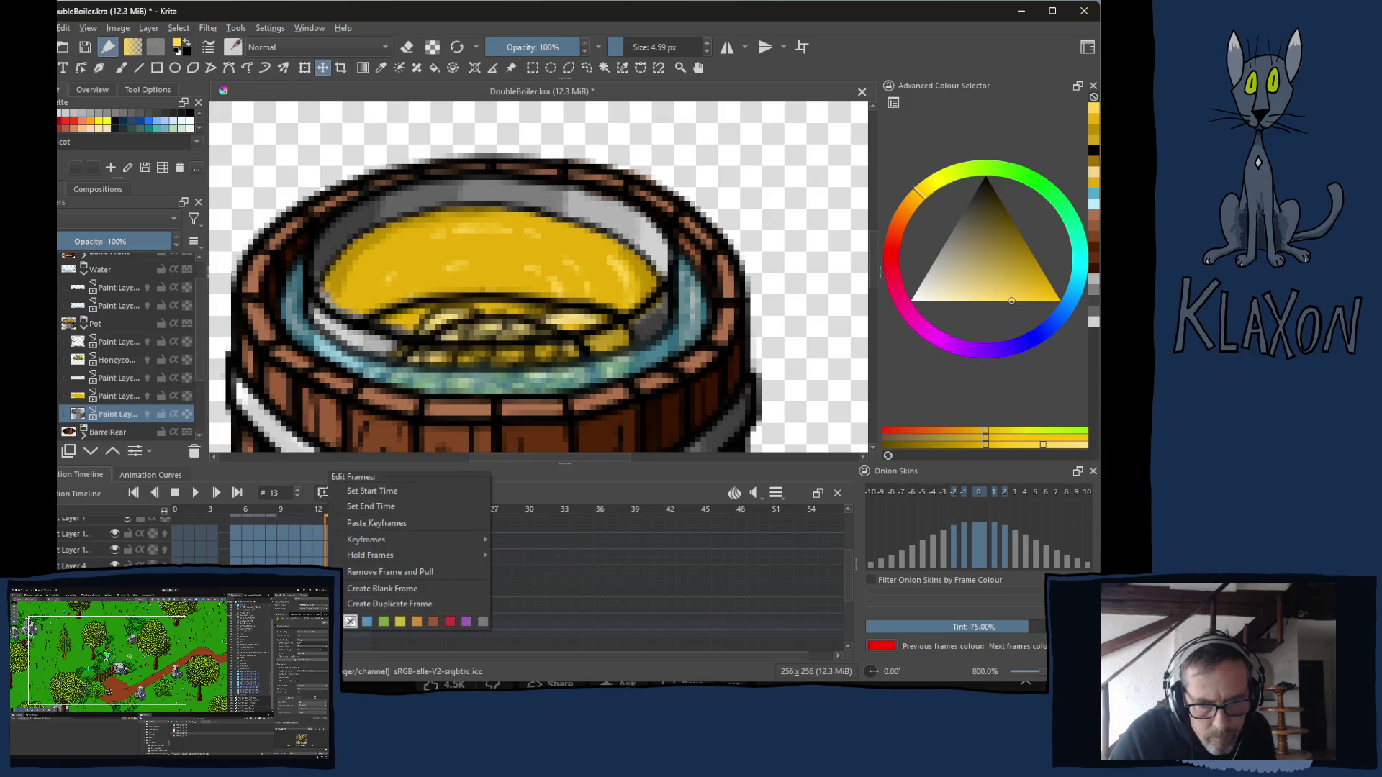
{"action": "left_click", "coordinate": [372, 523]}
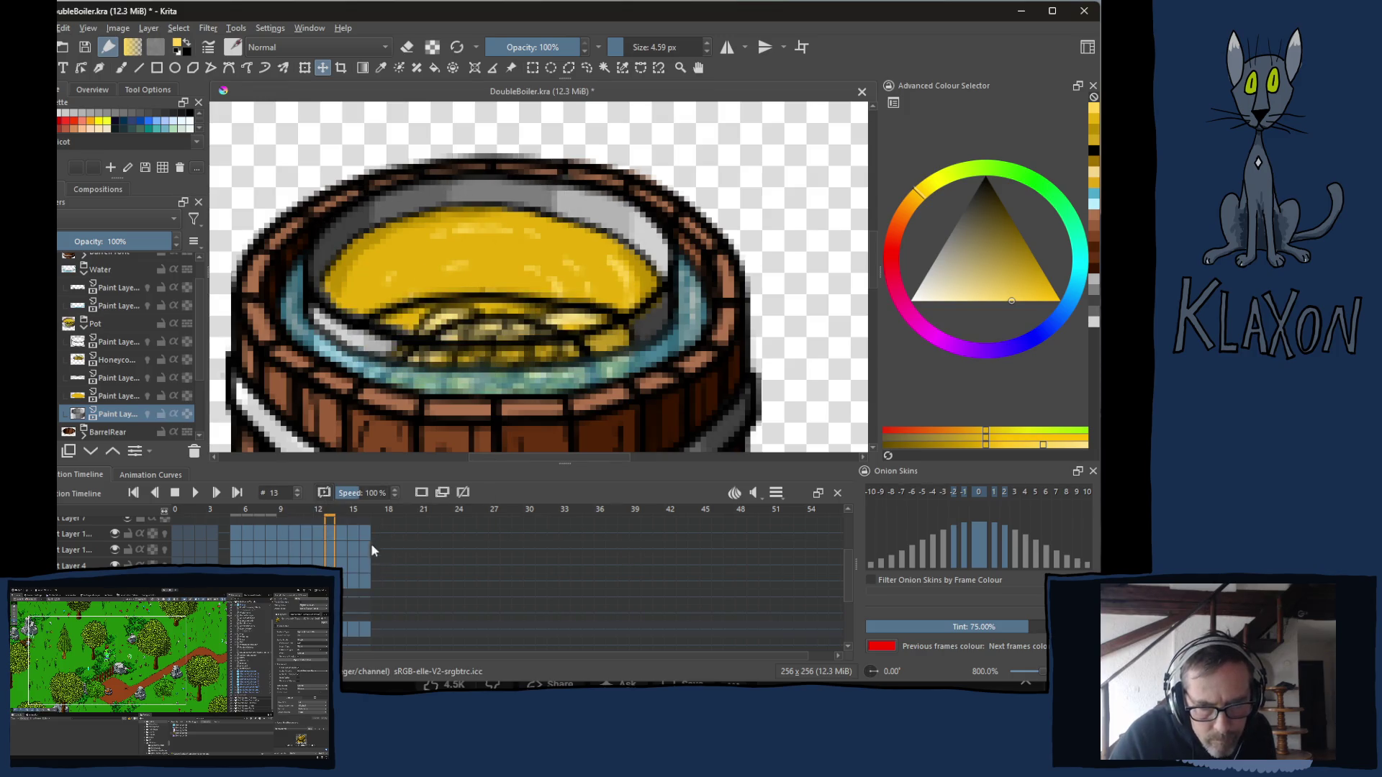
{"action": "left_click", "coordinate": [238, 514]}
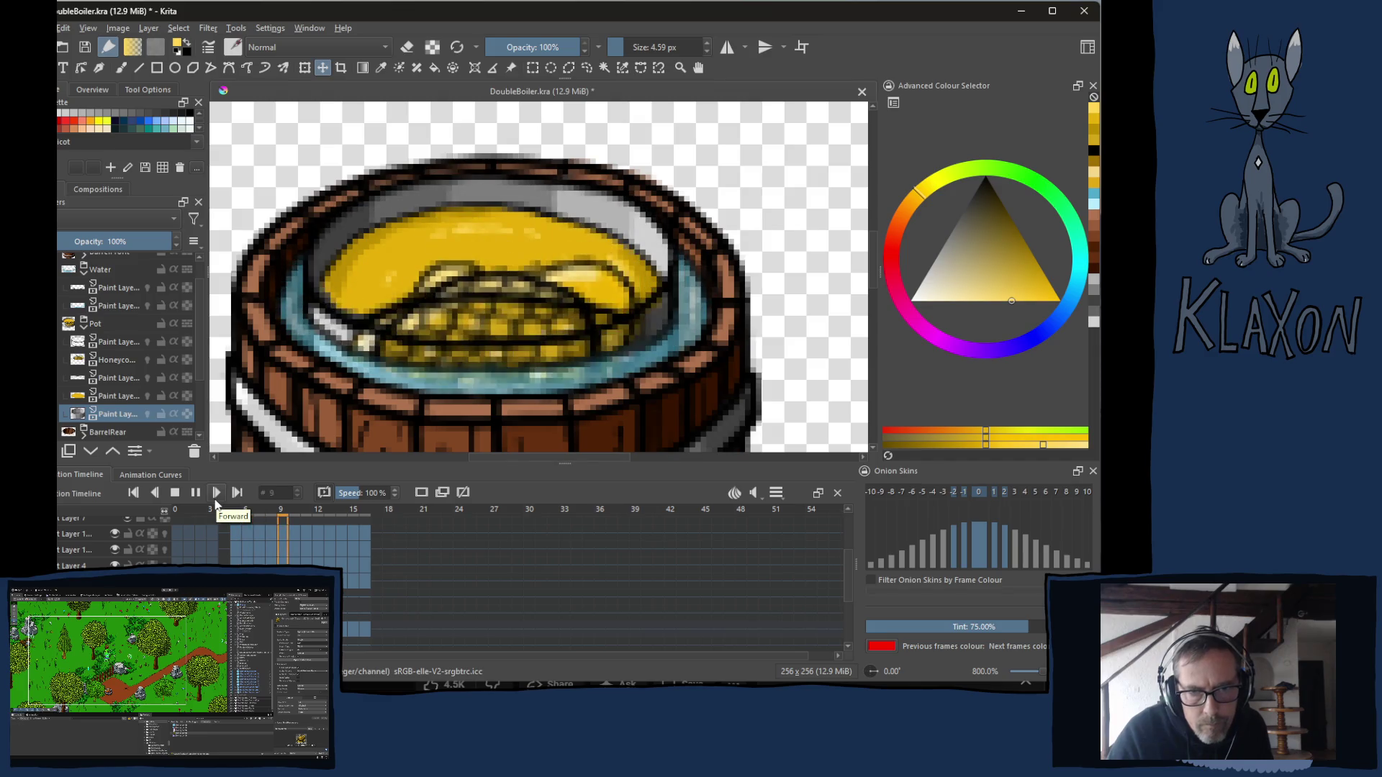
{"action": "left_click", "coordinate": [175, 493]}
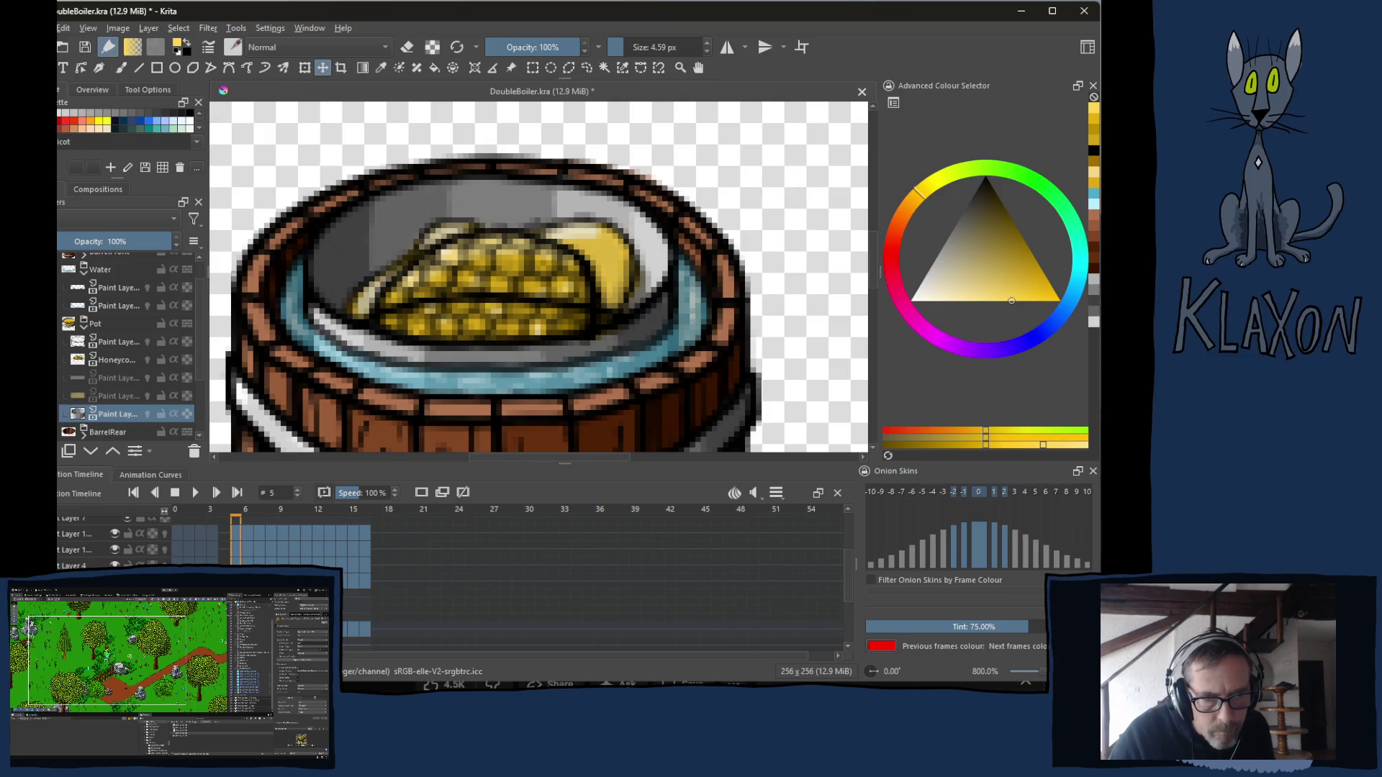
{"action": "left_click", "coordinate": [194, 493]}
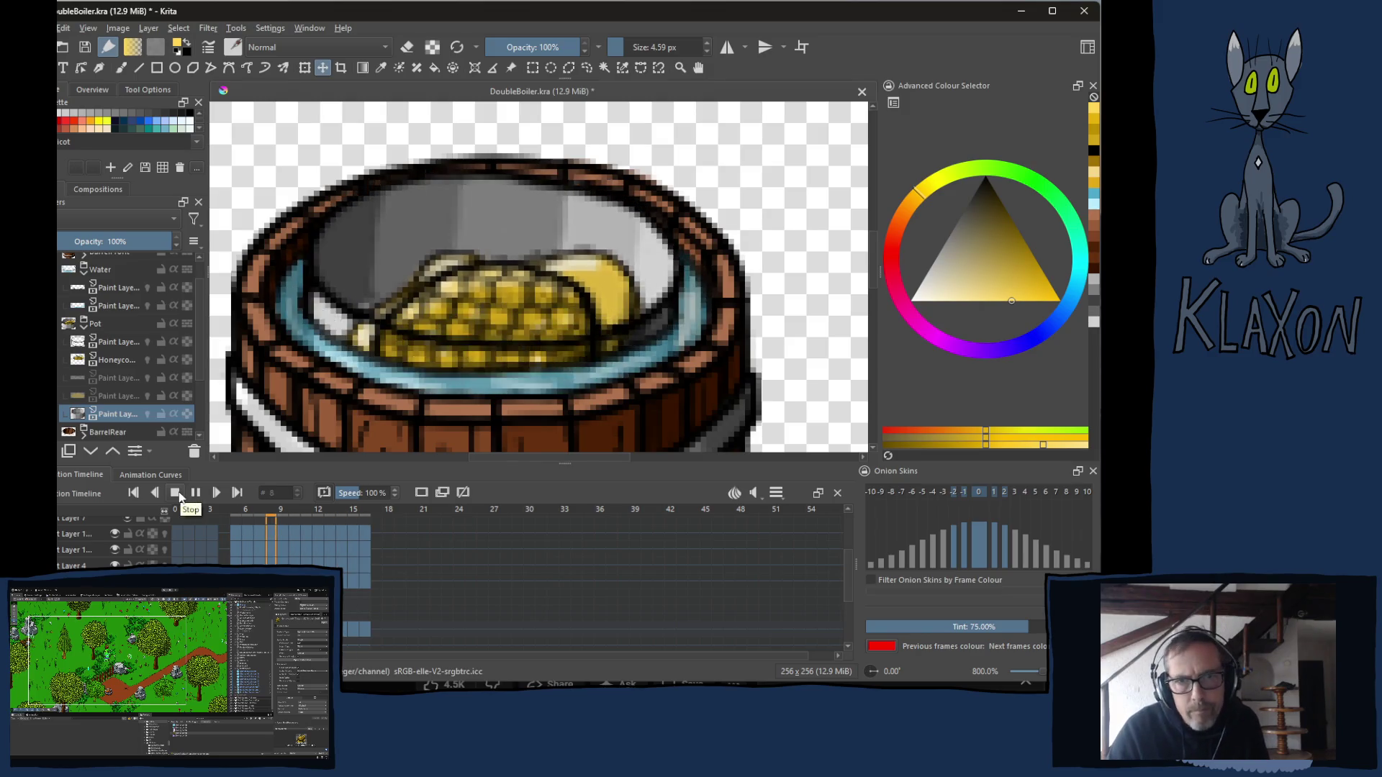
{"action": "left_click", "coordinate": [176, 494]}
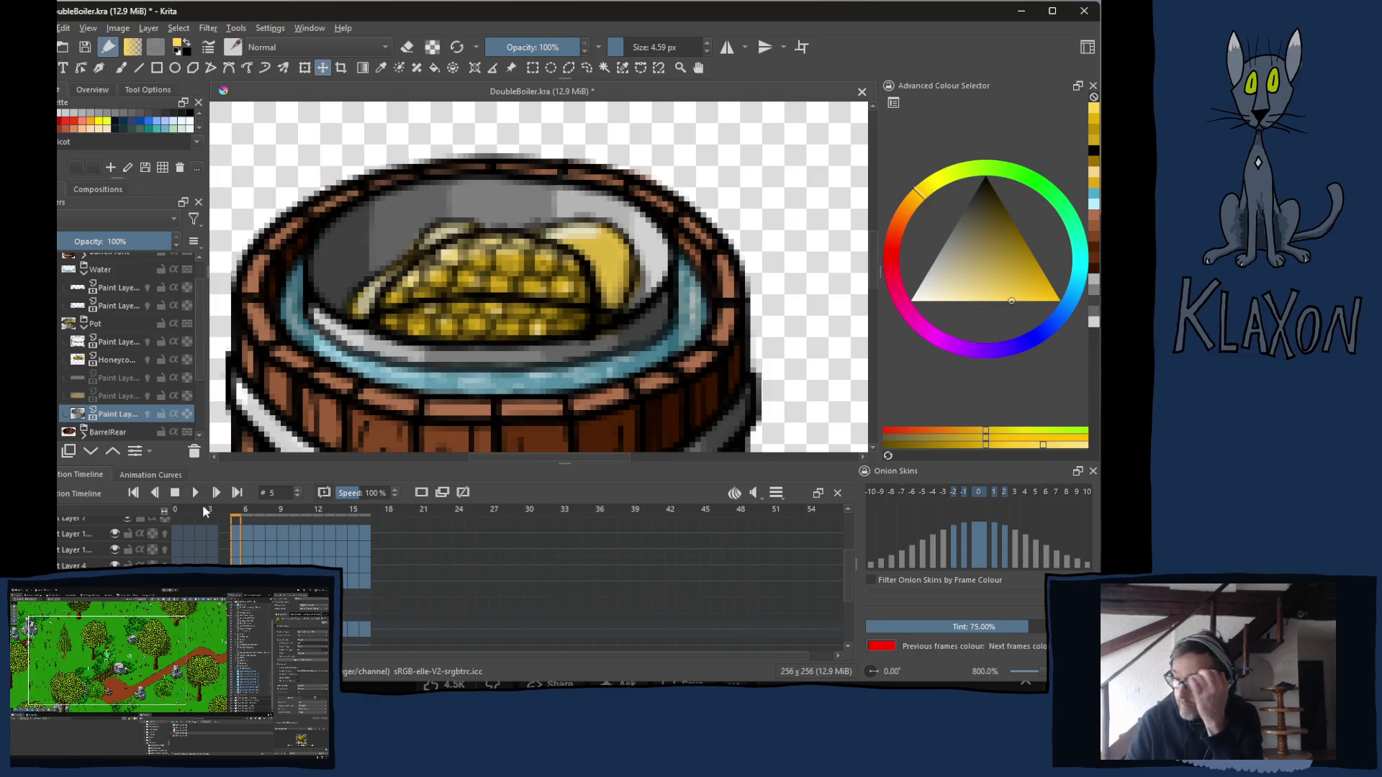
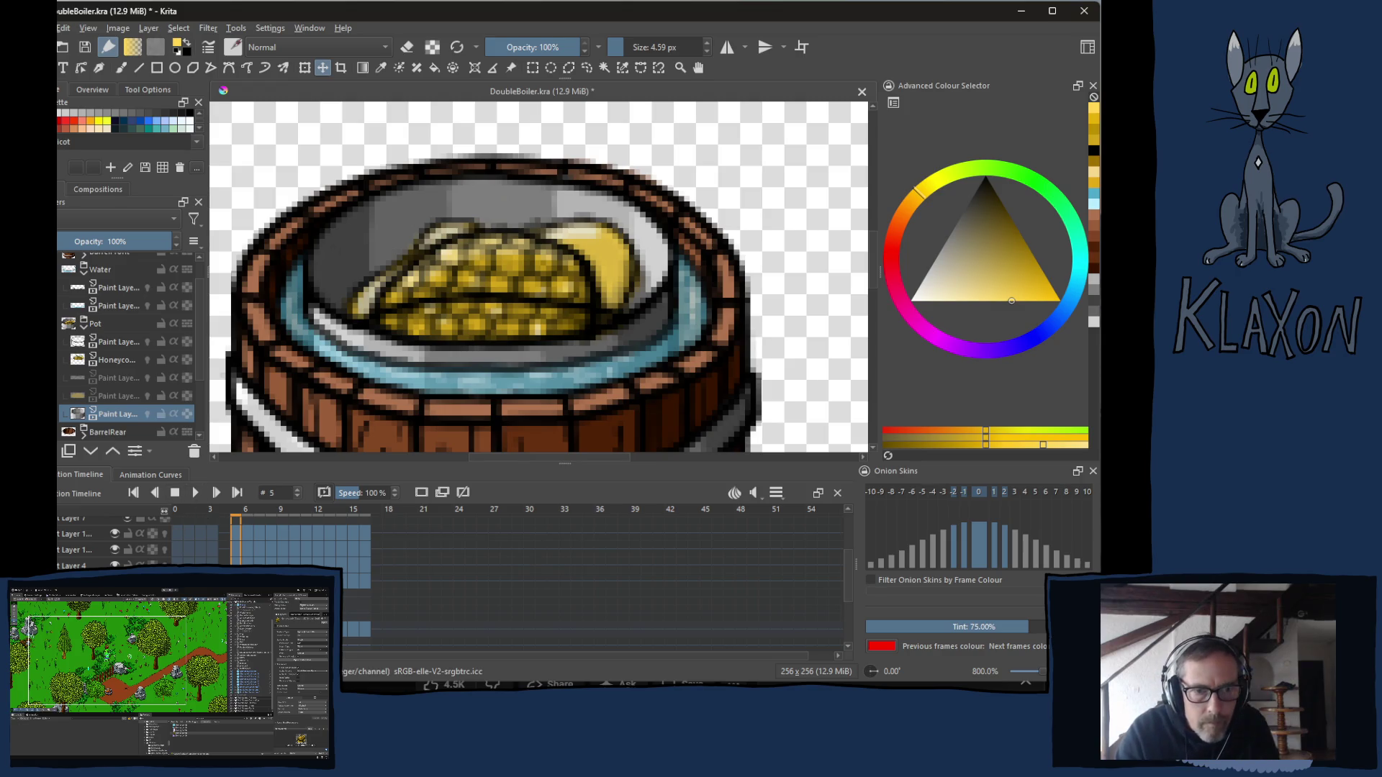
On the pot's paint layer at frame 5, try a brighter yellow stroke over the honeycomb, then undo it.
{"action": "left_click", "coordinate": [119, 345]}
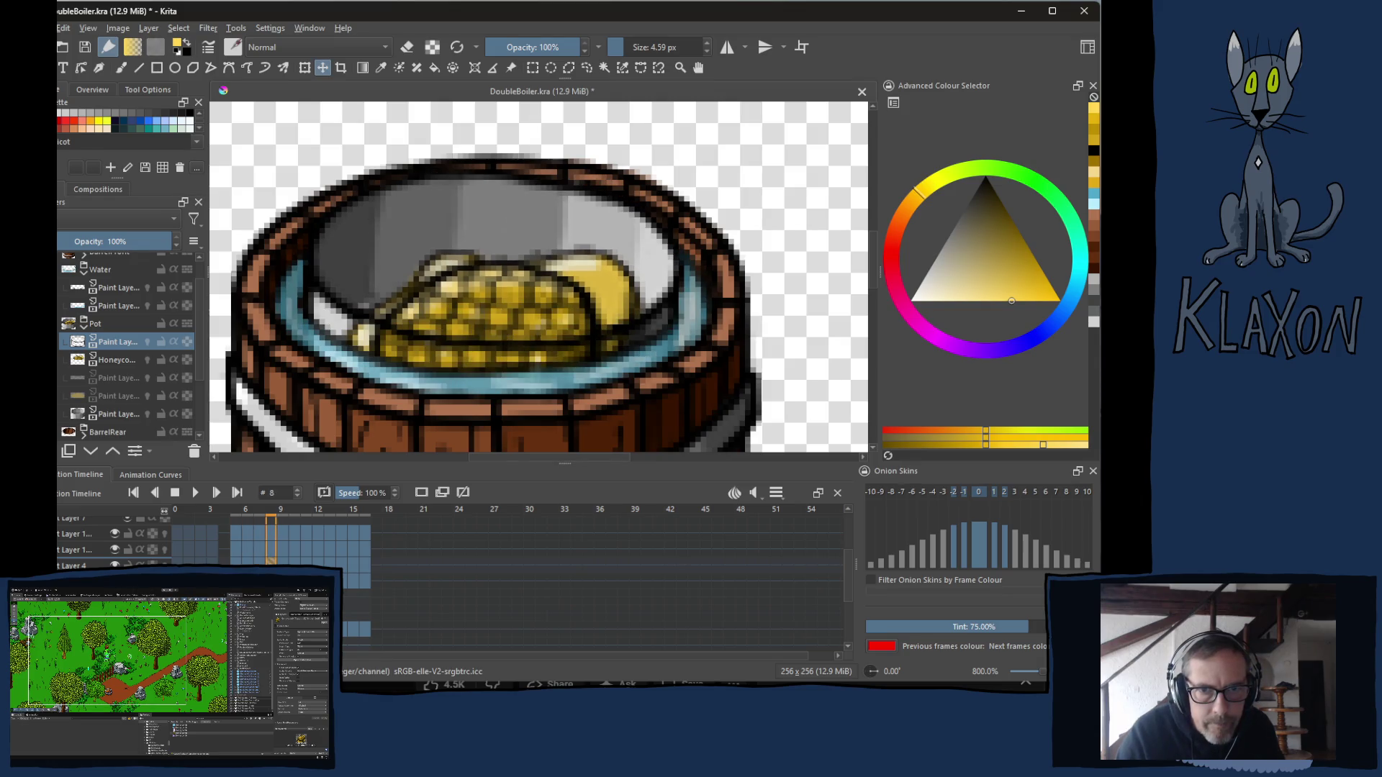
{"action": "key", "text": "Left"}
{"action": "key", "text": "Left"}
{"action": "key", "text": "Left"}
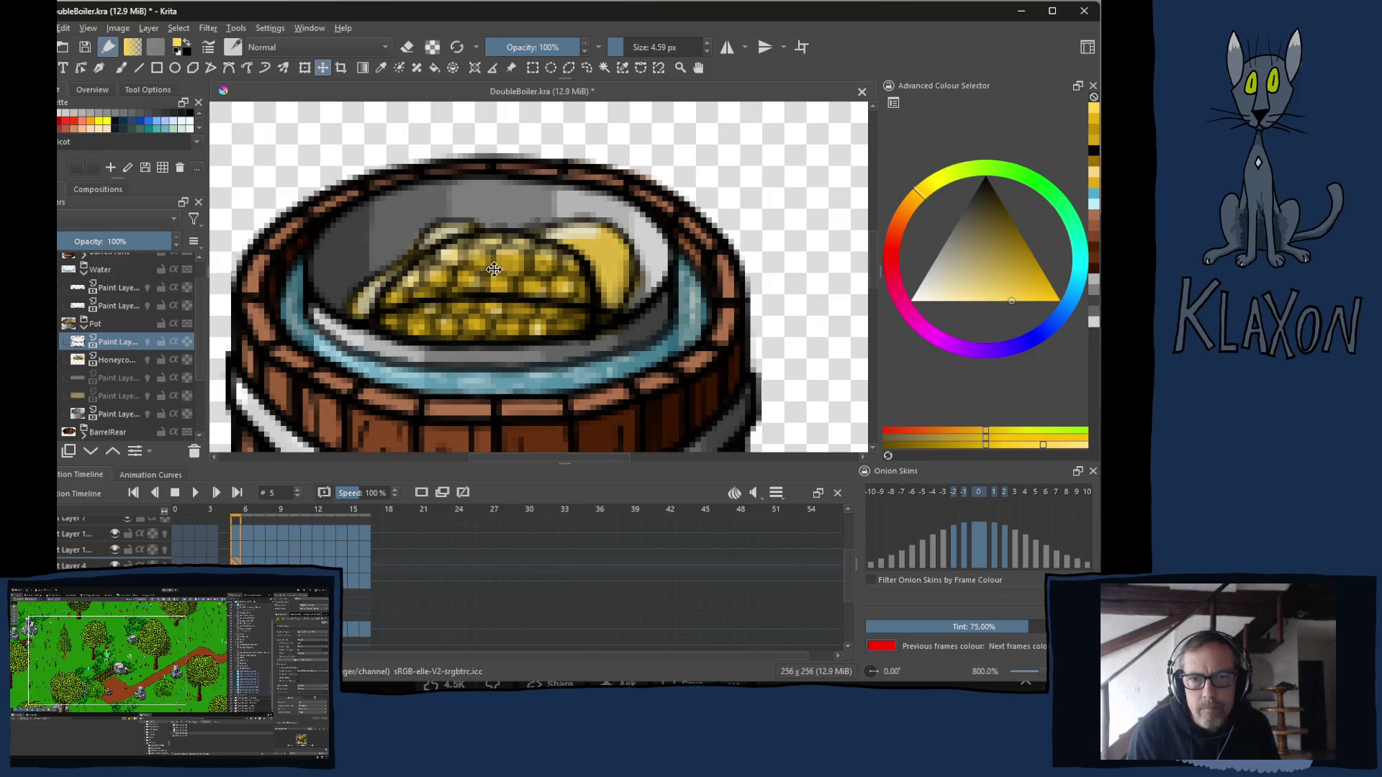
{"action": "key", "text": "b"}
{"action": "left_click_drag", "start_coordinate": [468, 296], "coordinate": [425, 299]}
{"action": "left_click", "coordinate": [468, 290], "text": "ctrl"}
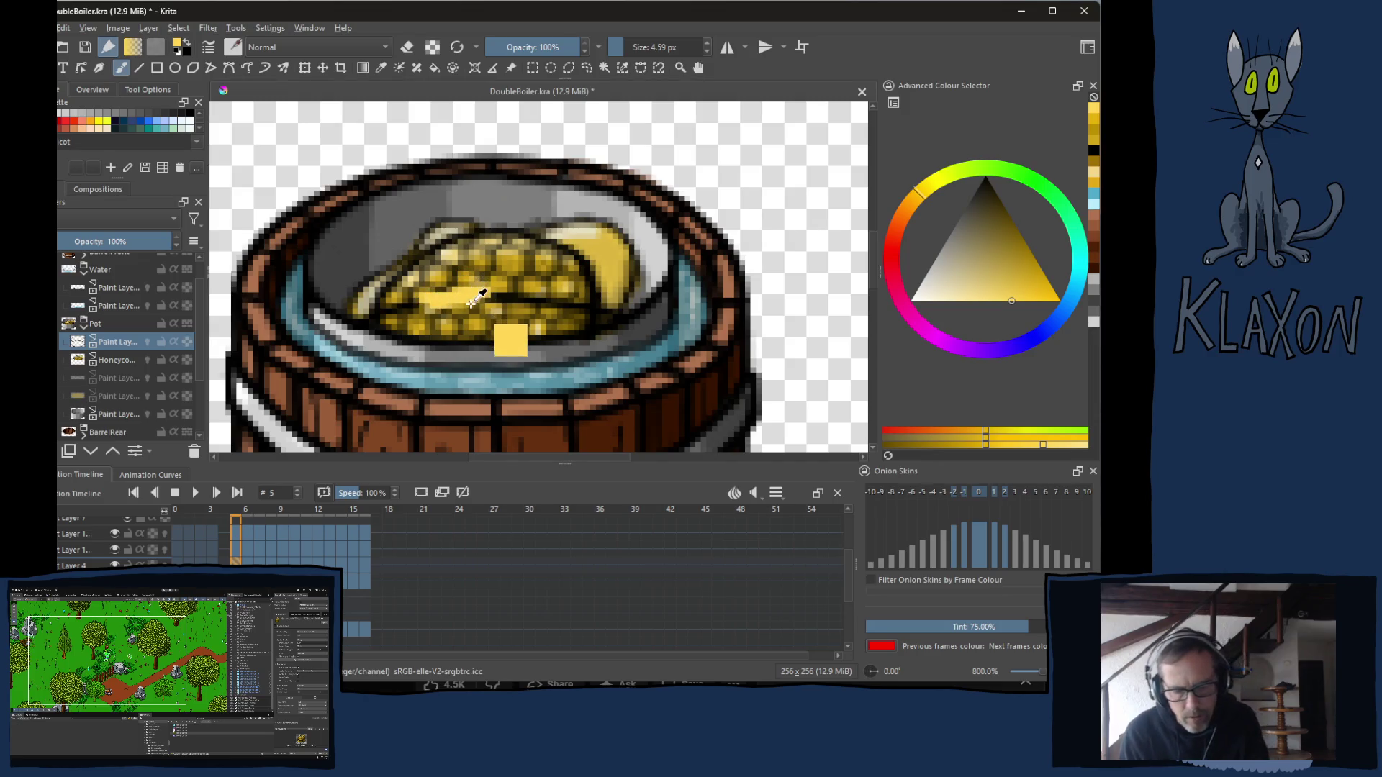
{"action": "key", "text": "ctrl+z"}
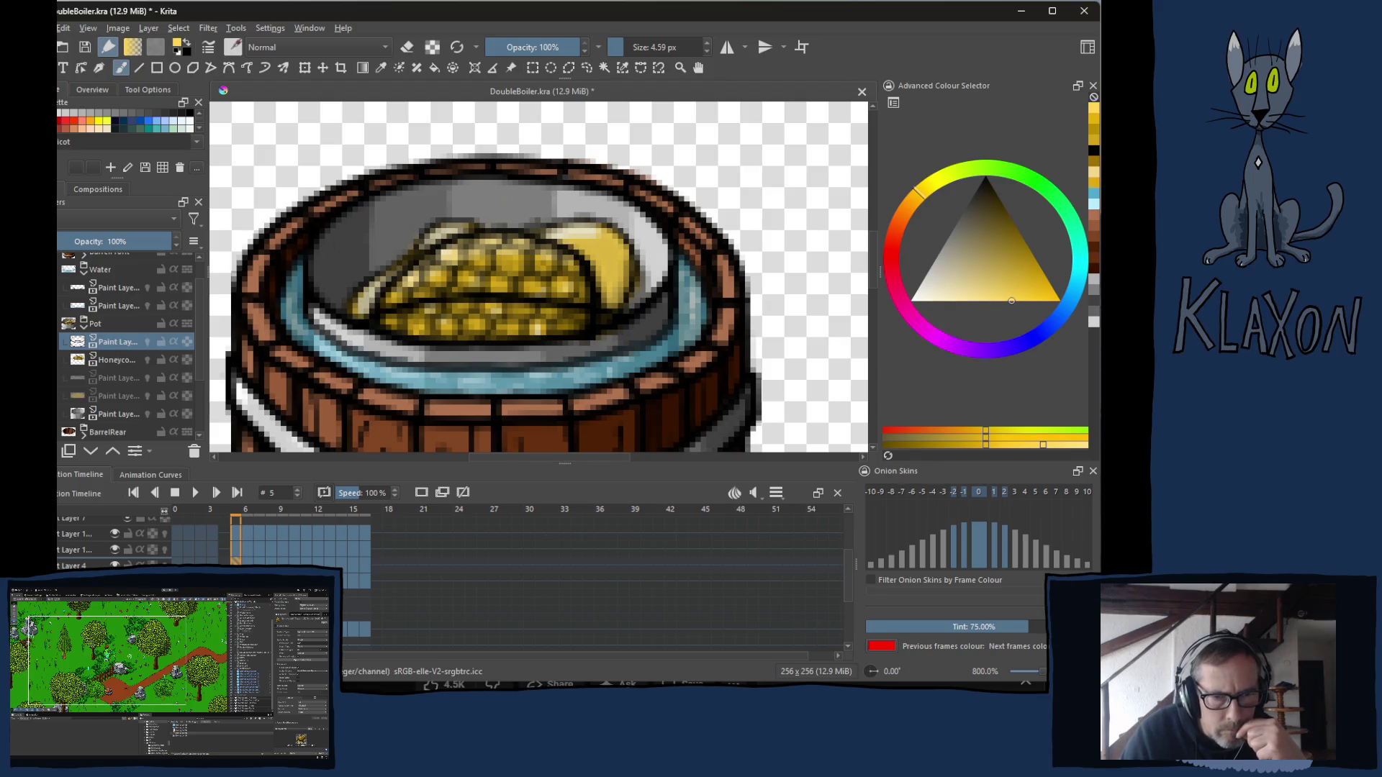
Compare frames 5 and 6, try and undo a light yellow stroke, then switch to the eraser.
{"action": "key", "text": "period"}
{"action": "key", "text": "comma"}
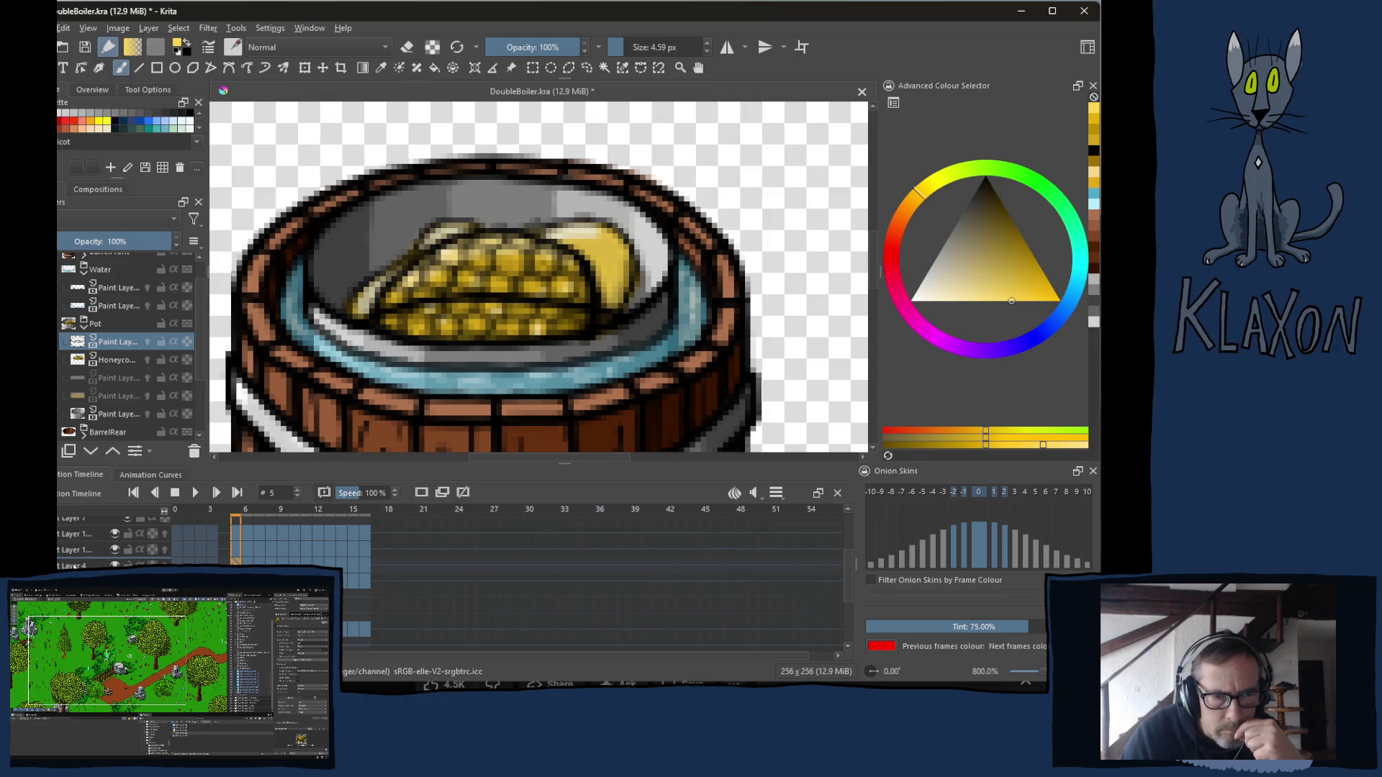
{"action": "key", "text": "period"}
{"action": "key", "text": "comma"}
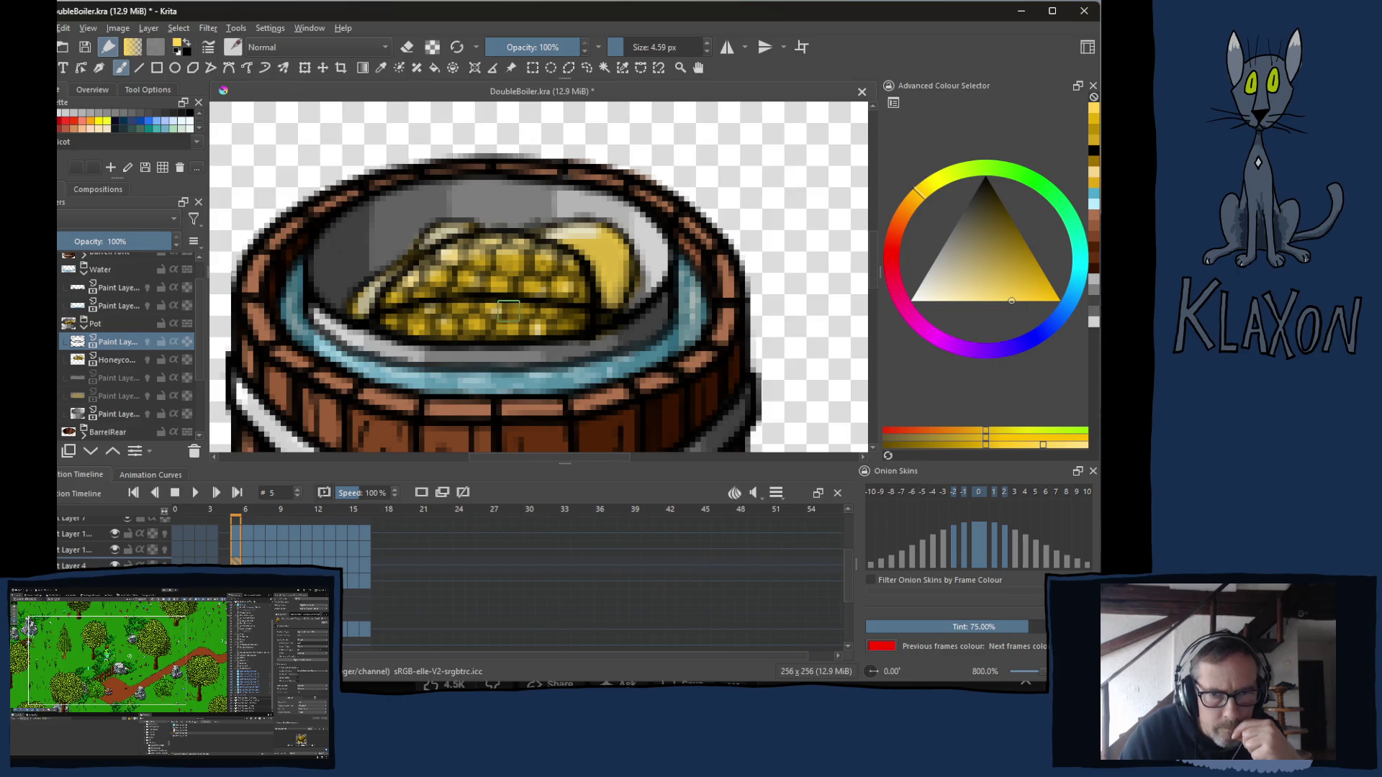
{"action": "mouse_move", "coordinate": [492, 281]}
{"action": "left_mouse_down"}
{"action": "mouse_move", "coordinate": [490, 295]}
{"action": "mouse_move", "coordinate": [425, 306]}
{"action": "mouse_move", "coordinate": [435, 234]}
{"action": "mouse_move", "coordinate": [452, 264]}
{"action": "mouse_move", "coordinate": [396, 212]}
{"action": "mouse_move", "coordinate": [425, 180]}
{"action": "mouse_move", "coordinate": [216, 198]}
{"action": "mouse_move", "coordinate": [437, 197]}
{"action": "left_mouse_up"}
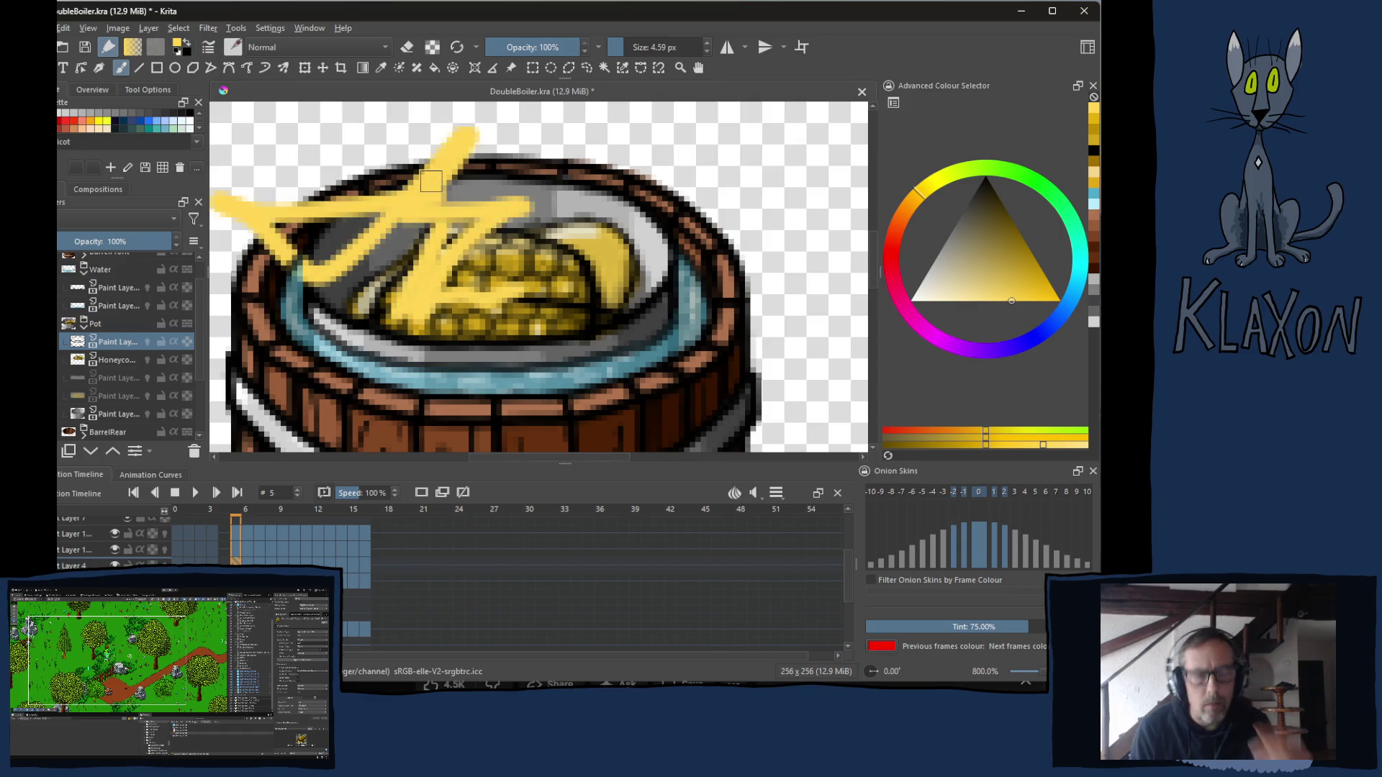
{"action": "key", "text": "ctrl+z"}
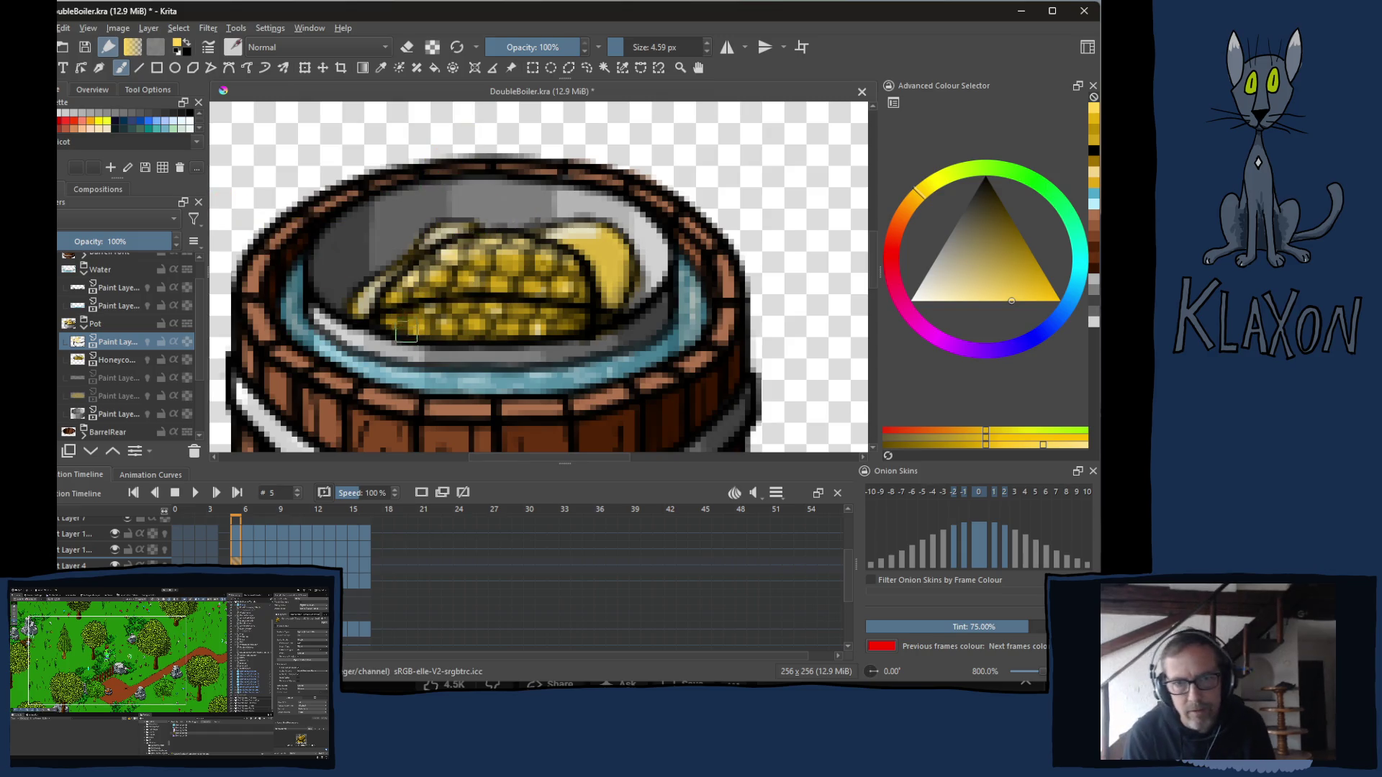
{"action": "key", "text": "e"}
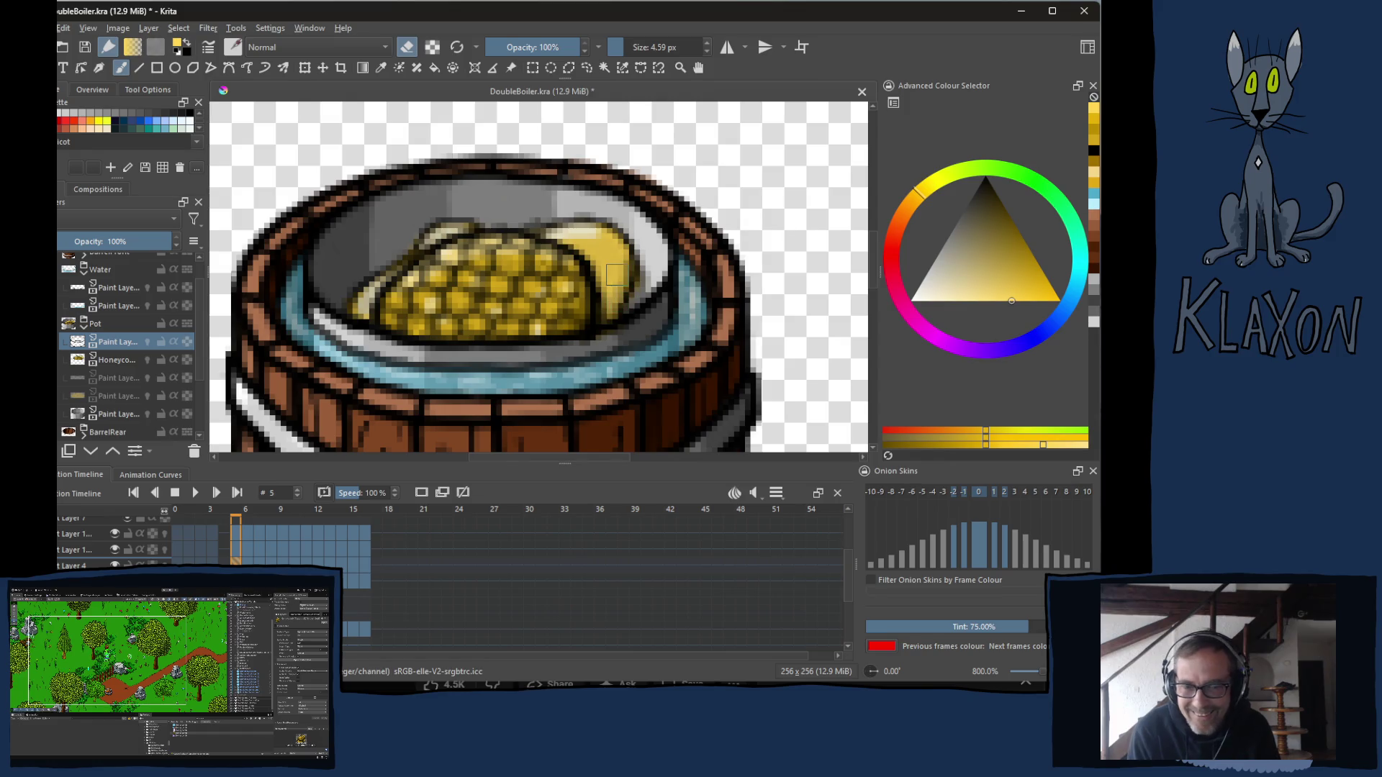
Brighten the honeycomb kernels on frames 6, 7 and 9.
{"action": "key", "text": "period"}
{"action": "left_click_drag", "start_coordinate": [474, 306], "coordinate": [388, 317]}
{"action": "mouse_move", "coordinate": [536, 291]}
{"action": "left_mouse_down"}
{"action": "mouse_move", "coordinate": [525, 288]}
{"action": "mouse_move", "coordinate": [589, 312]}
{"action": "left_mouse_up"}
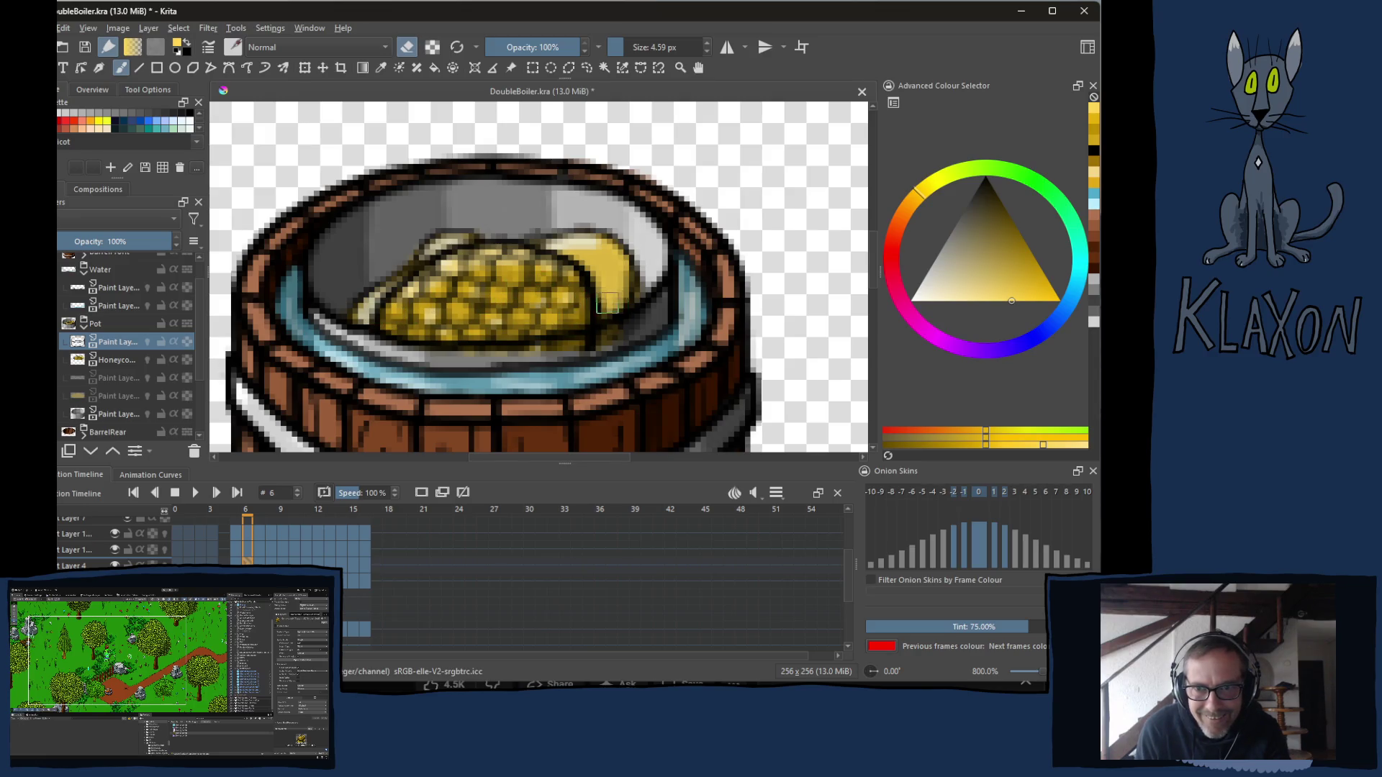
{"action": "key", "text": "period"}
{"action": "mouse_move", "coordinate": [481, 291]}
{"action": "left_mouse_down"}
{"action": "mouse_move", "coordinate": [365, 312]}
{"action": "mouse_move", "coordinate": [551, 291]}
{"action": "mouse_move", "coordinate": [610, 305]}
{"action": "mouse_move", "coordinate": [580, 310]}
{"action": "left_mouse_up"}
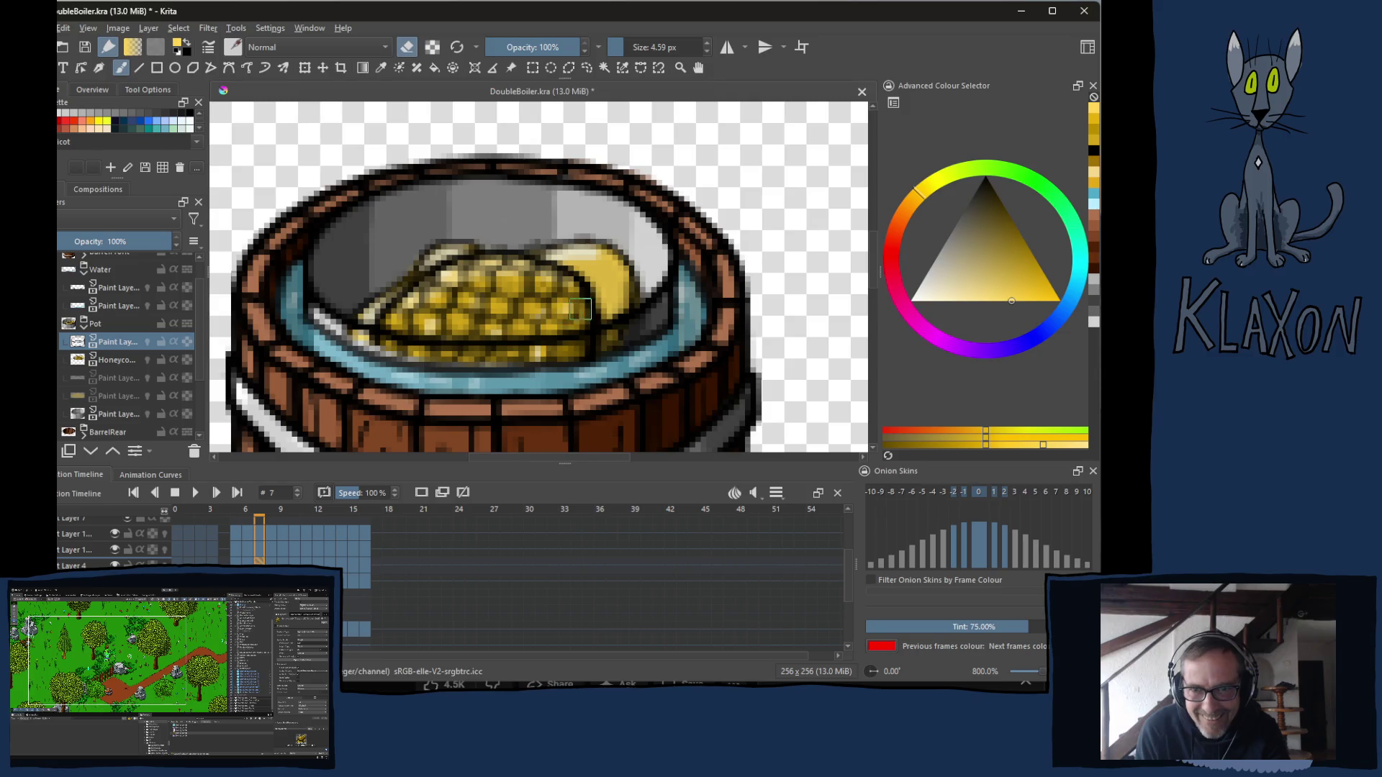
{"action": "key", "text": "period"}
{"action": "key", "text": "period"}
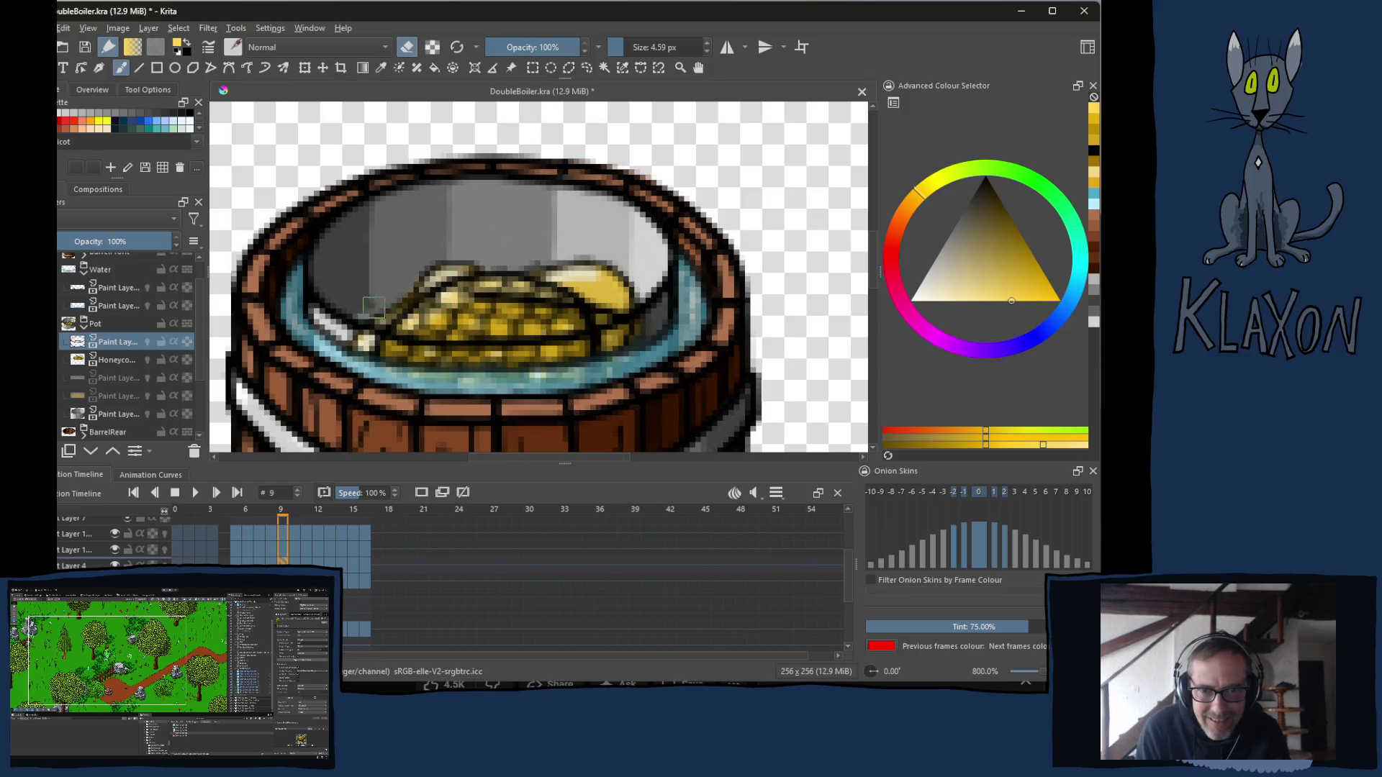
{"action": "mouse_move", "coordinate": [417, 305]}
{"action": "left_mouse_down"}
{"action": "mouse_move", "coordinate": [515, 288]}
{"action": "mouse_move", "coordinate": [590, 317]}
{"action": "left_mouse_up"}
Add highlights along the top of the honeycomb on frames 10, 11 and 13.
{"action": "key", "text": "period"}
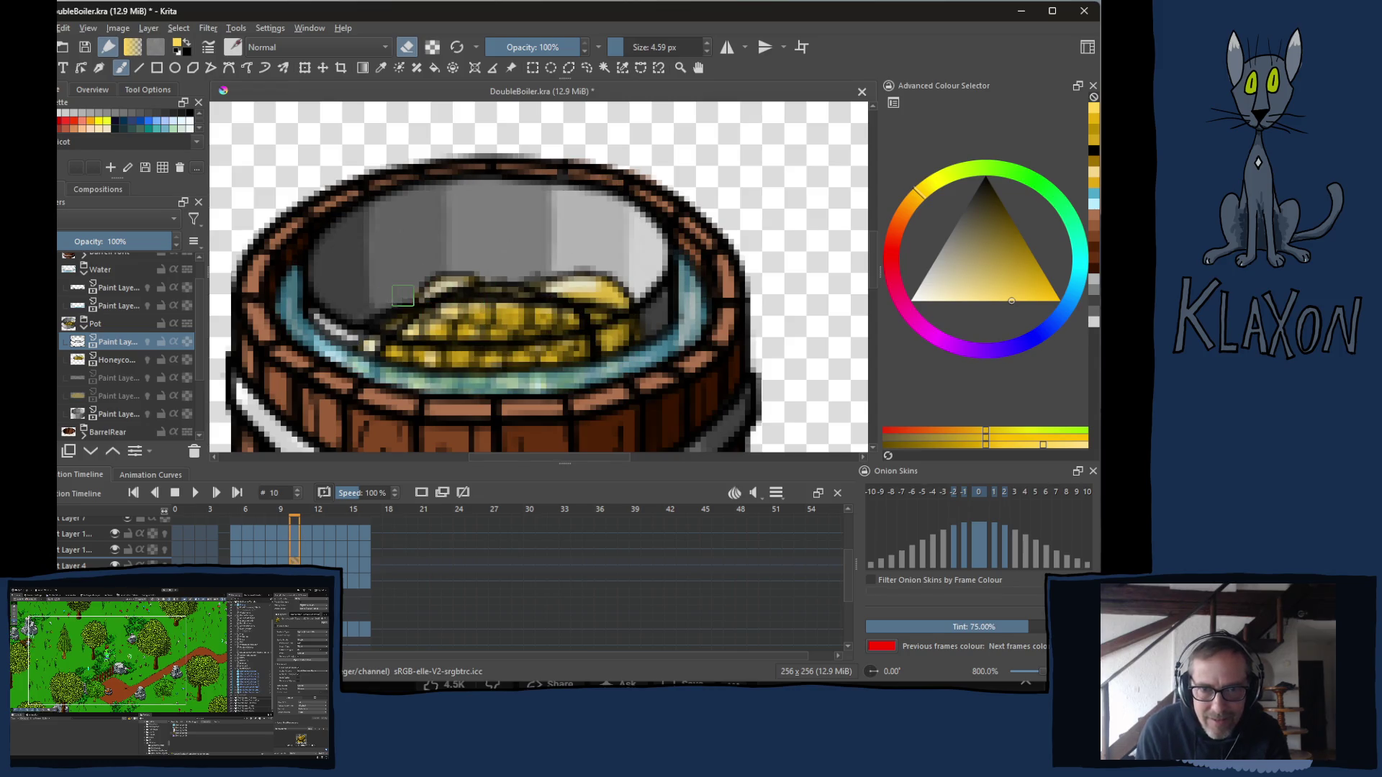
{"action": "mouse_move", "coordinate": [428, 307]}
{"action": "left_mouse_down"}
{"action": "mouse_move", "coordinate": [562, 287]}
{"action": "mouse_move", "coordinate": [618, 303]}
{"action": "mouse_move", "coordinate": [608, 295]}
{"action": "left_mouse_up"}
{"action": "key", "text": "period"}
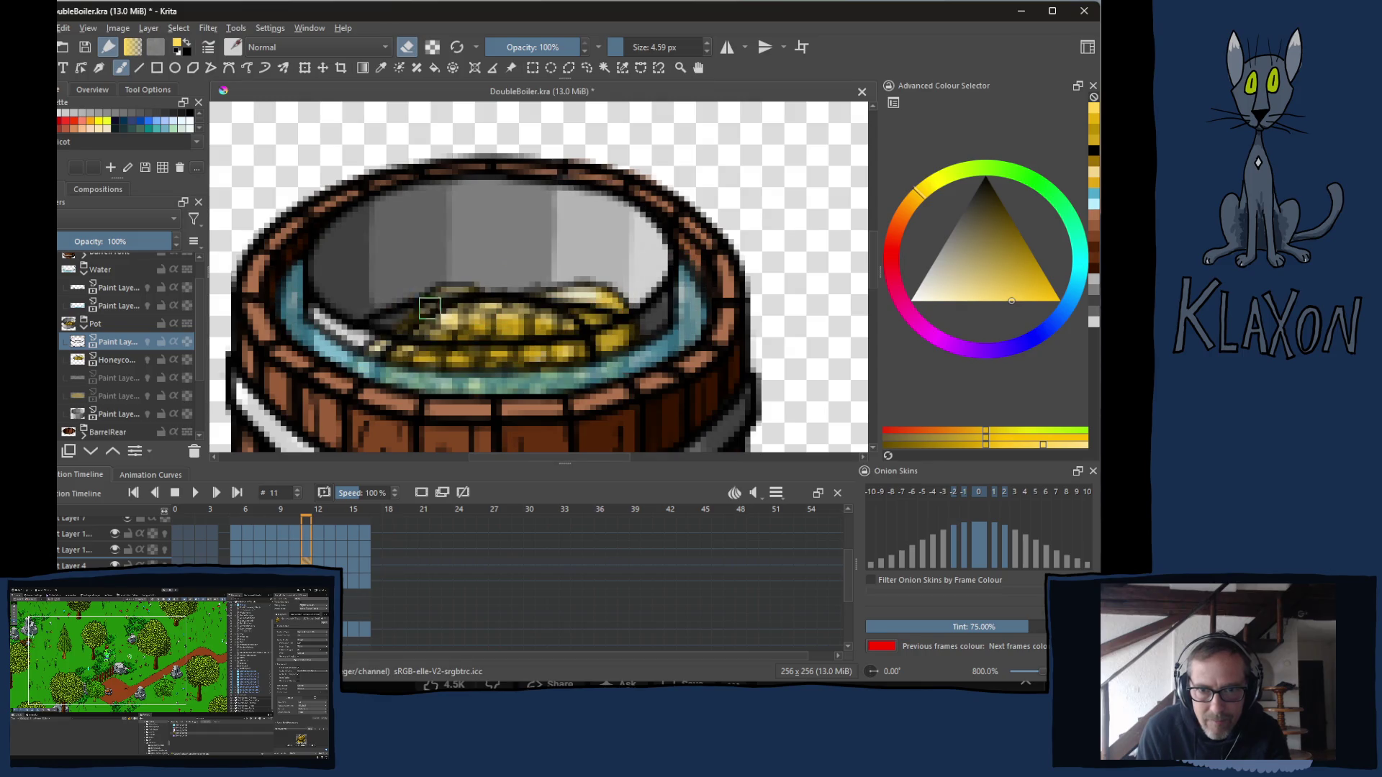
{"action": "mouse_move", "coordinate": [403, 308]}
{"action": "left_mouse_down"}
{"action": "mouse_move", "coordinate": [497, 295]}
{"action": "mouse_move", "coordinate": [623, 306]}
{"action": "left_mouse_up"}
{"action": "key", "text": "period"}
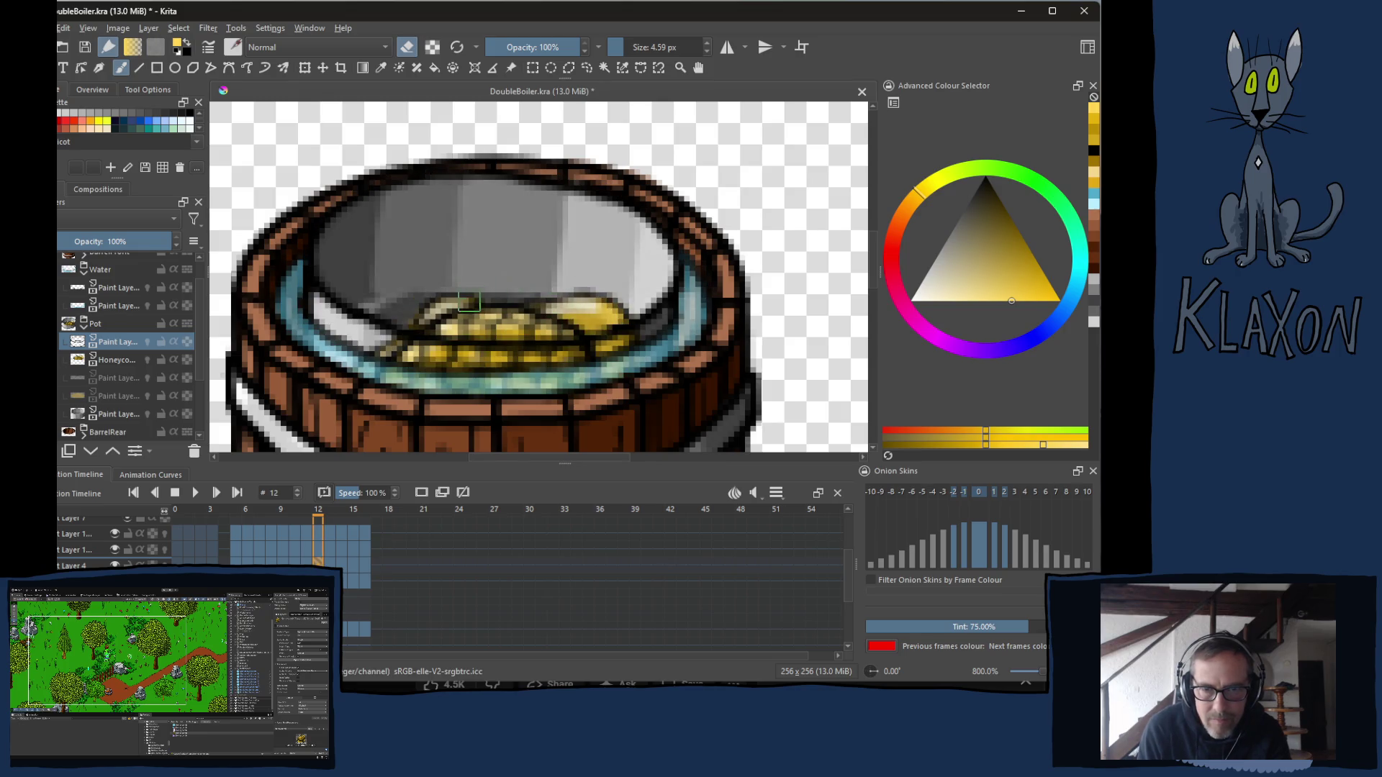
{"action": "key", "text": "period"}
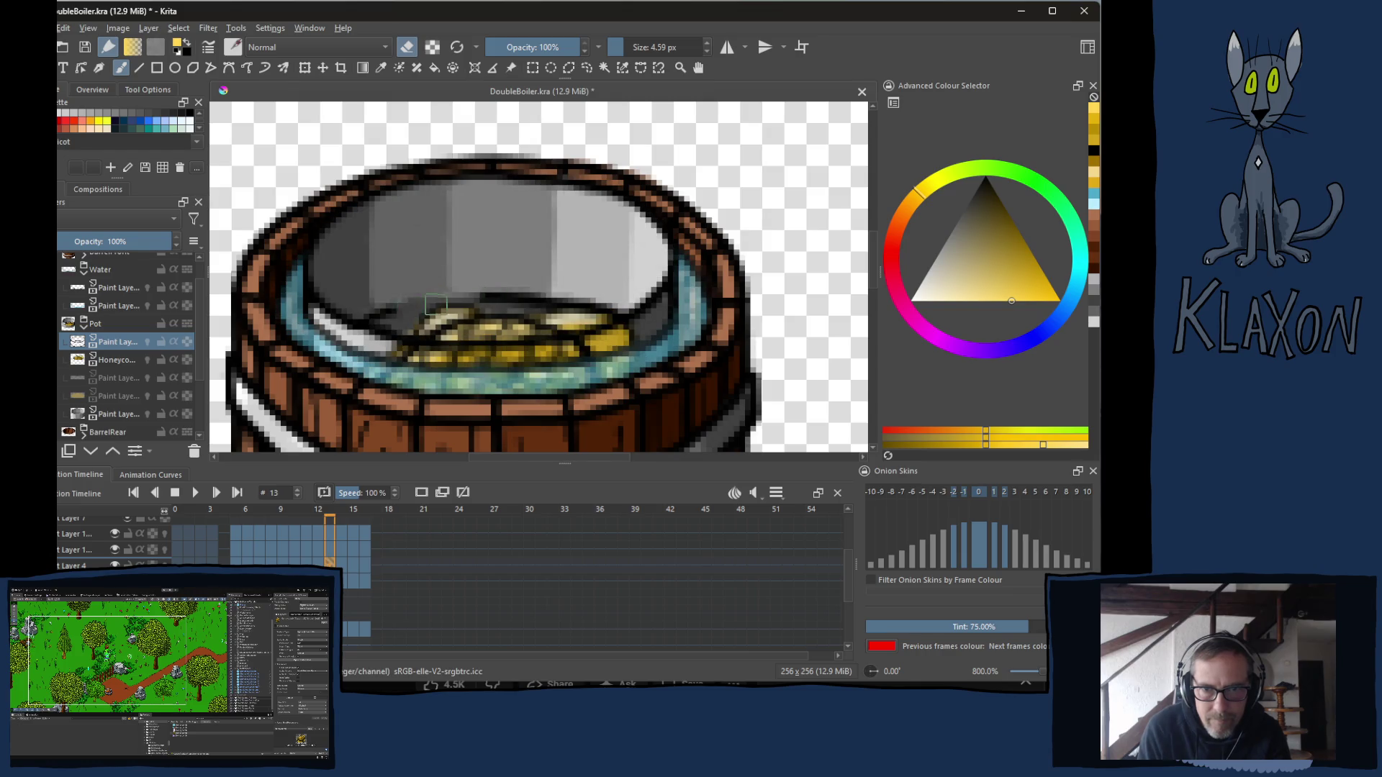
{"action": "left_click_drag", "start_coordinate": [389, 311], "coordinate": [603, 299]}
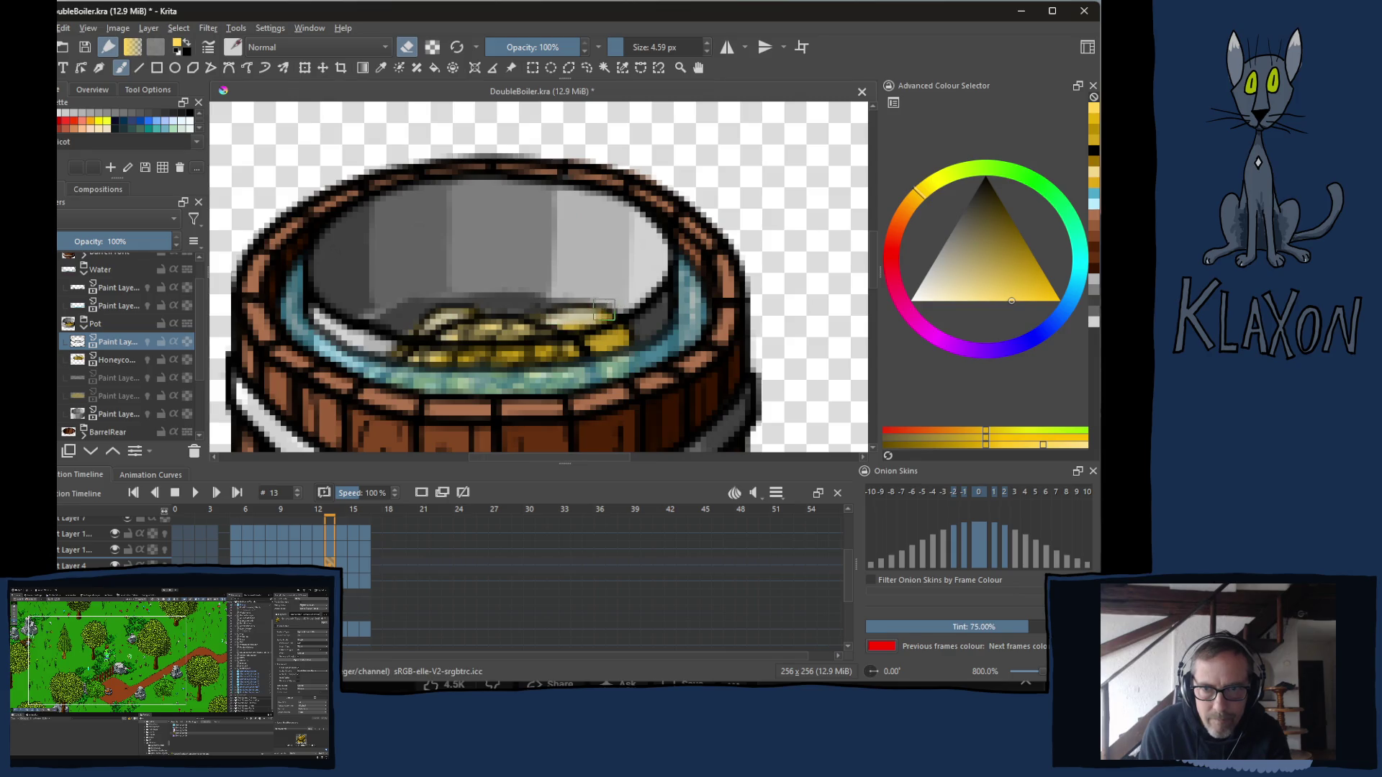
Erase the dark inner-rim line on frame 15, replay the melt frames, and return to frame 5.
{"action": "key", "text": "period"}
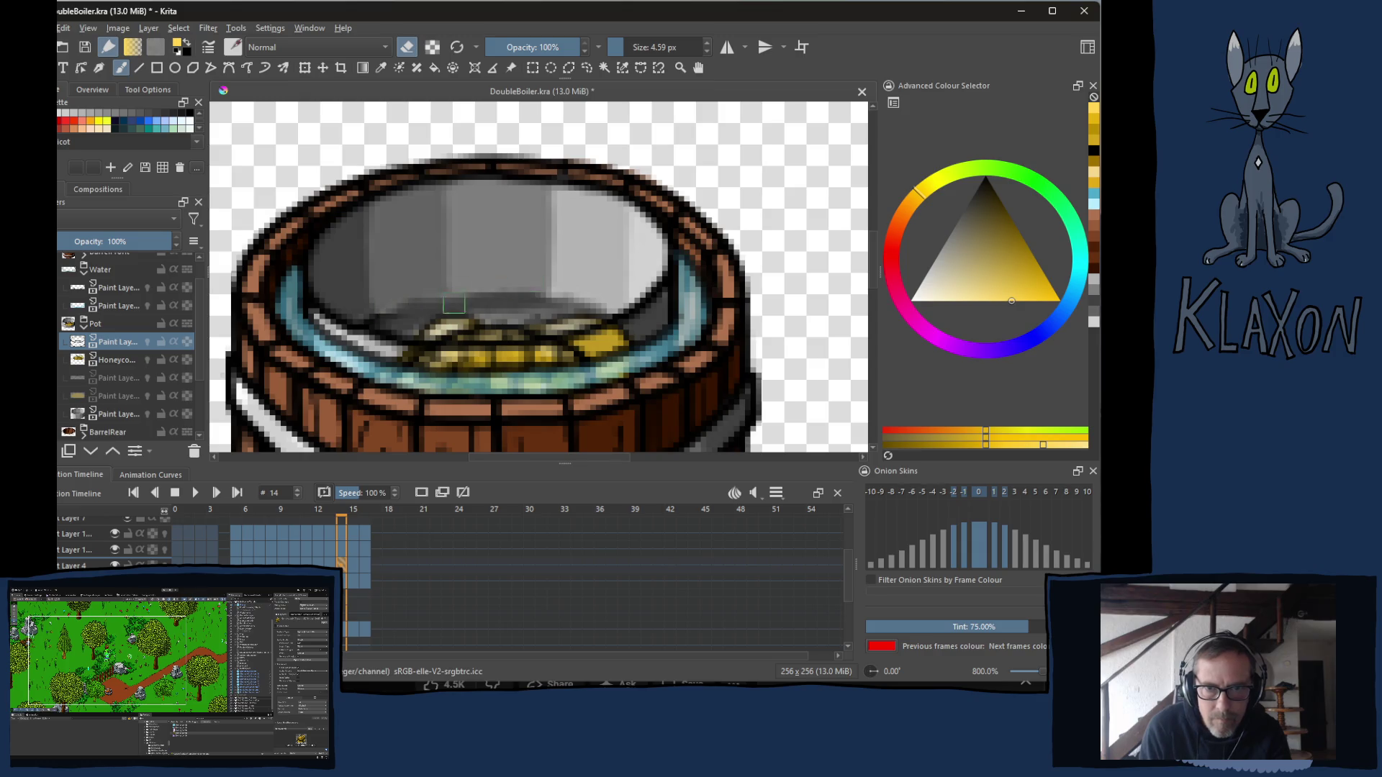
{"action": "key", "text": "period"}
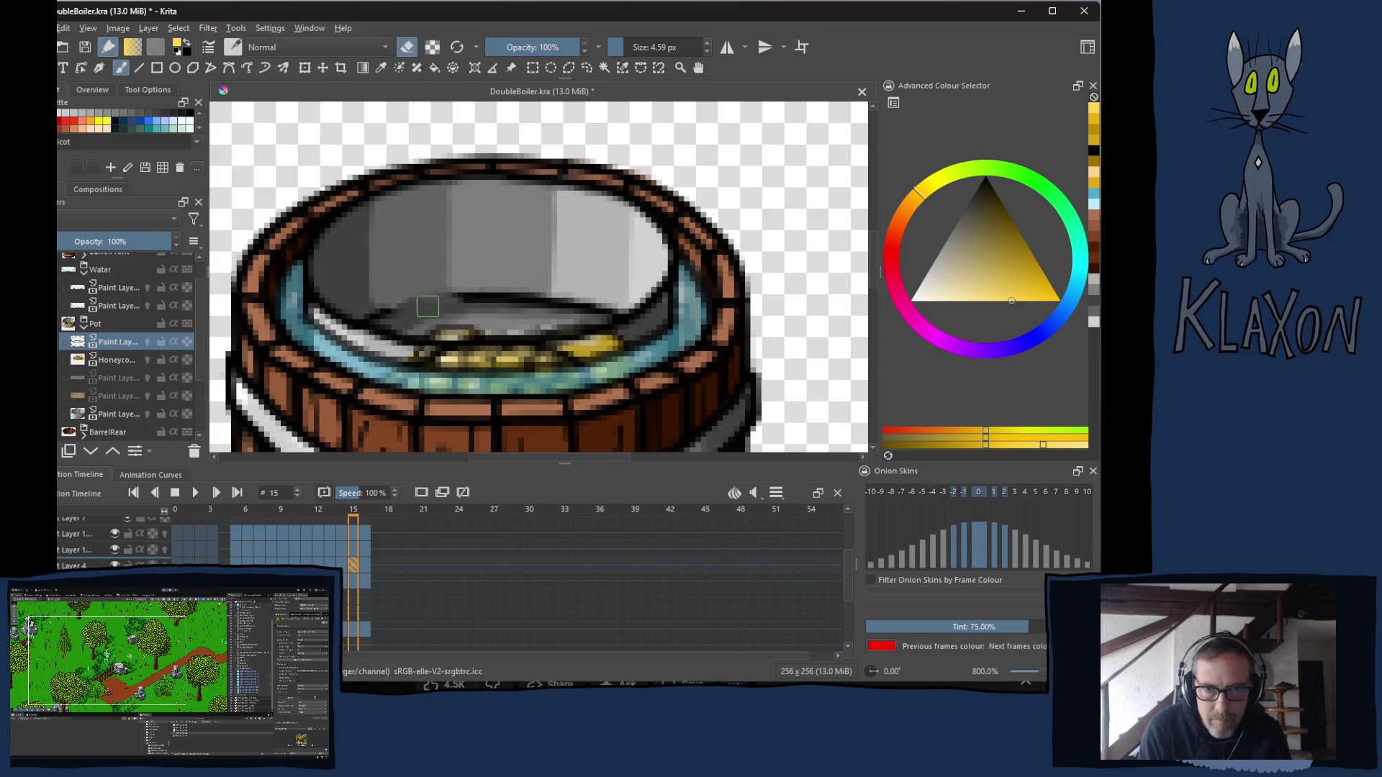
{"action": "left_click_drag", "start_coordinate": [466, 298], "coordinate": [611, 307]}
{"action": "key", "text": "period"}
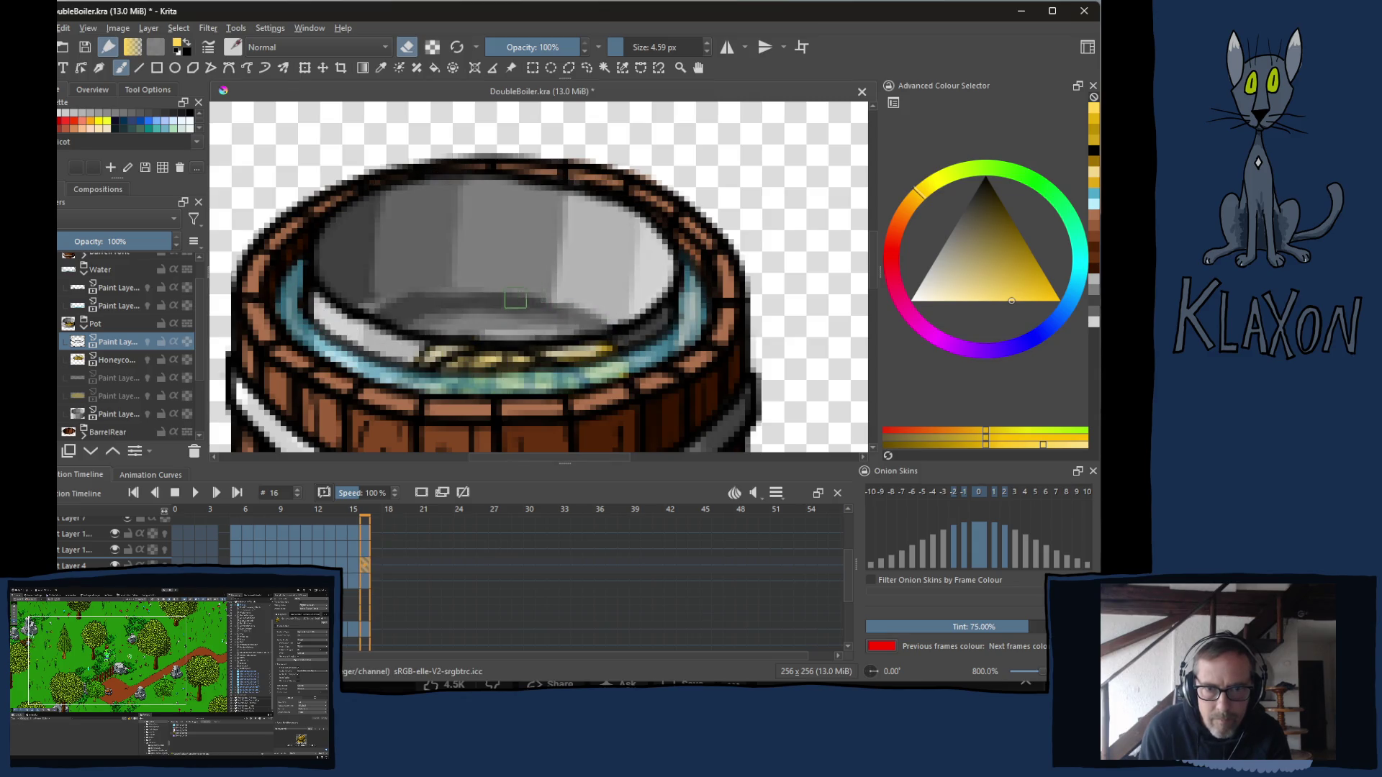
{"action": "key", "text": "comma"}
{"action": "key", "text": "comma"}
{"action": "key", "text": "comma"}
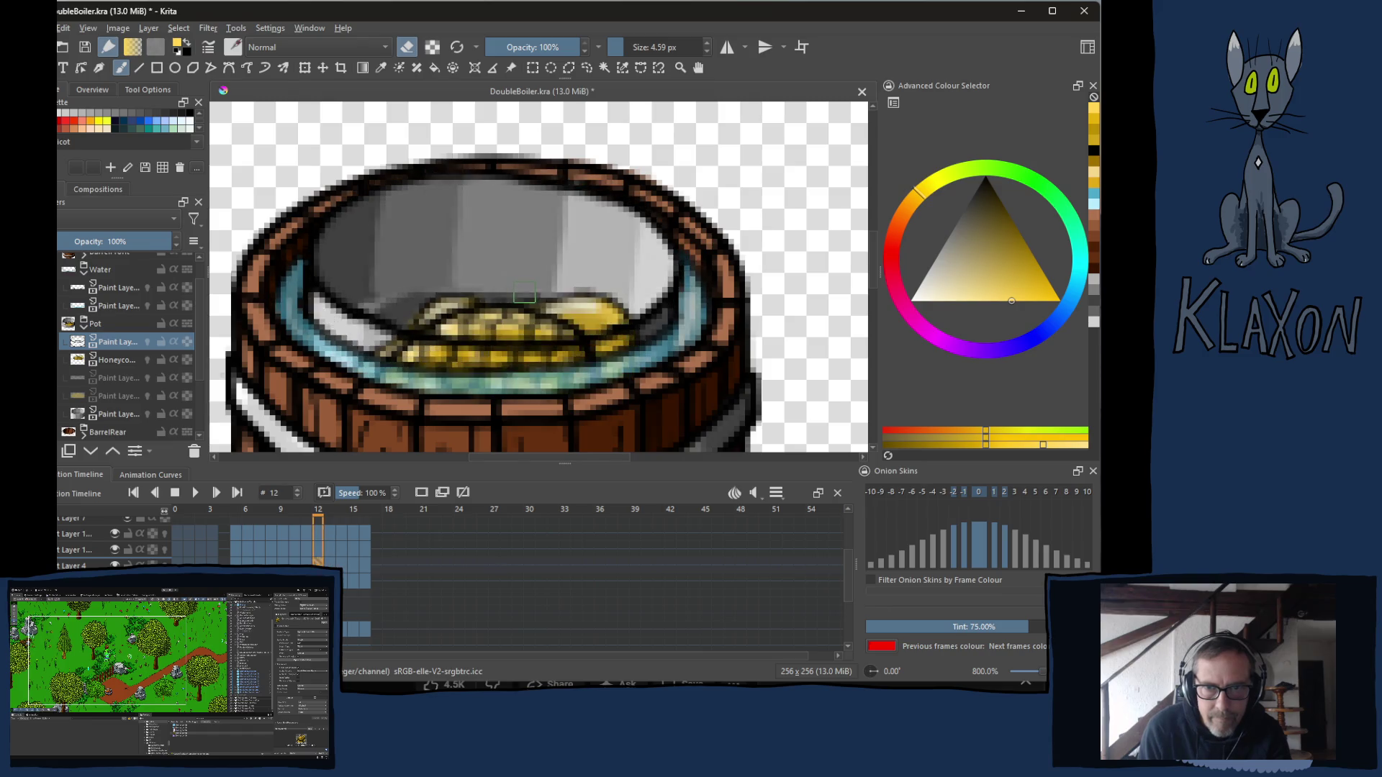
{"action": "key", "text": "period"}
{"action": "key", "text": "period"}
{"action": "key", "text": "period"}
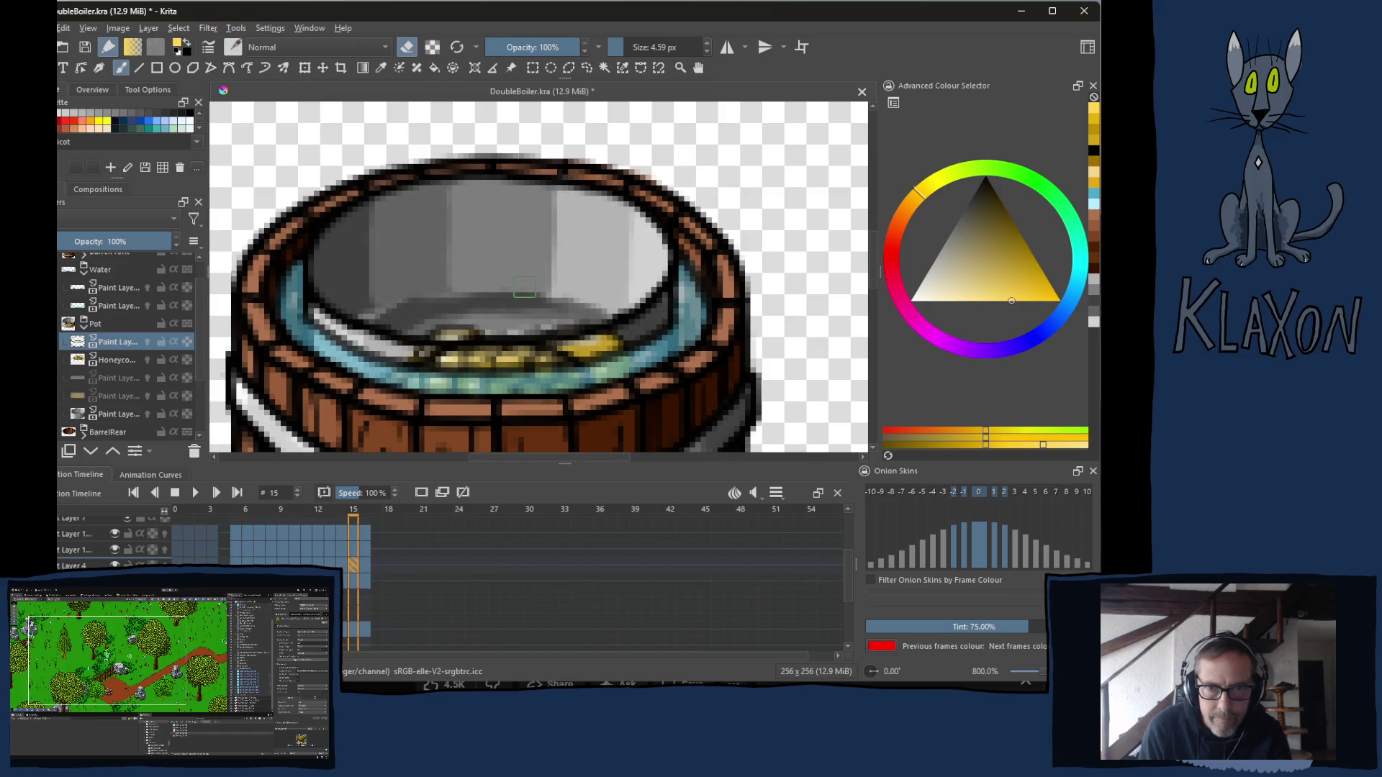
{"action": "key", "text": "comma"}
{"action": "key", "text": "comma"}
{"action": "key", "text": "comma"}
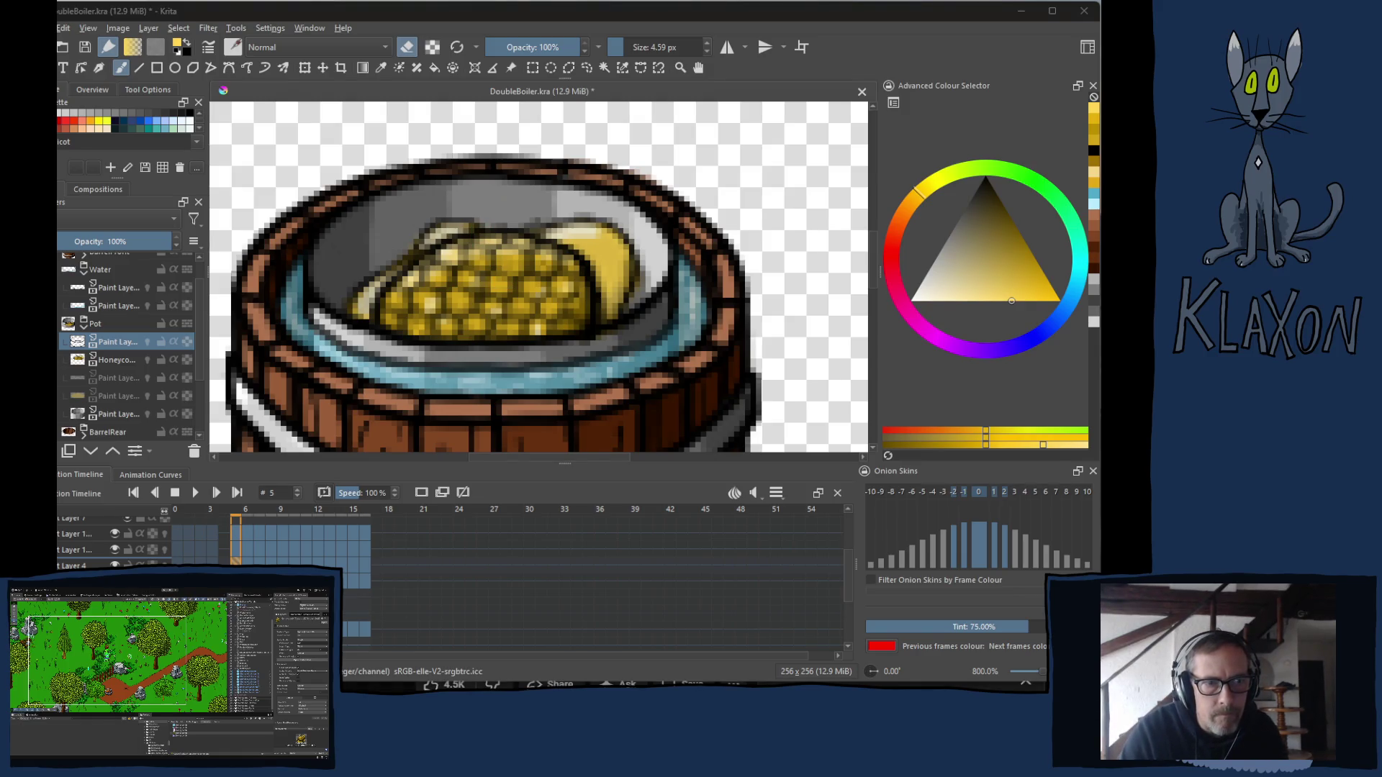
Switch to YouTube, open the Playlists library from the side menu, and close the KEXP miniplayer.
{"action": "key", "text": "alt+Tab"}
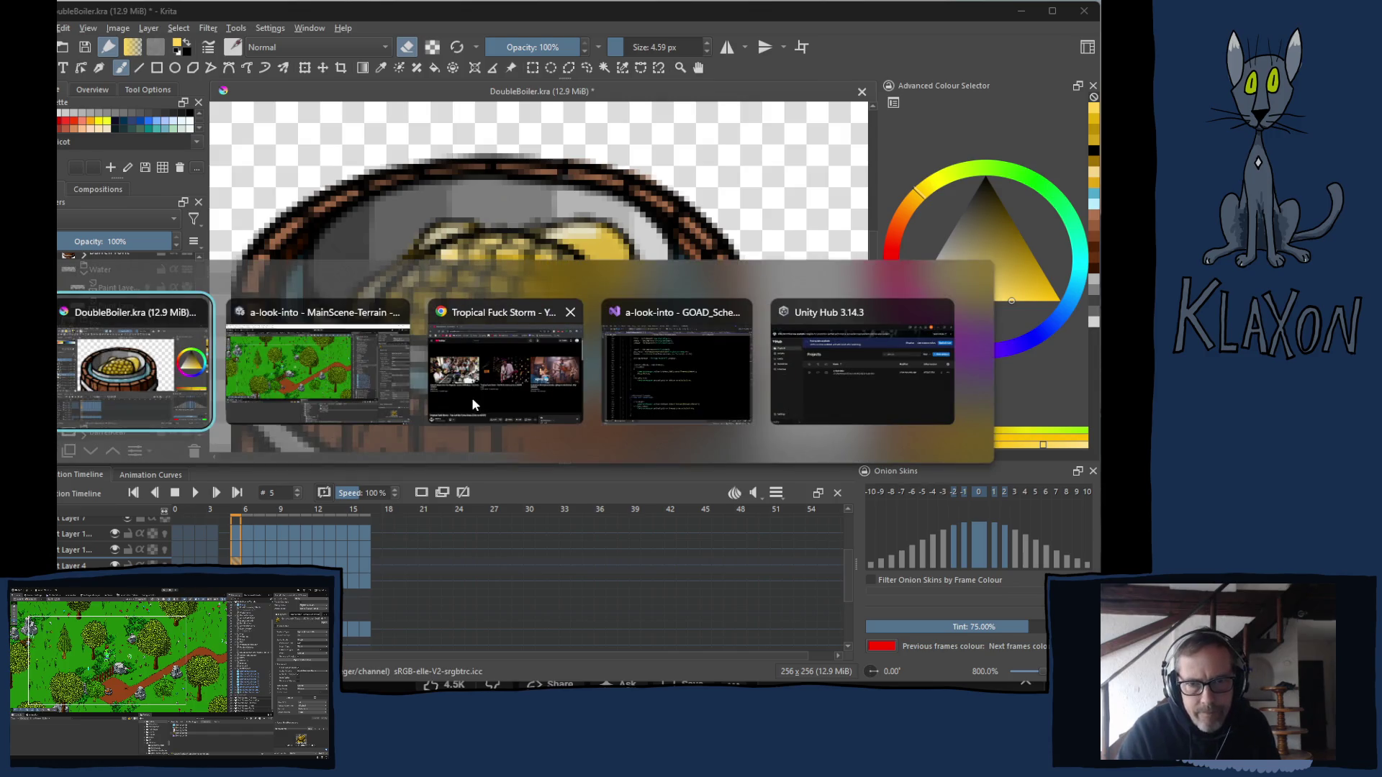
{"action": "left_click", "coordinate": [472, 397]}
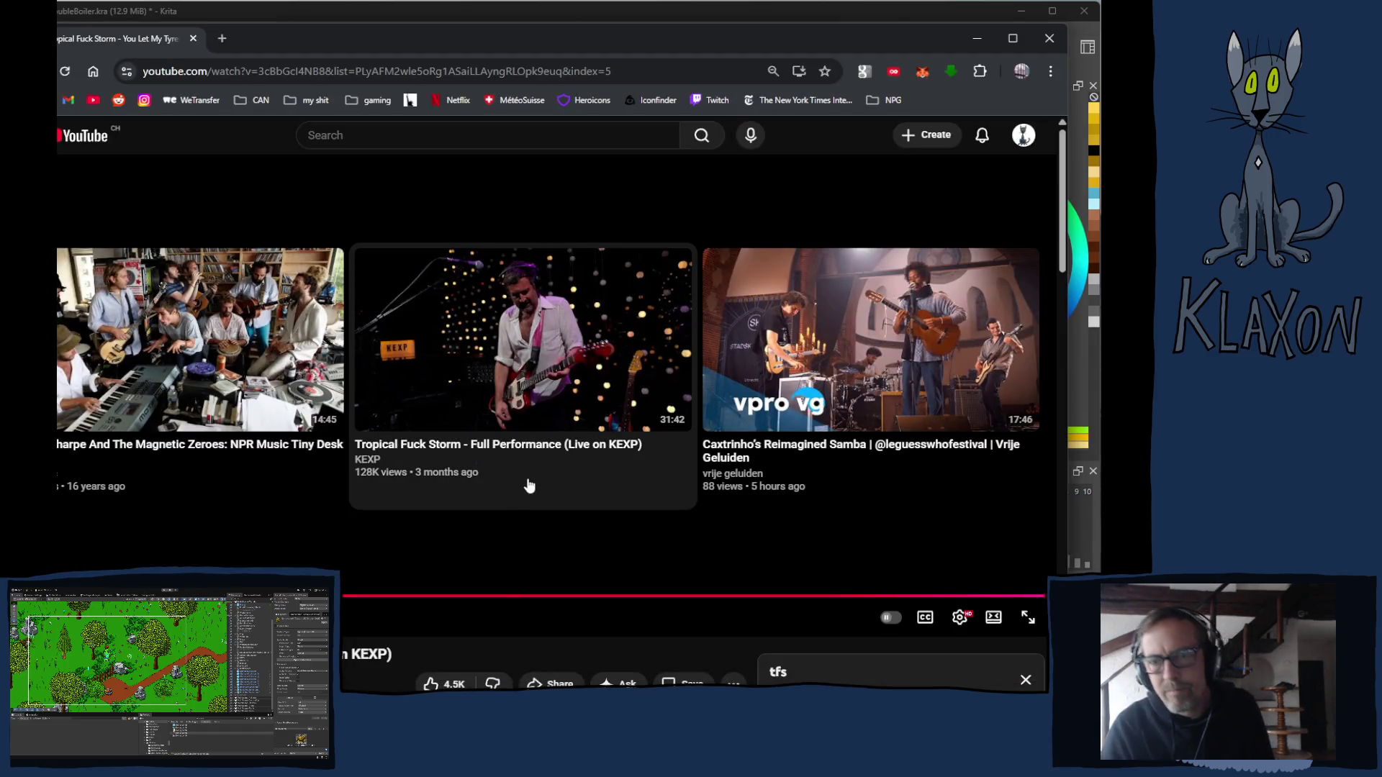
{"action": "scroll", "coordinate": [490, 527], "scroll_direction": "down", "scroll_amount": 4}
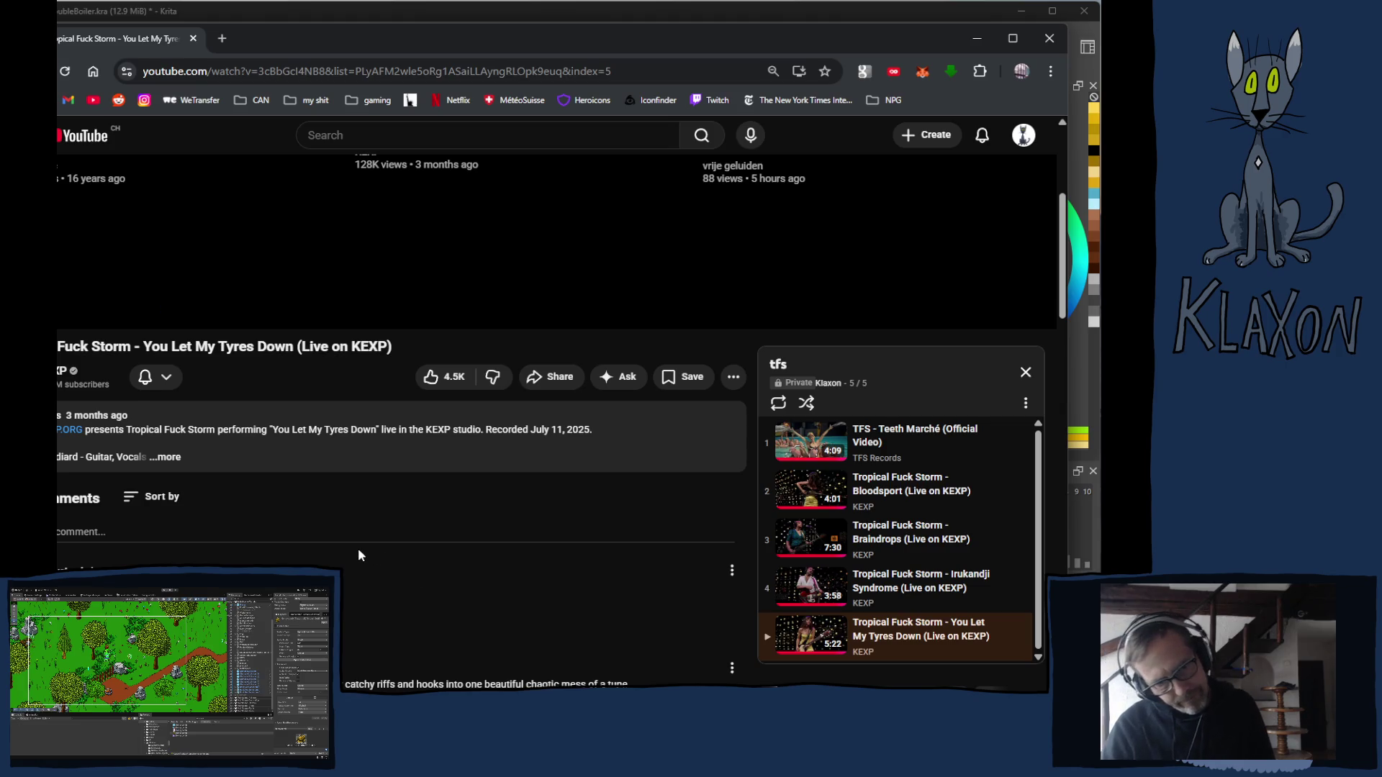
{"action": "scroll", "coordinate": [357, 548], "scroll_direction": "up", "scroll_amount": 4}
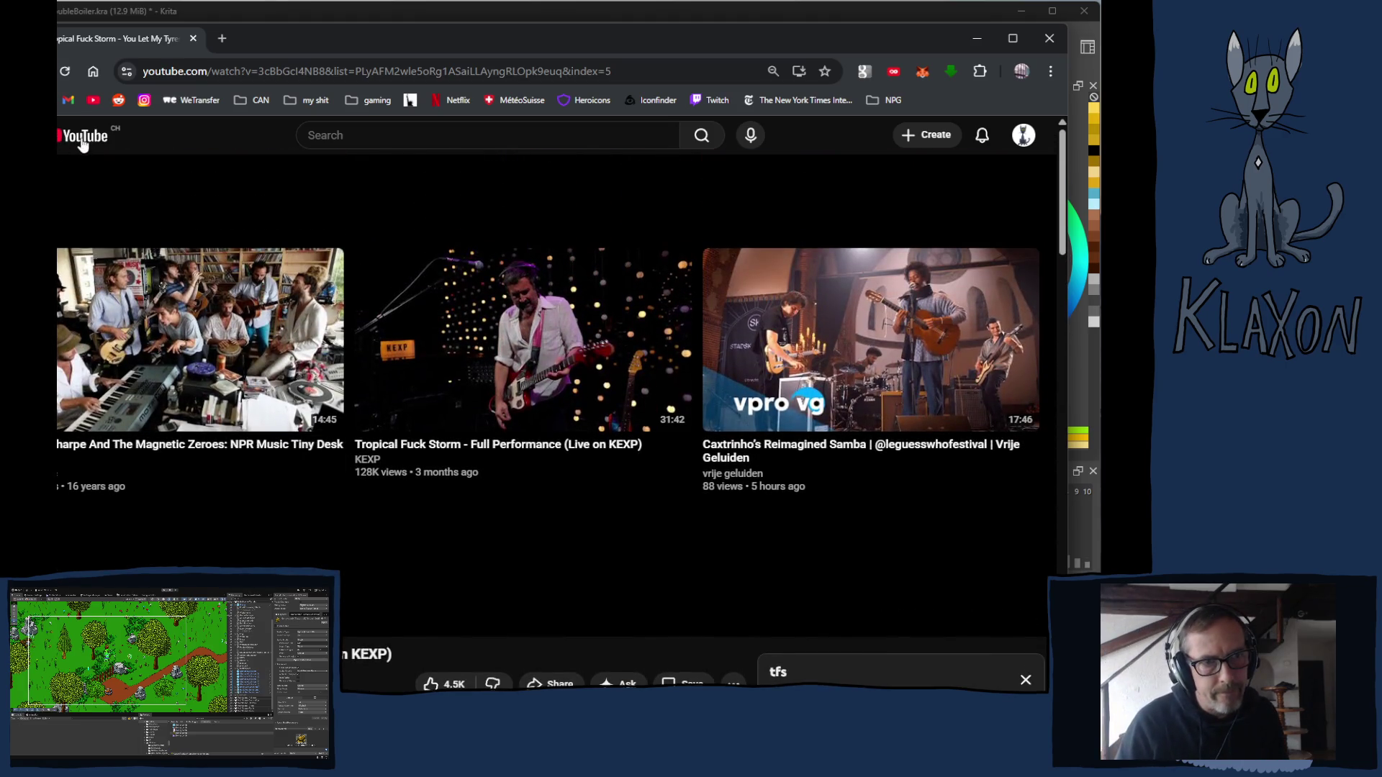
{"action": "left_click", "coordinate": [58, 135]}
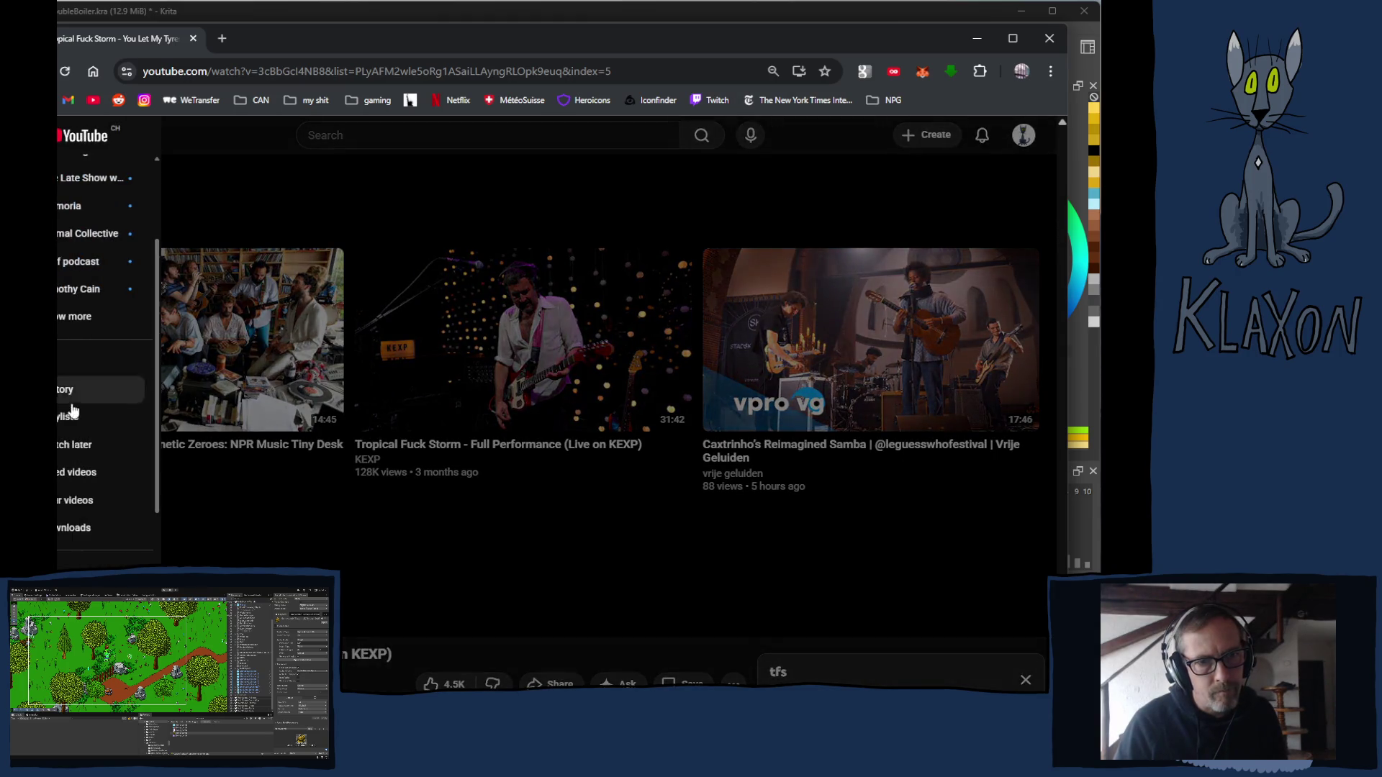
{"action": "left_click", "coordinate": [63, 416]}
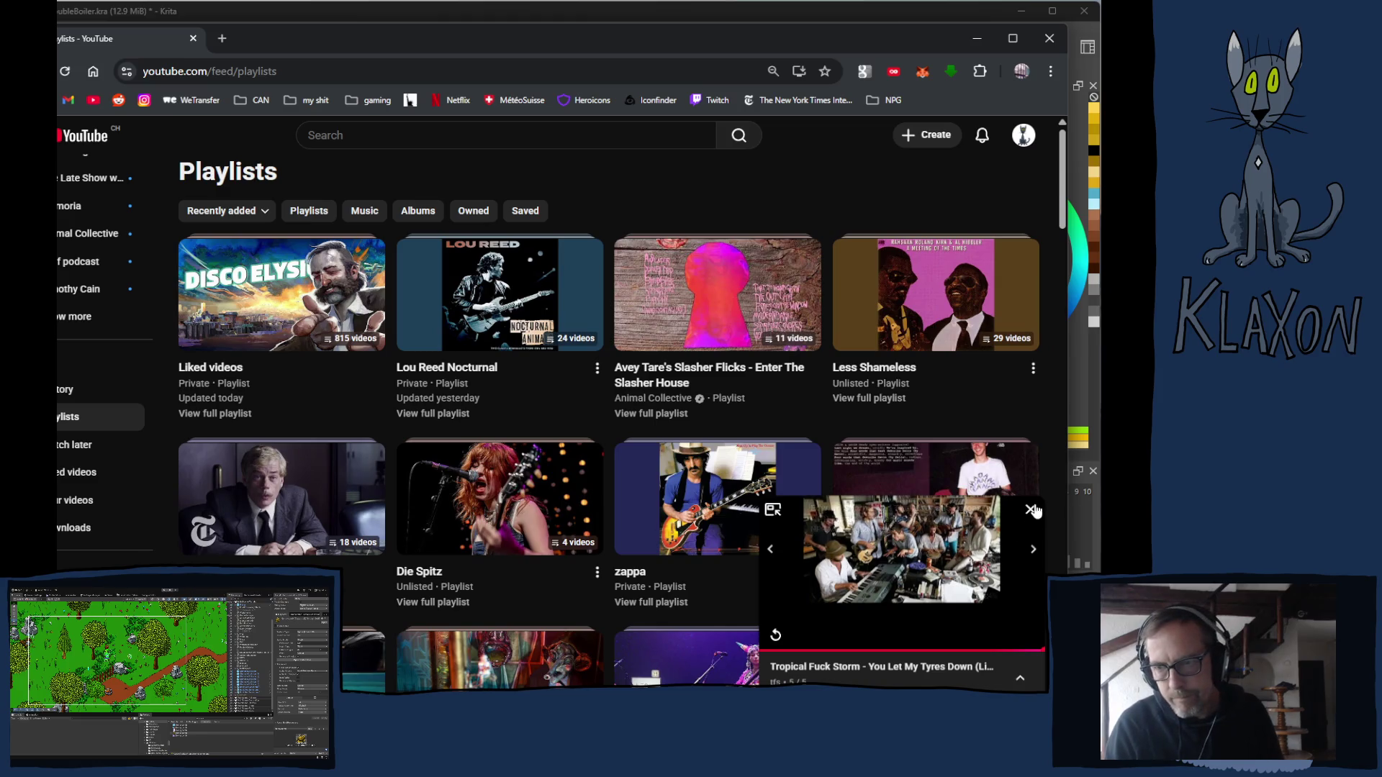
{"action": "left_click", "coordinate": [1031, 508]}
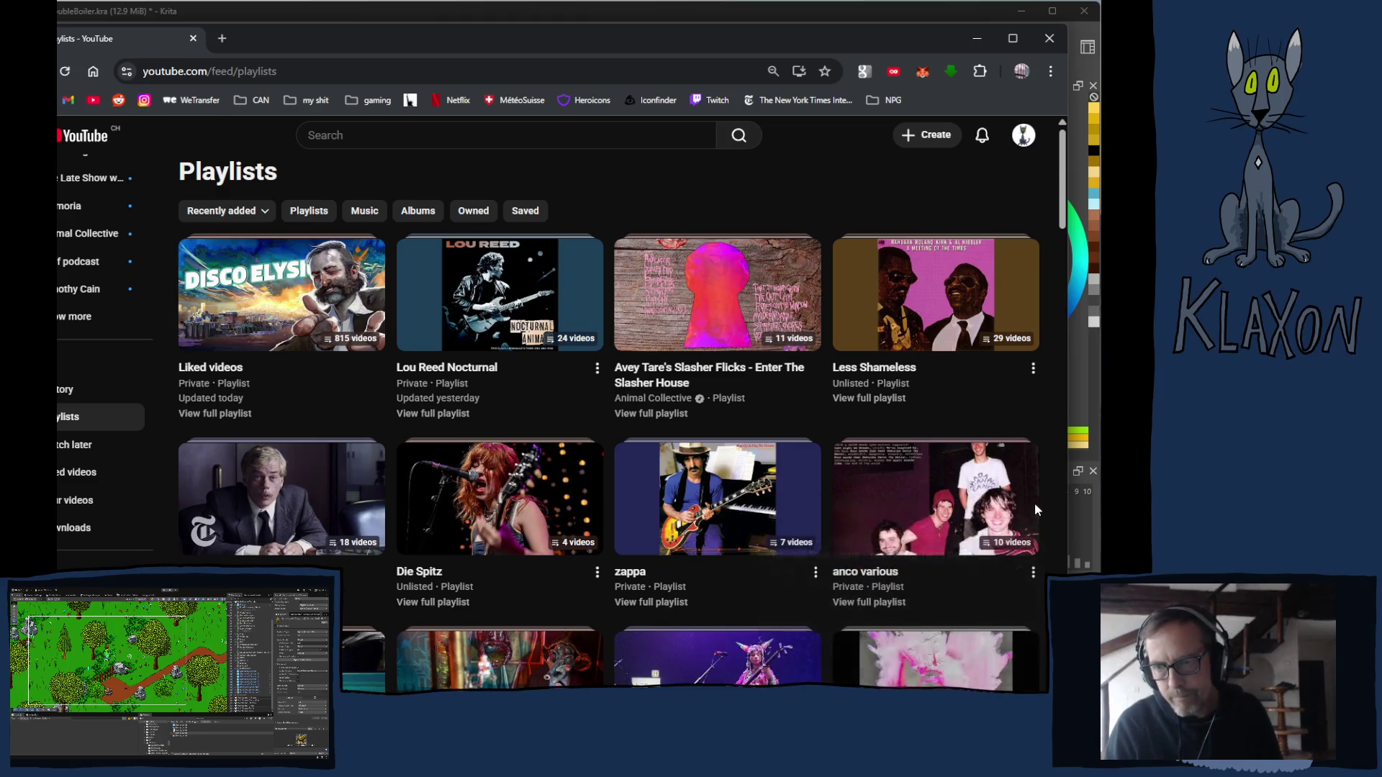
Scroll through the saved playlists and open the full Ritual De Lo Habitual playlist.
{"action": "scroll", "coordinate": [453, 592], "scroll_direction": "down", "scroll_amount": 3}
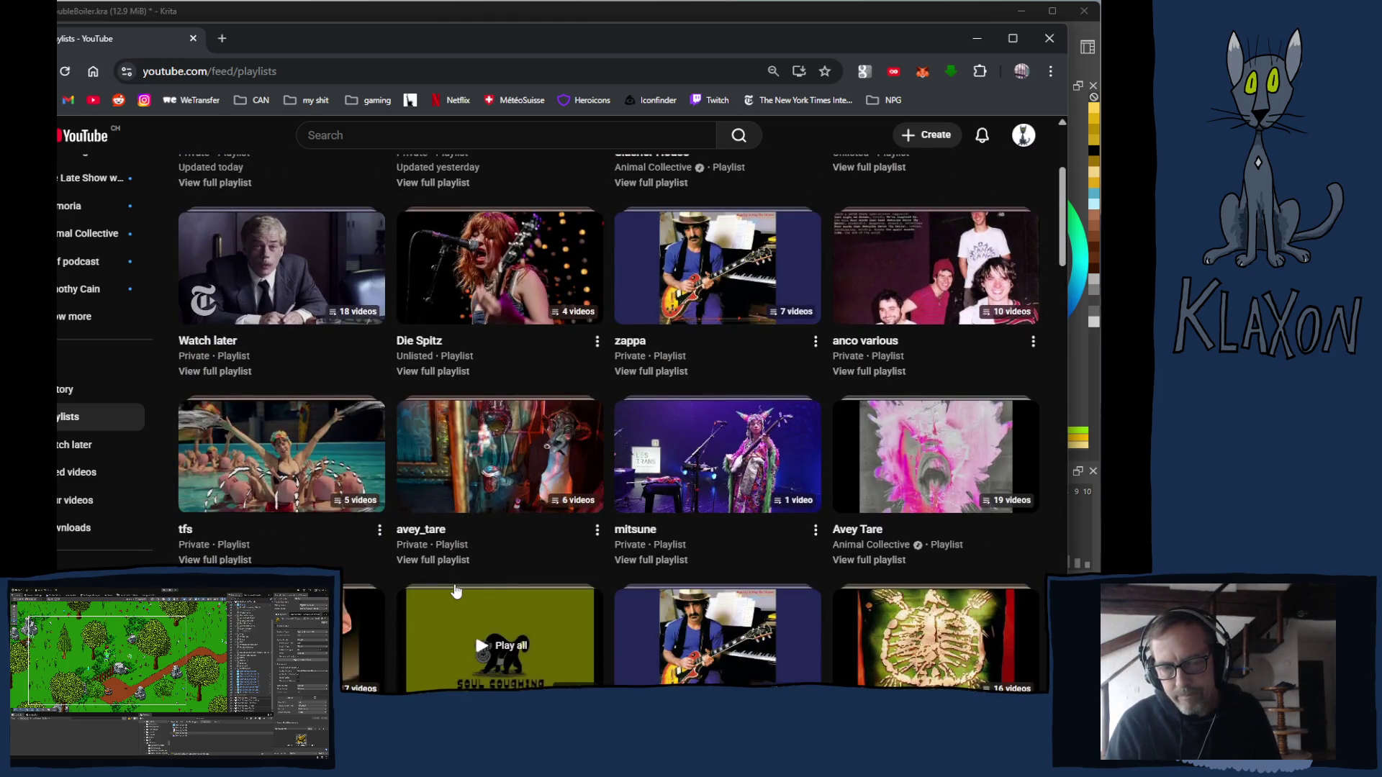
{"action": "scroll", "coordinate": [504, 570], "scroll_direction": "down", "scroll_amount": 2}
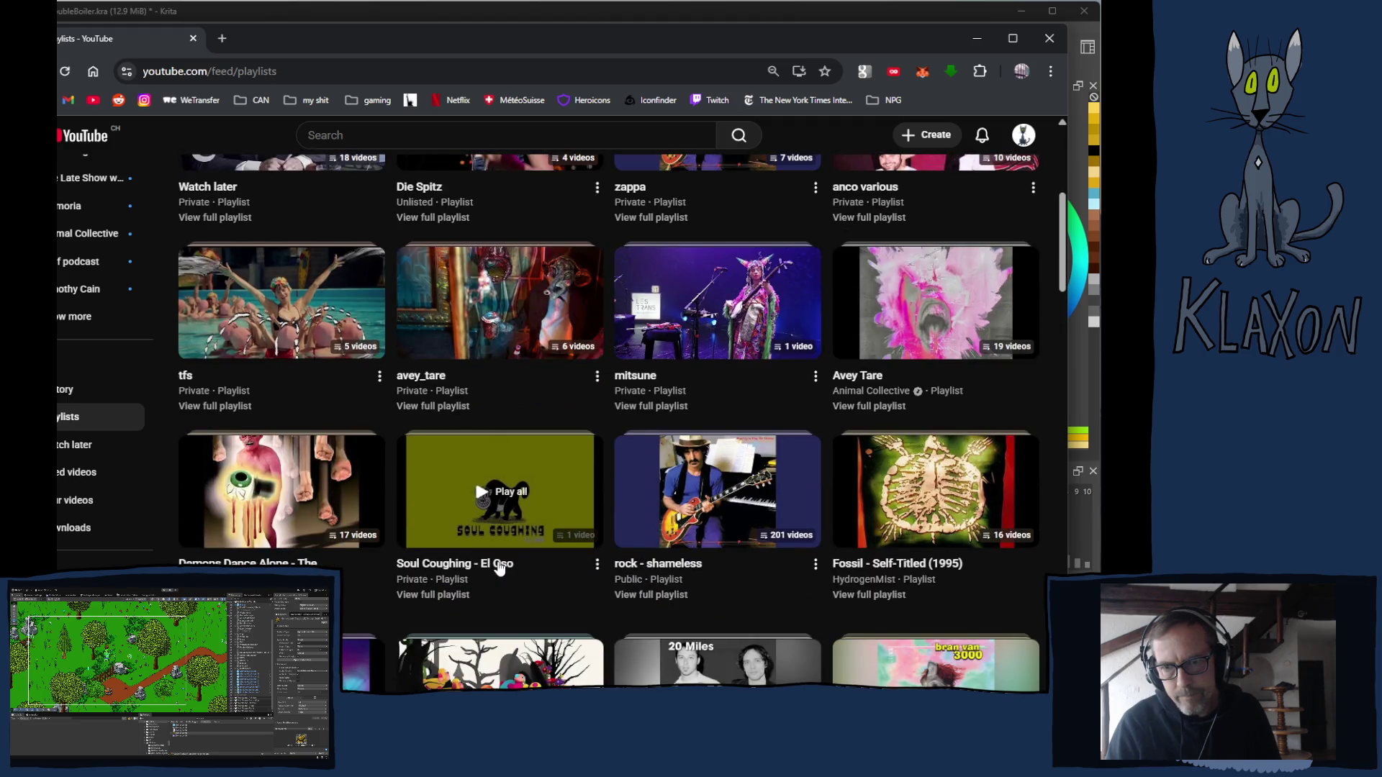
{"action": "scroll", "coordinate": [501, 569], "scroll_direction": "down", "scroll_amount": 3}
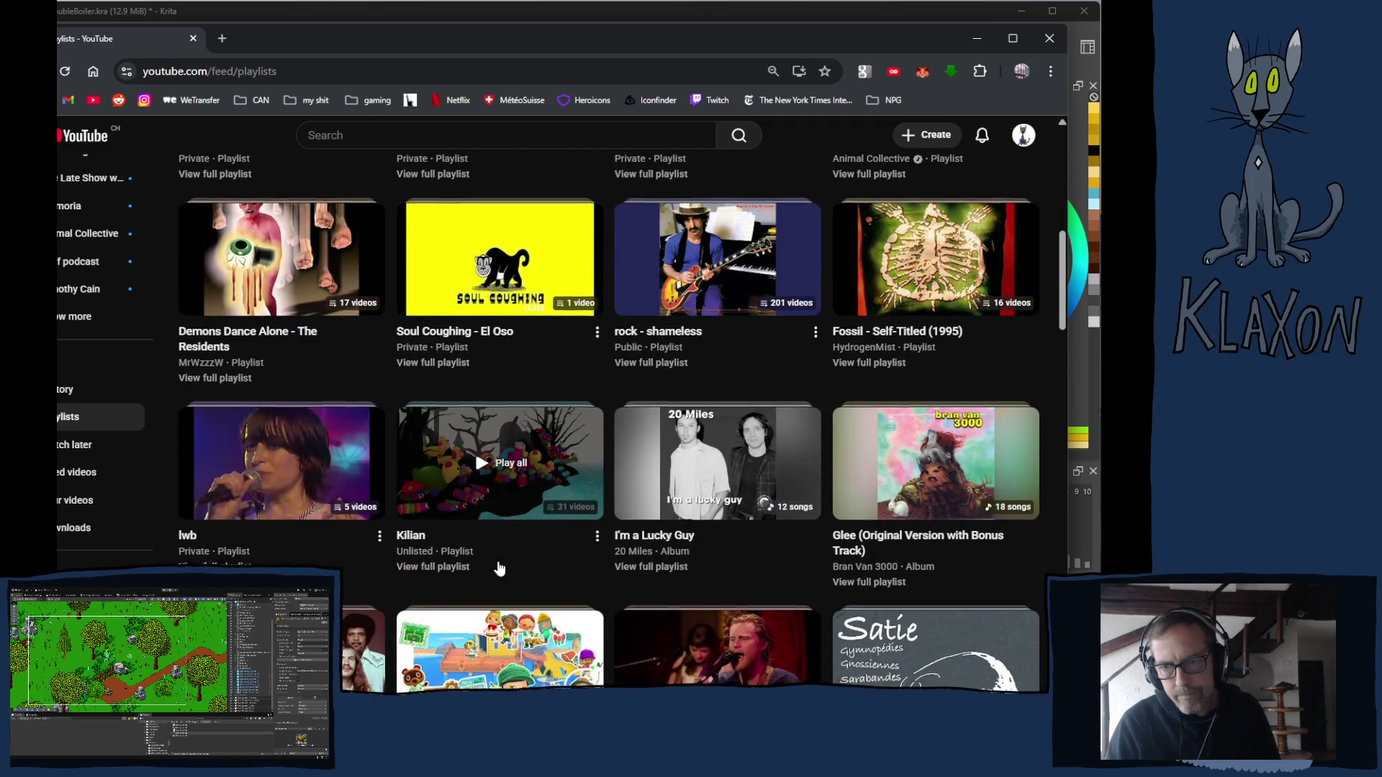
{"action": "scroll", "coordinate": [501, 569], "scroll_direction": "down", "scroll_amount": 5}
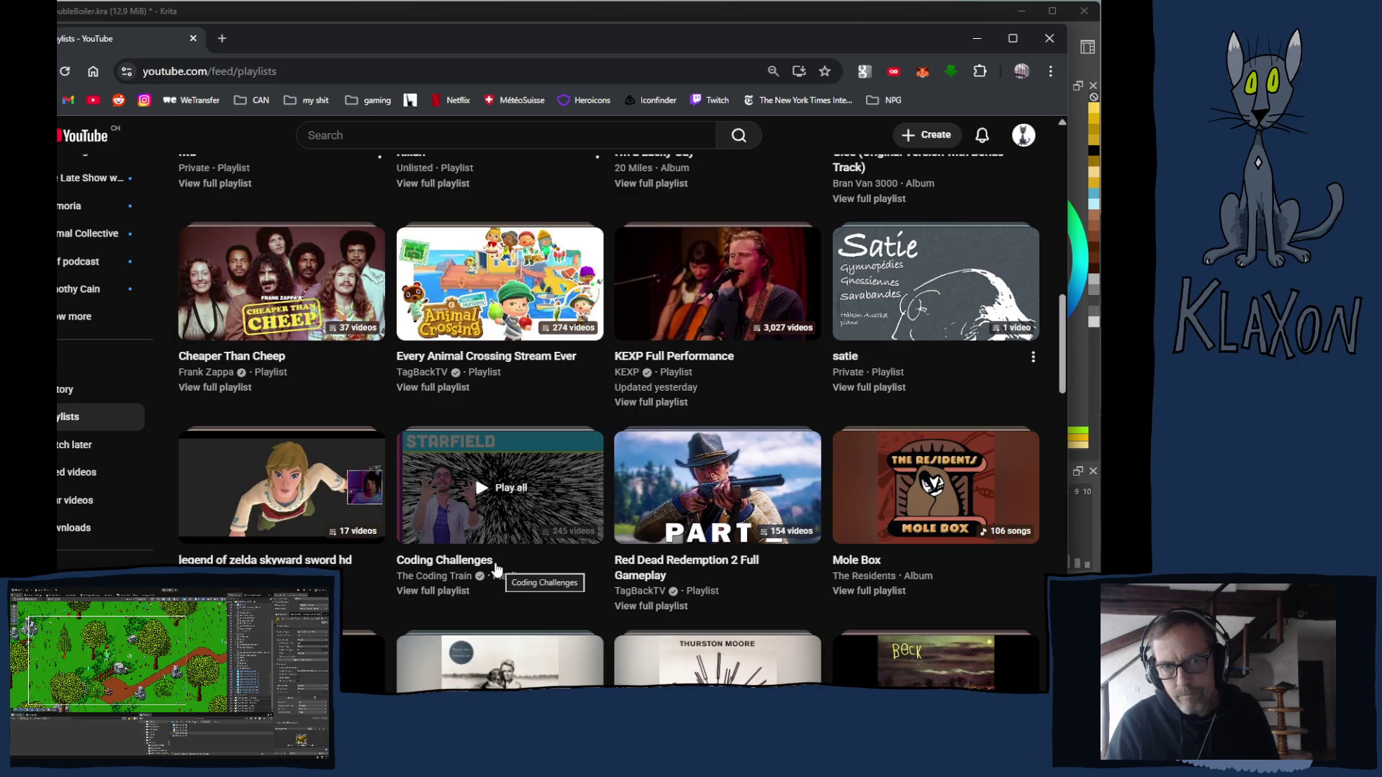
{"action": "scroll", "coordinate": [495, 570], "scroll_direction": "down", "scroll_amount": 6}
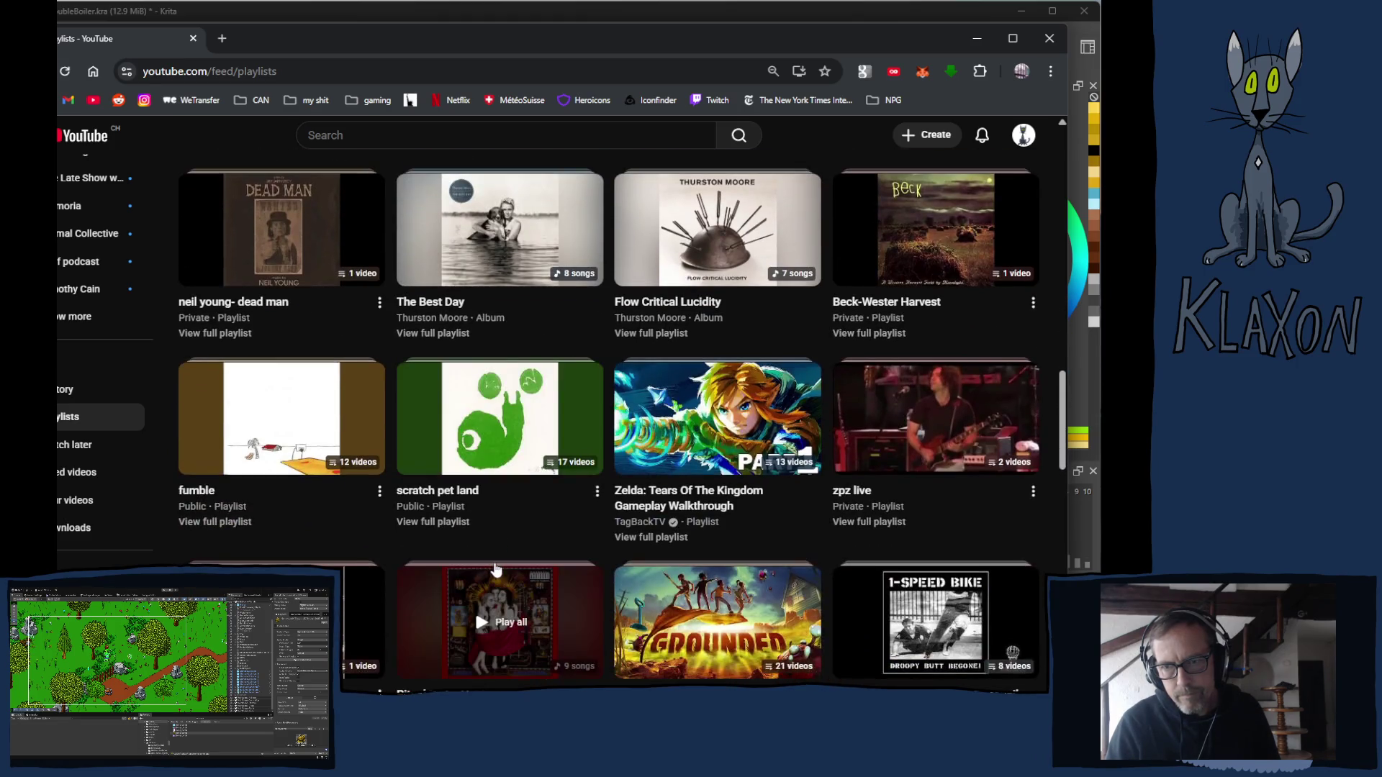
{"action": "scroll", "coordinate": [495, 569], "scroll_direction": "down", "scroll_amount": 3}
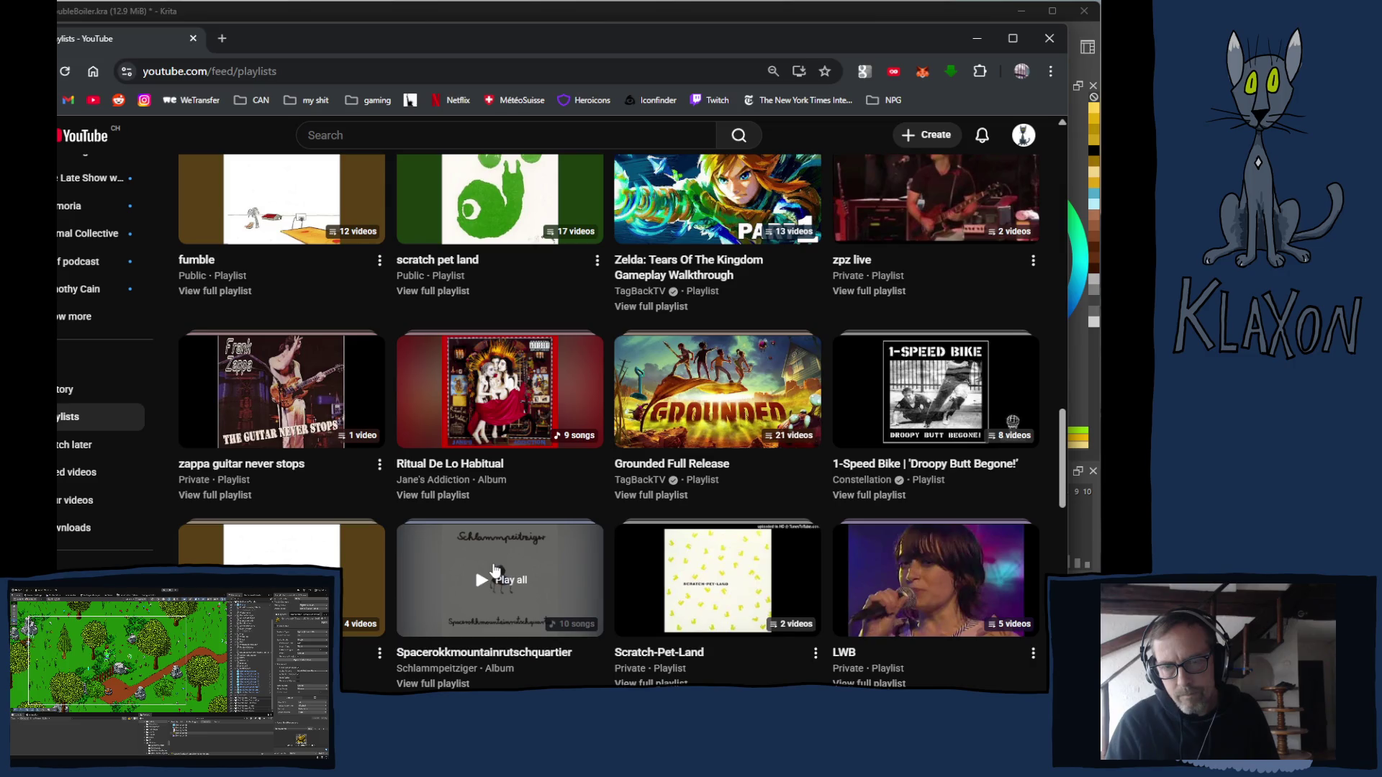
{"action": "scroll", "coordinate": [496, 570], "scroll_direction": "down", "scroll_amount": 5}
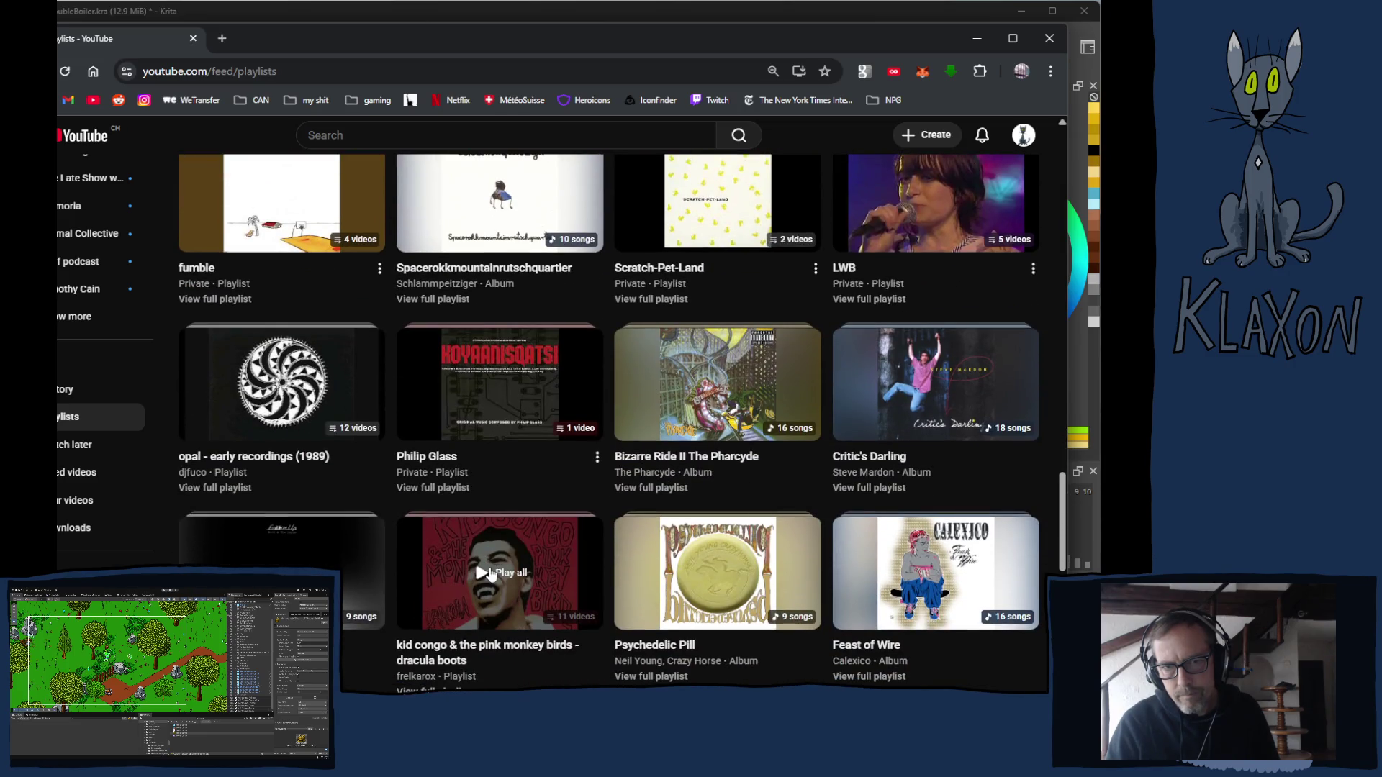
{"action": "scroll", "coordinate": [490, 574], "scroll_direction": "down", "scroll_amount": 5}
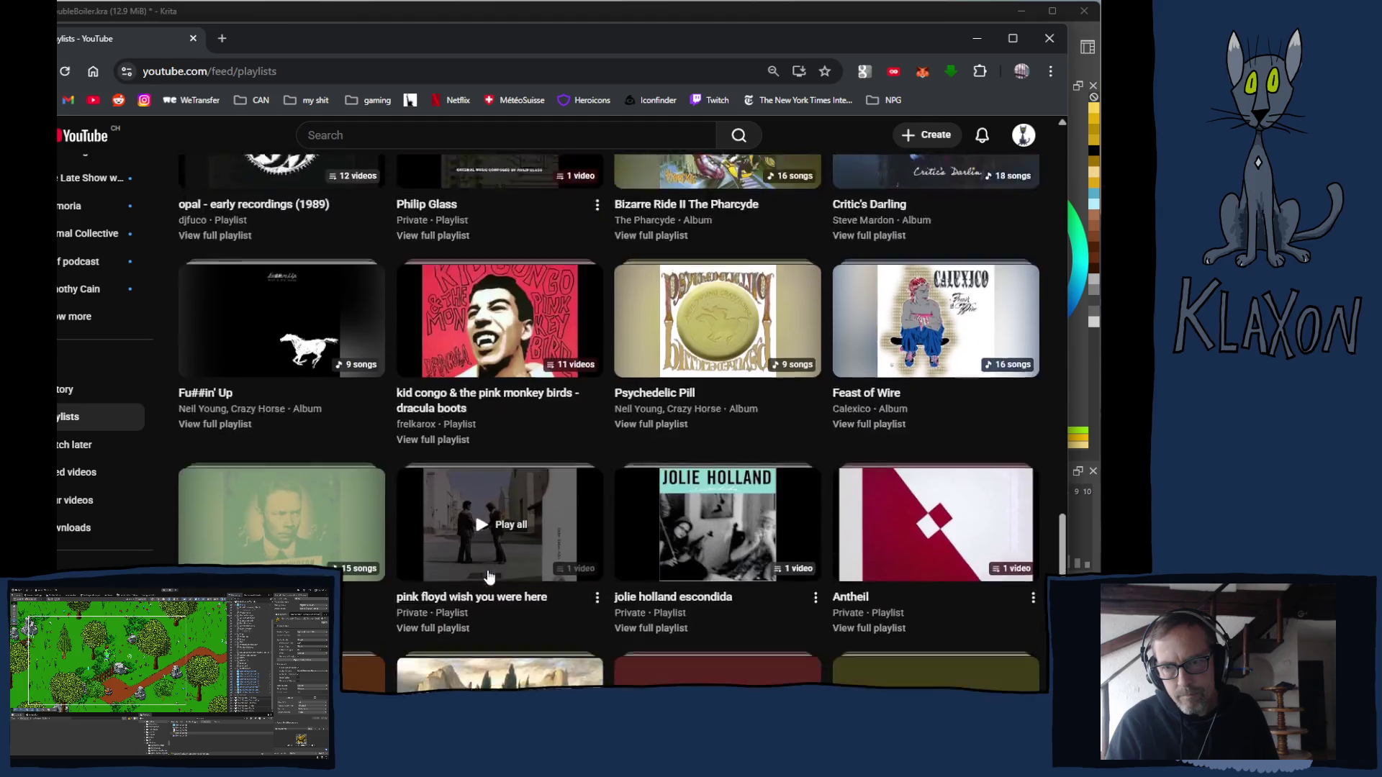
{"action": "scroll", "coordinate": [487, 577], "scroll_direction": "down", "scroll_amount": 4}
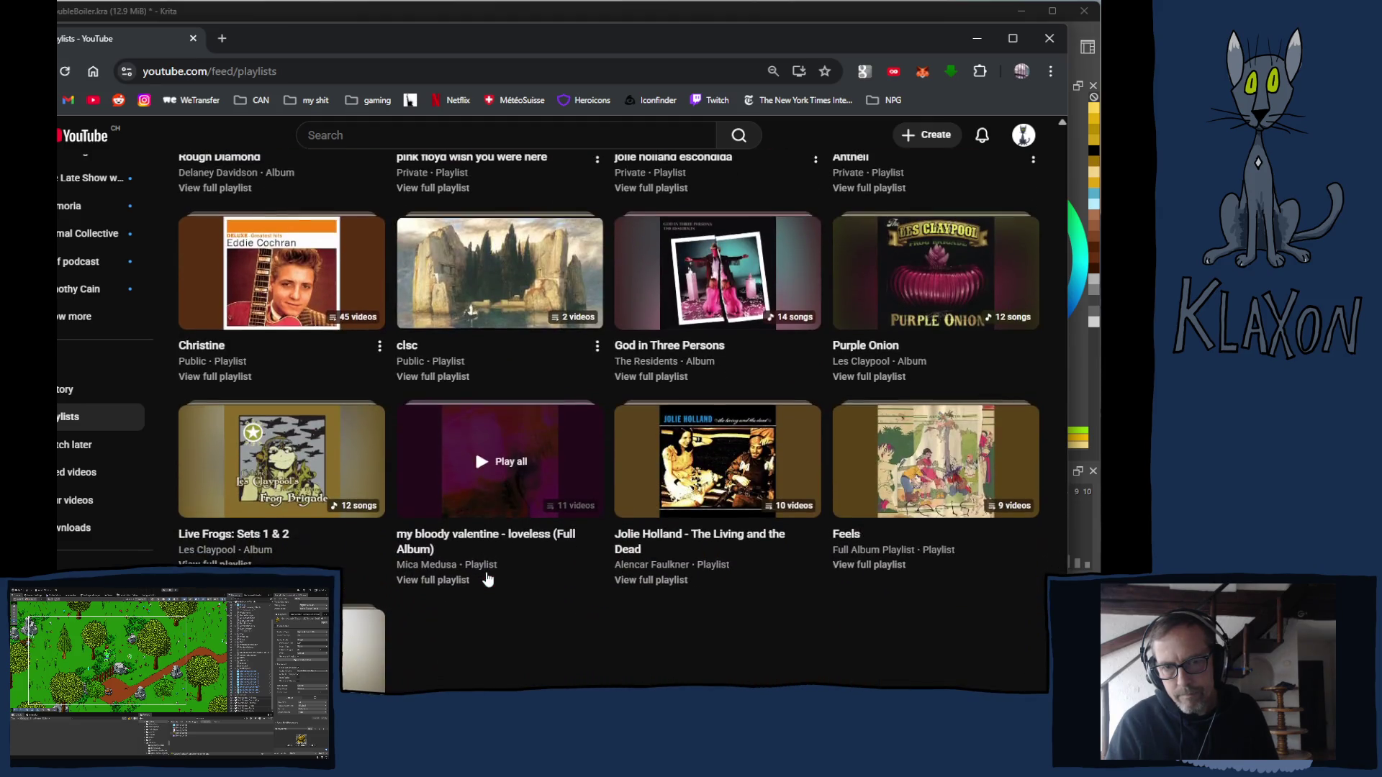
{"action": "scroll", "coordinate": [486, 580], "scroll_direction": "up", "scroll_amount": 8}
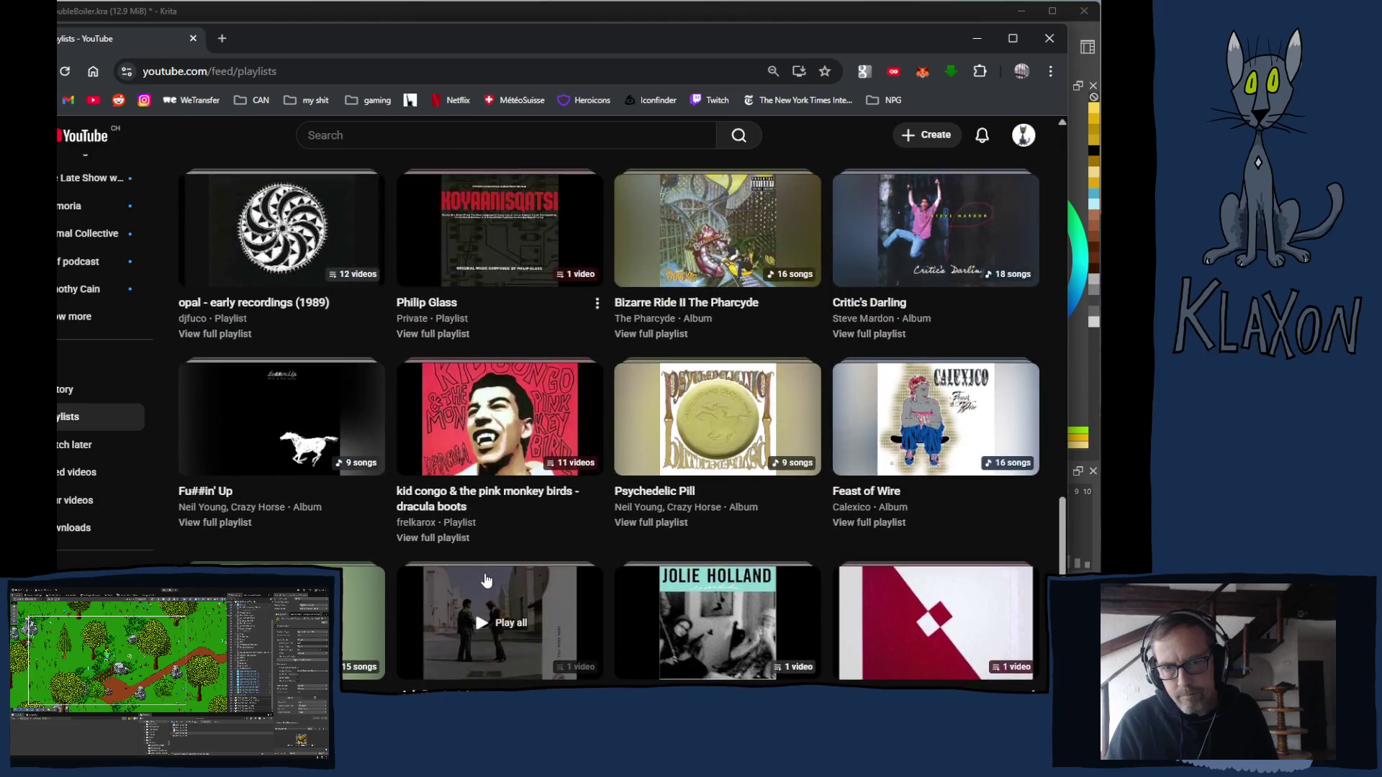
{"action": "scroll", "coordinate": [487, 580], "scroll_direction": "down", "scroll_amount": 6}
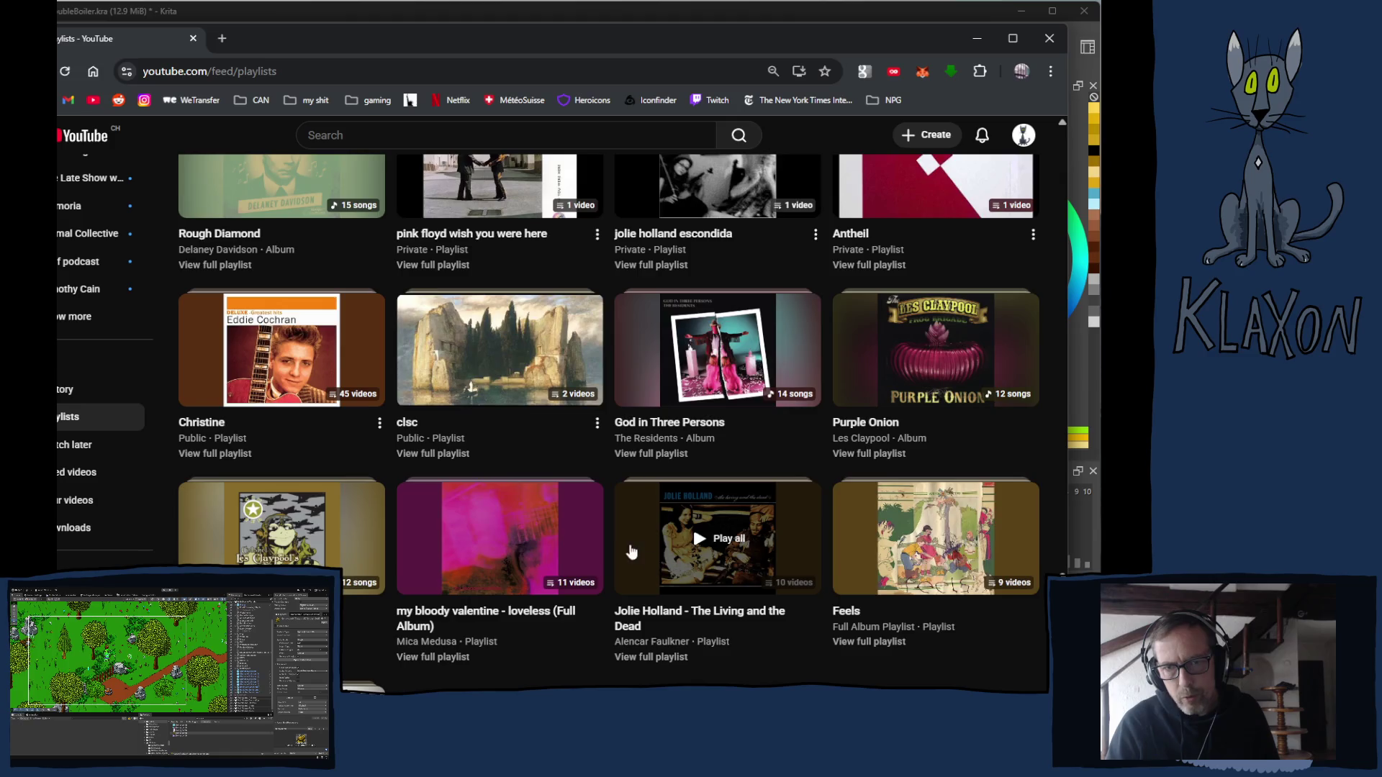
{"action": "scroll", "coordinate": [631, 551], "scroll_direction": "up", "scroll_amount": 10}
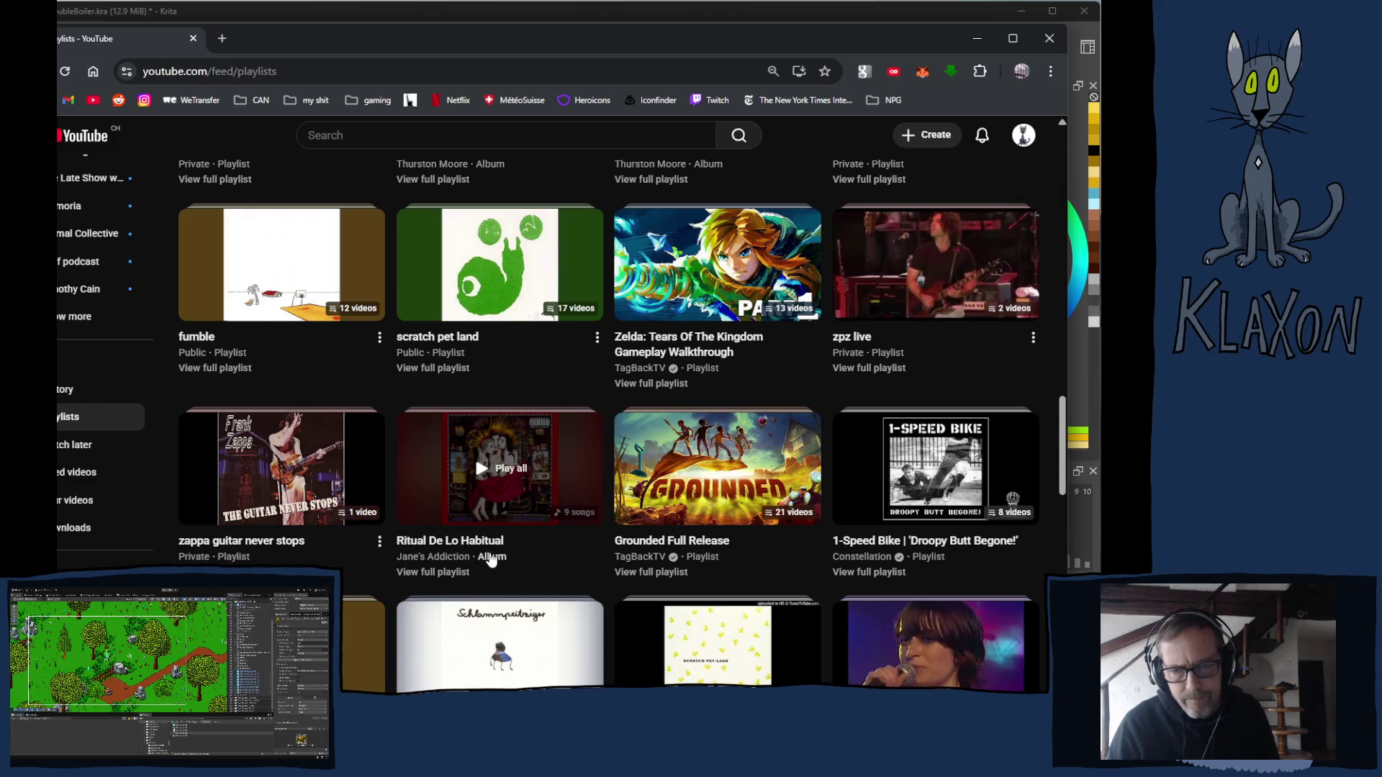
{"action": "scroll", "coordinate": [490, 560], "scroll_direction": "down", "scroll_amount": 15}
{"action": "scroll", "coordinate": [475, 446], "scroll_direction": "up", "scroll_amount": 10}
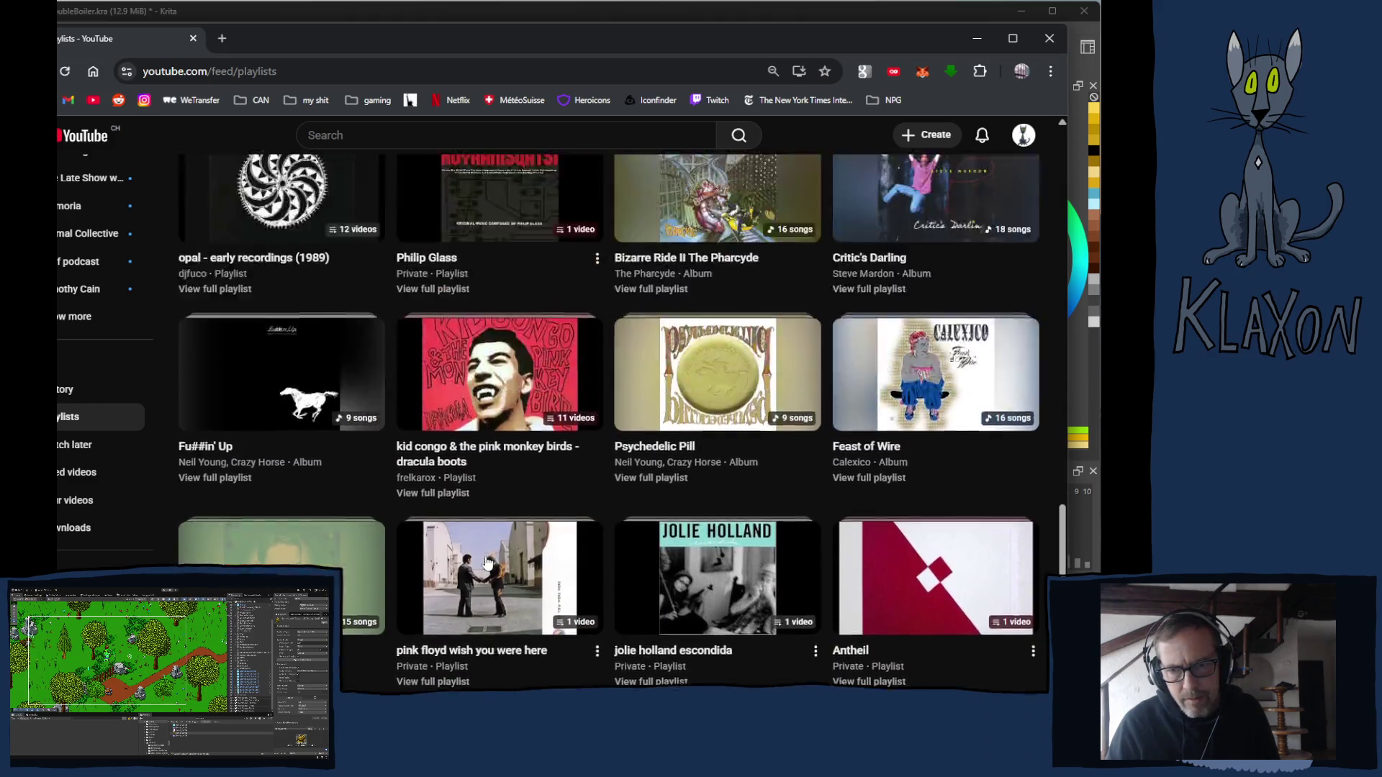
{"action": "scroll", "coordinate": [468, 435], "scroll_direction": "up", "scroll_amount": 3}
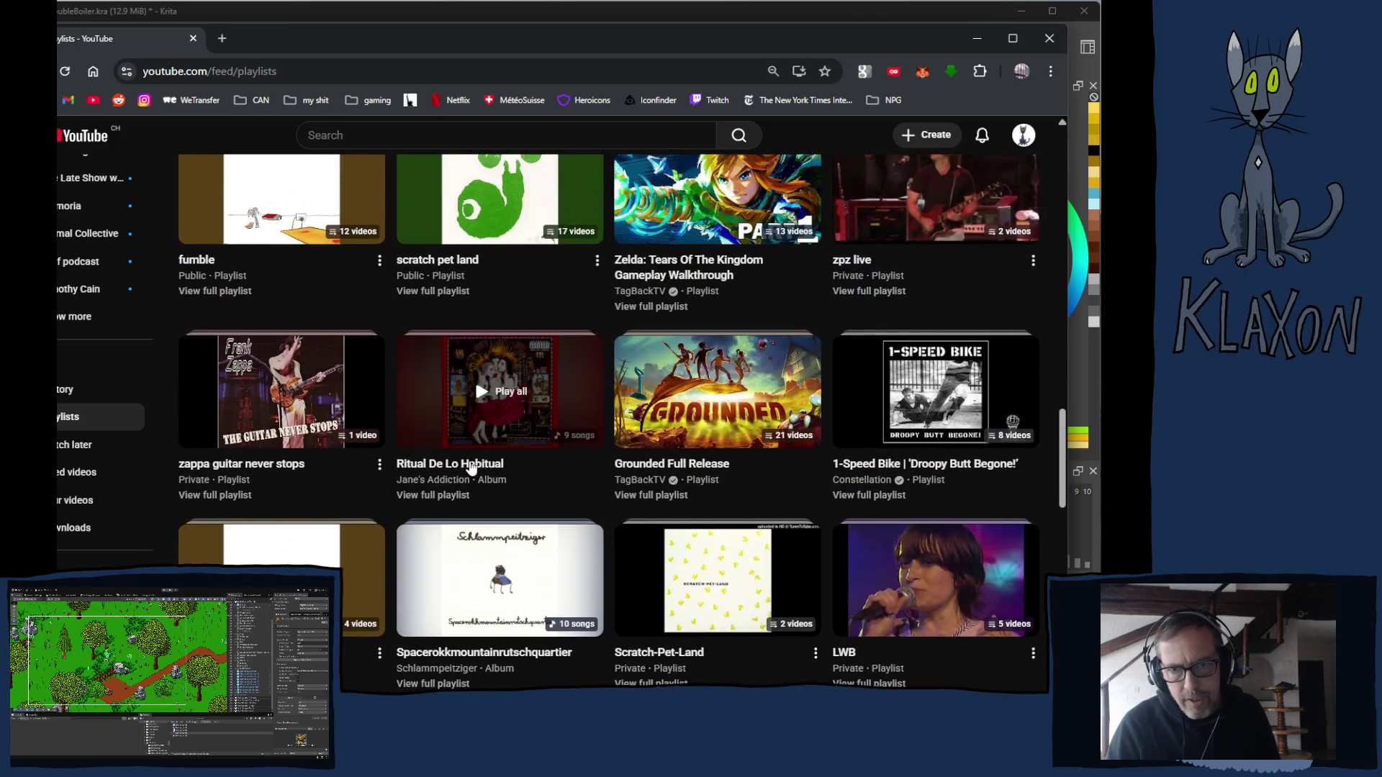
{"action": "left_click", "coordinate": [441, 495]}
Play the track Three Days and bring Krita back to the front.
{"action": "scroll", "coordinate": [504, 504], "scroll_direction": "down", "scroll_amount": 3}
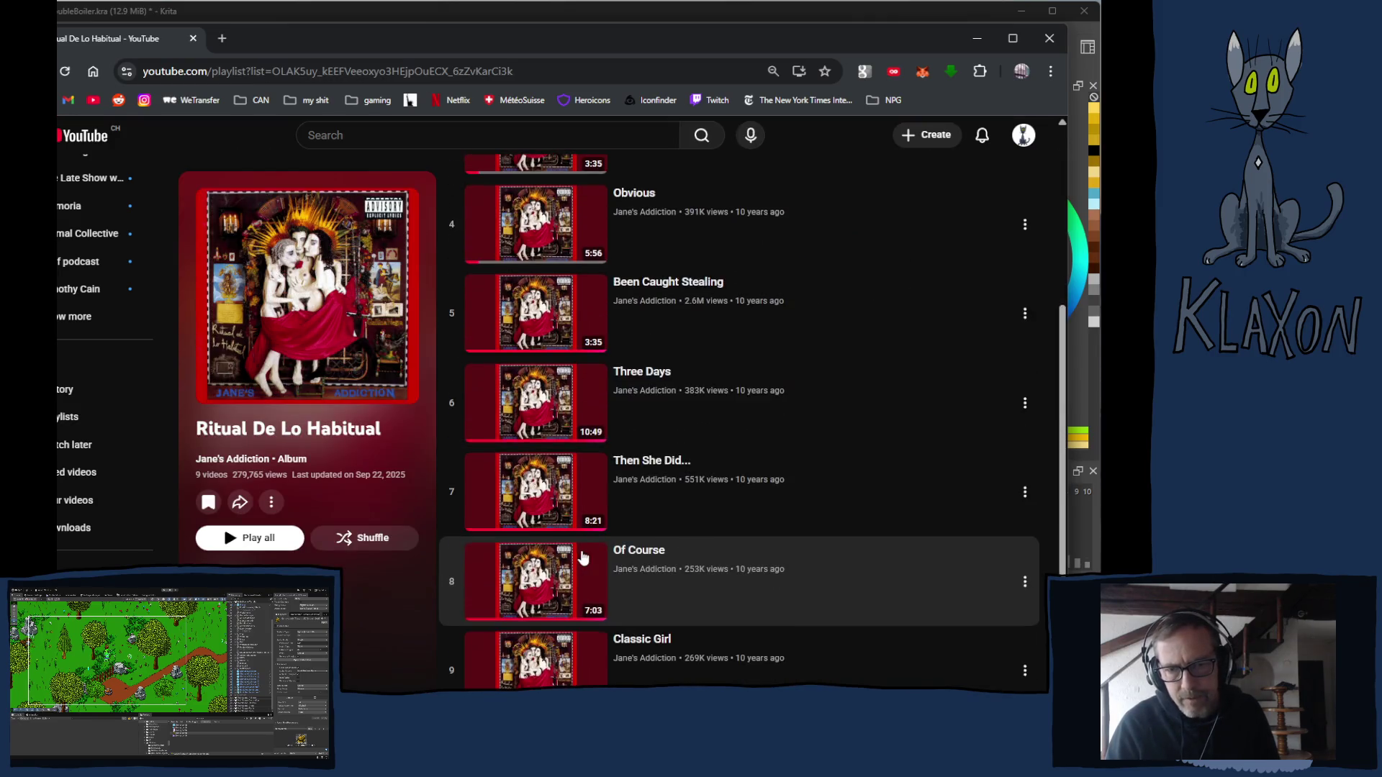
{"action": "left_click", "coordinate": [538, 400]}
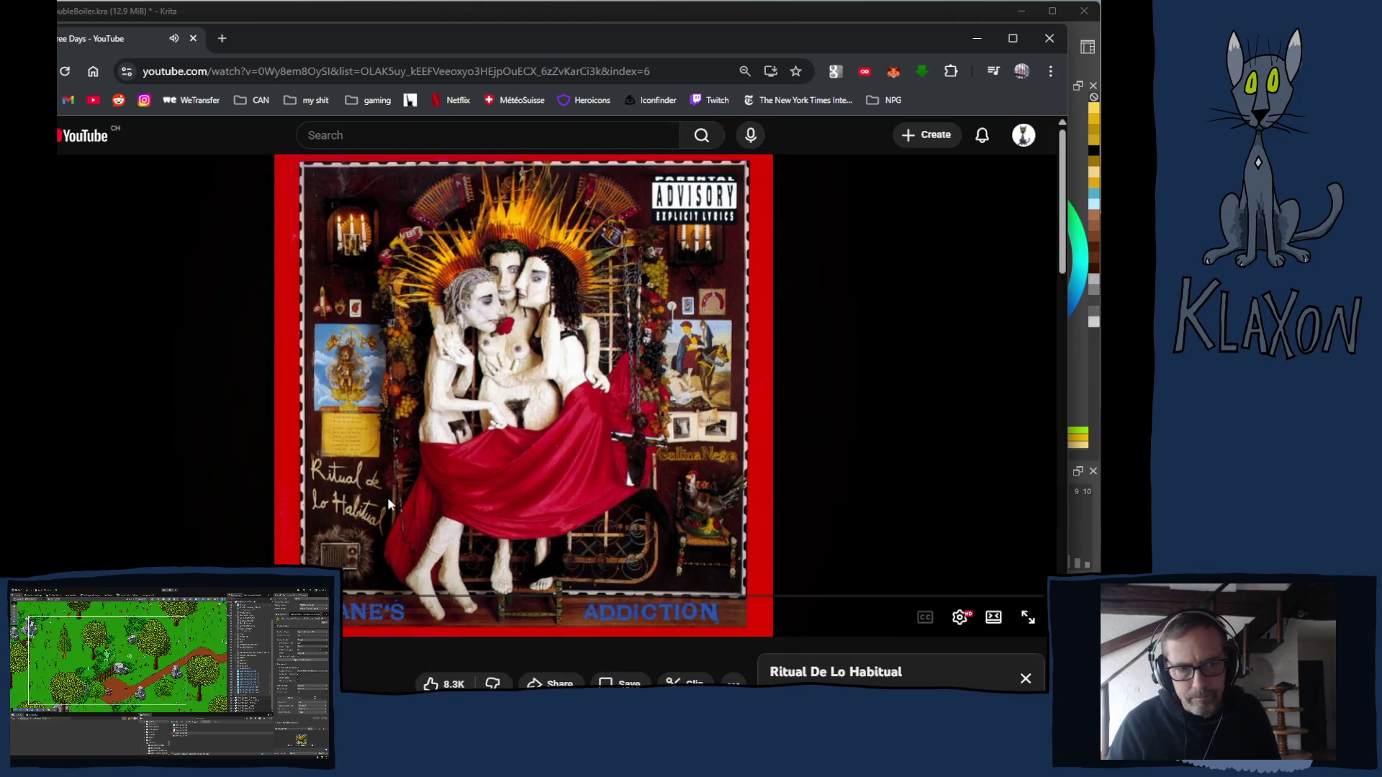
{"action": "left_click", "coordinate": [628, 10]}
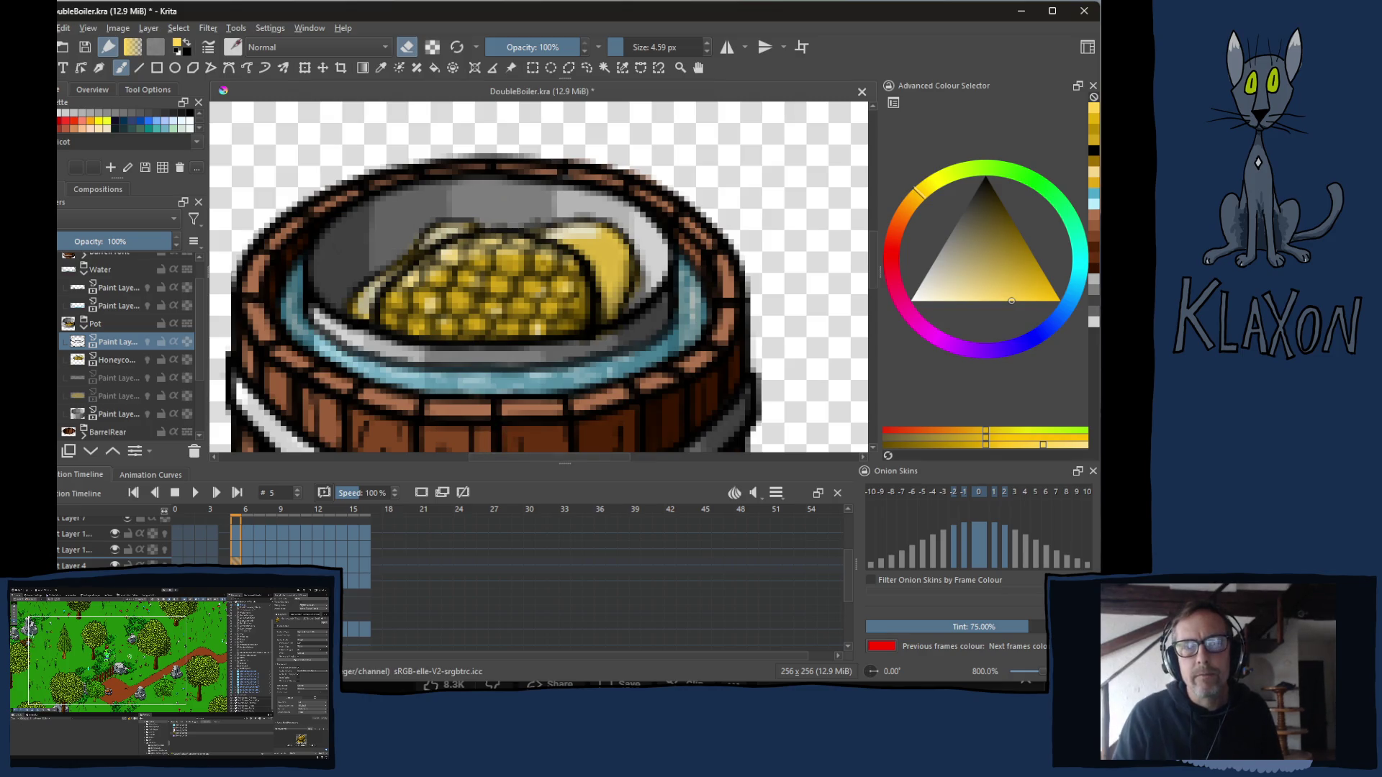
Select the Honeycomb layer on frame 6, rotate the view to -30°, and switch back to painting.
{"action": "left_click", "coordinate": [113, 360]}
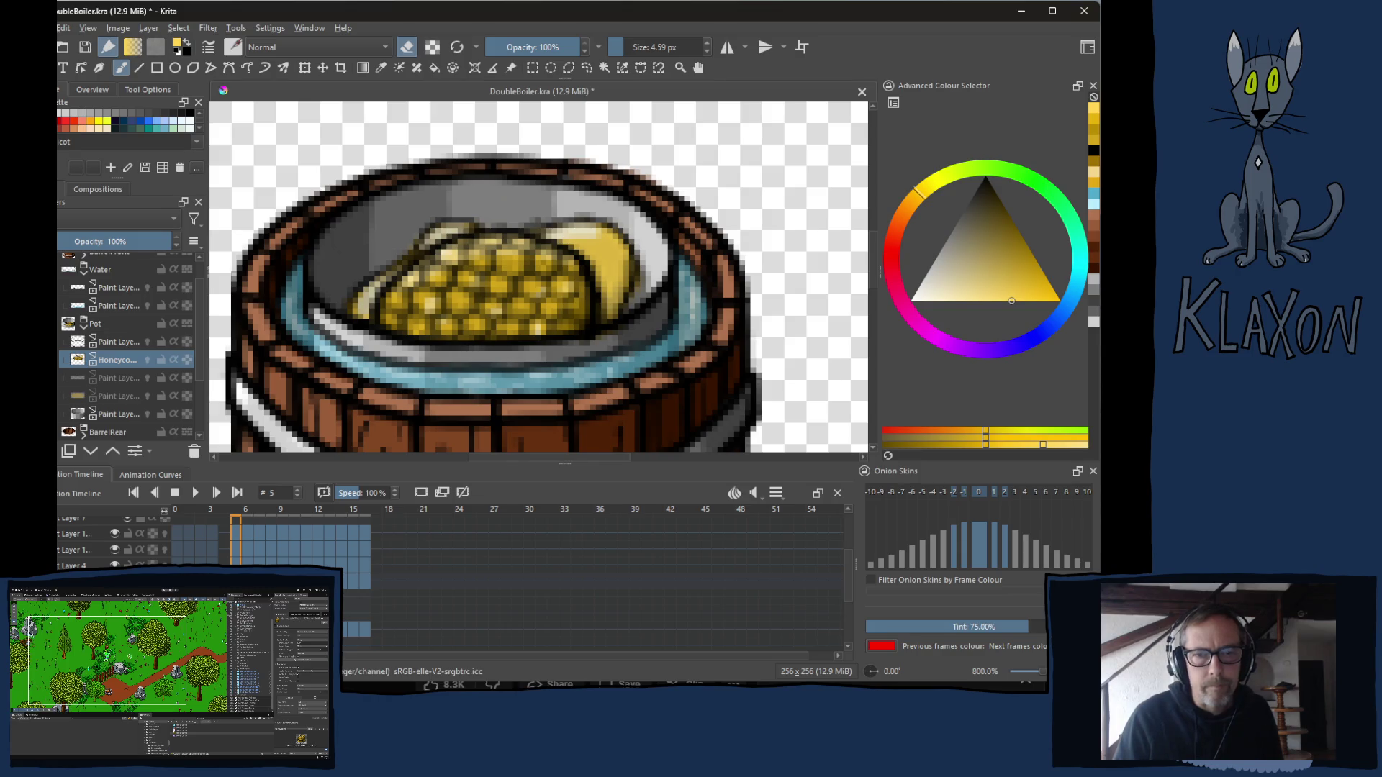
{"action": "key", "text": "period"}
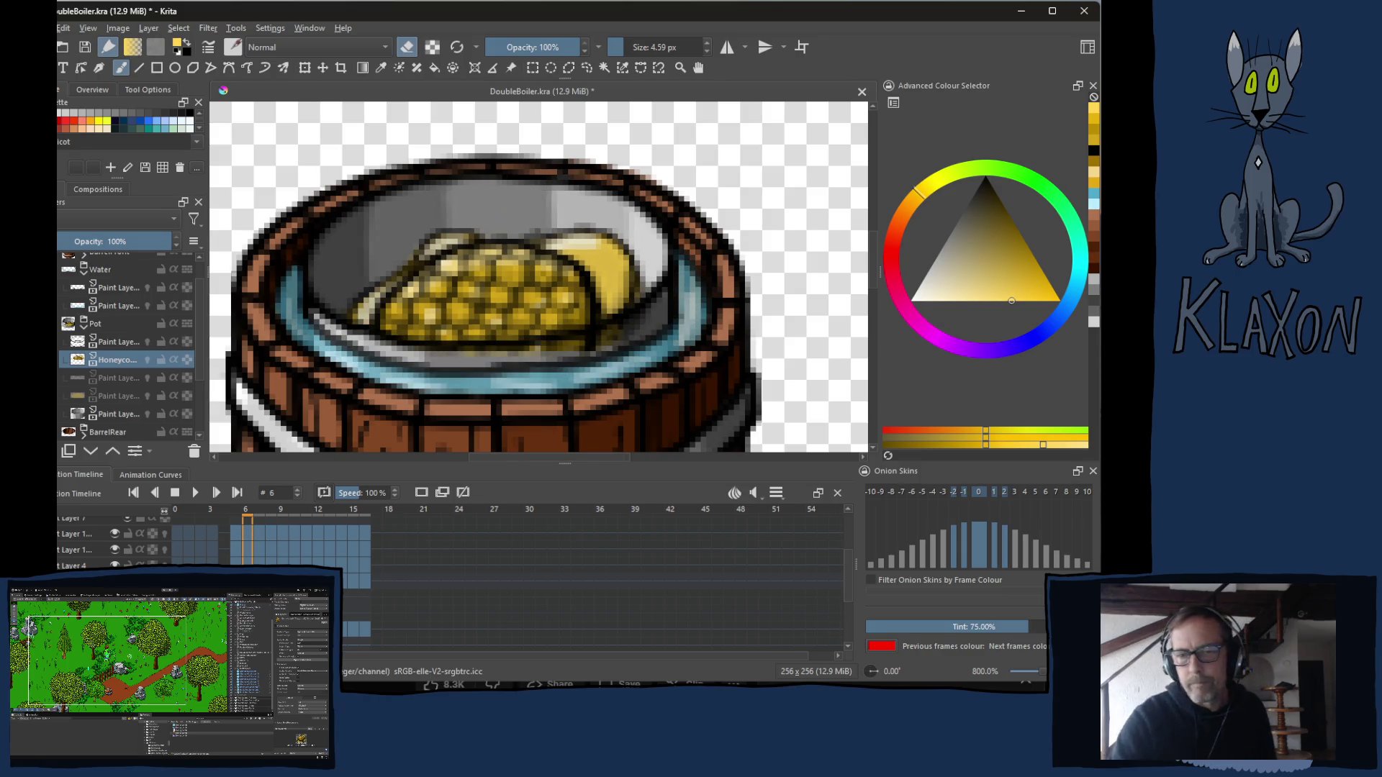
{"action": "key", "text": "4"}
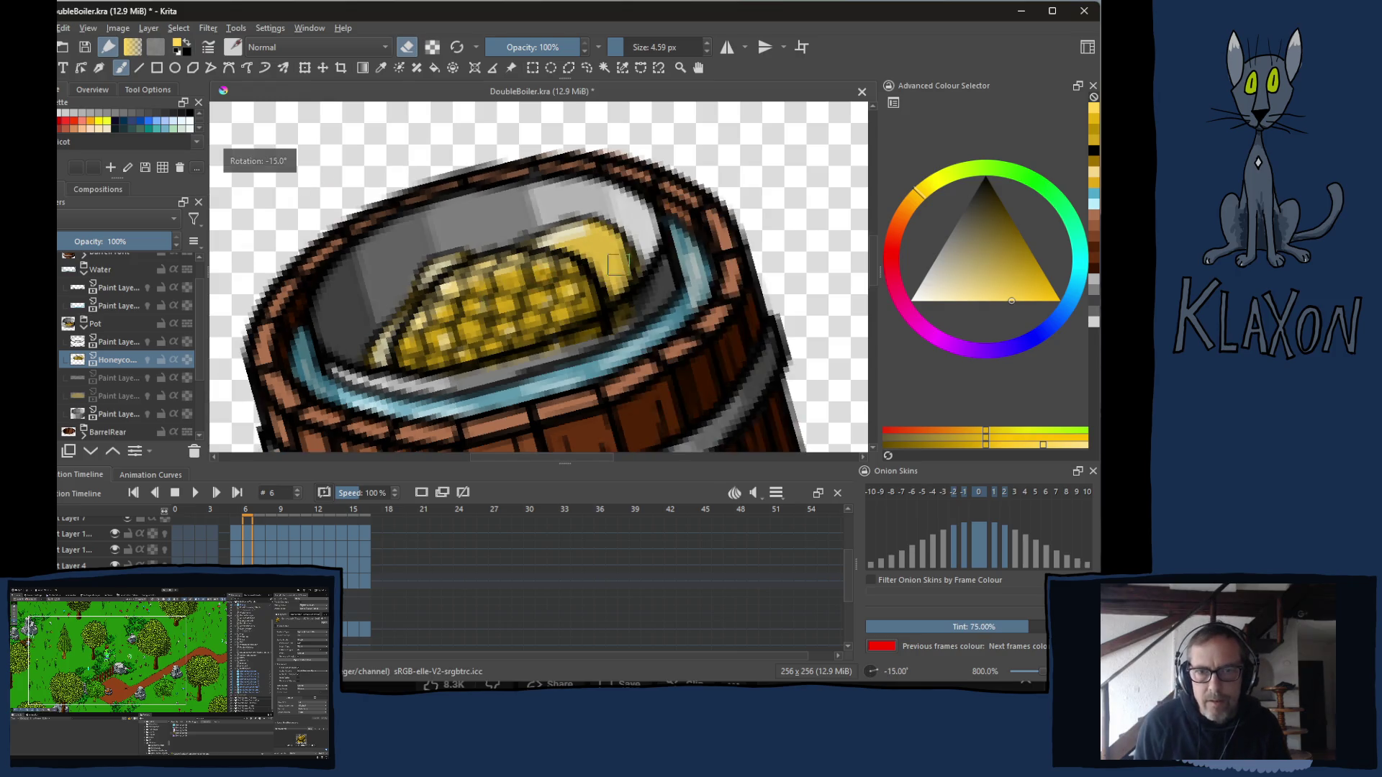
{"action": "key", "text": "4"}
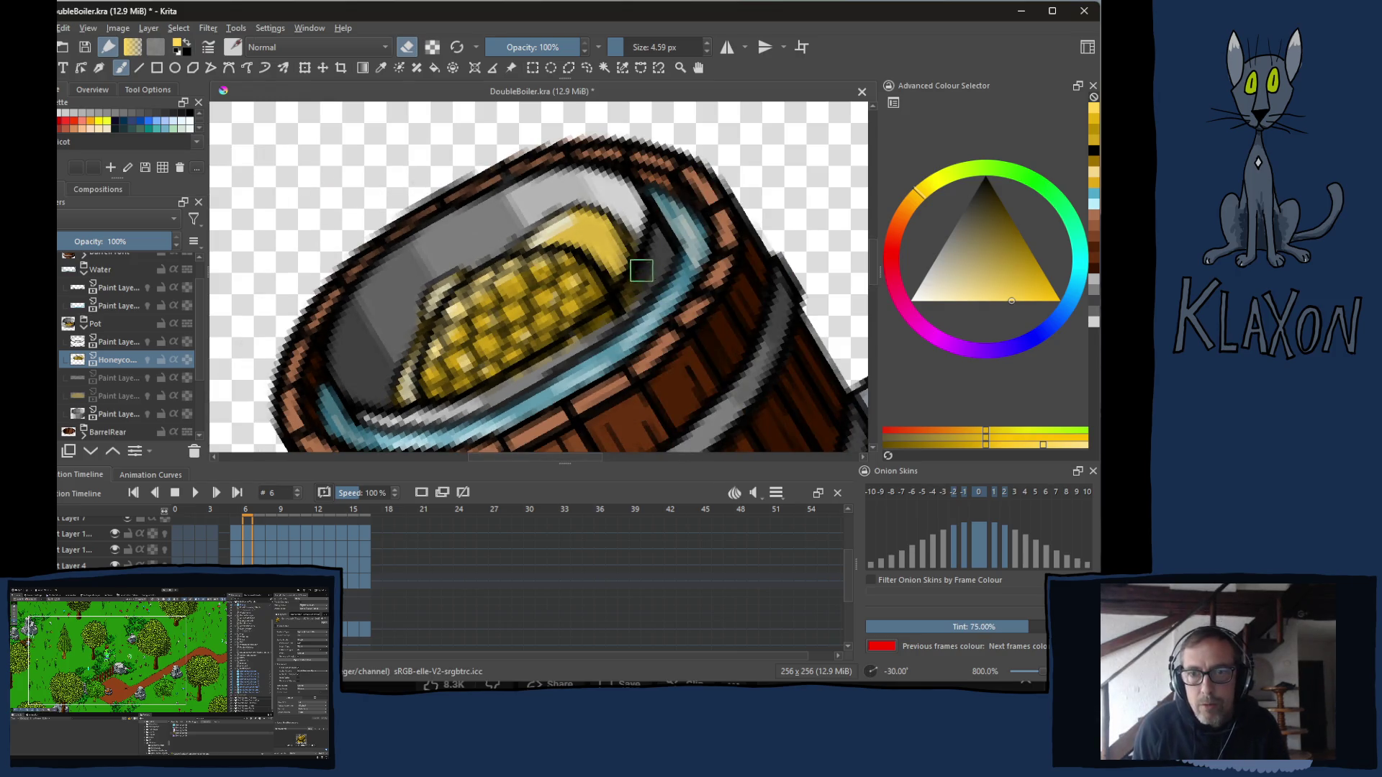
{"action": "key", "text": "e"}
{"action": "key", "text": "e"}
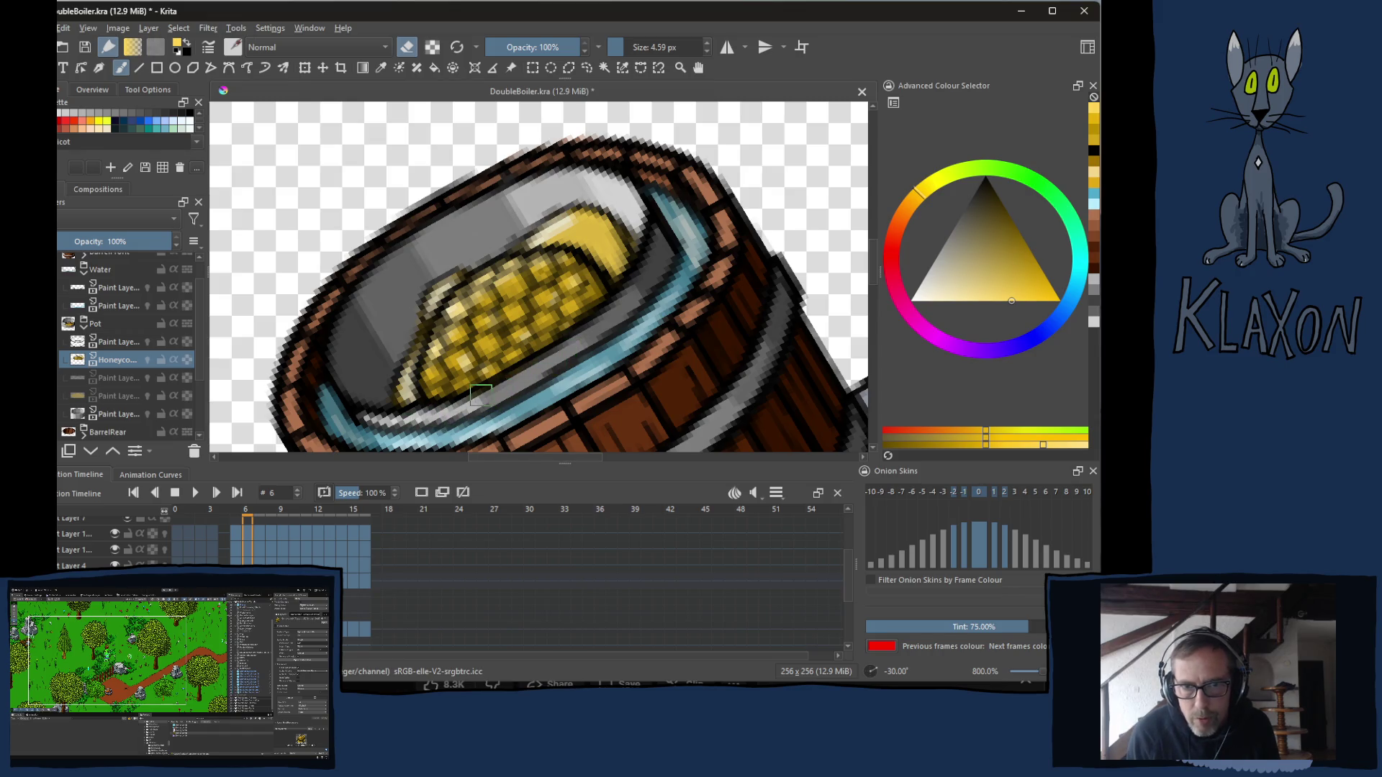
Paint light highlights along the lower inner rim on frames 7 and 8.
{"action": "key", "text": "Right"}
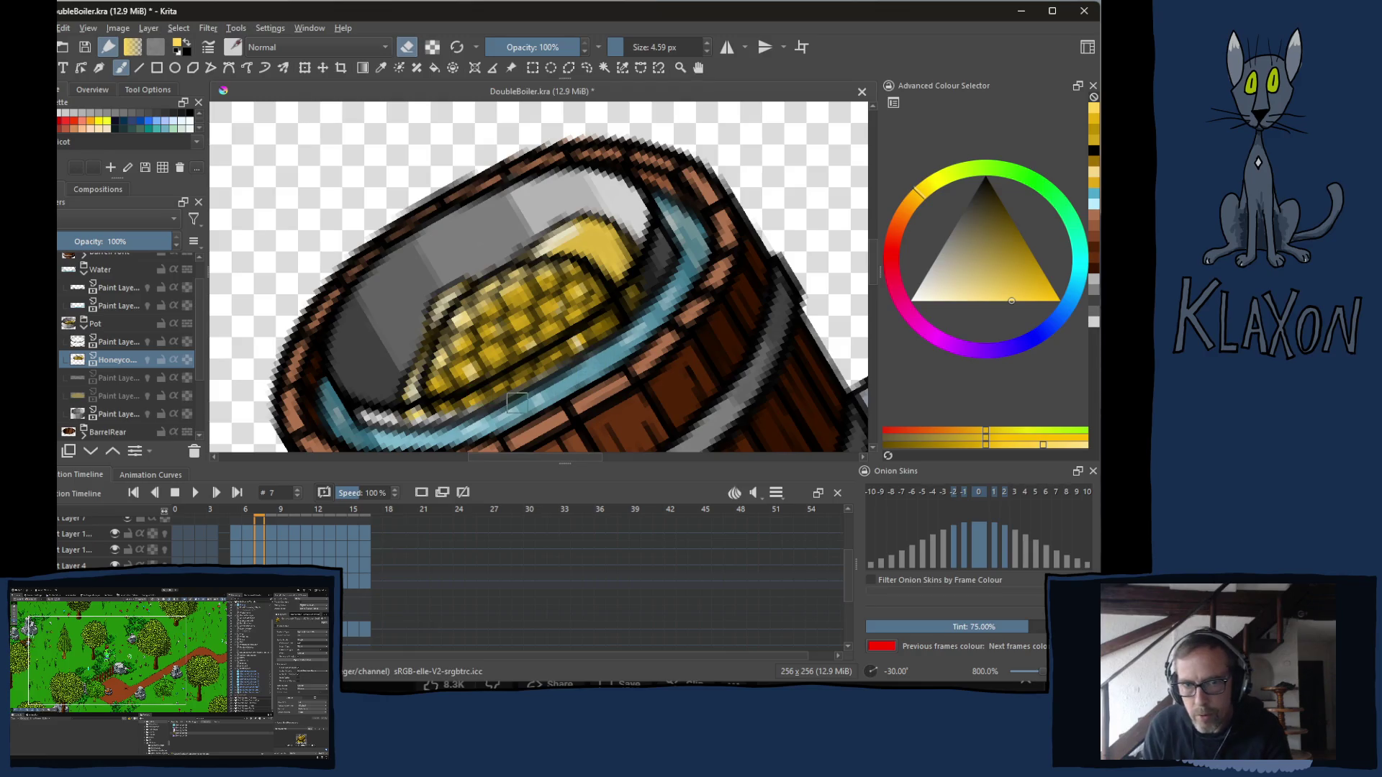
{"action": "mouse_move", "coordinate": [425, 413]}
{"action": "left_mouse_down"}
{"action": "mouse_move", "coordinate": [461, 416]}
{"action": "mouse_move", "coordinate": [430, 416]}
{"action": "mouse_move", "coordinate": [608, 343]}
{"action": "mouse_move", "coordinate": [656, 265]}
{"action": "left_mouse_up"}
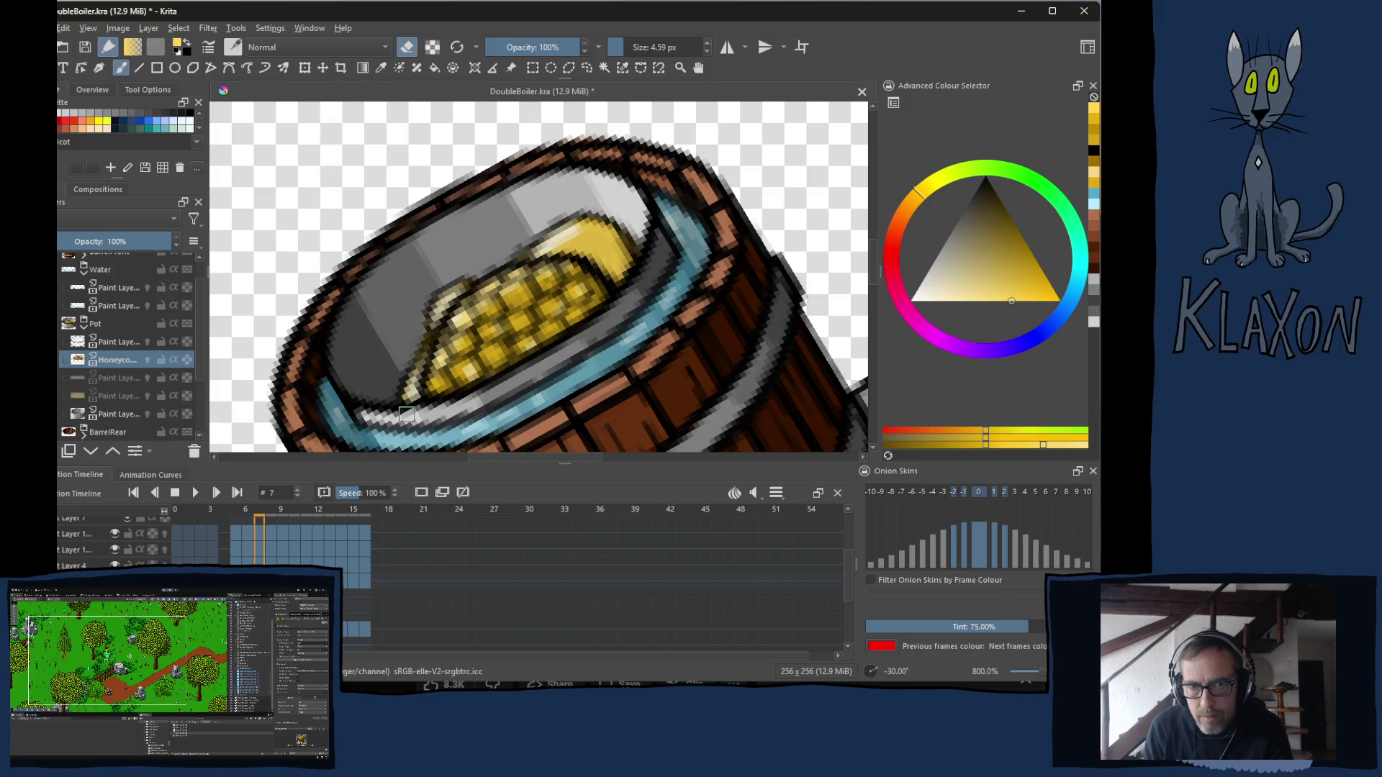
{"action": "key", "text": "period"}
{"action": "mouse_move", "coordinate": [474, 423]}
{"action": "left_mouse_down"}
{"action": "mouse_move", "coordinate": [432, 419]}
{"action": "mouse_move", "coordinate": [445, 420]}
{"action": "mouse_move", "coordinate": [439, 407]}
{"action": "mouse_move", "coordinate": [392, 414]}
{"action": "mouse_move", "coordinate": [532, 389]}
{"action": "mouse_move", "coordinate": [608, 339]}
{"action": "mouse_move", "coordinate": [522, 371]}
{"action": "mouse_move", "coordinate": [645, 298]}
{"action": "mouse_move", "coordinate": [640, 315]}
{"action": "left_mouse_up"}
On frame 9, paint grey over the blue strip below the honeycomb, then advance to frame 10.
{"action": "key", "text": "period"}
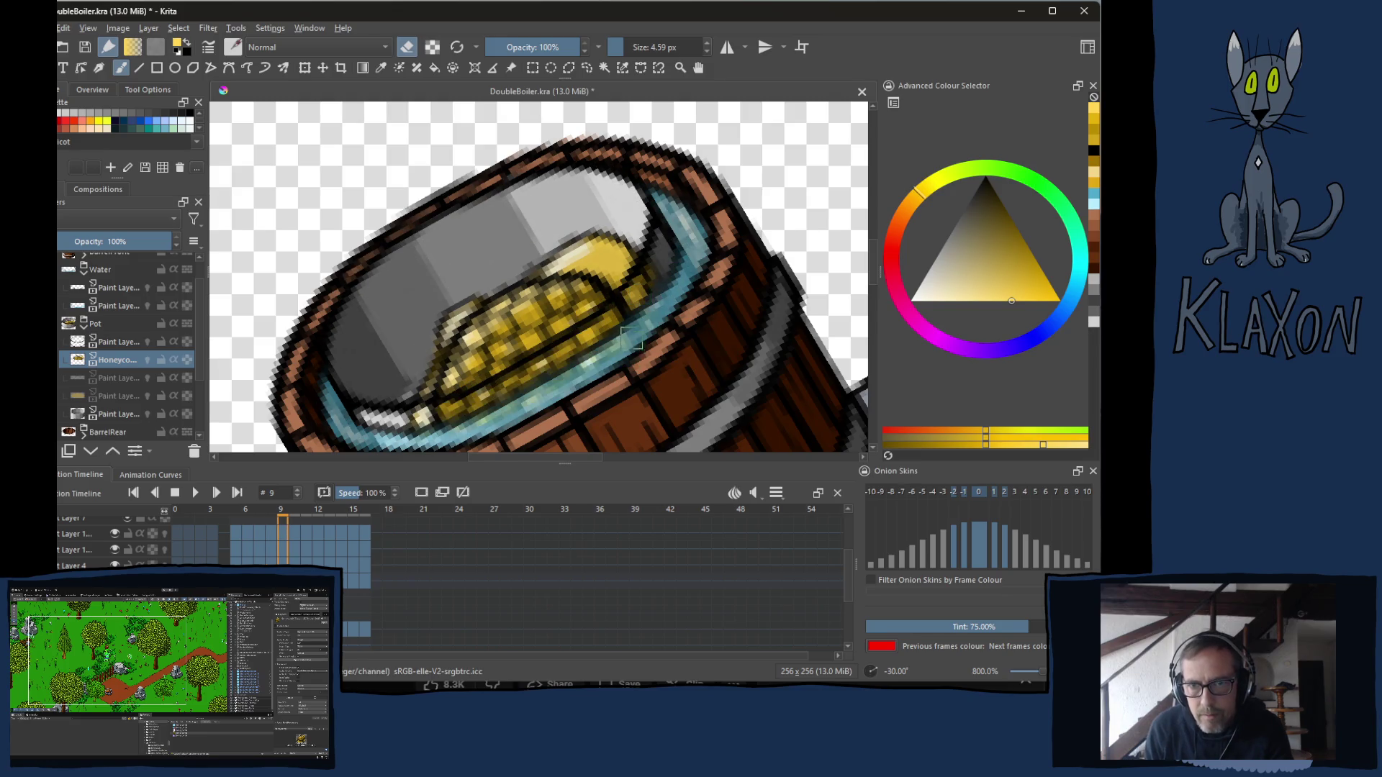
{"action": "left_click_drag", "start_coordinate": [607, 370], "coordinate": [634, 272]}
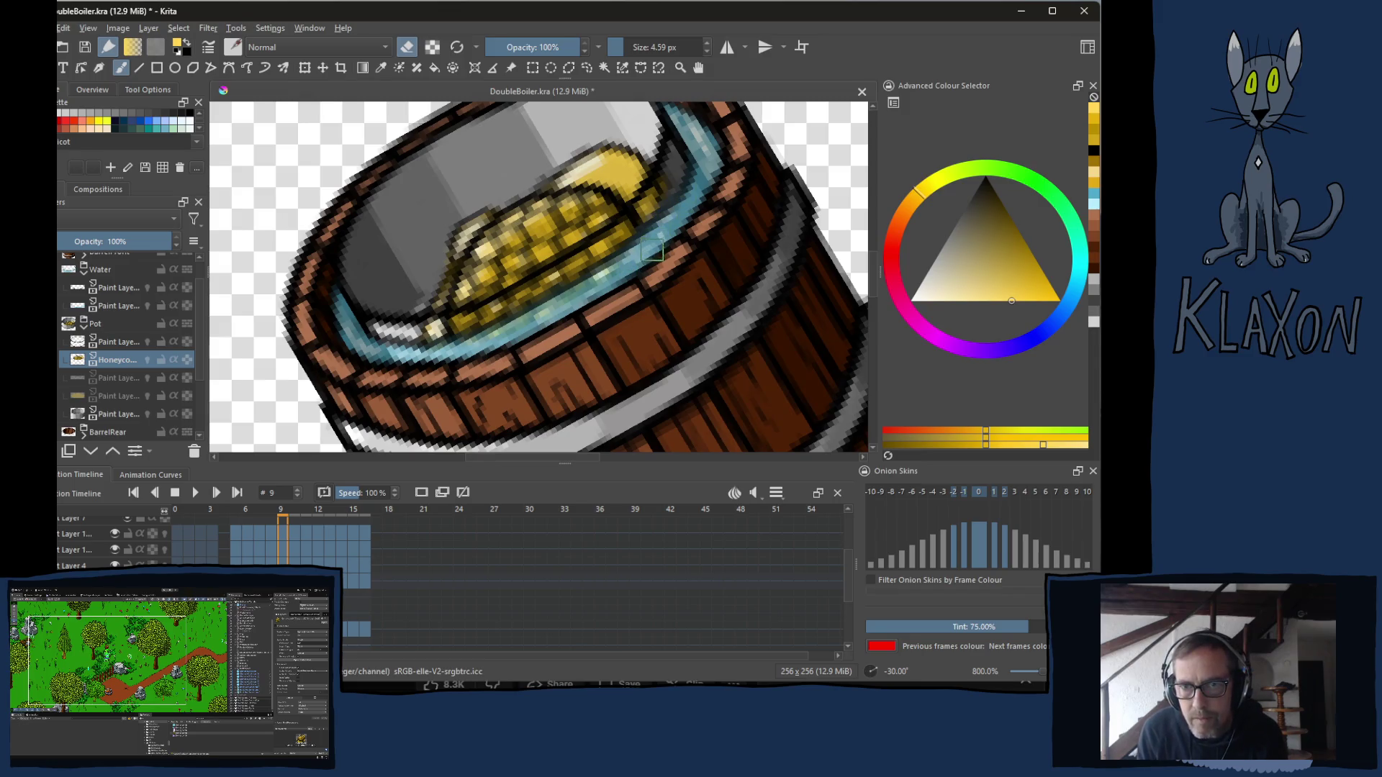
{"action": "mouse_move", "coordinate": [618, 253]}
{"action": "left_mouse_down"}
{"action": "mouse_move", "coordinate": [432, 339]}
{"action": "mouse_move", "coordinate": [569, 311]}
{"action": "left_mouse_up"}
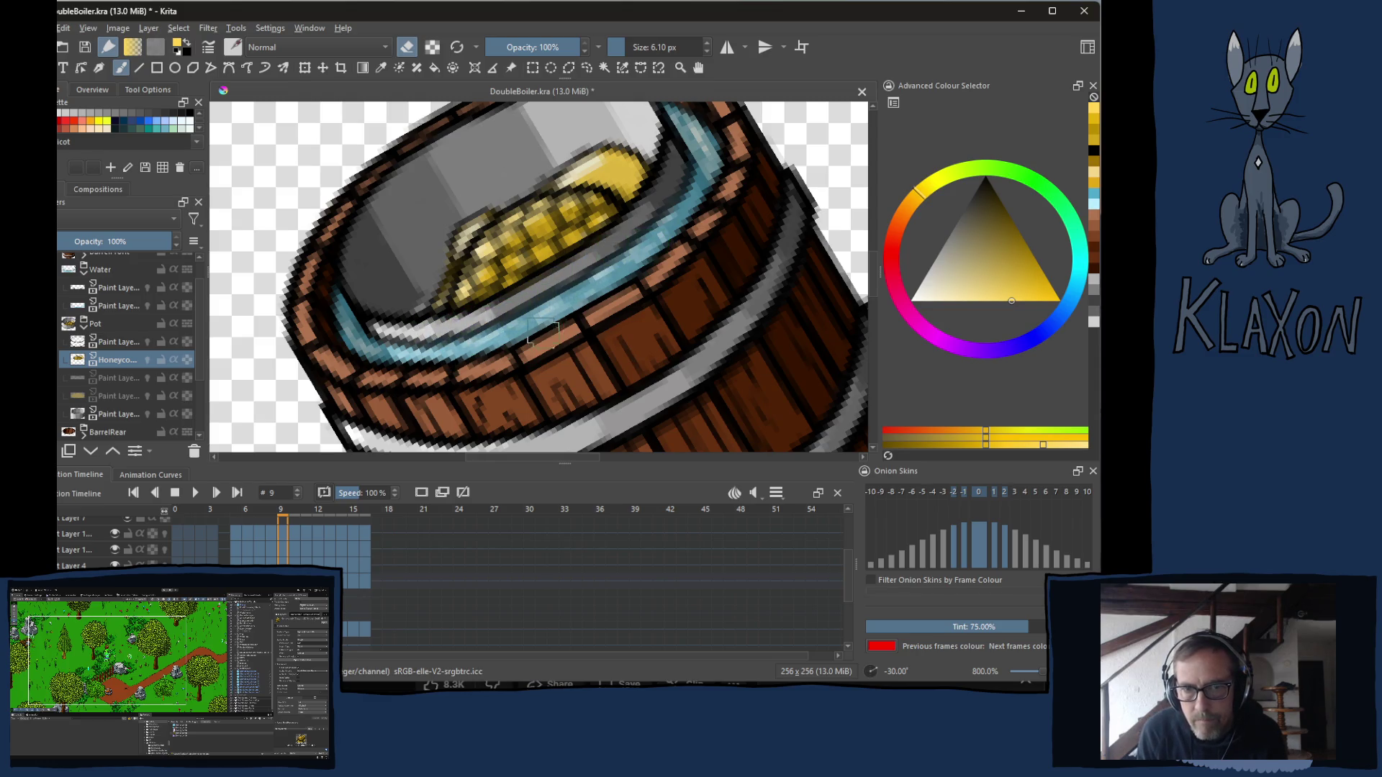
{"action": "key", "text": "period"}
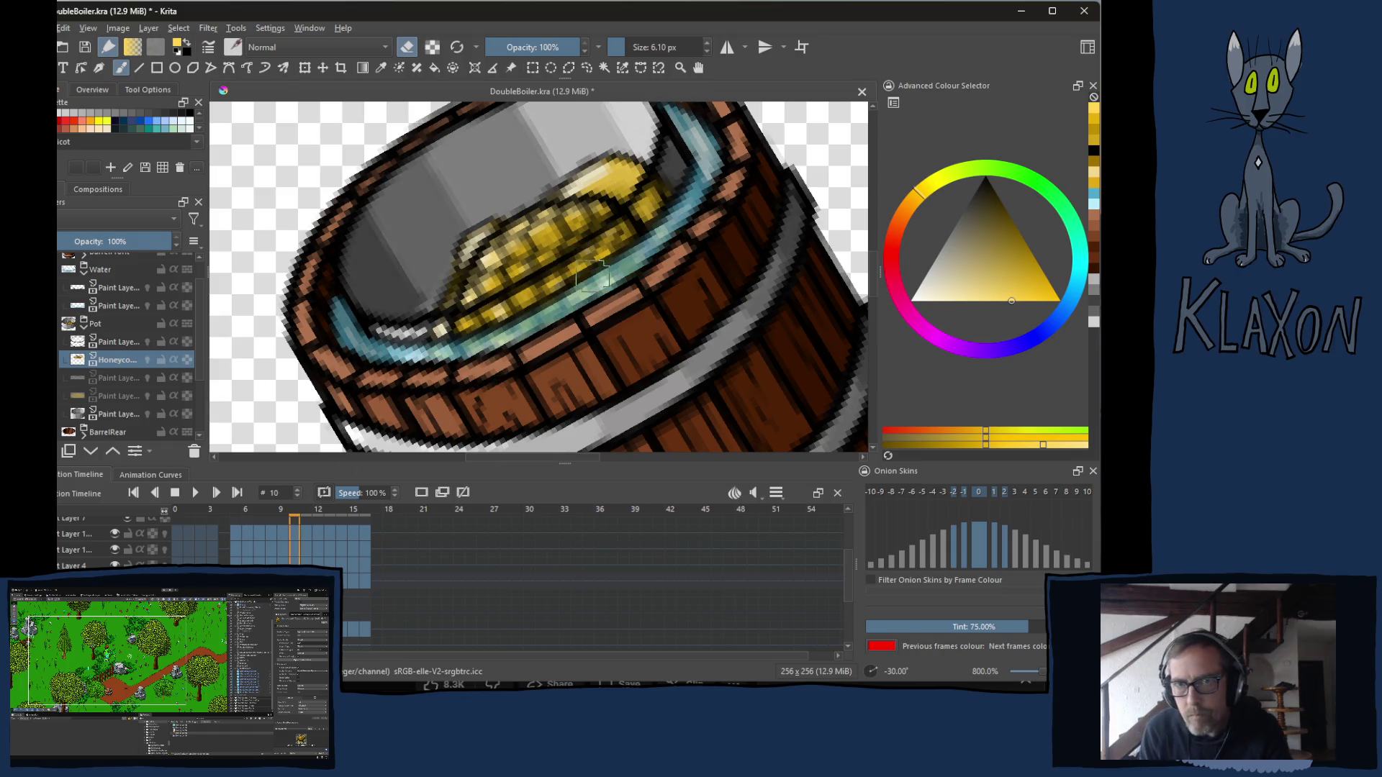
Cover the honeycomb's tip and lower edge with grey on frame 10, then erase rim pixels on frame 11.
{"action": "mouse_move", "coordinate": [654, 246]}
{"action": "left_mouse_down"}
{"action": "mouse_move", "coordinate": [659, 208]}
{"action": "mouse_move", "coordinate": [634, 230]}
{"action": "mouse_move", "coordinate": [669, 179]}
{"action": "left_mouse_up"}
{"action": "mouse_move", "coordinate": [605, 252]}
{"action": "left_mouse_down"}
{"action": "mouse_move", "coordinate": [486, 324]}
{"action": "mouse_move", "coordinate": [521, 309]}
{"action": "mouse_move", "coordinate": [432, 338]}
{"action": "mouse_move", "coordinate": [504, 335]}
{"action": "left_mouse_up"}
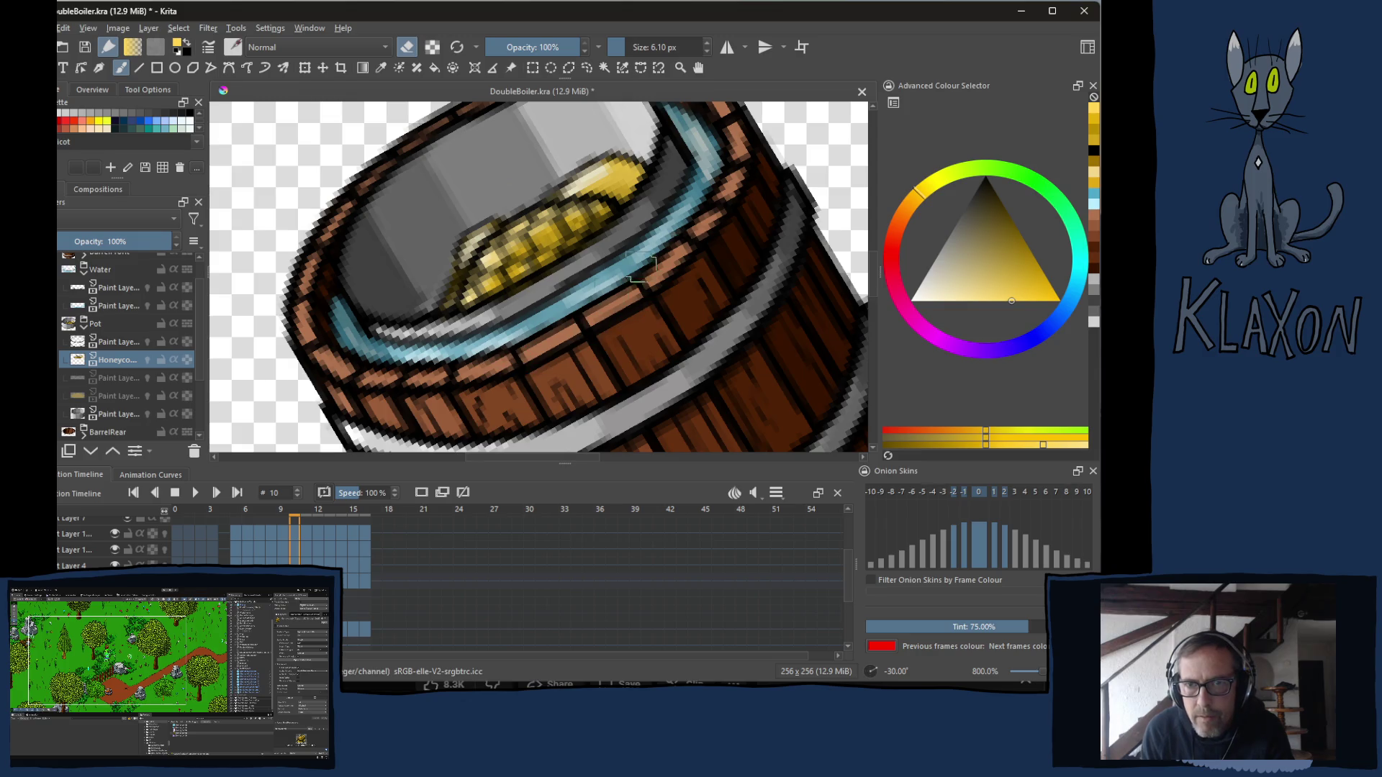
{"action": "key", "text": "period"}
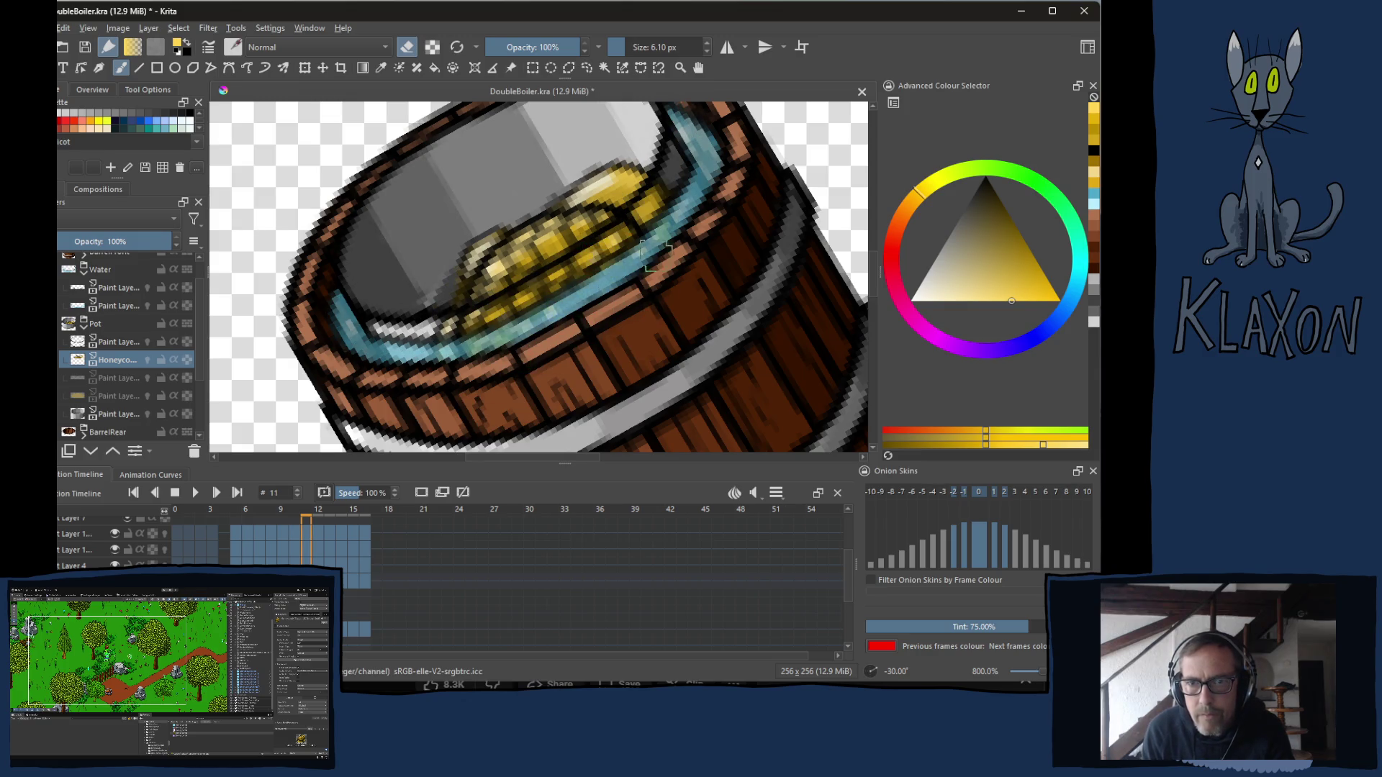
{"action": "mouse_move", "coordinate": [526, 324]}
{"action": "left_mouse_down"}
{"action": "mouse_move", "coordinate": [565, 288]}
{"action": "mouse_move", "coordinate": [533, 288]}
{"action": "mouse_move", "coordinate": [659, 203]}
{"action": "mouse_move", "coordinate": [654, 226]}
{"action": "left_mouse_up"}
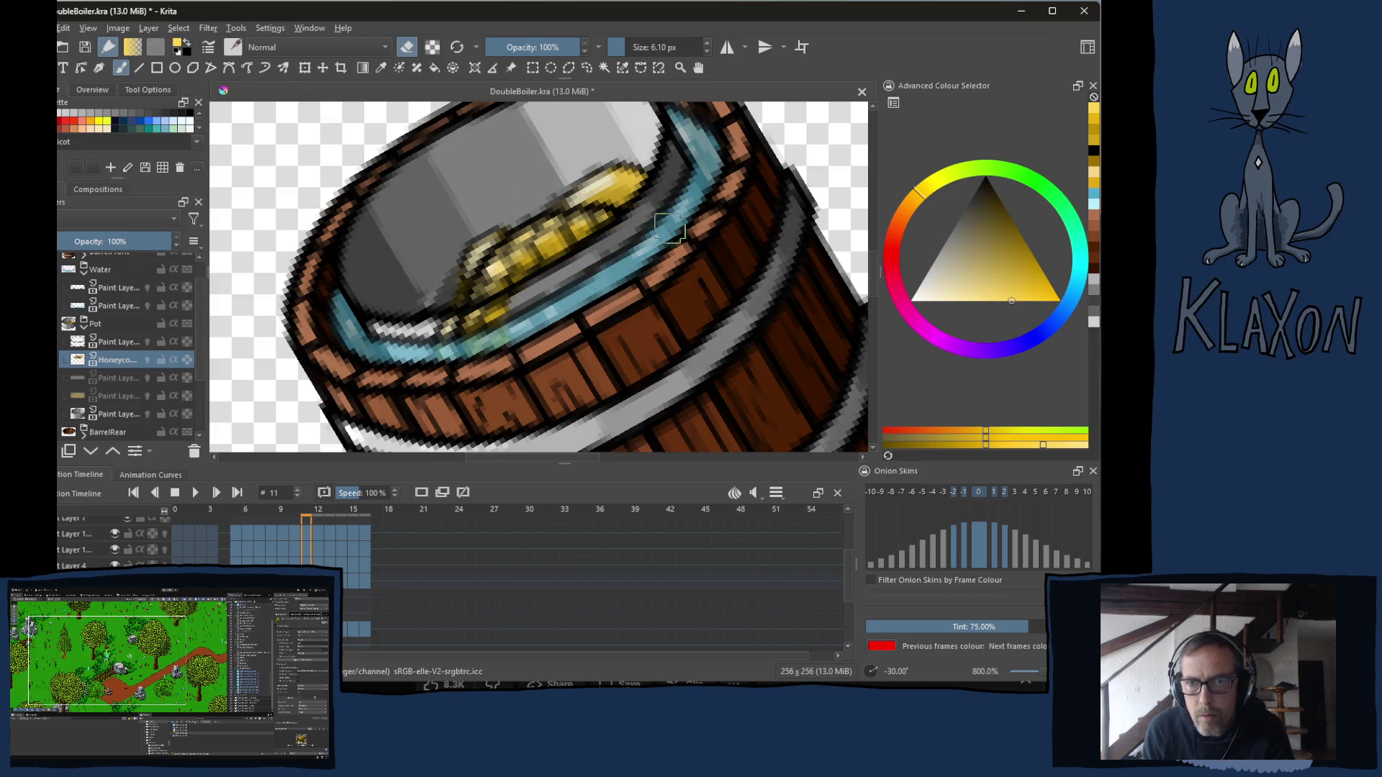
{"action": "mouse_move", "coordinate": [475, 344]}
{"action": "left_mouse_down"}
{"action": "mouse_move", "coordinate": [488, 317]}
{"action": "mouse_move", "coordinate": [520, 312]}
{"action": "left_mouse_up"}
Erase yellow honeycomb pixels along the pot rim on frames 12, 13 and 14.
{"action": "key", "text": "Right"}
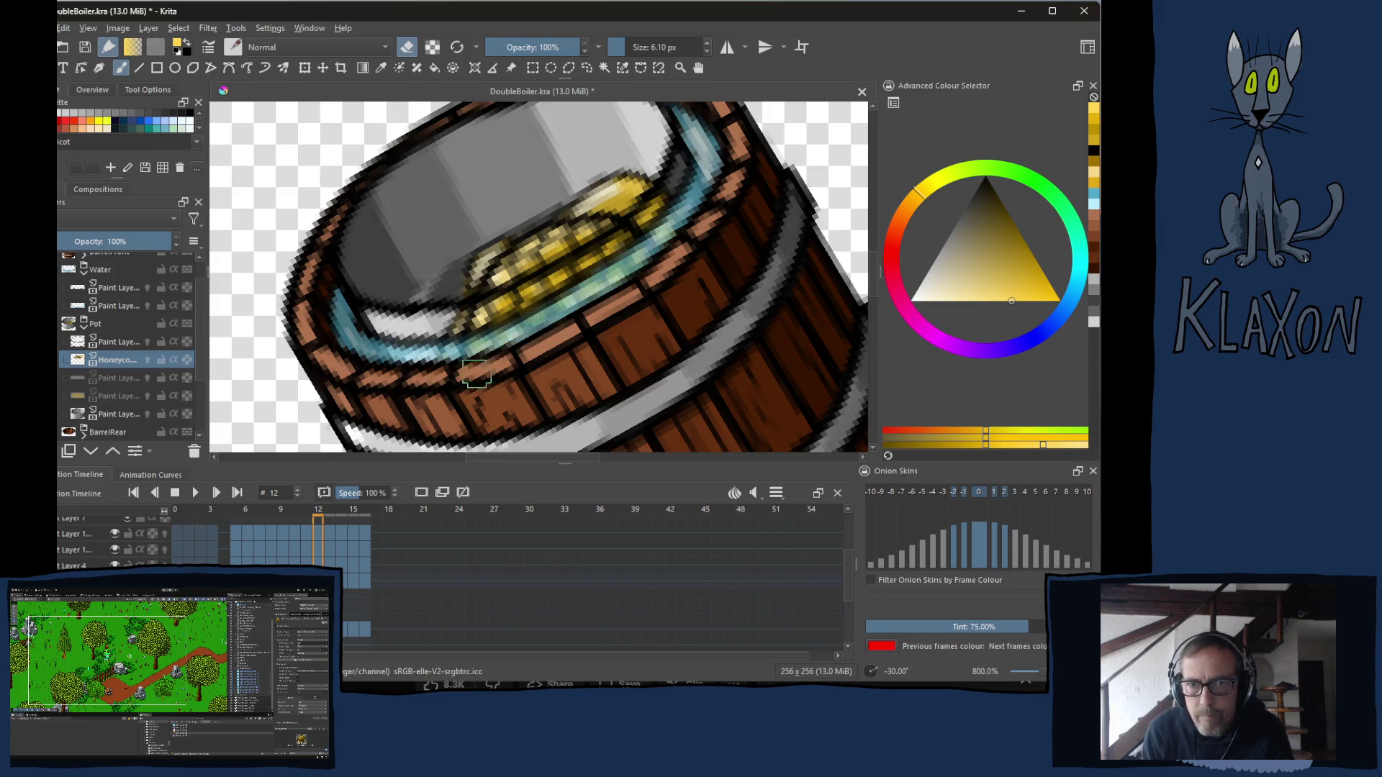
{"action": "mouse_move", "coordinate": [552, 310]}
{"action": "left_mouse_down"}
{"action": "mouse_move", "coordinate": [454, 331]}
{"action": "mouse_move", "coordinate": [611, 264]}
{"action": "mouse_move", "coordinate": [659, 205]}
{"action": "mouse_move", "coordinate": [635, 242]}
{"action": "left_mouse_up"}
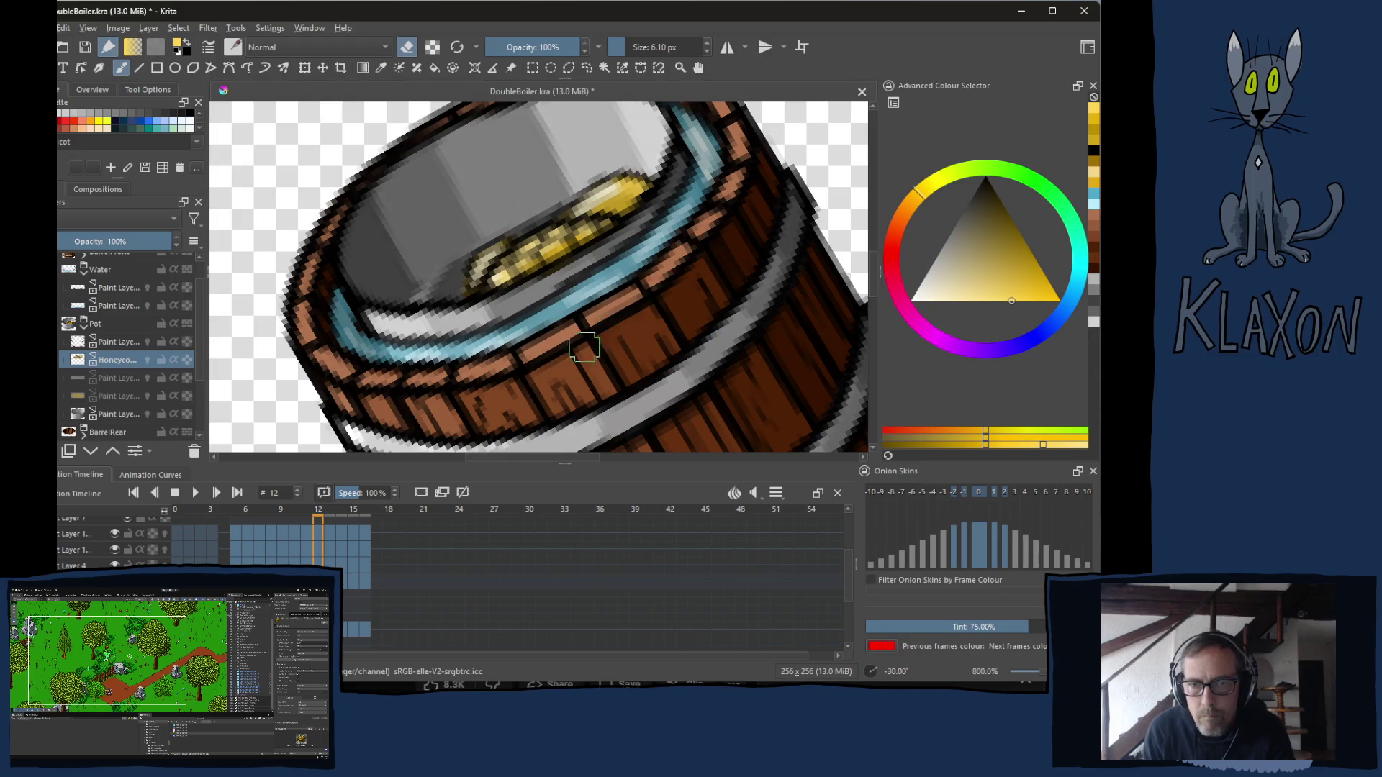
{"action": "key", "text": "Right"}
{"action": "mouse_move", "coordinate": [565, 341]}
{"action": "left_mouse_down"}
{"action": "mouse_move", "coordinate": [605, 324]}
{"action": "mouse_move", "coordinate": [452, 332]}
{"action": "mouse_move", "coordinate": [700, 225]}
{"action": "mouse_move", "coordinate": [644, 202]}
{"action": "mouse_move", "coordinate": [582, 268]}
{"action": "left_mouse_up"}
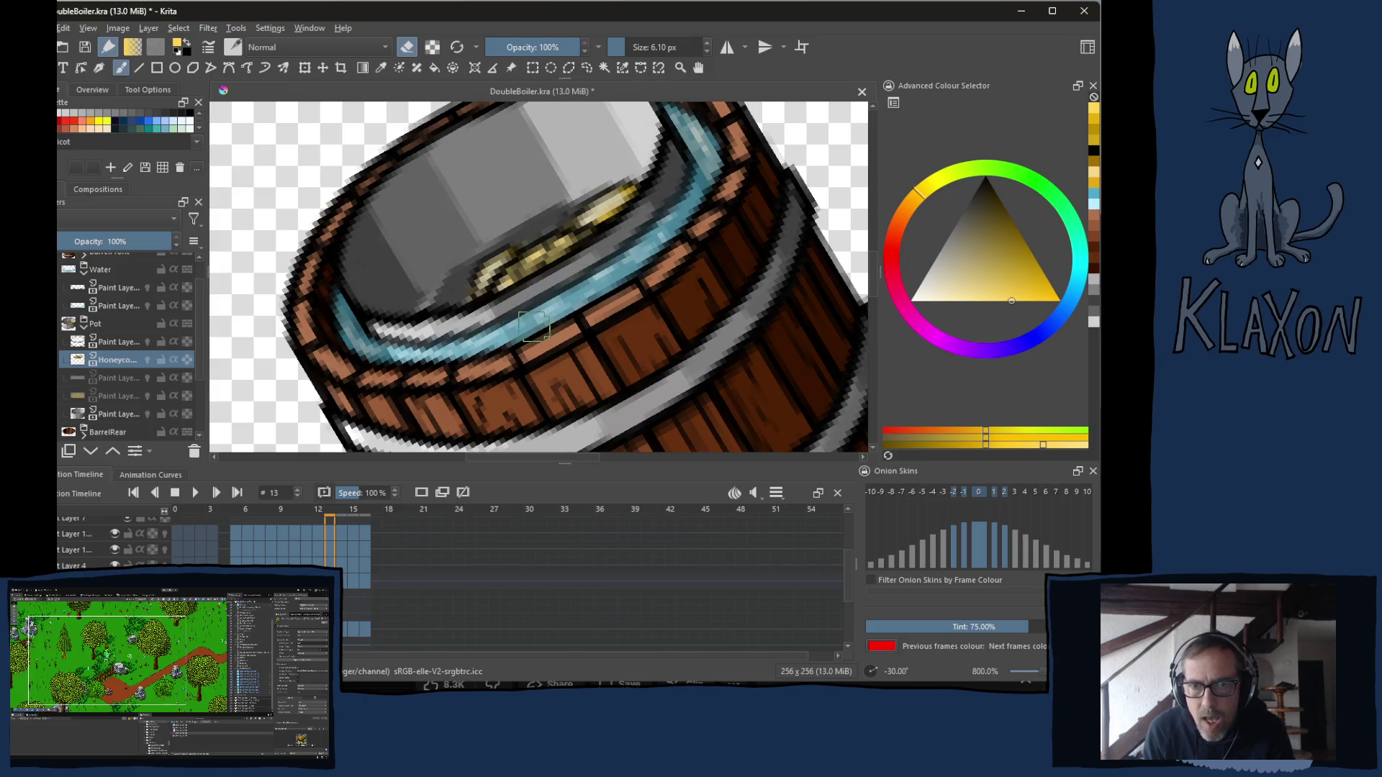
{"action": "key", "text": "Right"}
{"action": "mouse_move", "coordinate": [618, 284]}
{"action": "left_mouse_down"}
{"action": "mouse_move", "coordinate": [476, 335]}
{"action": "mouse_move", "coordinate": [497, 309]}
{"action": "mouse_move", "coordinate": [621, 252]}
{"action": "mouse_move", "coordinate": [658, 203]}
{"action": "left_mouse_up"}
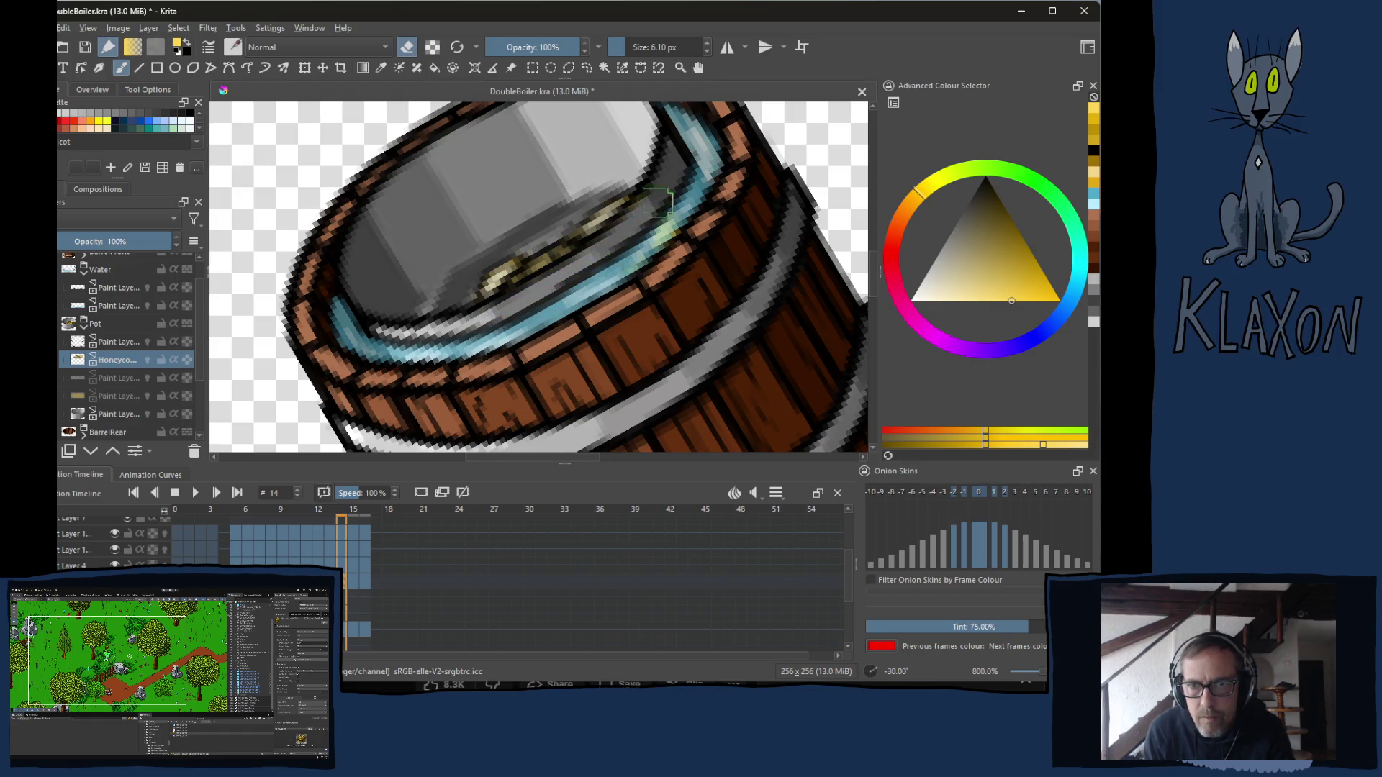
Erase the remaining honeycomb pixels on frame 15 and the last yellow specks on frame 16.
{"action": "key", "text": "Right"}
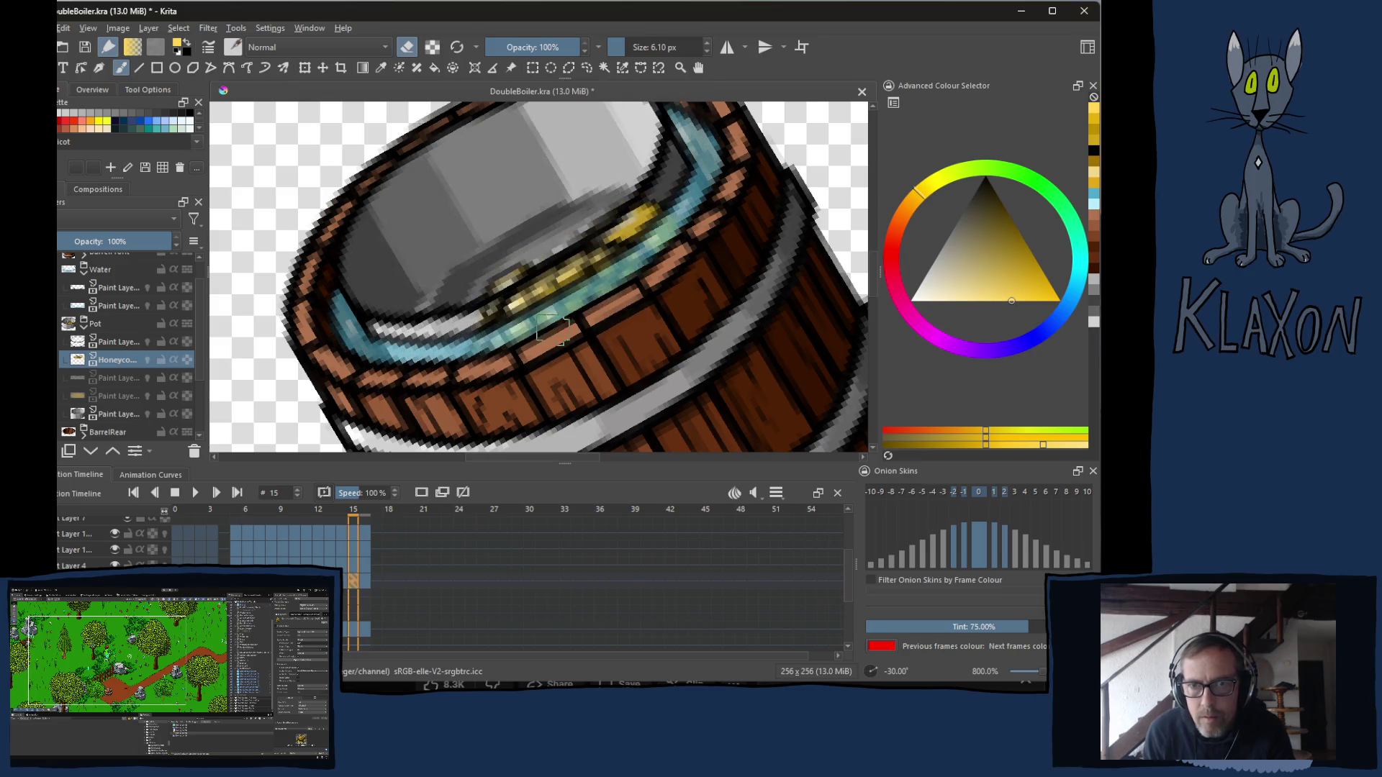
{"action": "mouse_move", "coordinate": [610, 288]}
{"action": "left_mouse_down"}
{"action": "mouse_move", "coordinate": [481, 337]}
{"action": "mouse_move", "coordinate": [680, 209]}
{"action": "mouse_move", "coordinate": [700, 242]}
{"action": "left_mouse_up"}
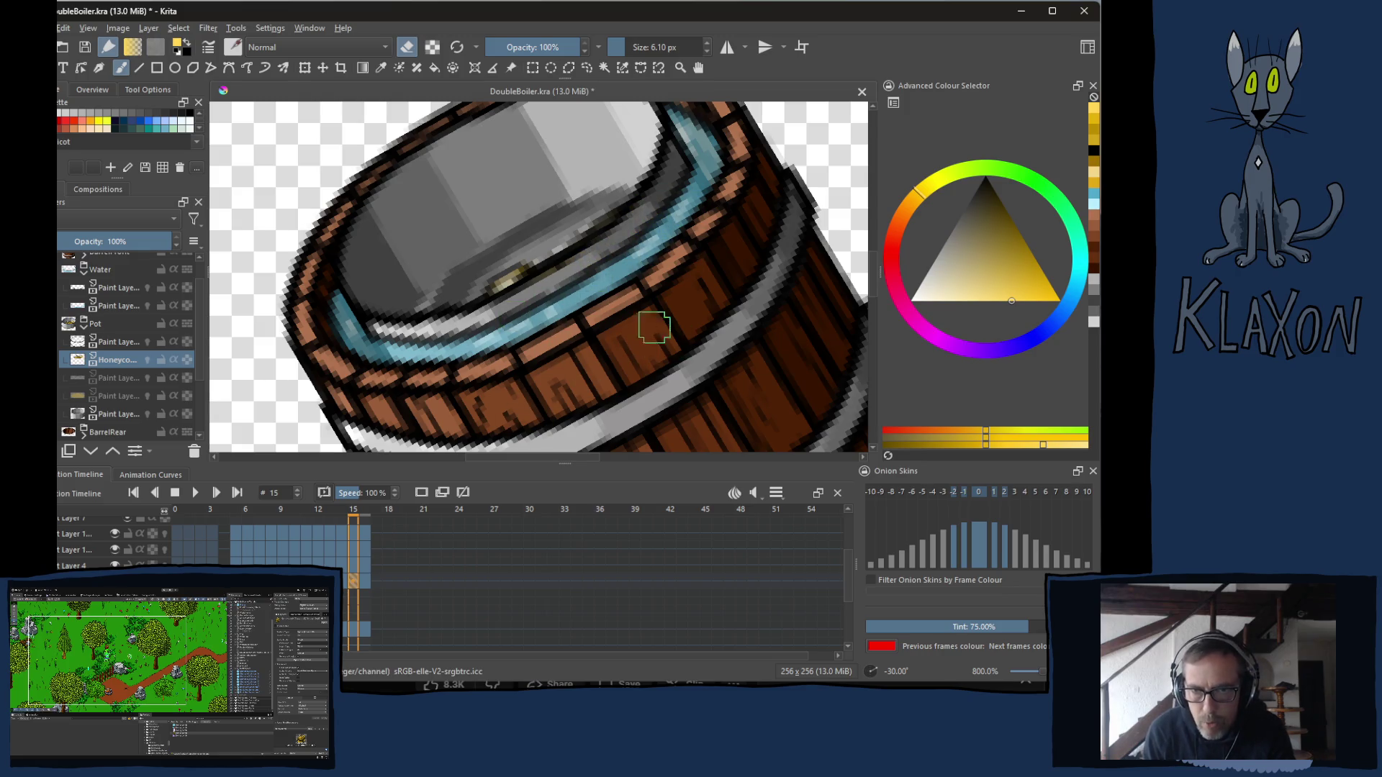
{"action": "key", "text": "period"}
{"action": "mouse_move", "coordinate": [605, 277]}
{"action": "left_mouse_down"}
{"action": "mouse_move", "coordinate": [644, 241]}
{"action": "mouse_move", "coordinate": [493, 334]}
{"action": "left_mouse_up"}
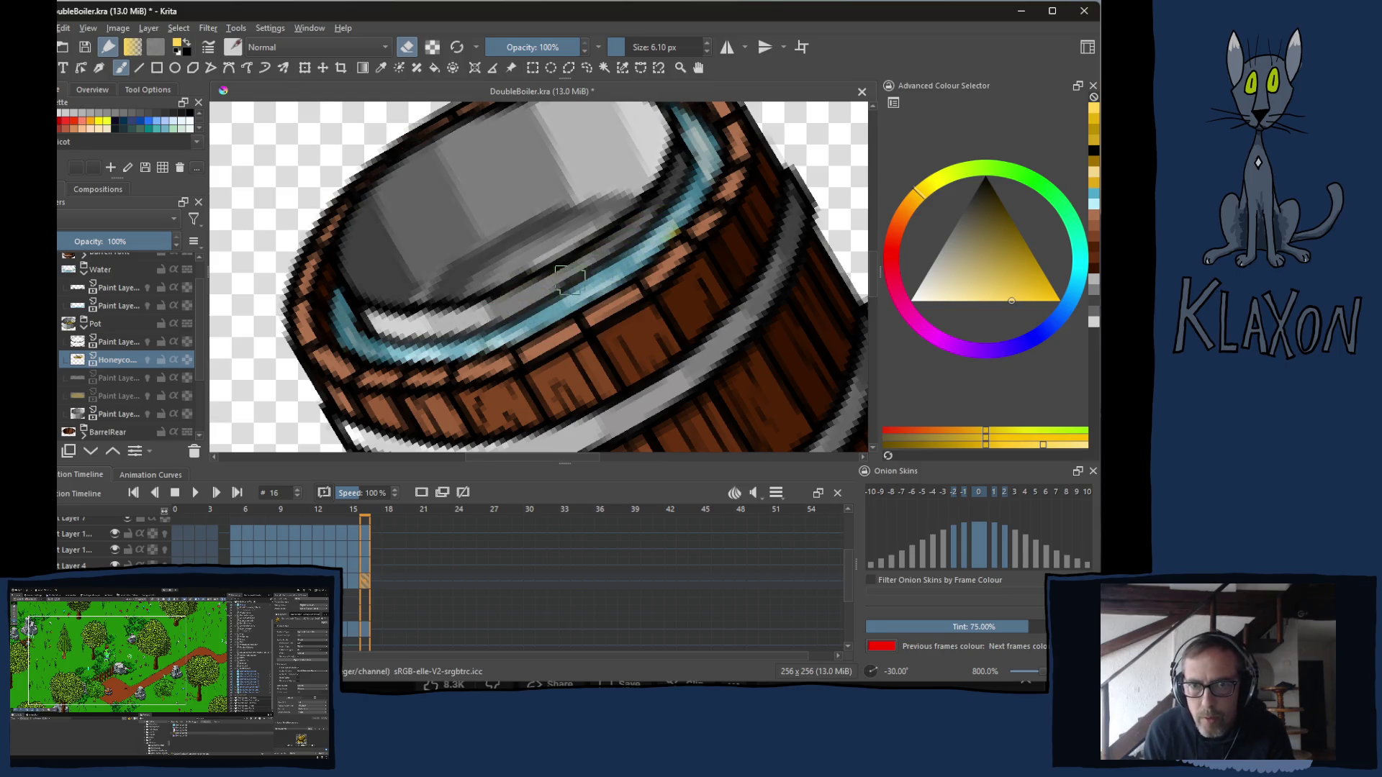
{"action": "left_click", "coordinate": [671, 232]}
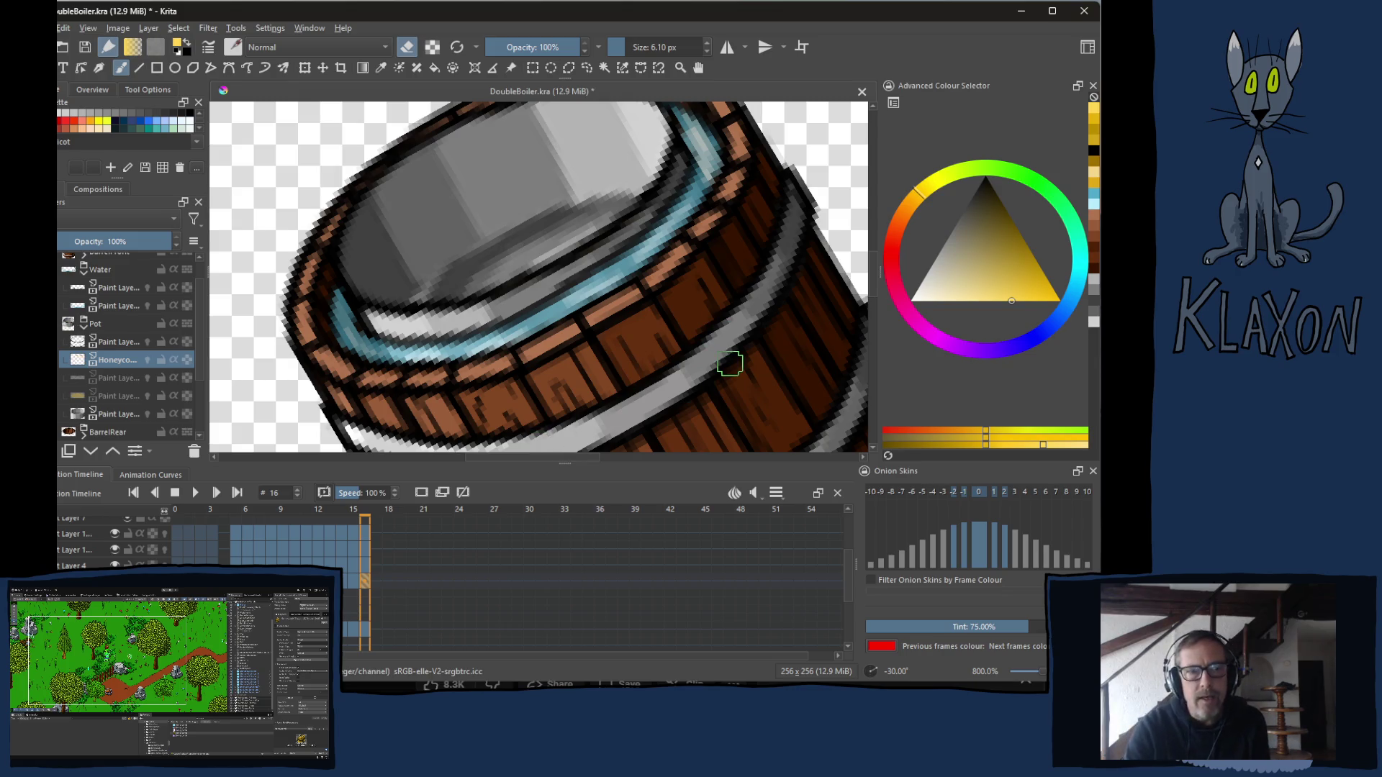
Play the animation to preview the melt, then turn the canvas view back upright.
{"action": "key", "text": "space"}
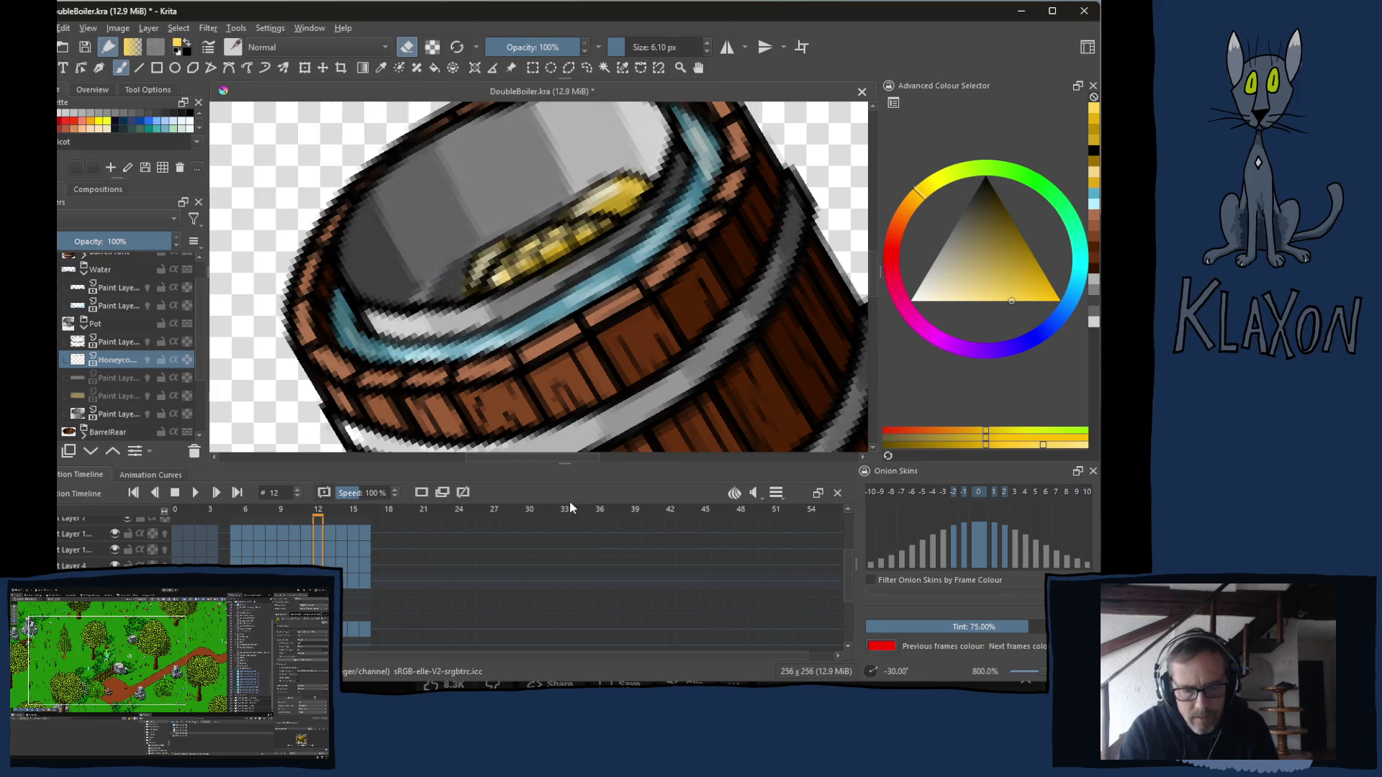
{"action": "key", "text": "6"}
{"action": "key", "text": "6"}
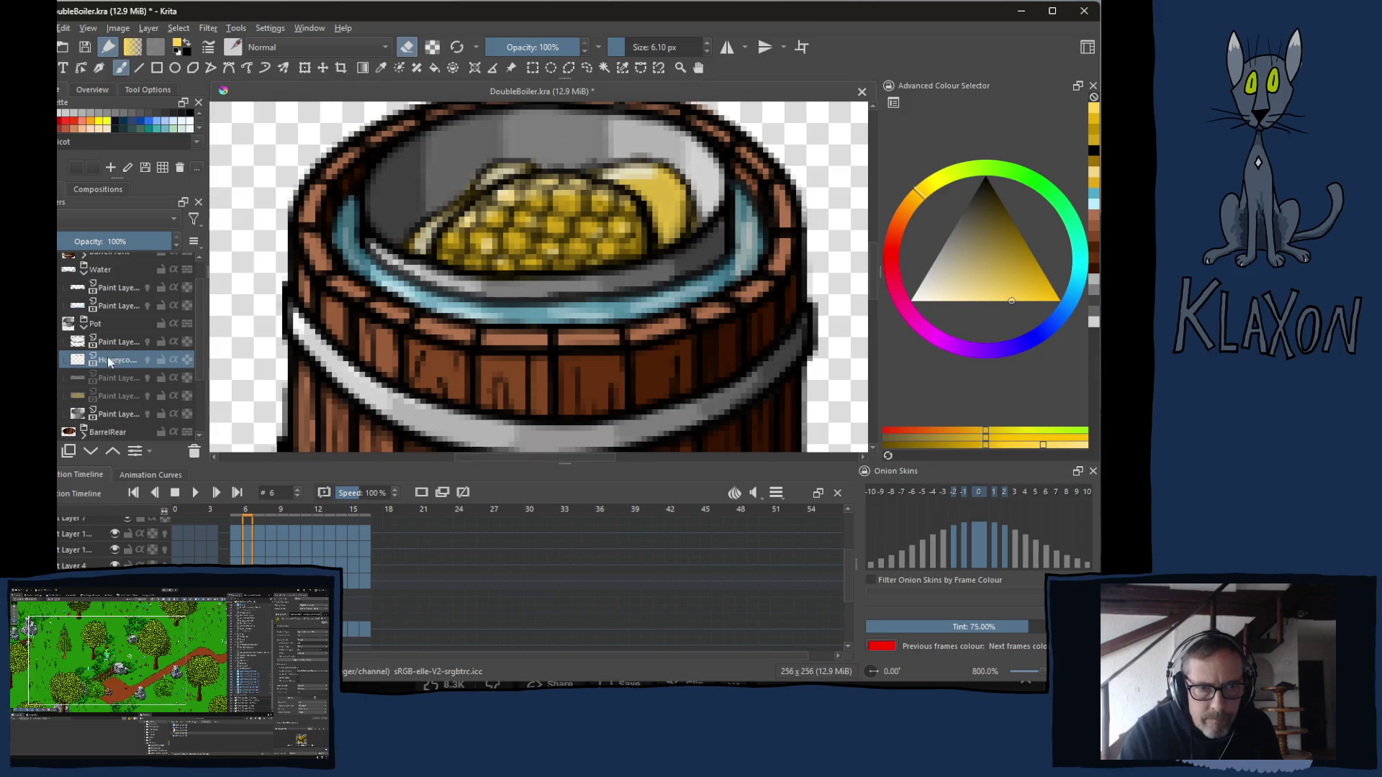
With the Move tool, nudge the honeycomb a few pixels on frames 6, 7 and 8.
{"action": "key", "text": "t"}
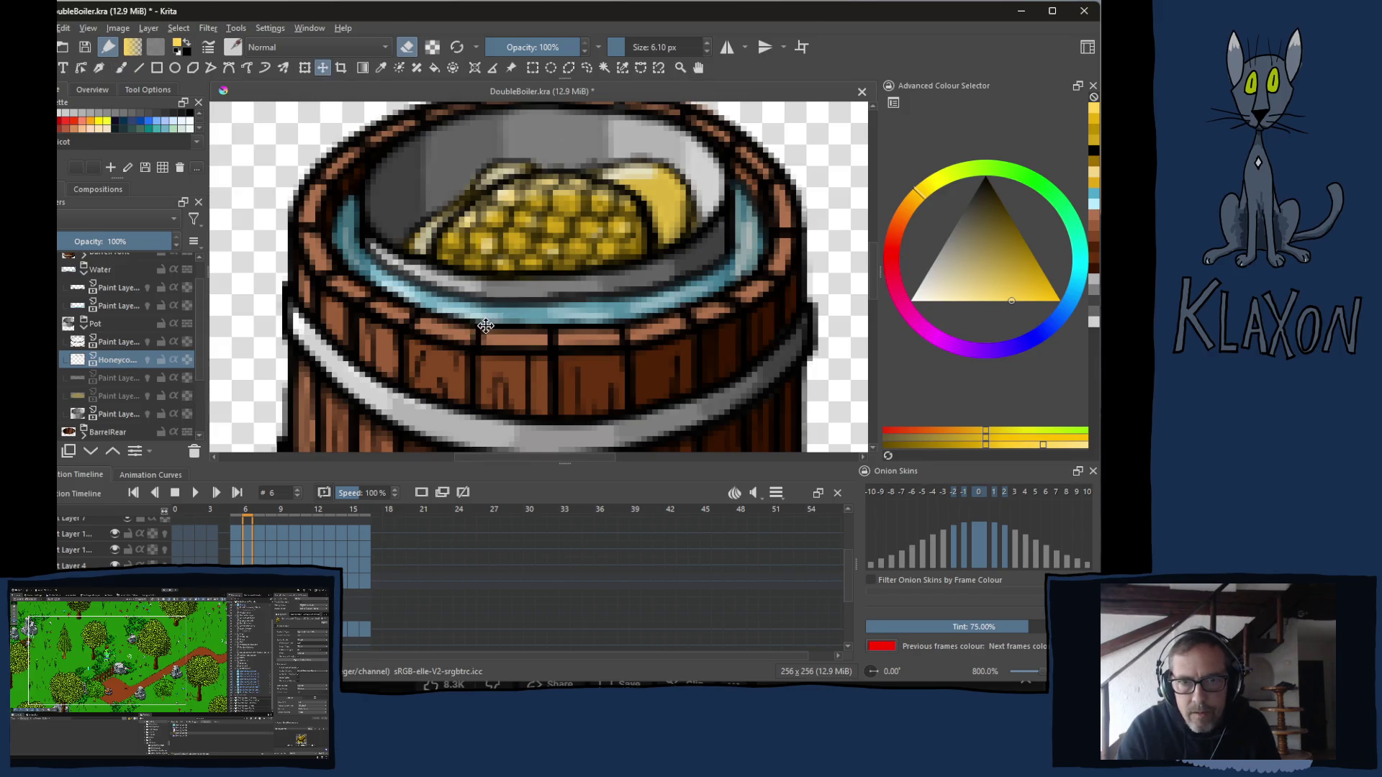
{"action": "left_click_drag", "start_coordinate": [476, 332], "coordinate": [473, 333]}
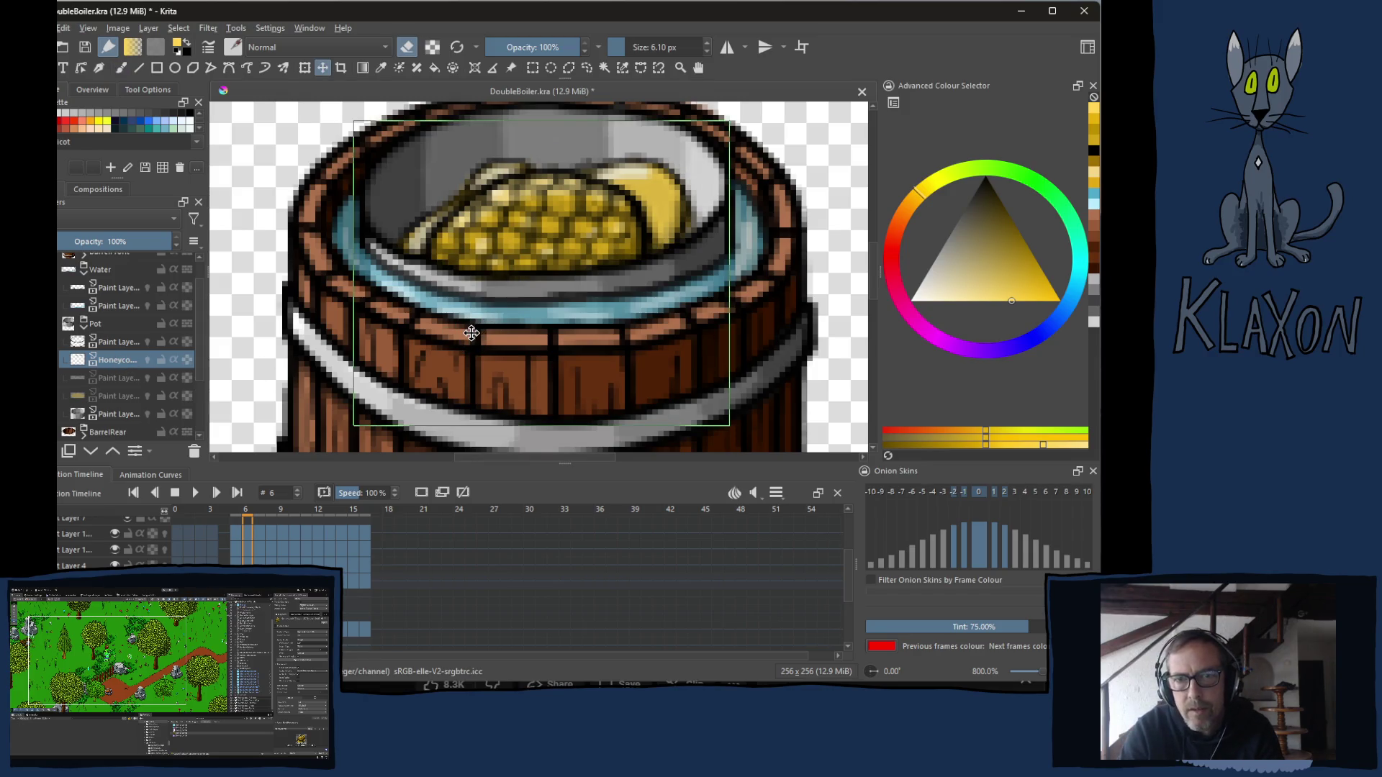
{"action": "left_click", "coordinate": [261, 511]}
{"action": "left_click_drag", "start_coordinate": [527, 328], "coordinate": [533, 331]}
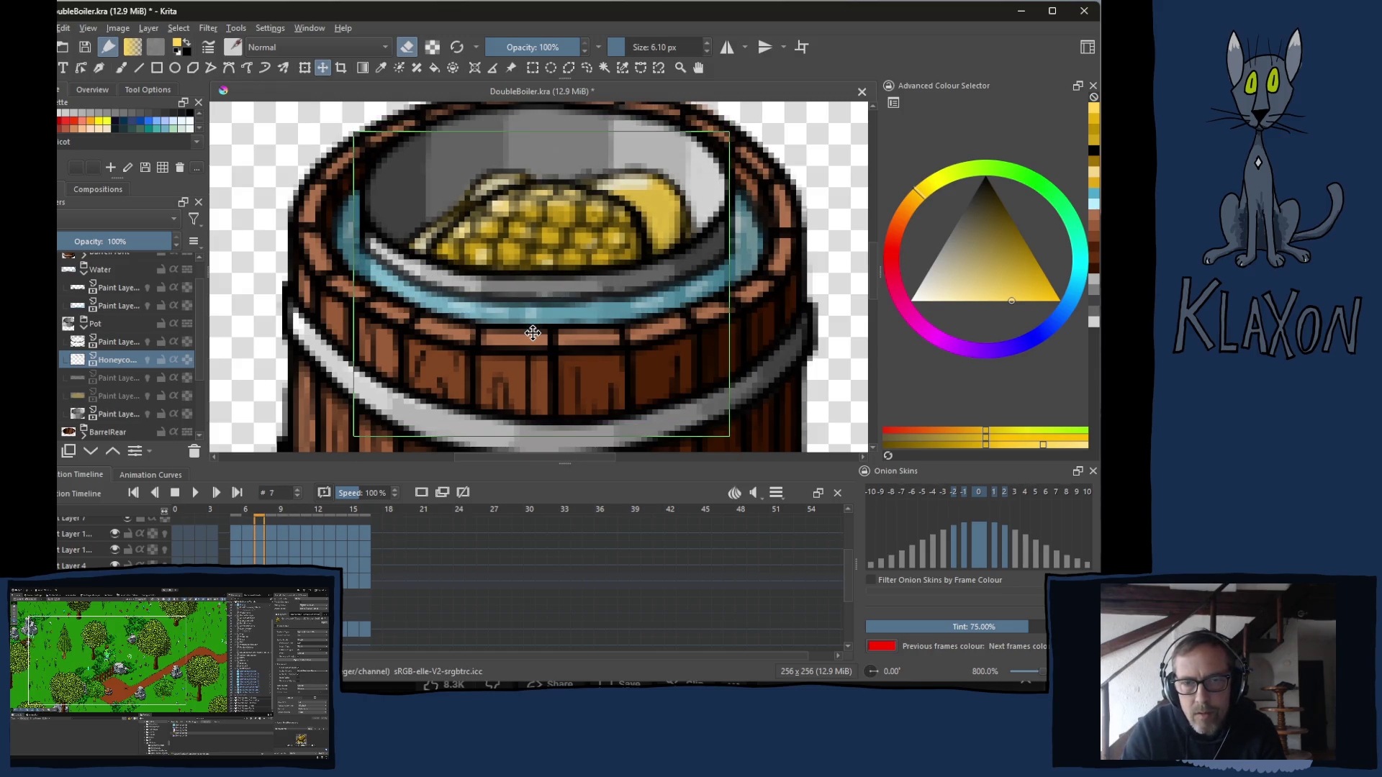
{"action": "key", "text": "Left"}
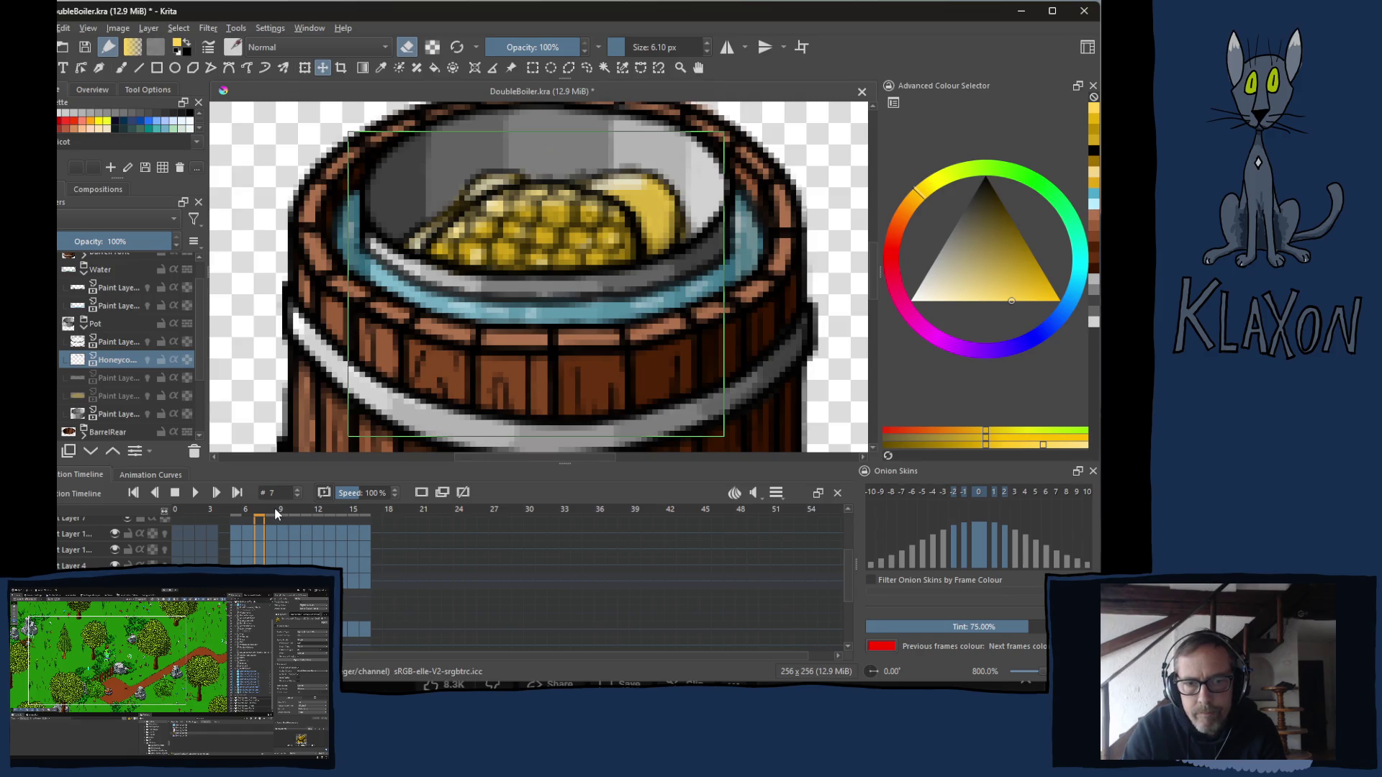
{"action": "left_click", "coordinate": [272, 511]}
{"action": "left_click_drag", "start_coordinate": [576, 298], "coordinate": [574, 304]}
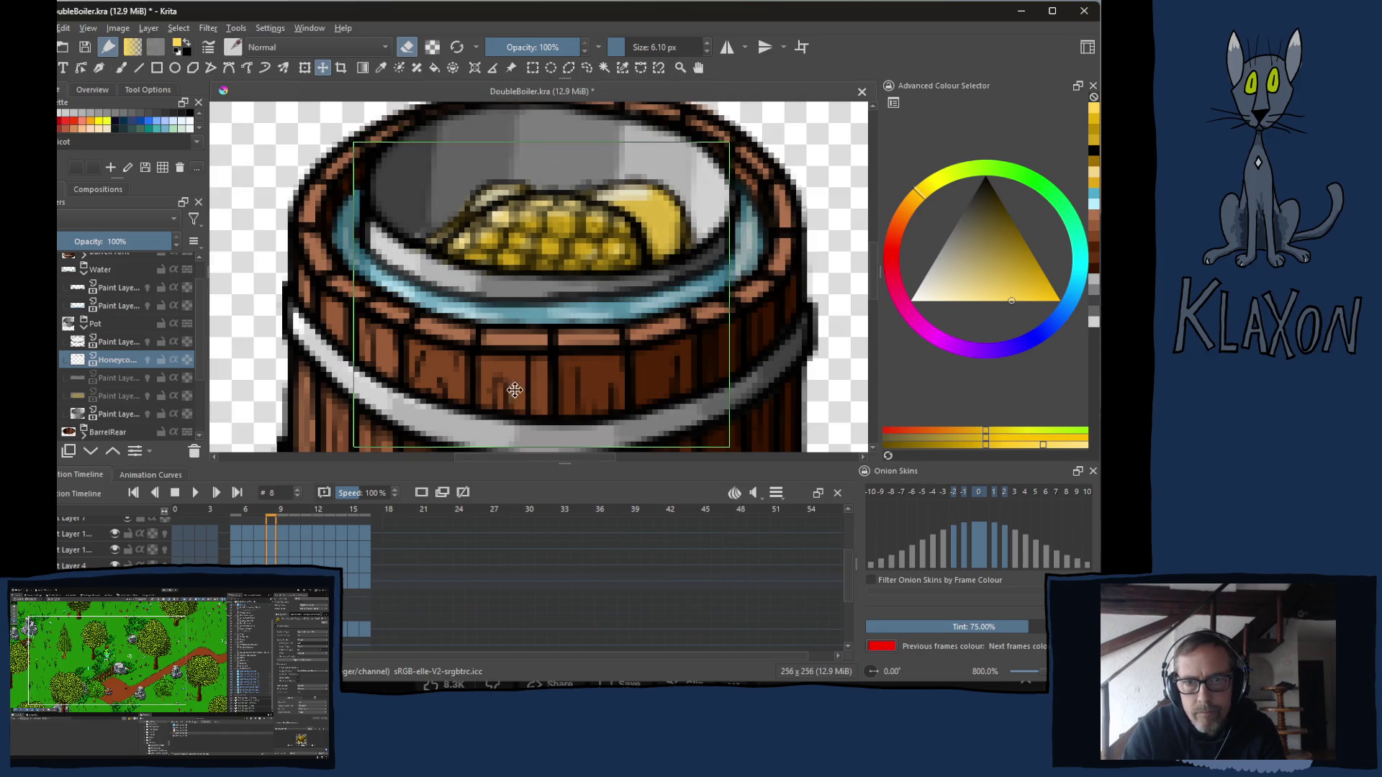
Click through frames 9 to 16 on the timeline to check the melt.
{"action": "left_click", "coordinate": [284, 511]}
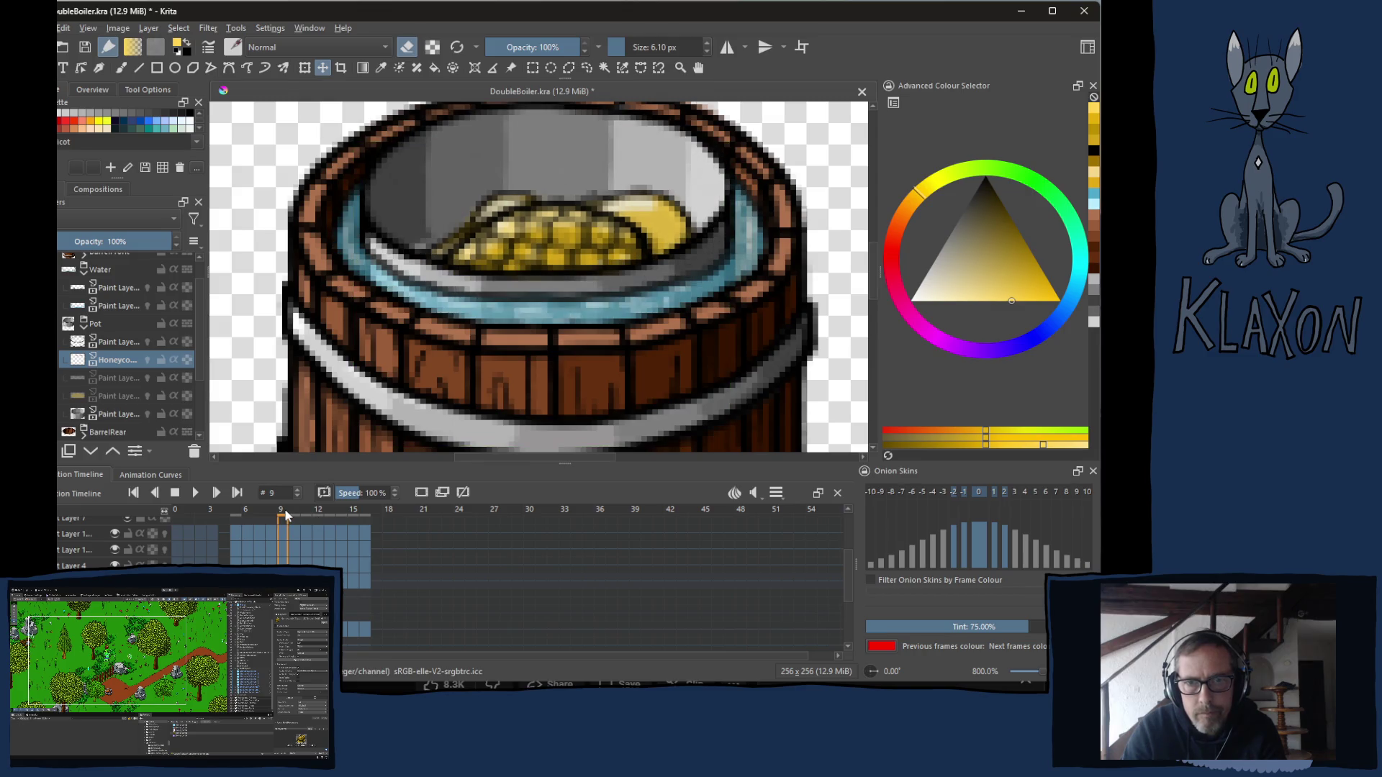
{"action": "left_click", "coordinate": [297, 511]}
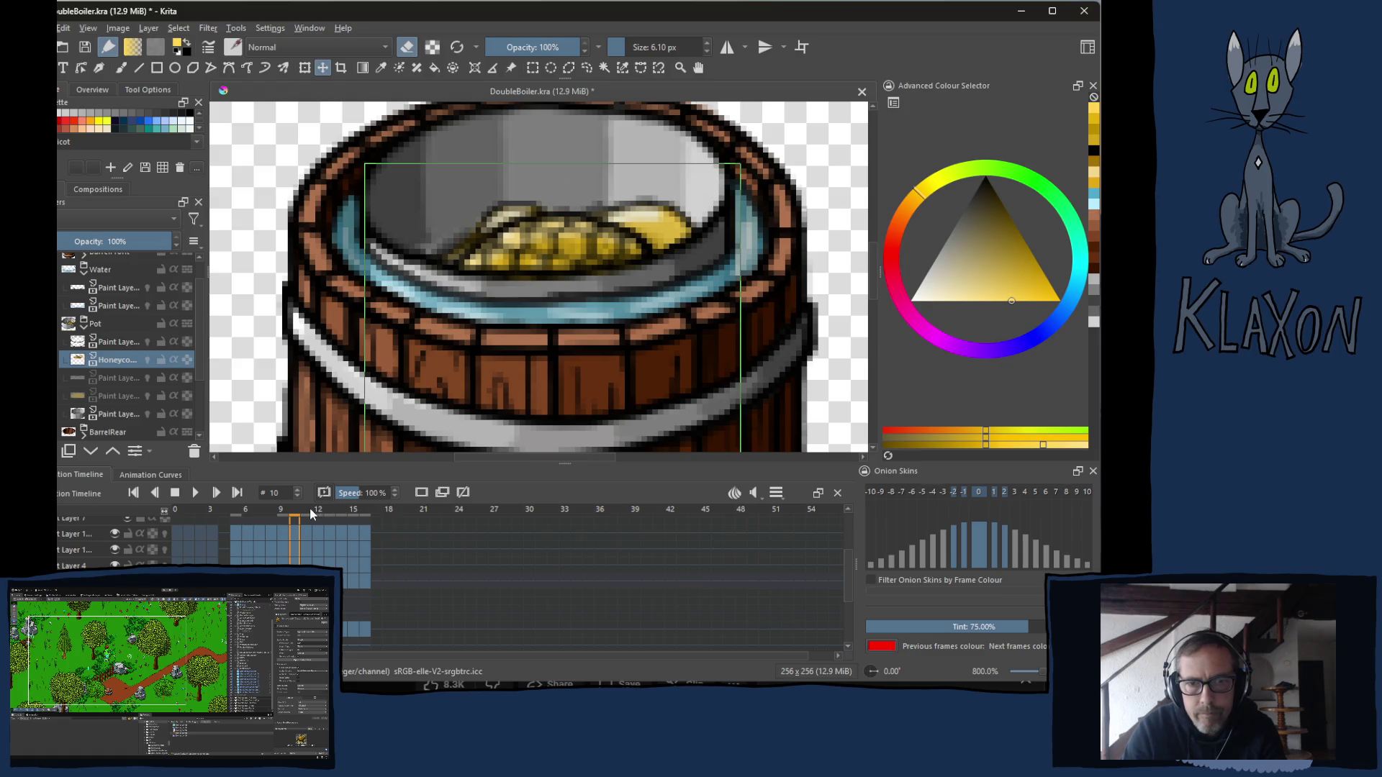
{"action": "left_click", "coordinate": [308, 510]}
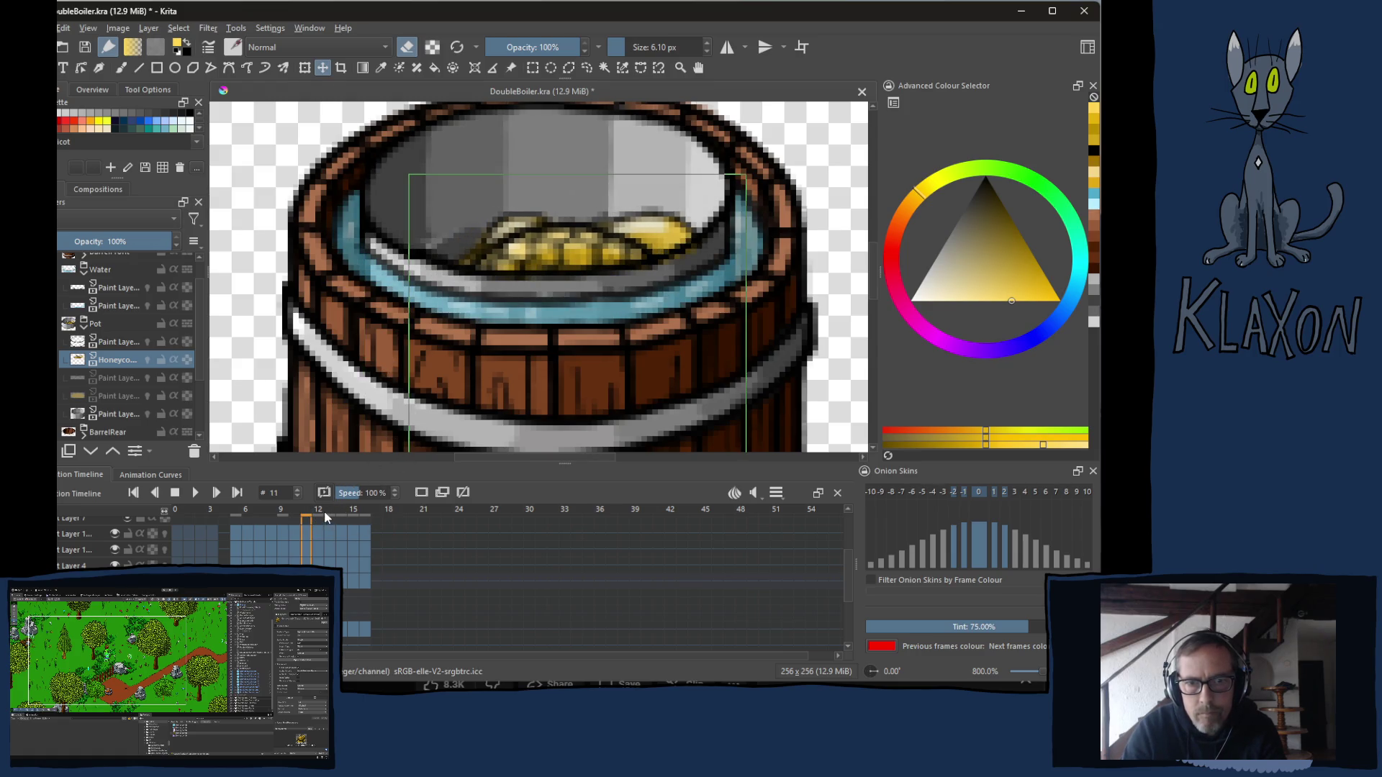
{"action": "left_click", "coordinate": [321, 511]}
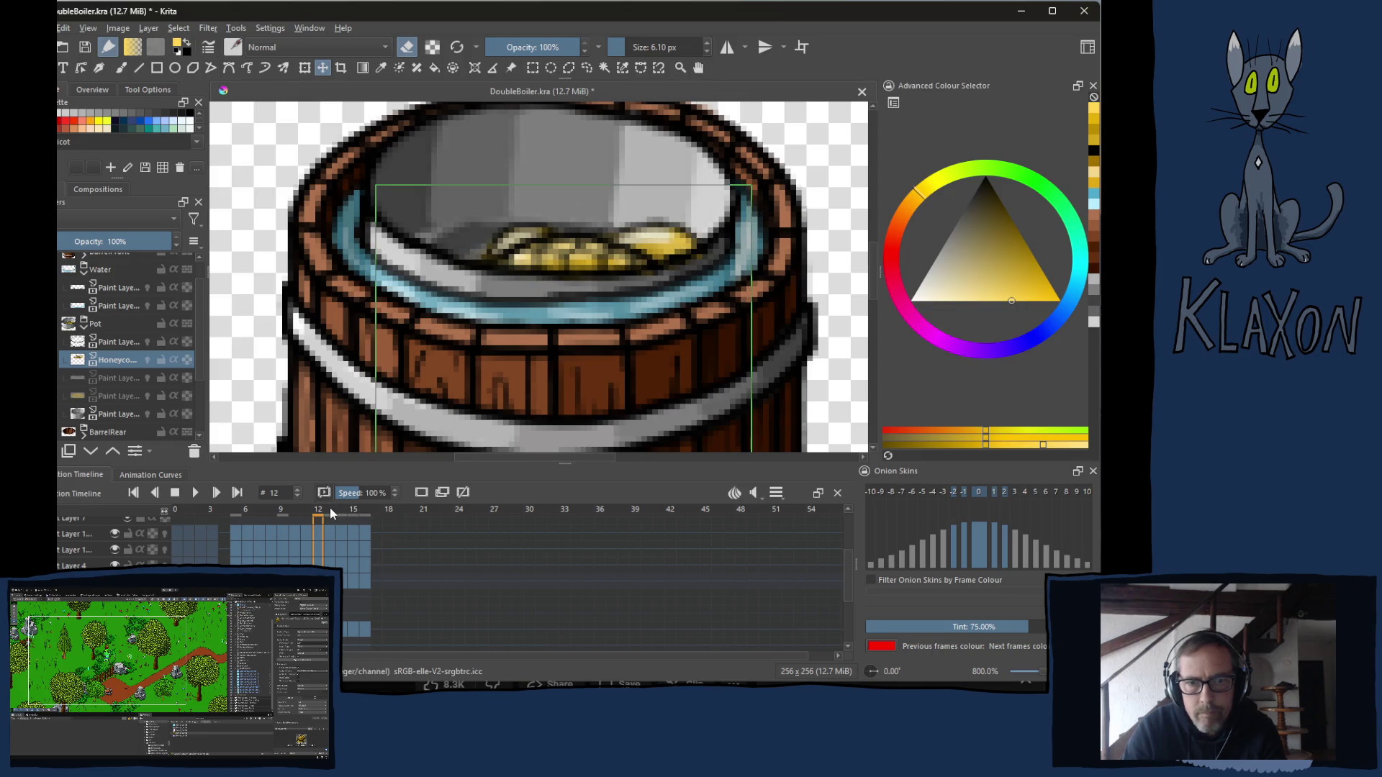
{"action": "left_click", "coordinate": [330, 510]}
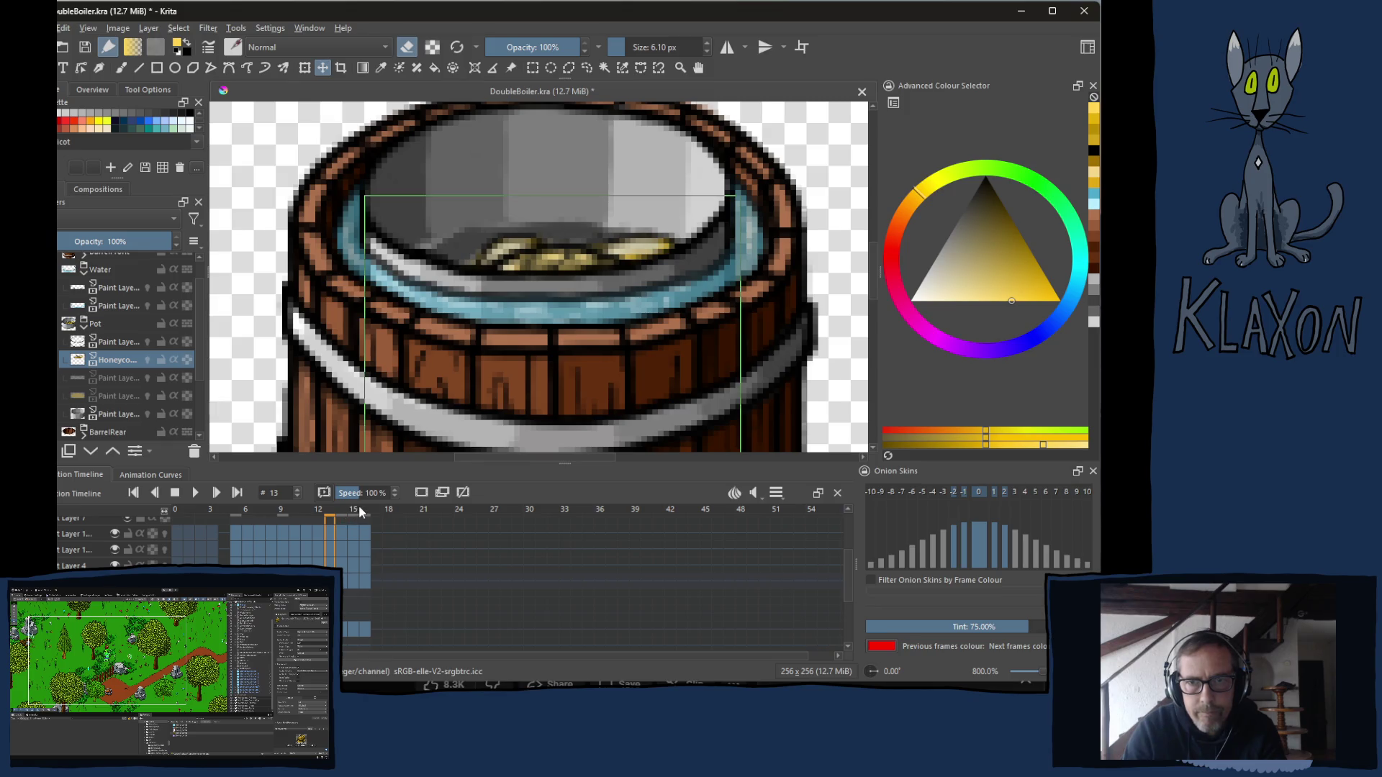
{"action": "left_click", "coordinate": [343, 510]}
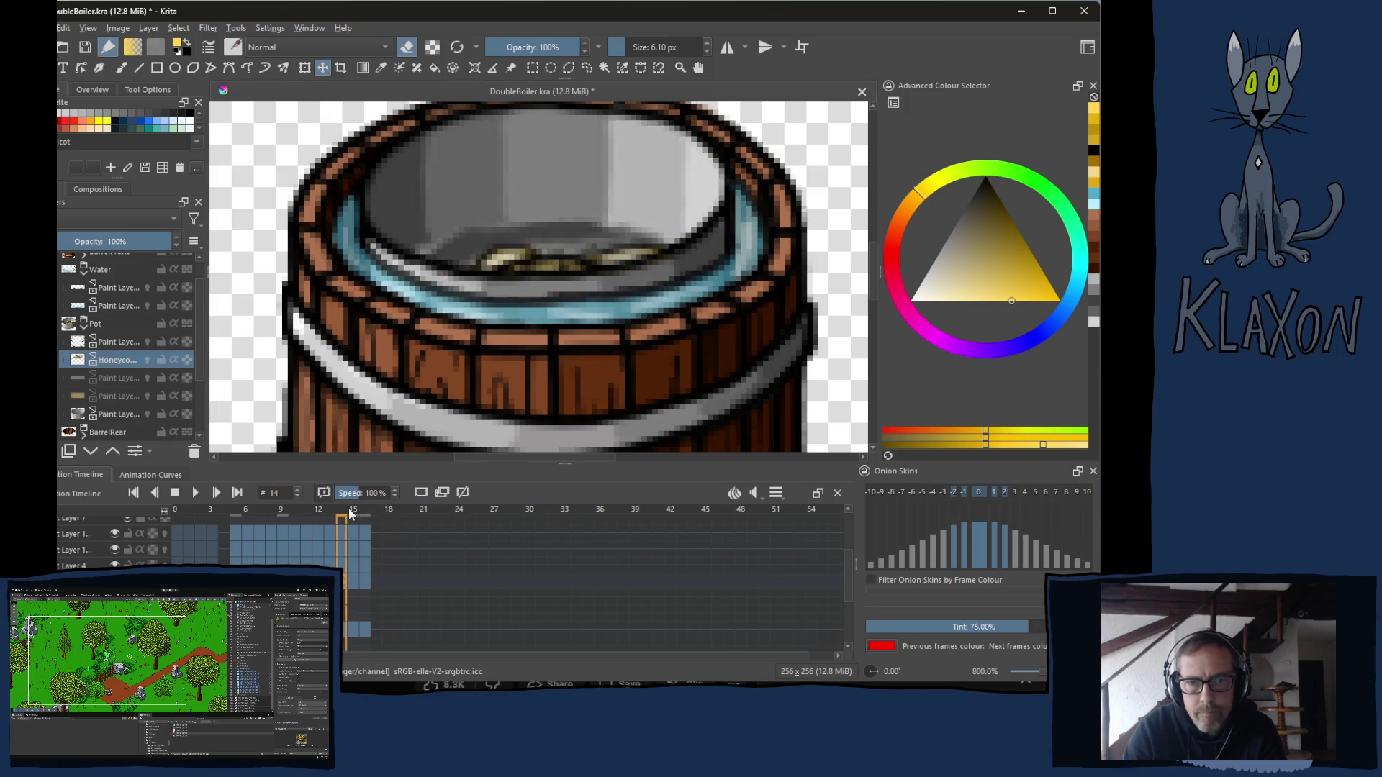
{"action": "left_click", "coordinate": [355, 509]}
{"action": "left_click", "coordinate": [366, 509]}
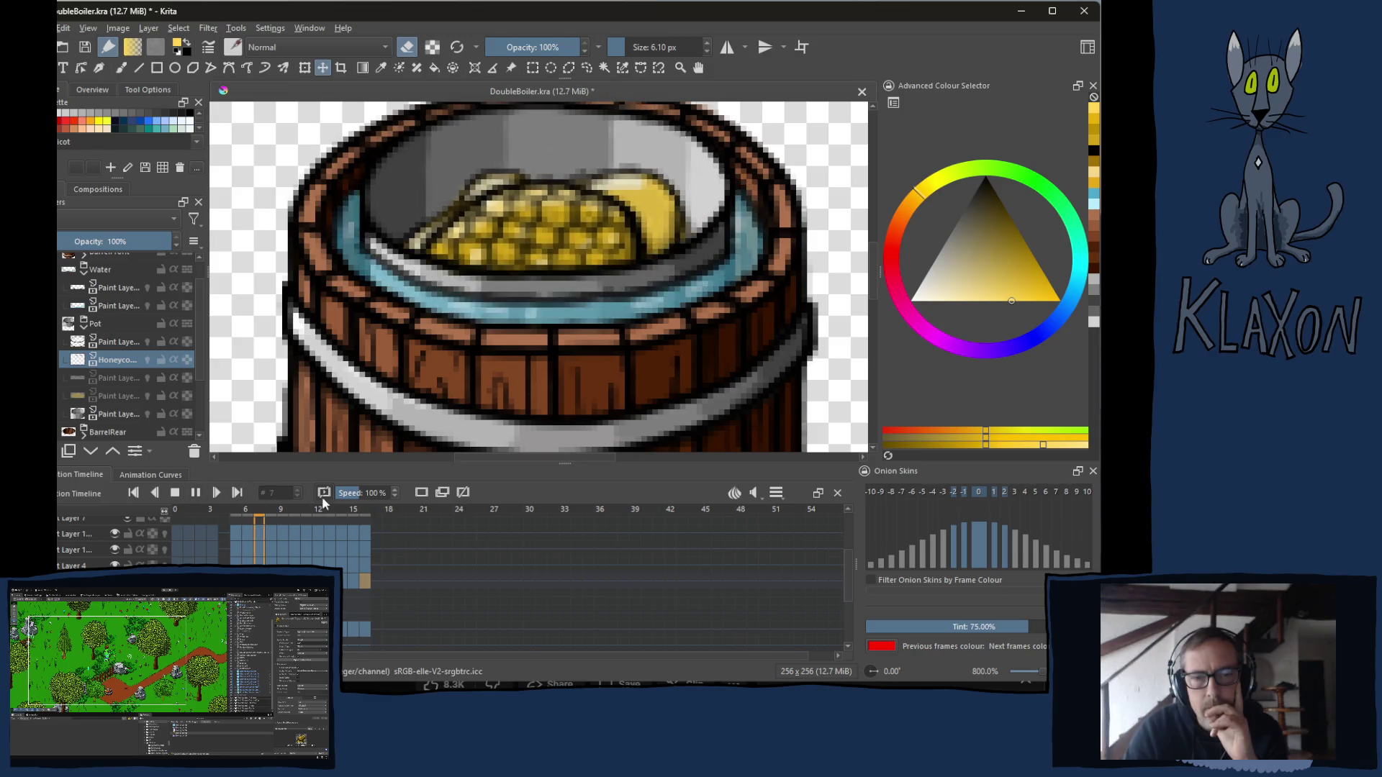
{"action": "left_click", "coordinate": [193, 495]}
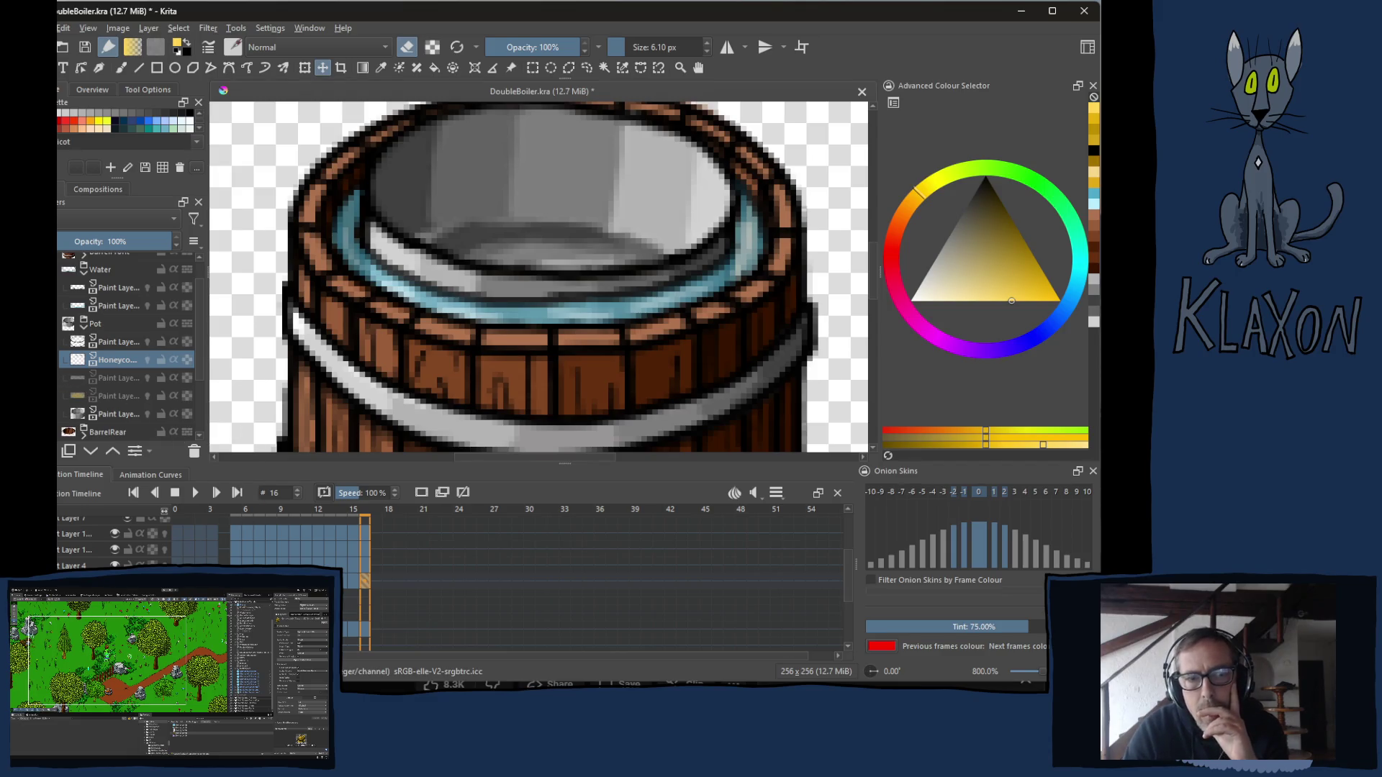
Reveal the hidden paint layer inside the pot and the yellow honey fill layer.
{"action": "left_click", "coordinate": [148, 378]}
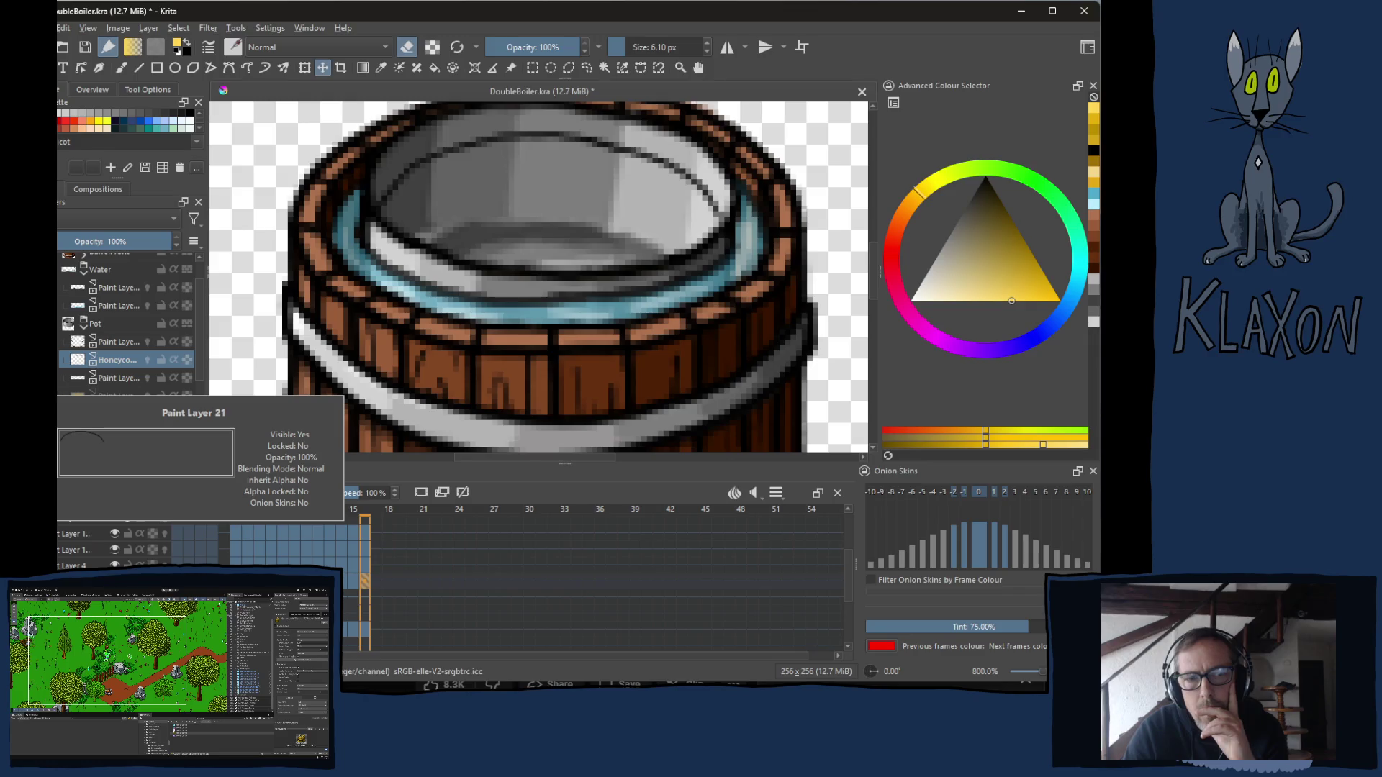
{"action": "mouse_move", "coordinate": [147, 378]}
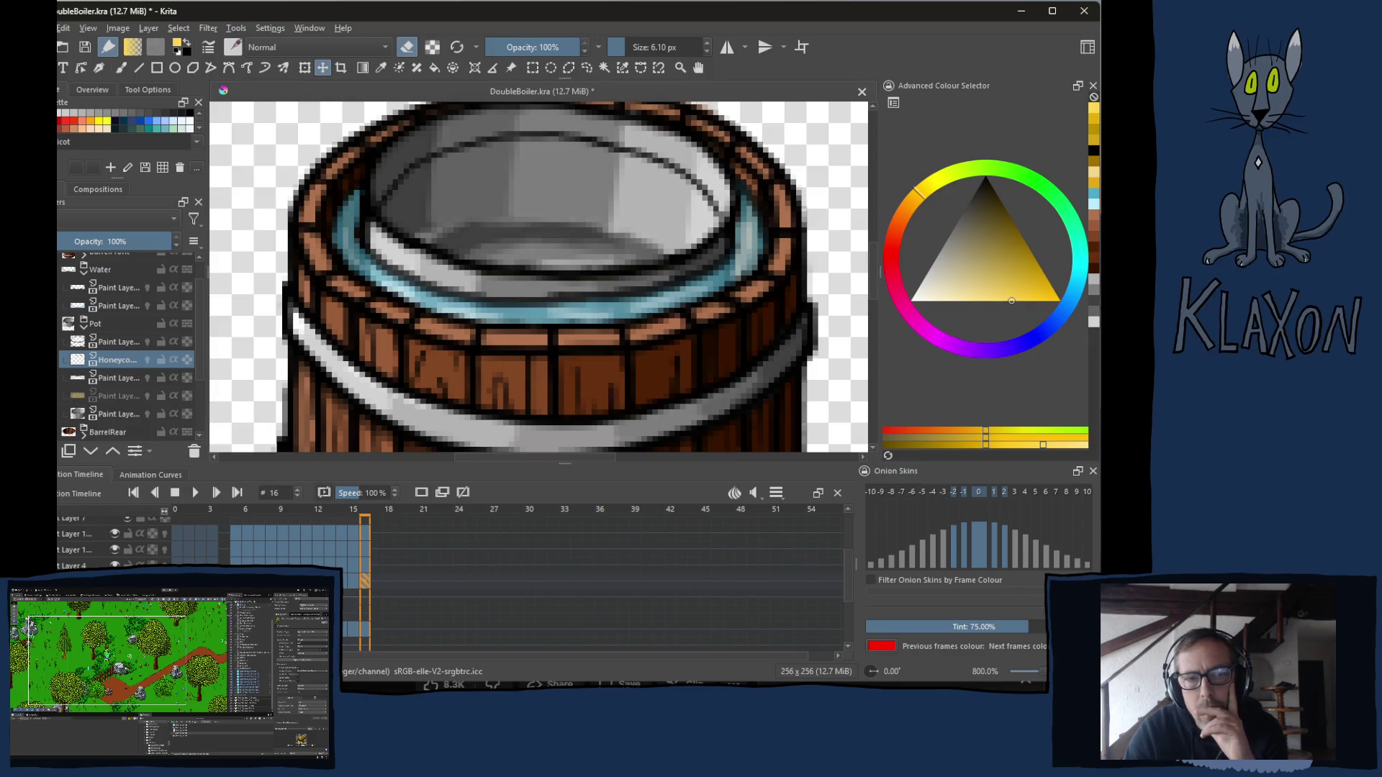
{"action": "left_click", "coordinate": [76, 397]}
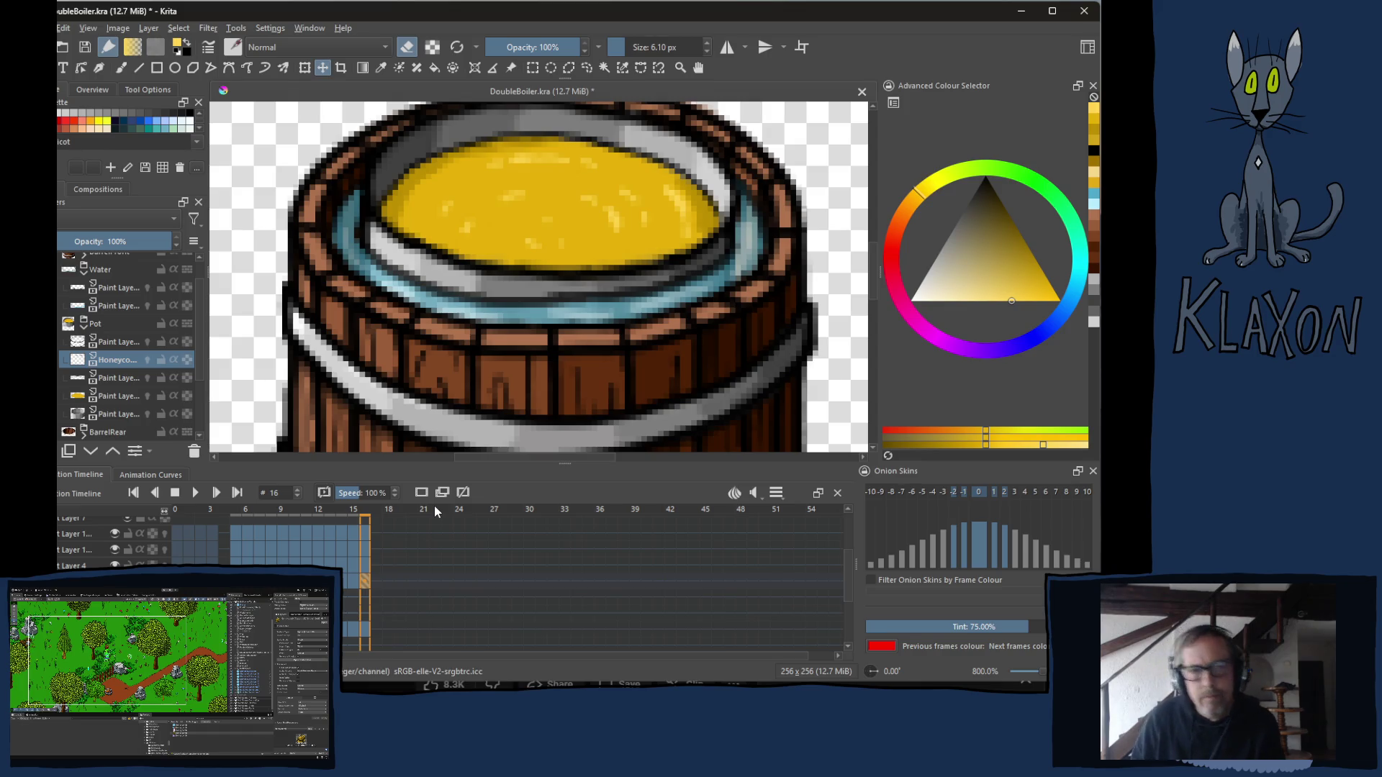
Hide the honey pool layer, select the paint layer below Honeycomb, then open YouTube's video menu.
{"action": "left_click", "coordinate": [147, 396]}
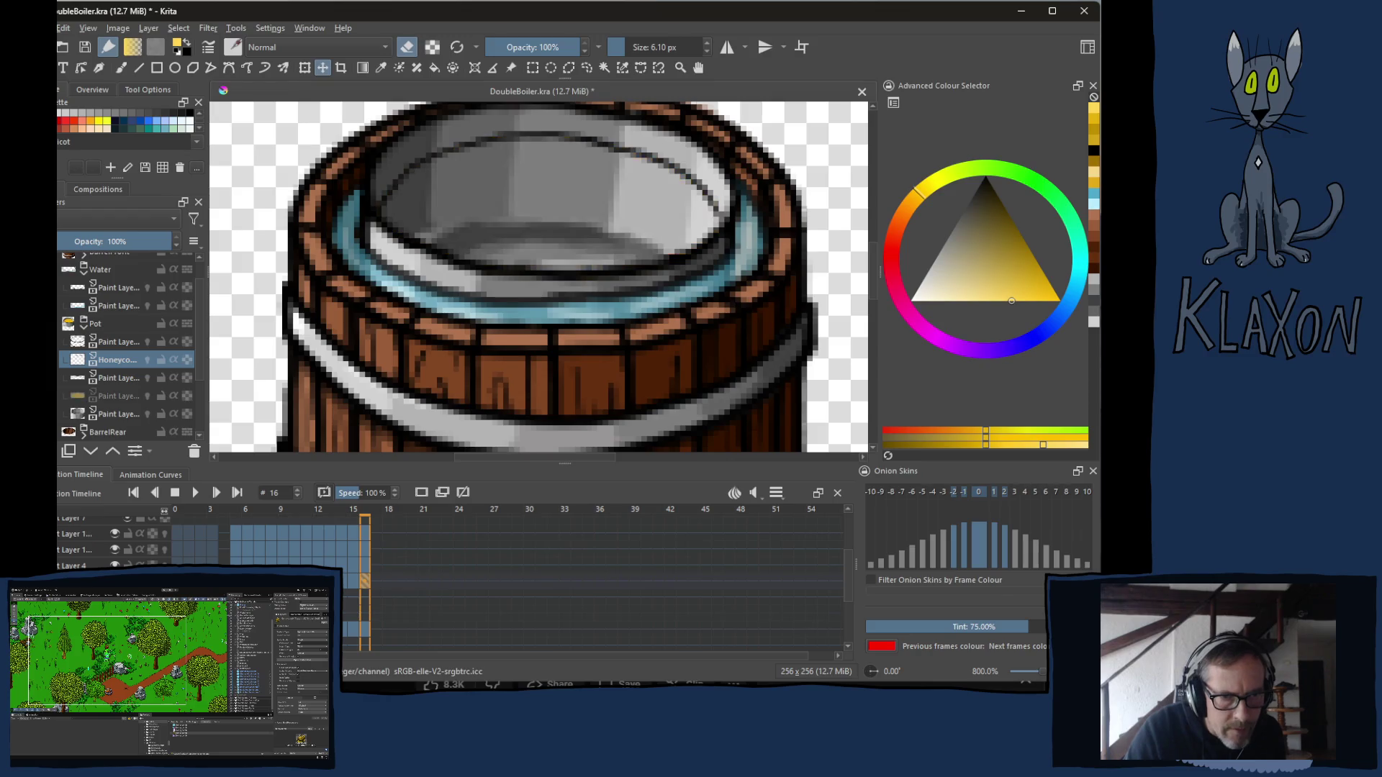
{"action": "left_click", "coordinate": [127, 383]}
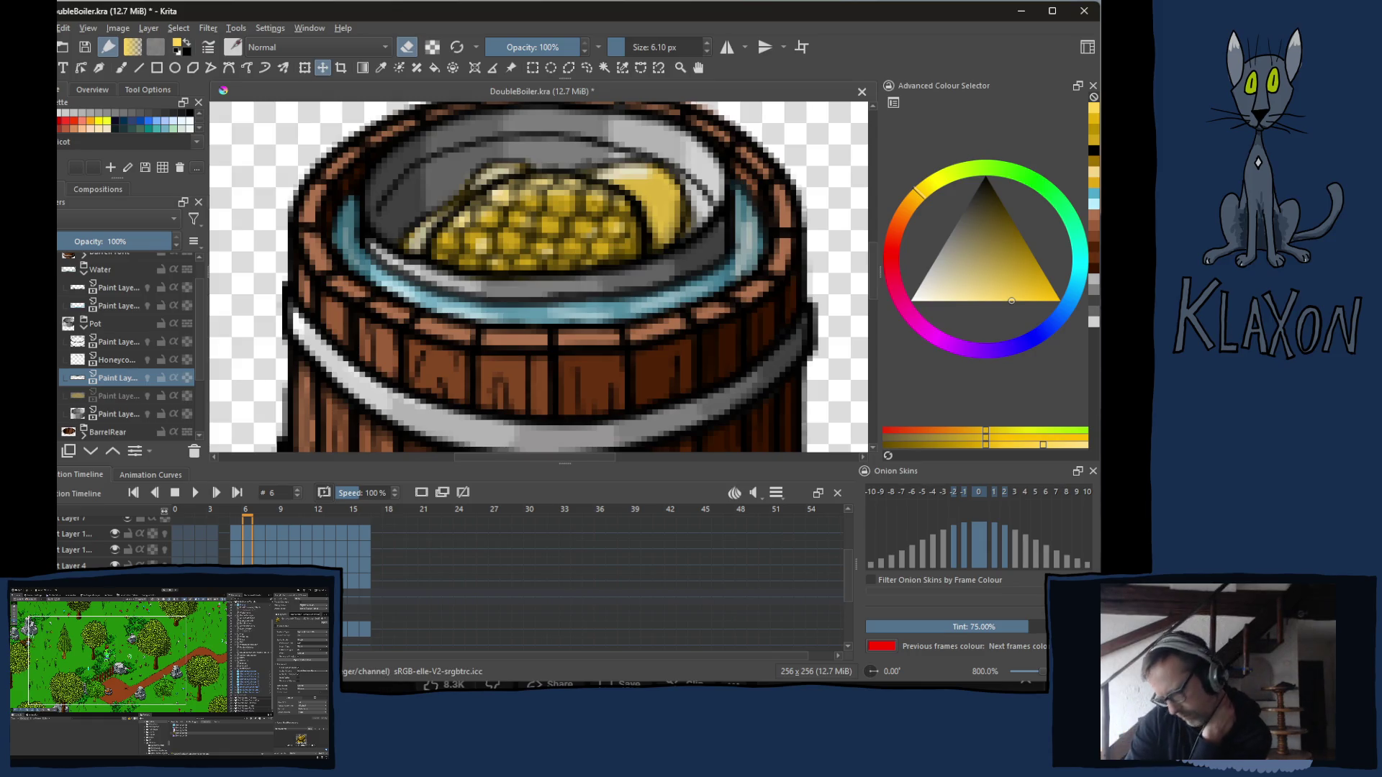
{"action": "key", "text": "alt+Tab"}
{"action": "right_click", "coordinate": [403, 336]}
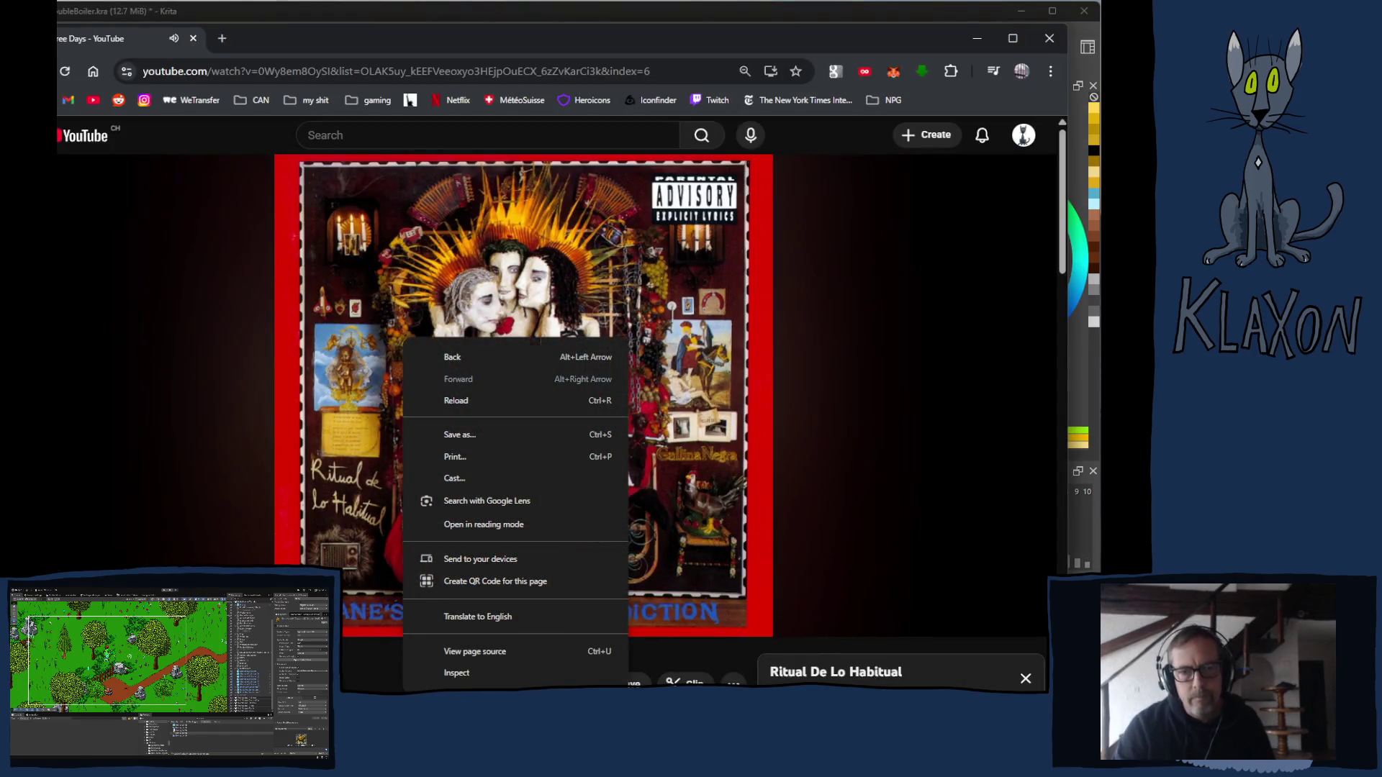
{"action": "key", "text": "Escape"}
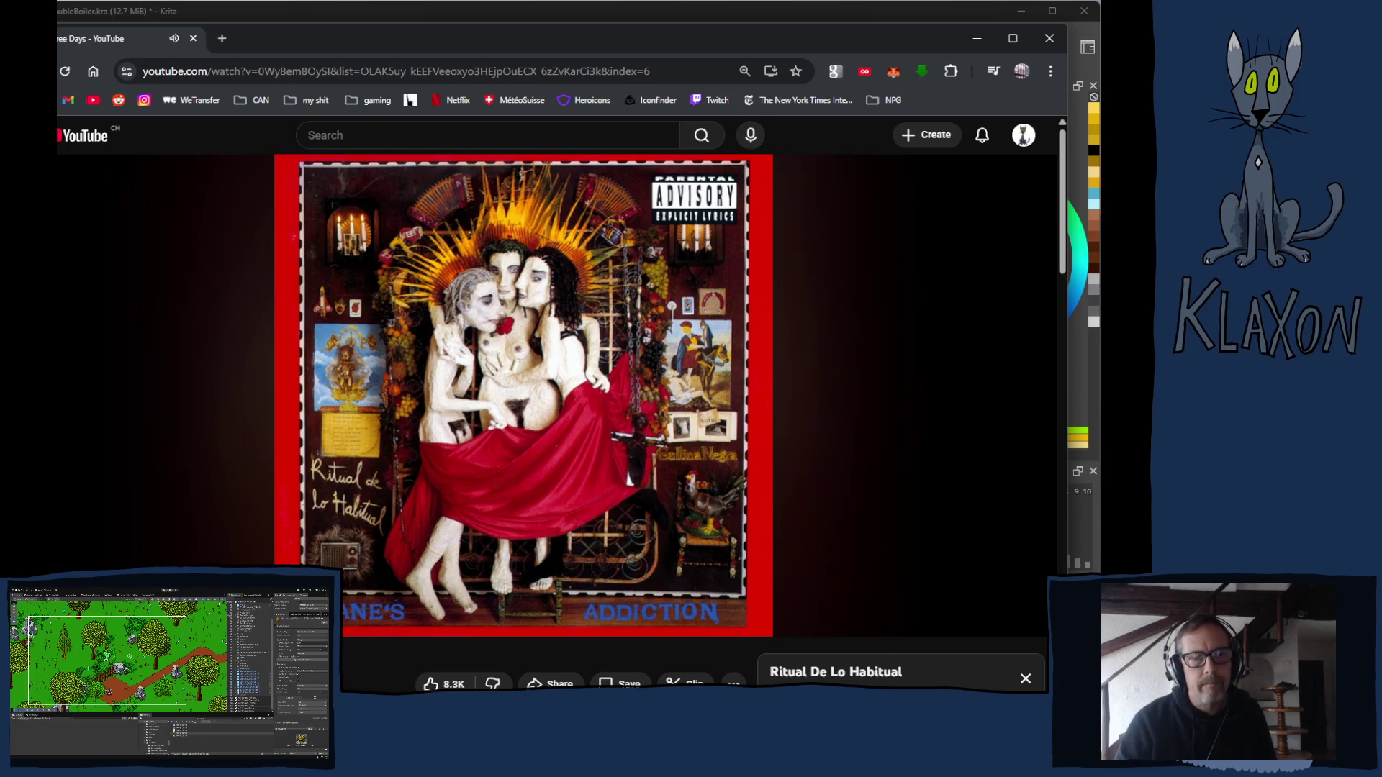
{"action": "scroll", "coordinate": [367, 658], "scroll_direction": "down", "scroll_amount": 1}
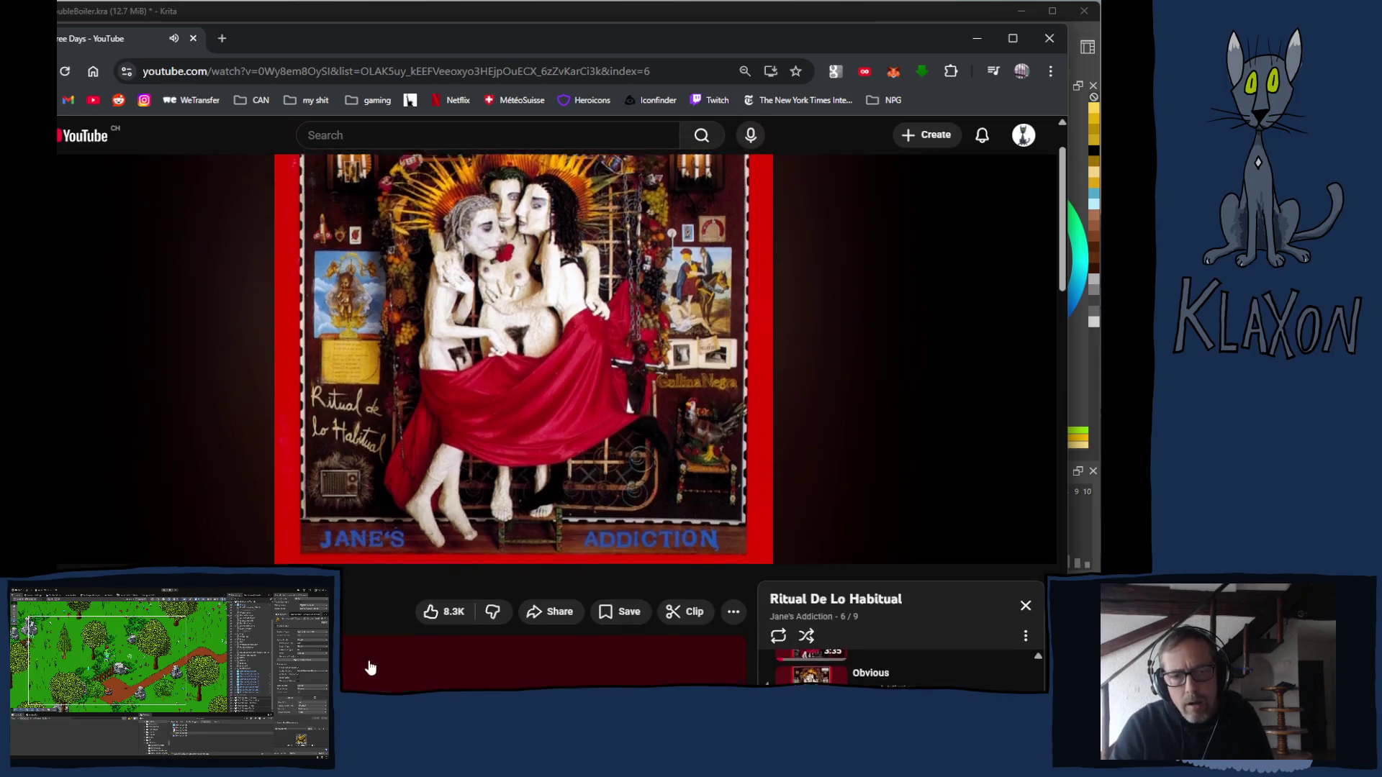
{"action": "scroll", "coordinate": [353, 633], "scroll_direction": "up", "scroll_amount": 1}
{"action": "left_click", "coordinate": [477, 11]}
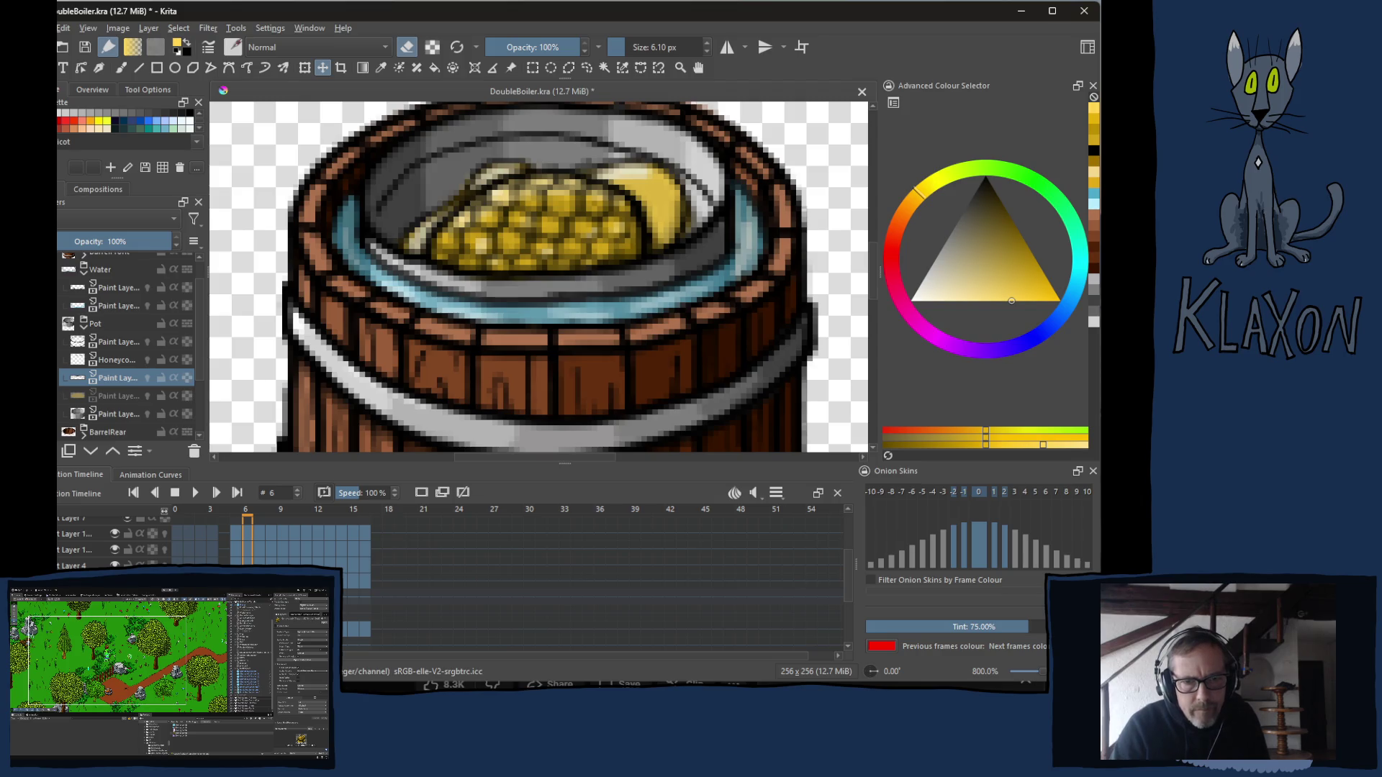
On frame 5, unhide the honey layer and select it with the paint layer above for moving.
{"action": "key", "text": "Left"}
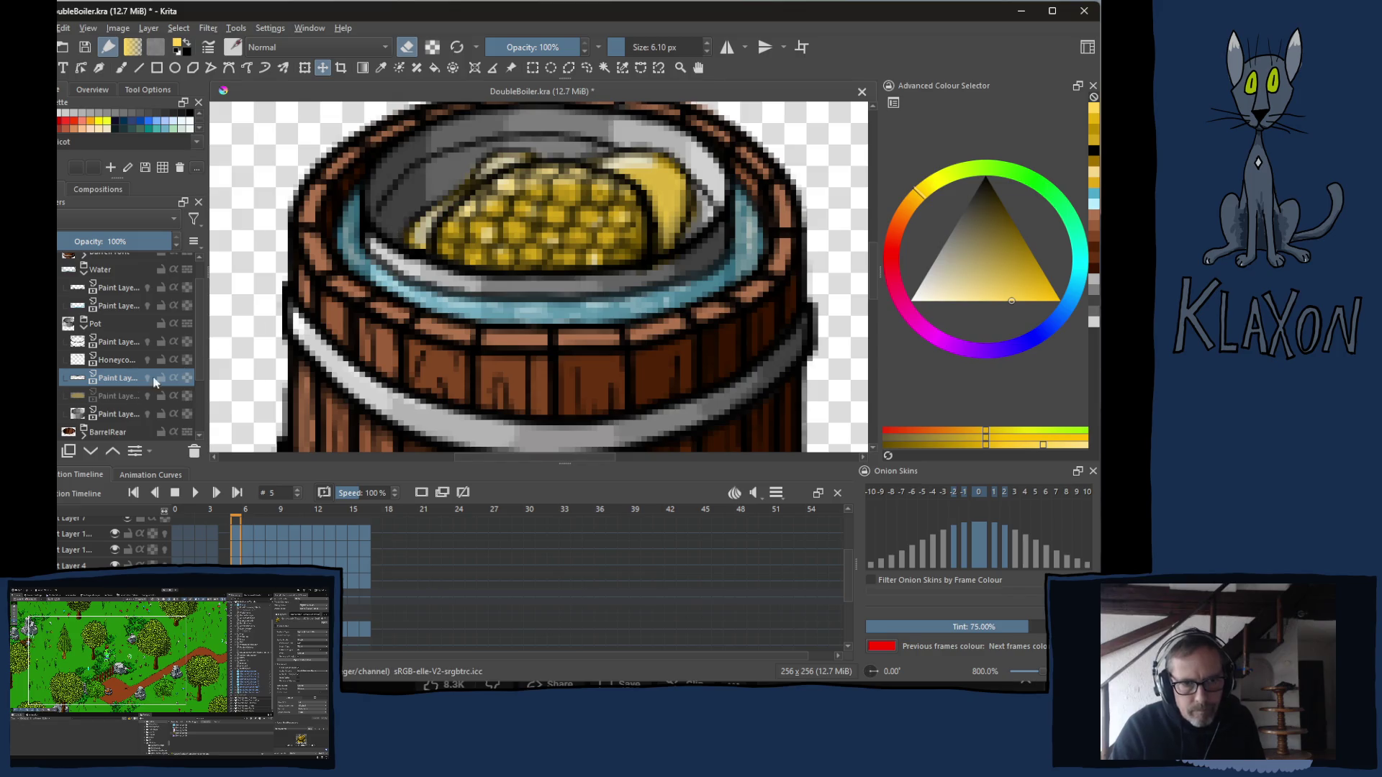
{"action": "left_click", "coordinate": [147, 395]}
{"action": "left_click", "coordinate": [108, 396]}
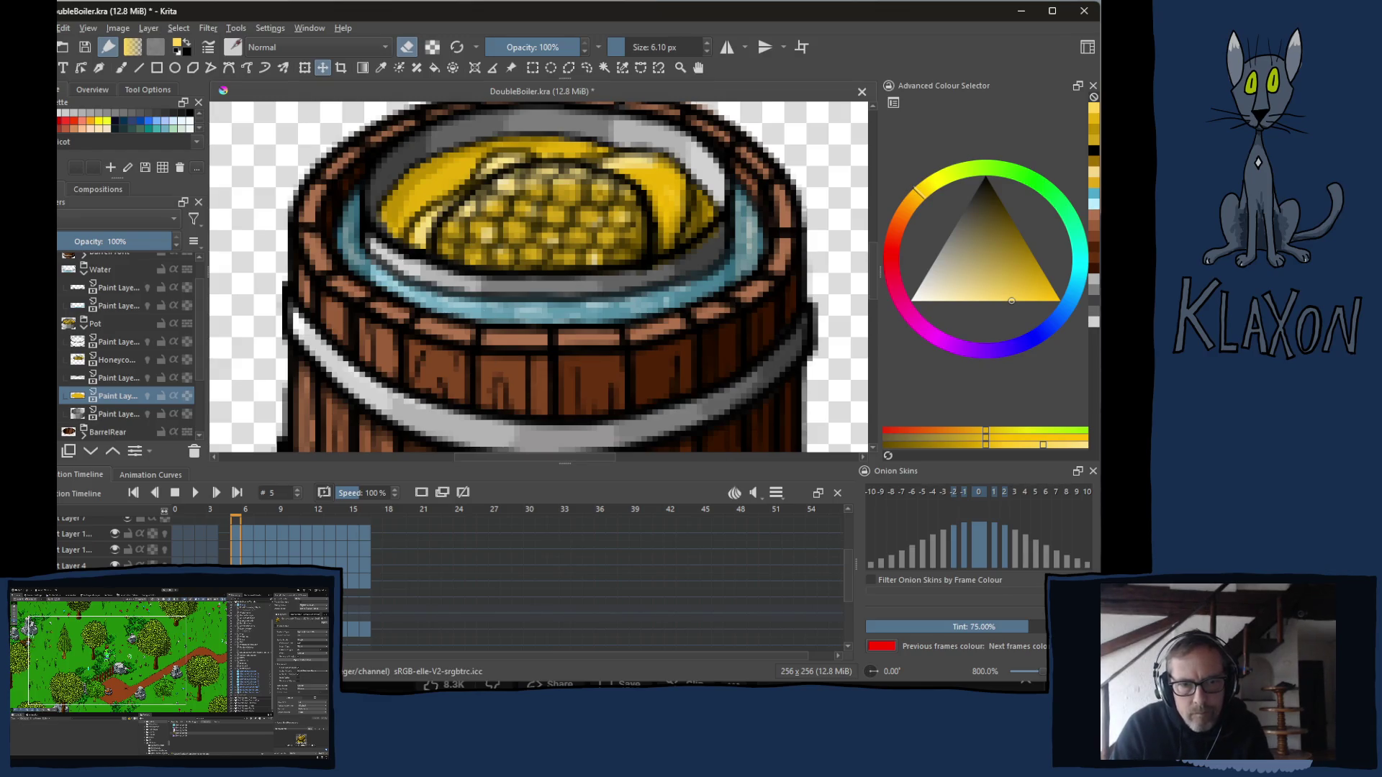
{"action": "left_click", "coordinate": [111, 380], "text": "ctrl"}
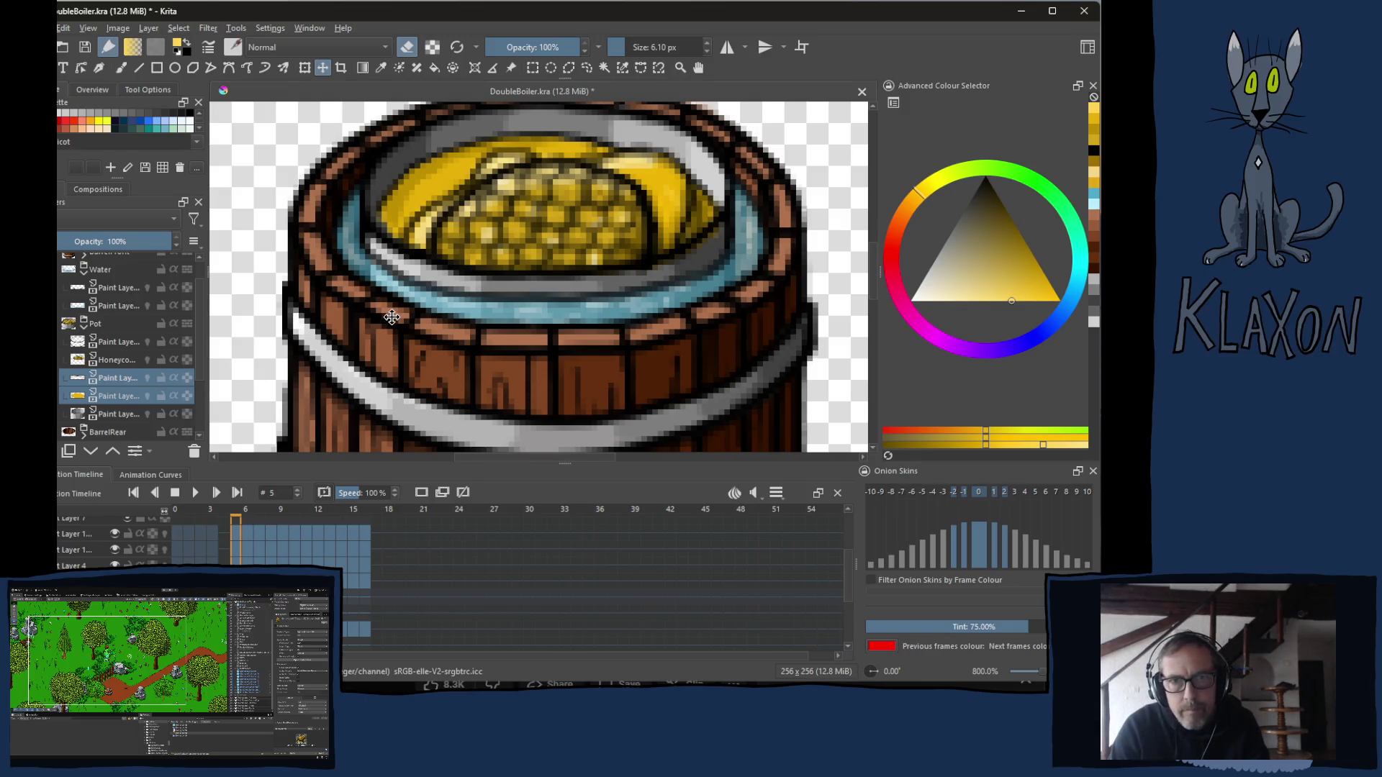
{"action": "left_click", "coordinate": [391, 316]}
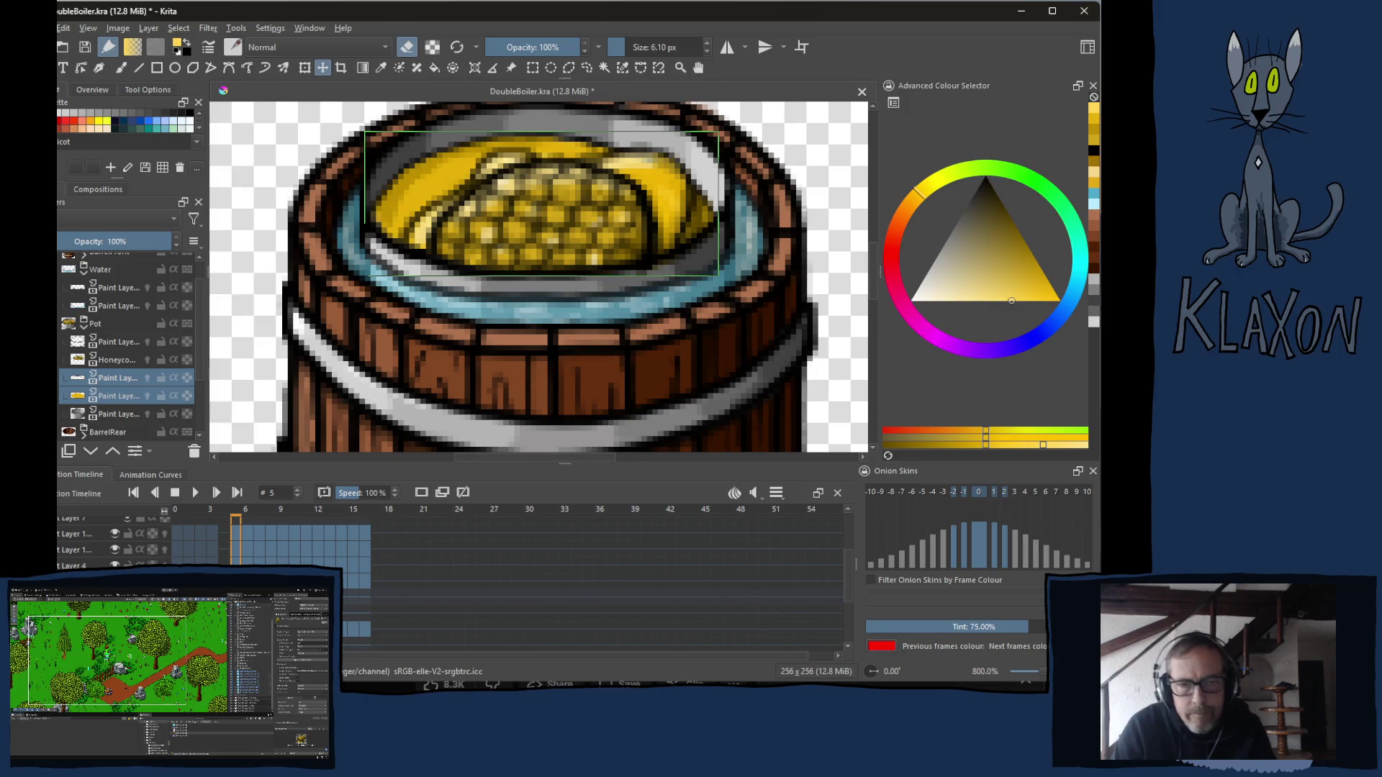
On frame 6, nudge the honey up and back down one pixel, then advance to frame 7.
{"action": "key", "text": "period"}
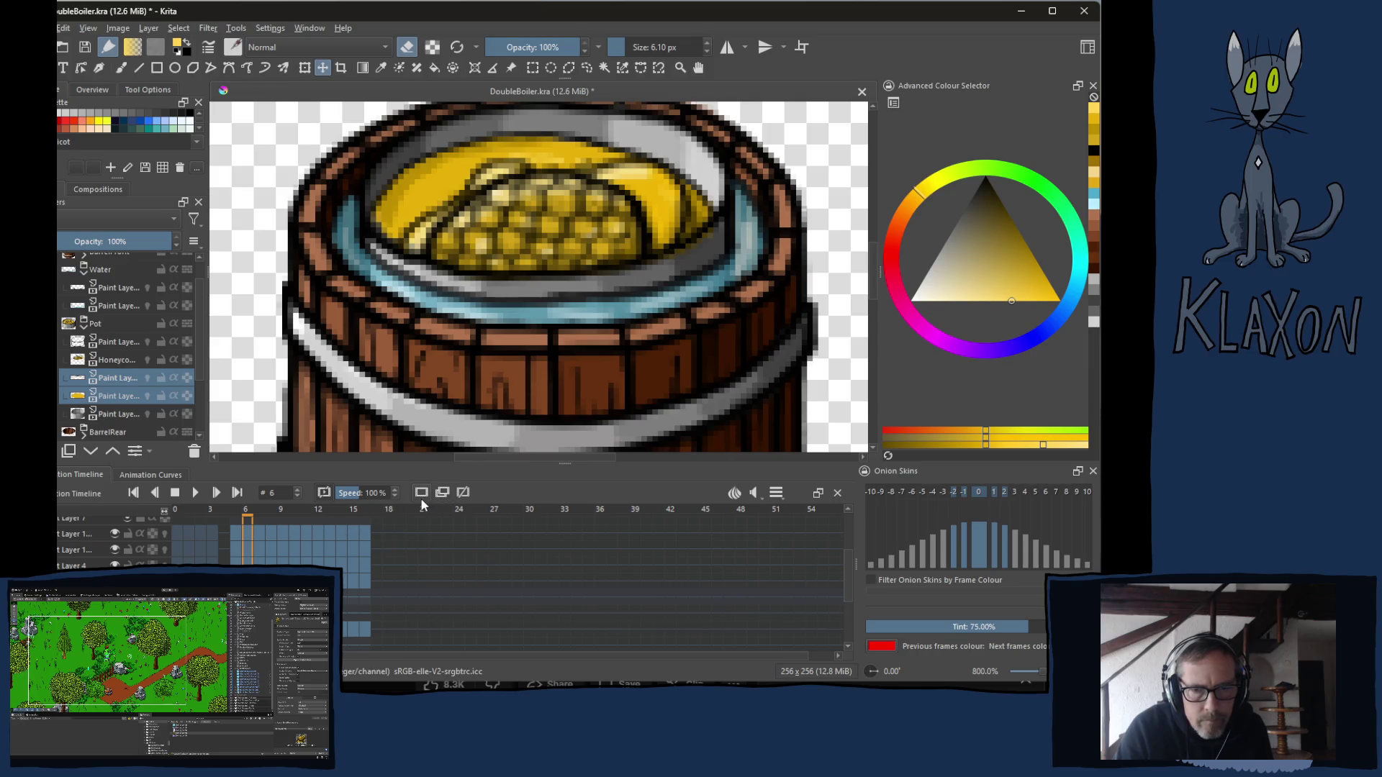
{"action": "key", "text": "ctrl+z"}
{"action": "key", "text": "ctrl+shift+z"}
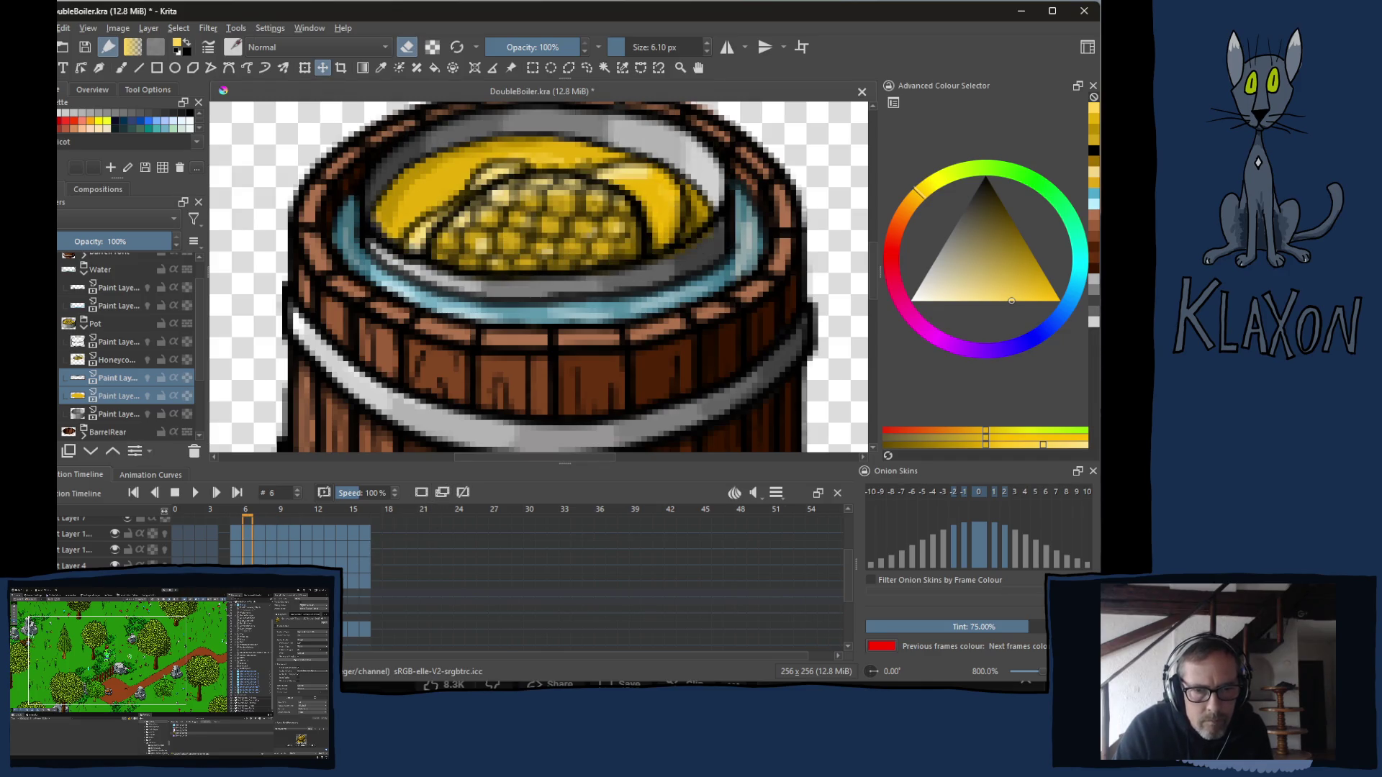
{"action": "left_click_drag", "start_coordinate": [535, 232], "coordinate": [535, 225]}
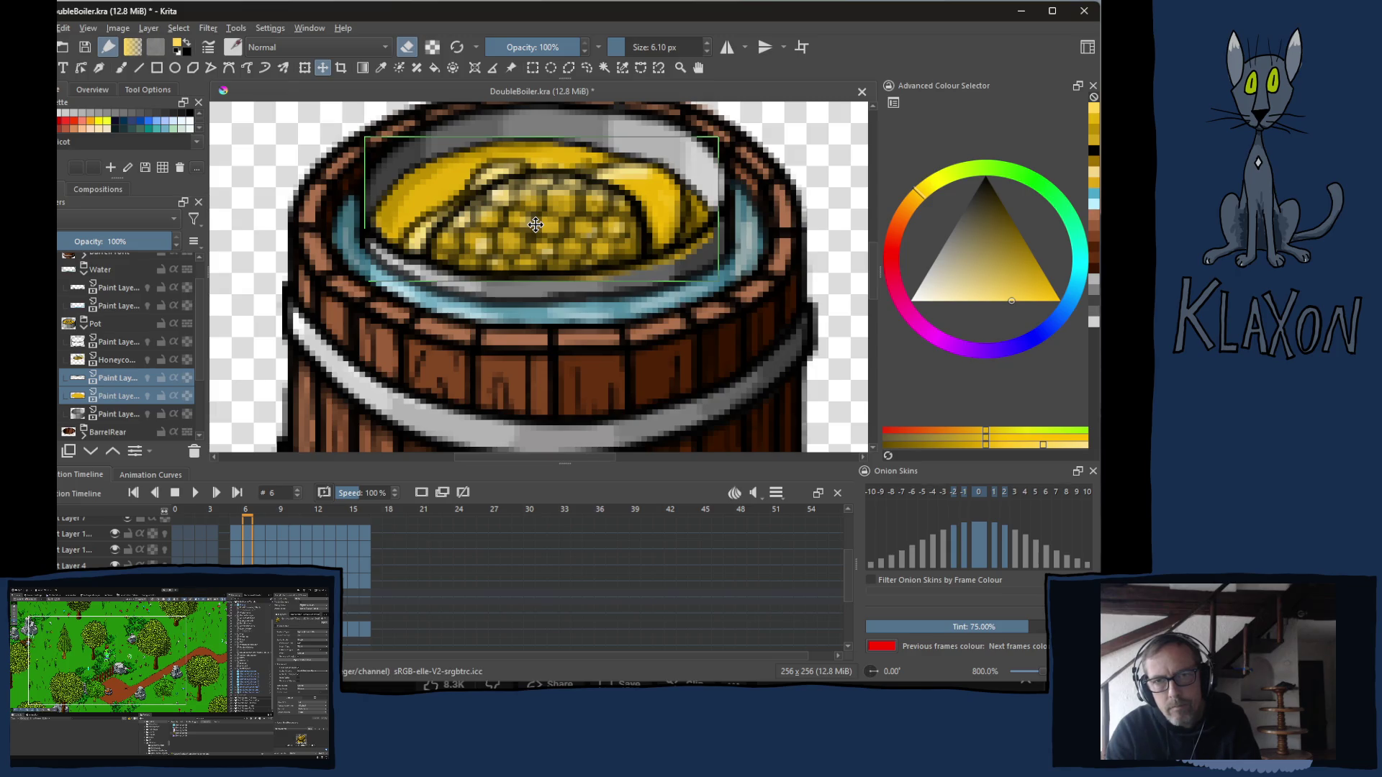
{"action": "key", "text": "Down"}
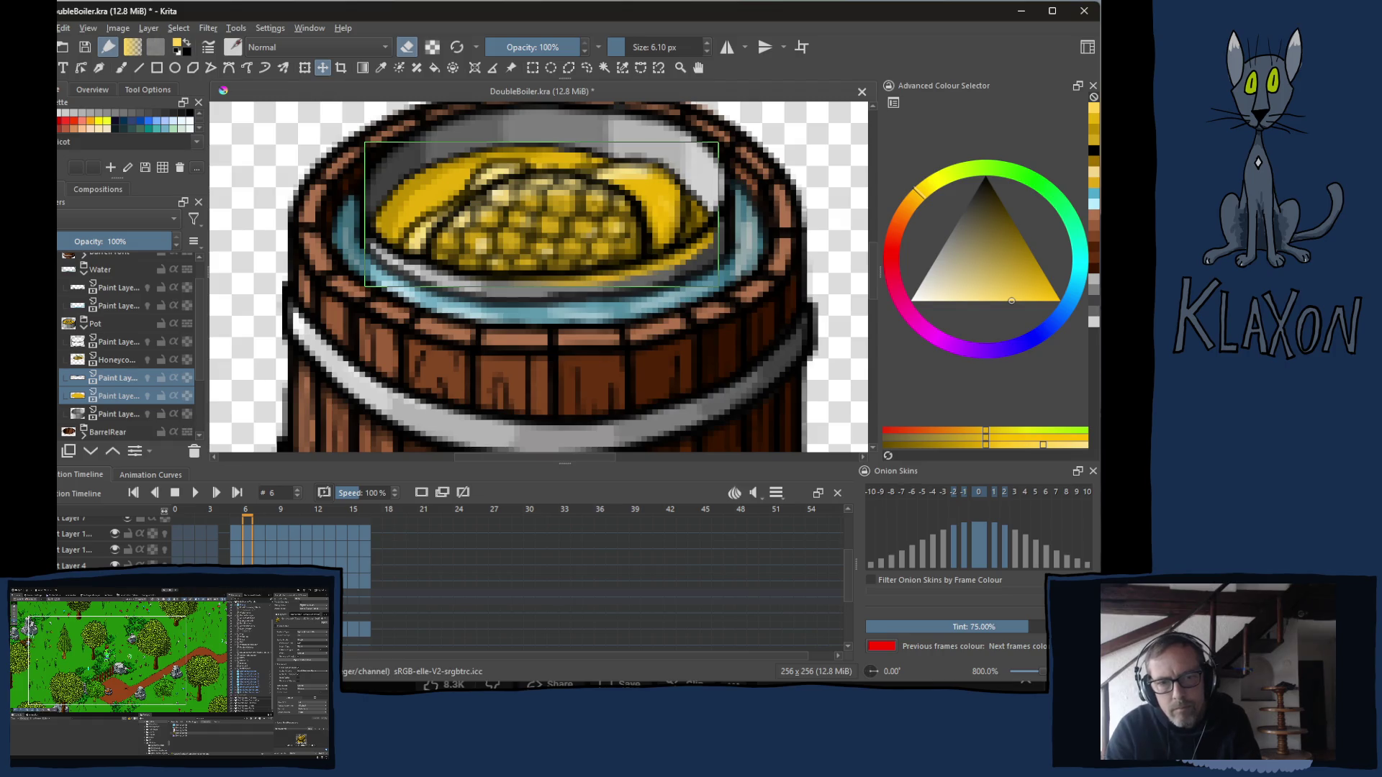
{"action": "key", "text": "period"}
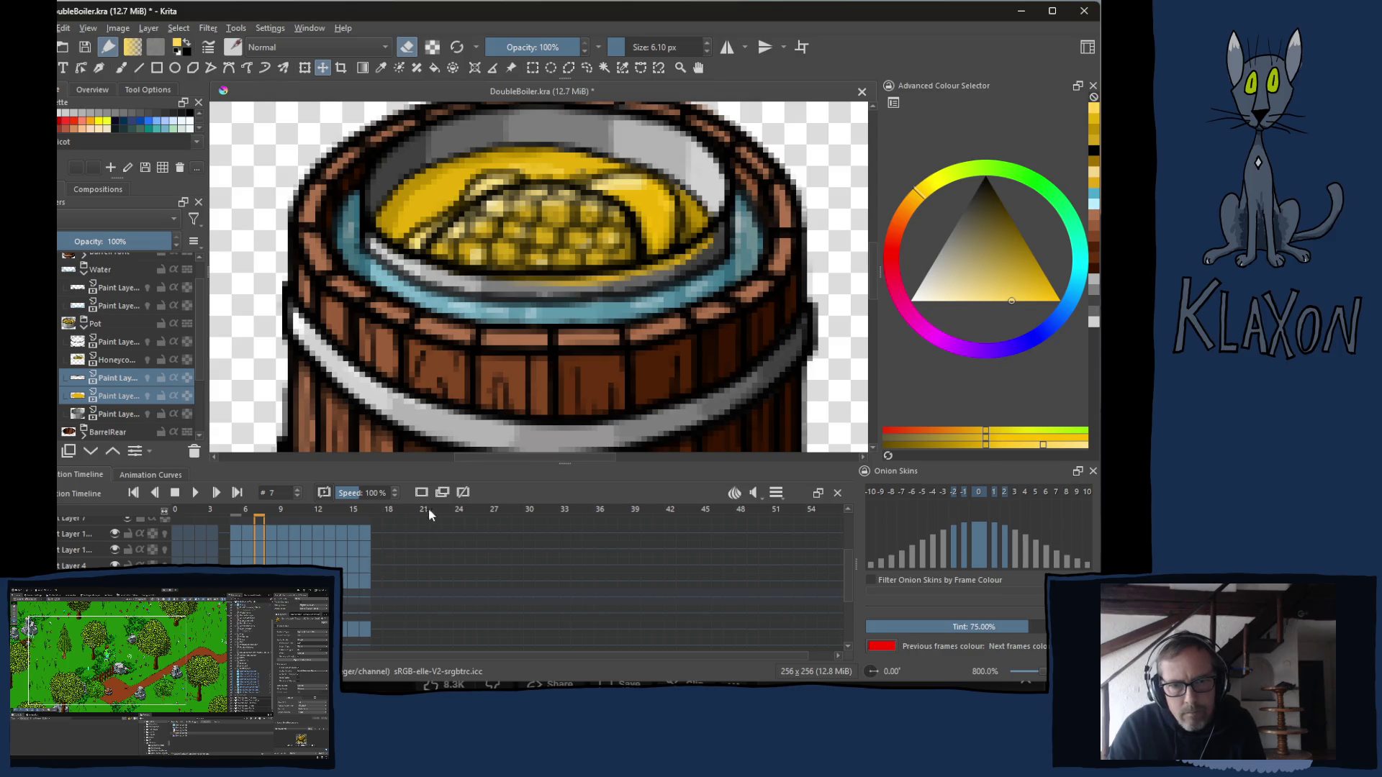
Lower the honey pool a pixel or two across frames 7 to 10.
{"action": "left_click", "coordinate": [489, 293]}
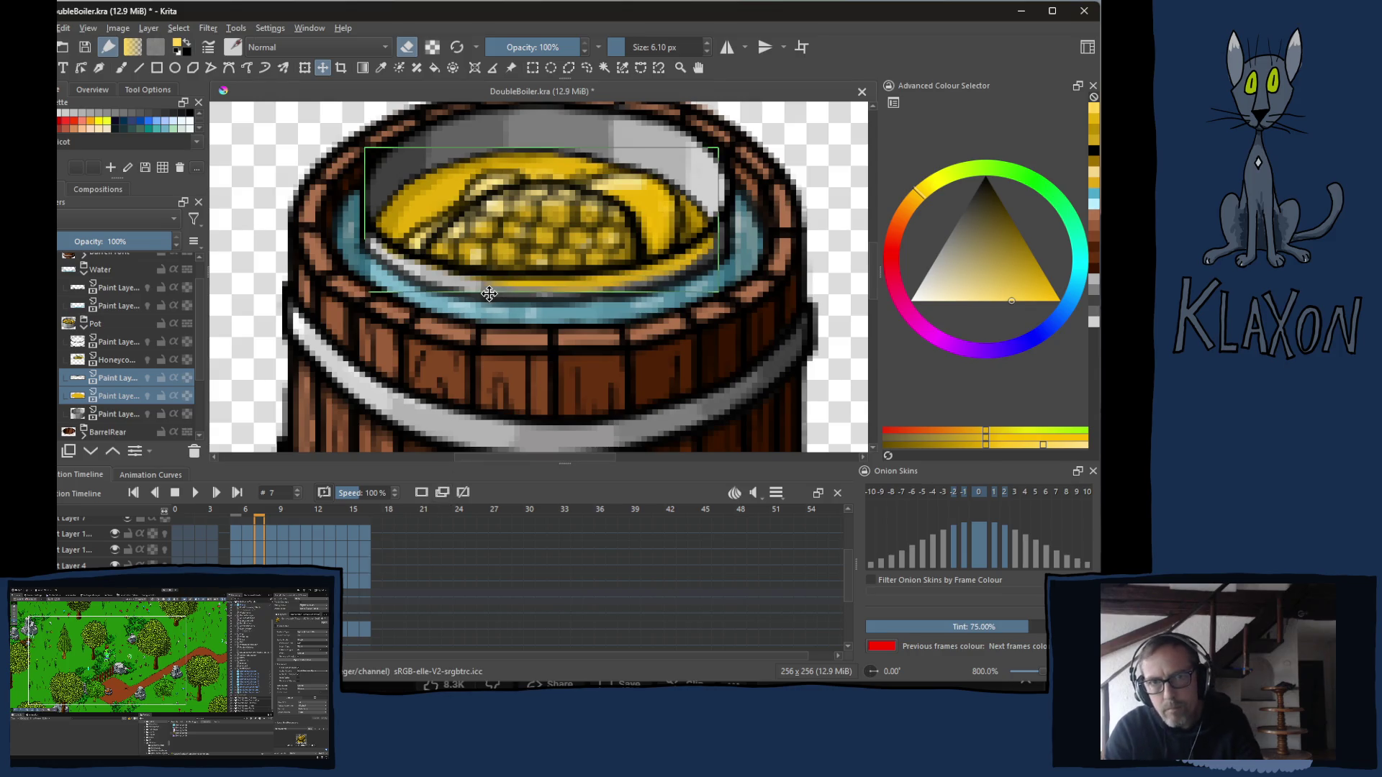
{"action": "left_click_drag", "start_coordinate": [489, 294], "coordinate": [488, 298]}
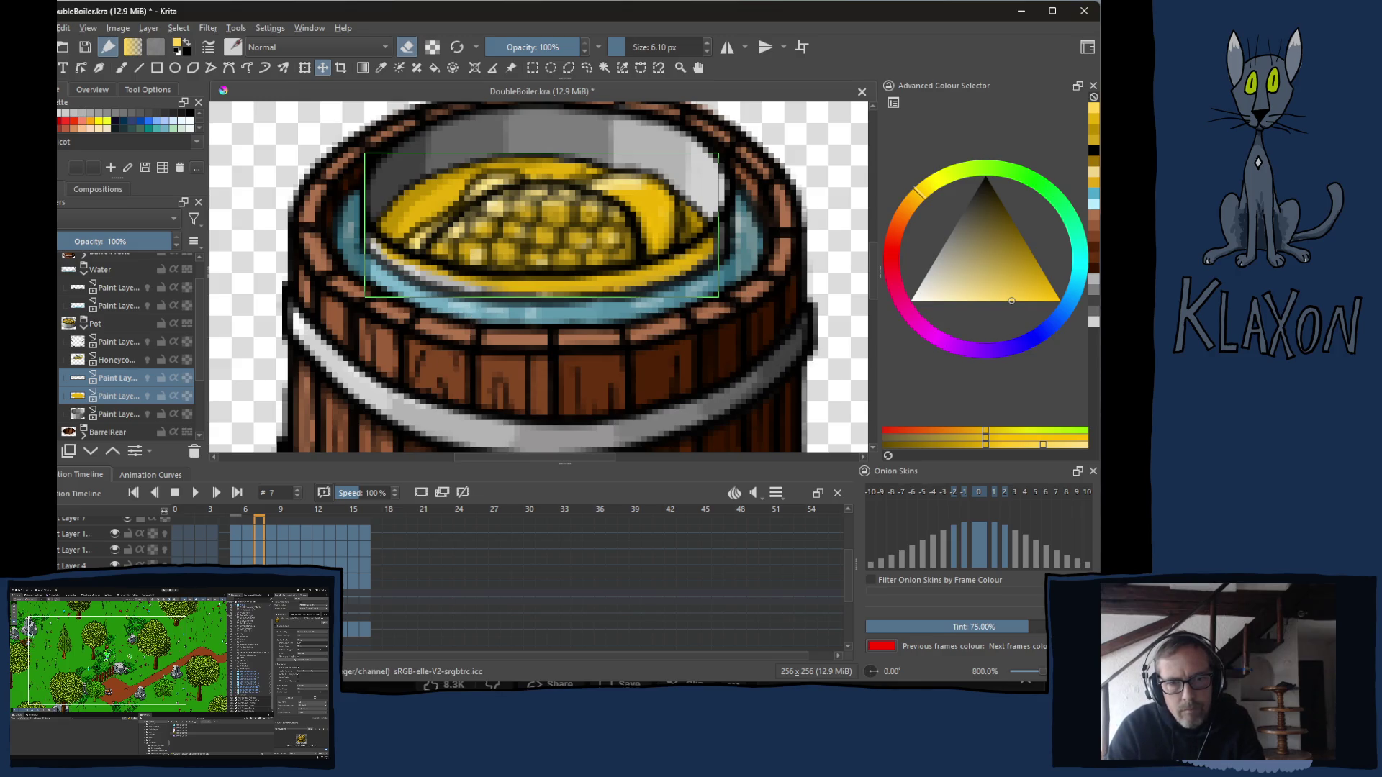
{"action": "key", "text": "Right"}
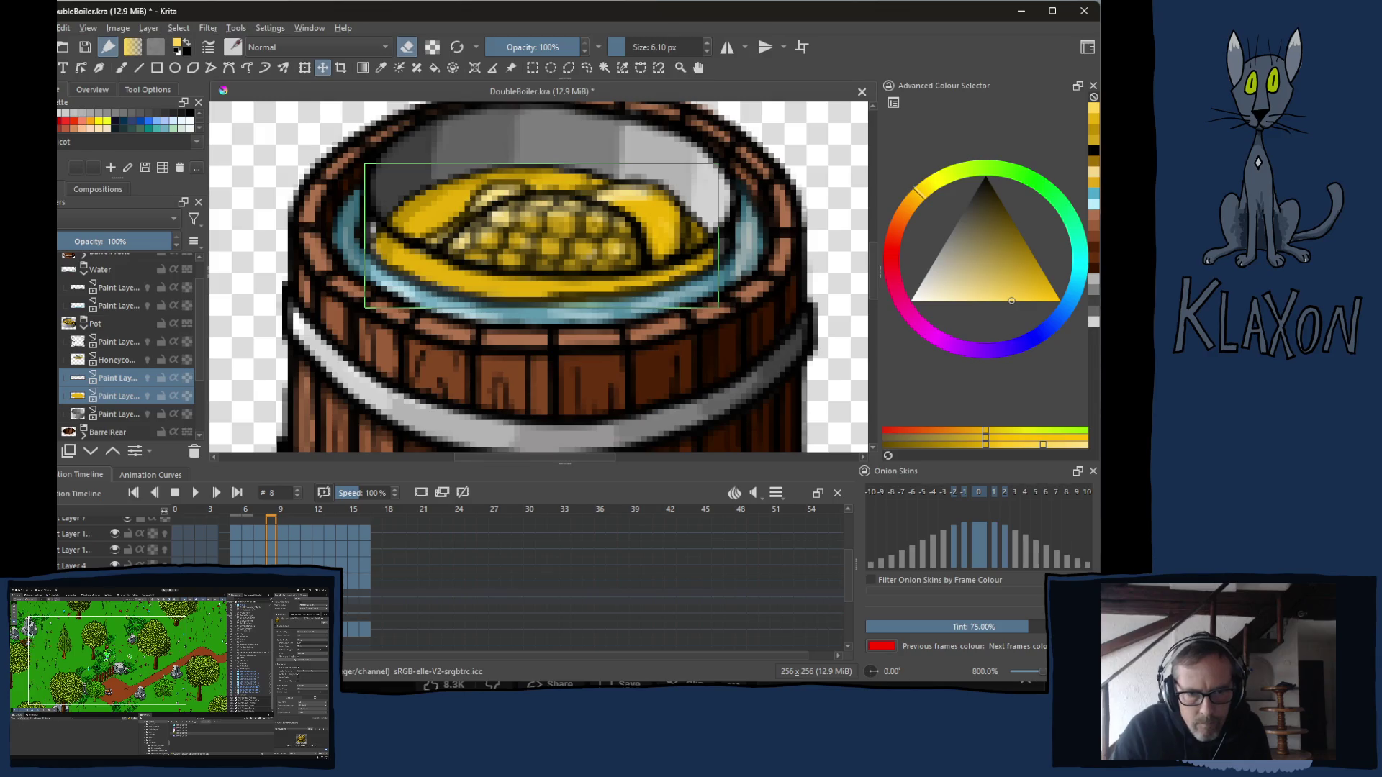
{"action": "key", "text": "."}
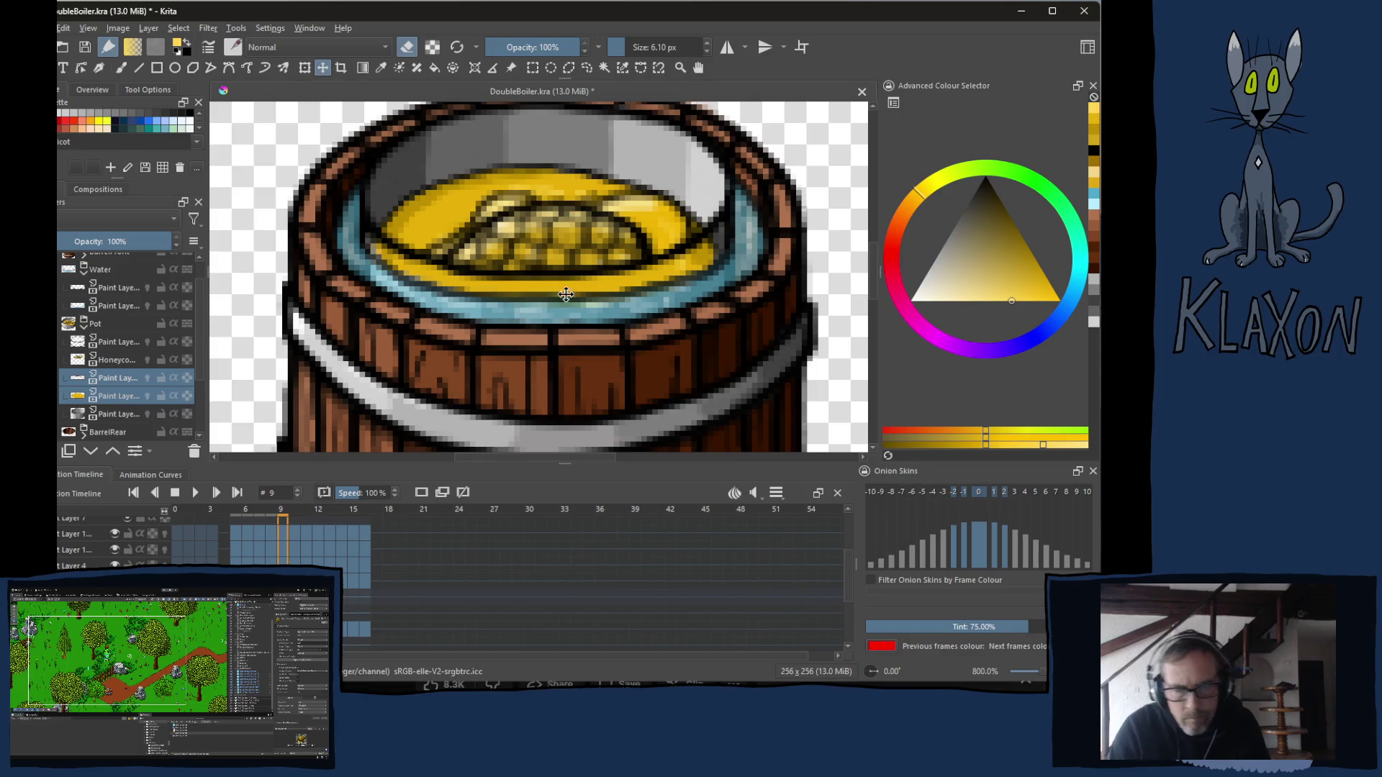
{"action": "key", "text": "Down"}
{"action": "key", "text": "Down"}
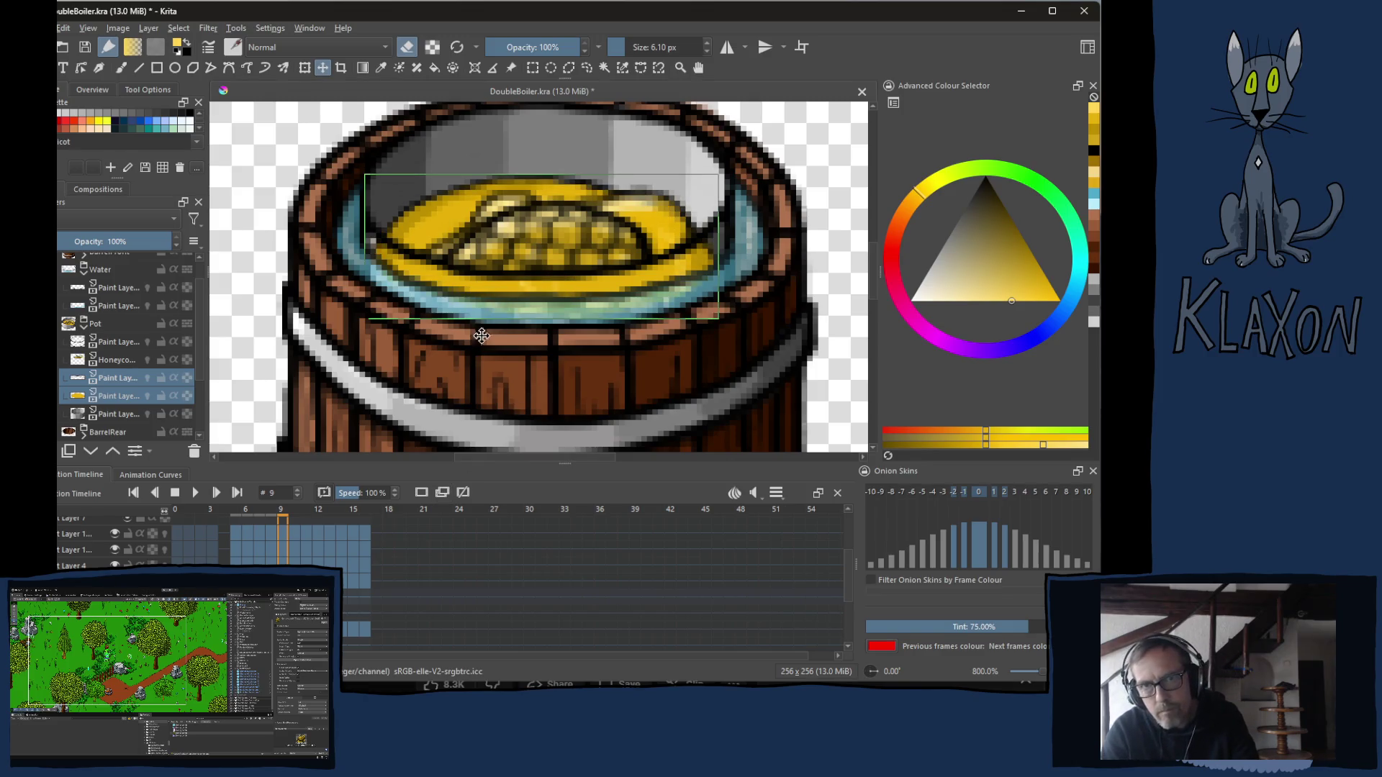
{"action": "key", "text": "."}
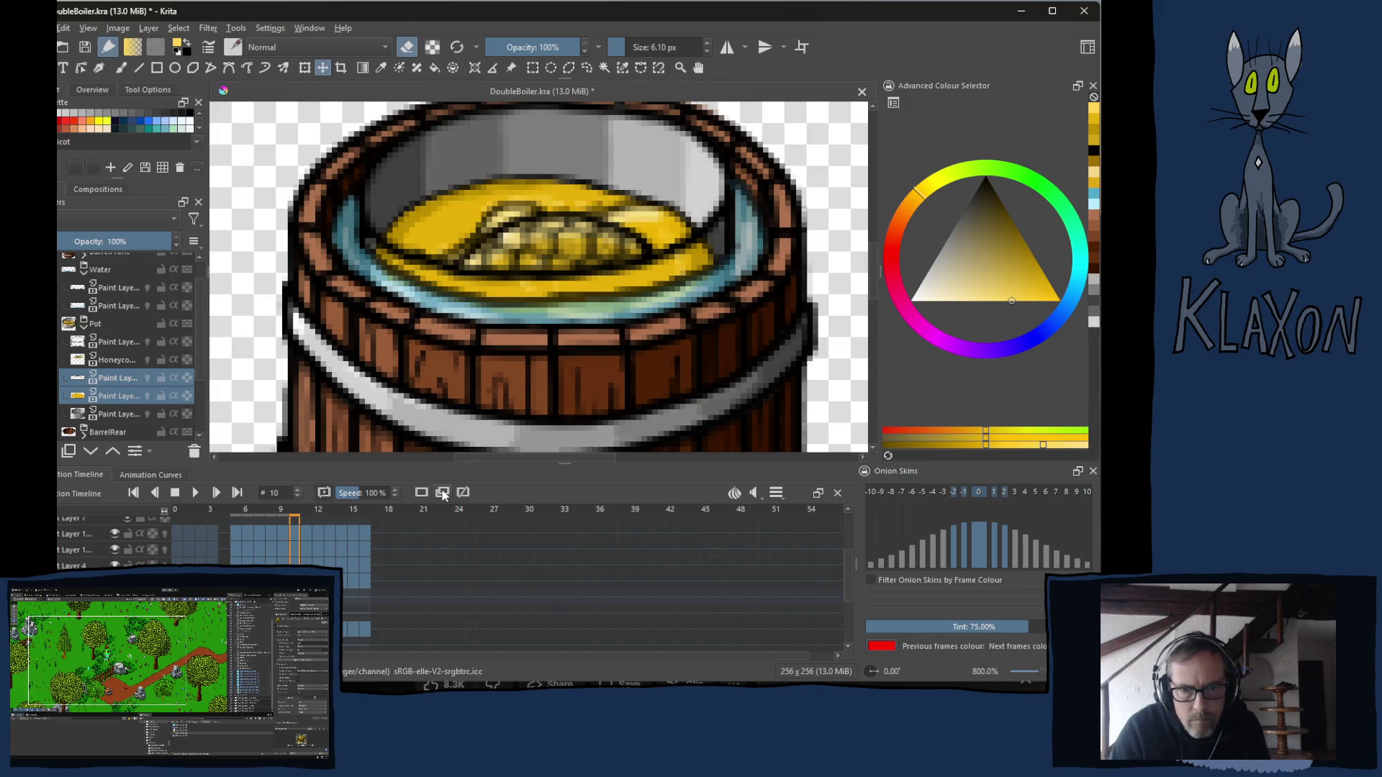
{"action": "left_click", "coordinate": [536, 290]}
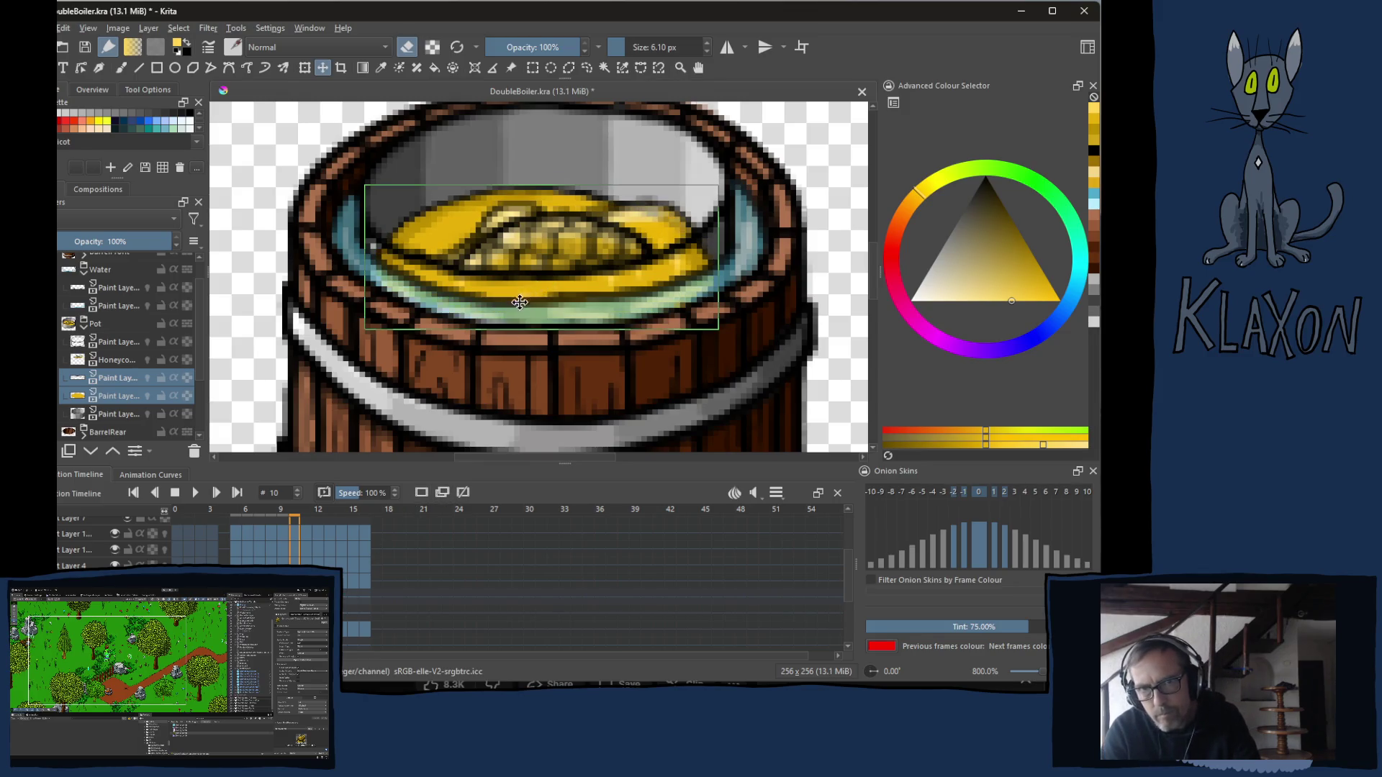
{"action": "key", "text": "period"}
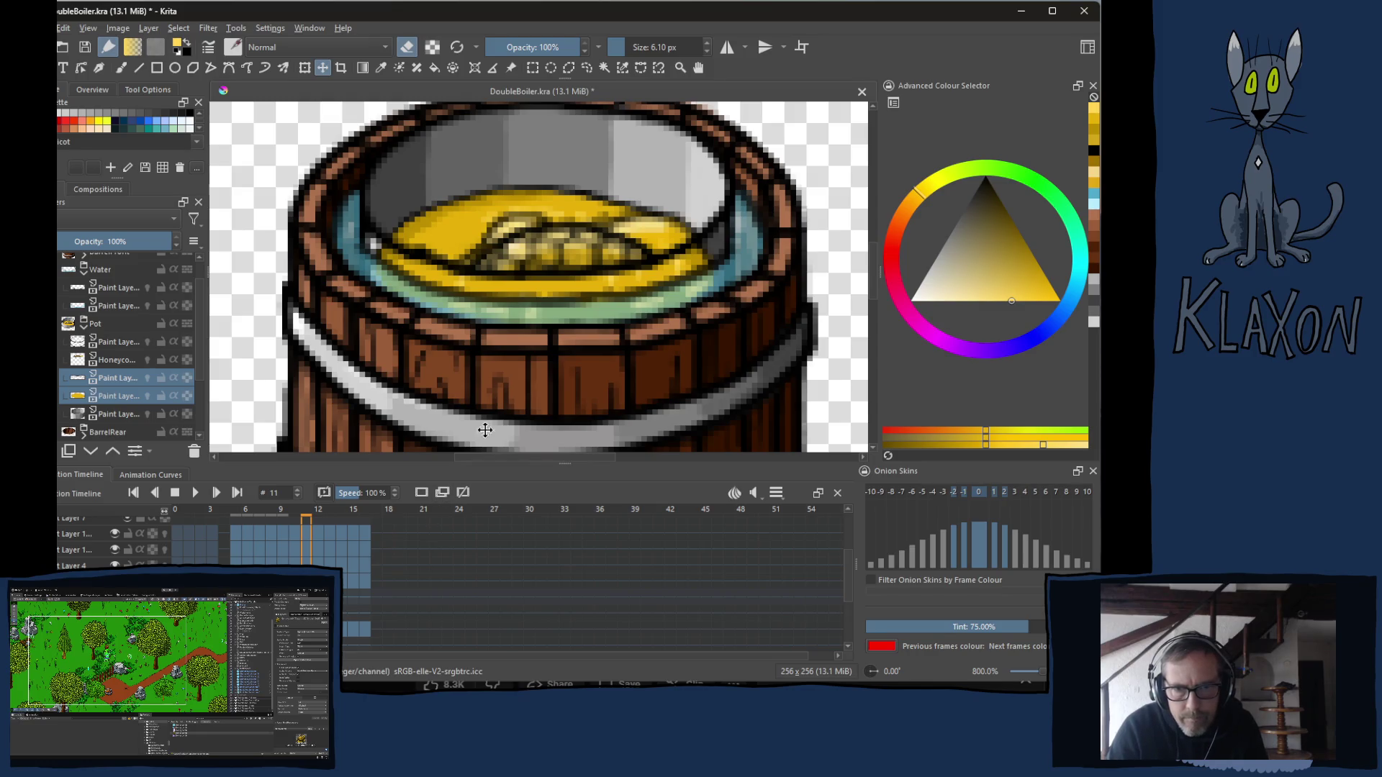
Lower the pool one pixel on frame 11, nudge it up on 12 and down on 13.
{"action": "left_click", "coordinate": [520, 328]}
{"action": "left_click_drag", "start_coordinate": [520, 328], "coordinate": [520, 333]}
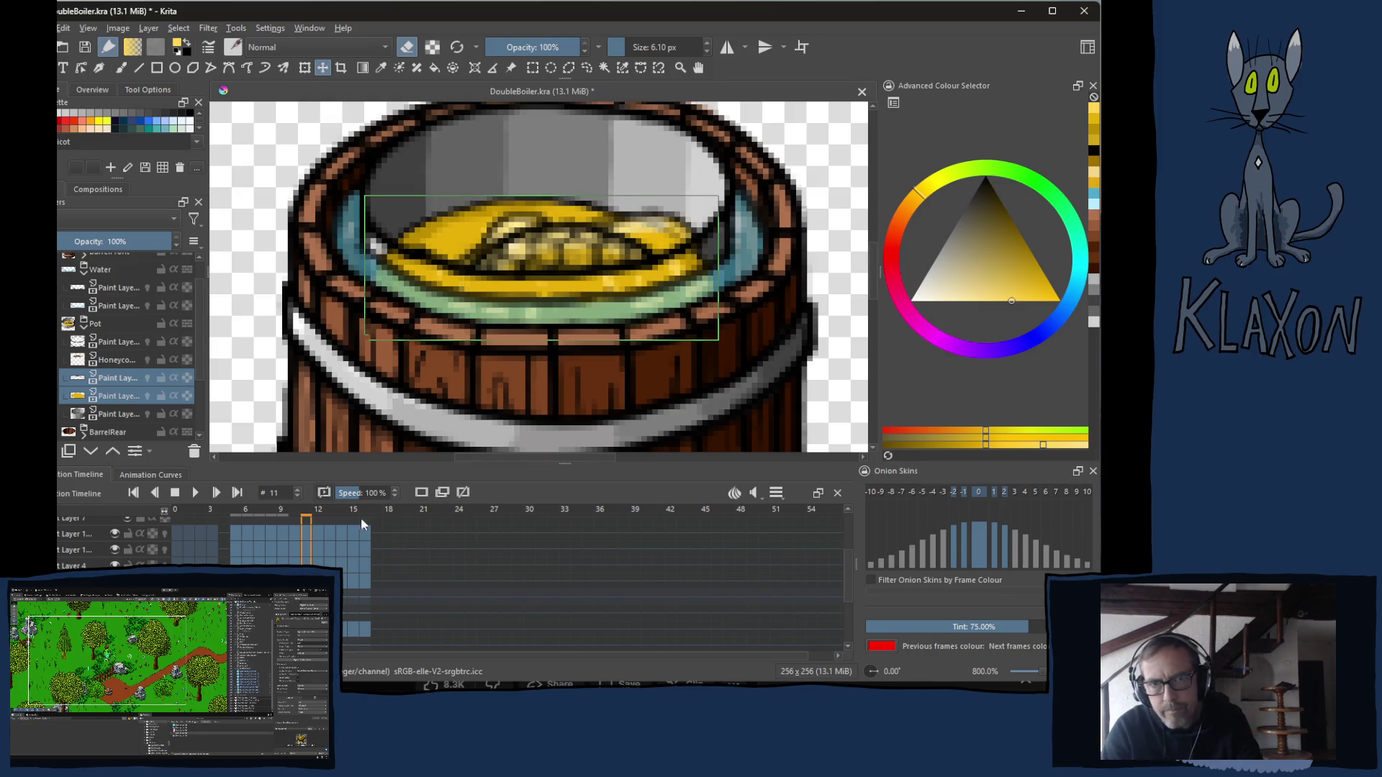
{"action": "key", "text": "period"}
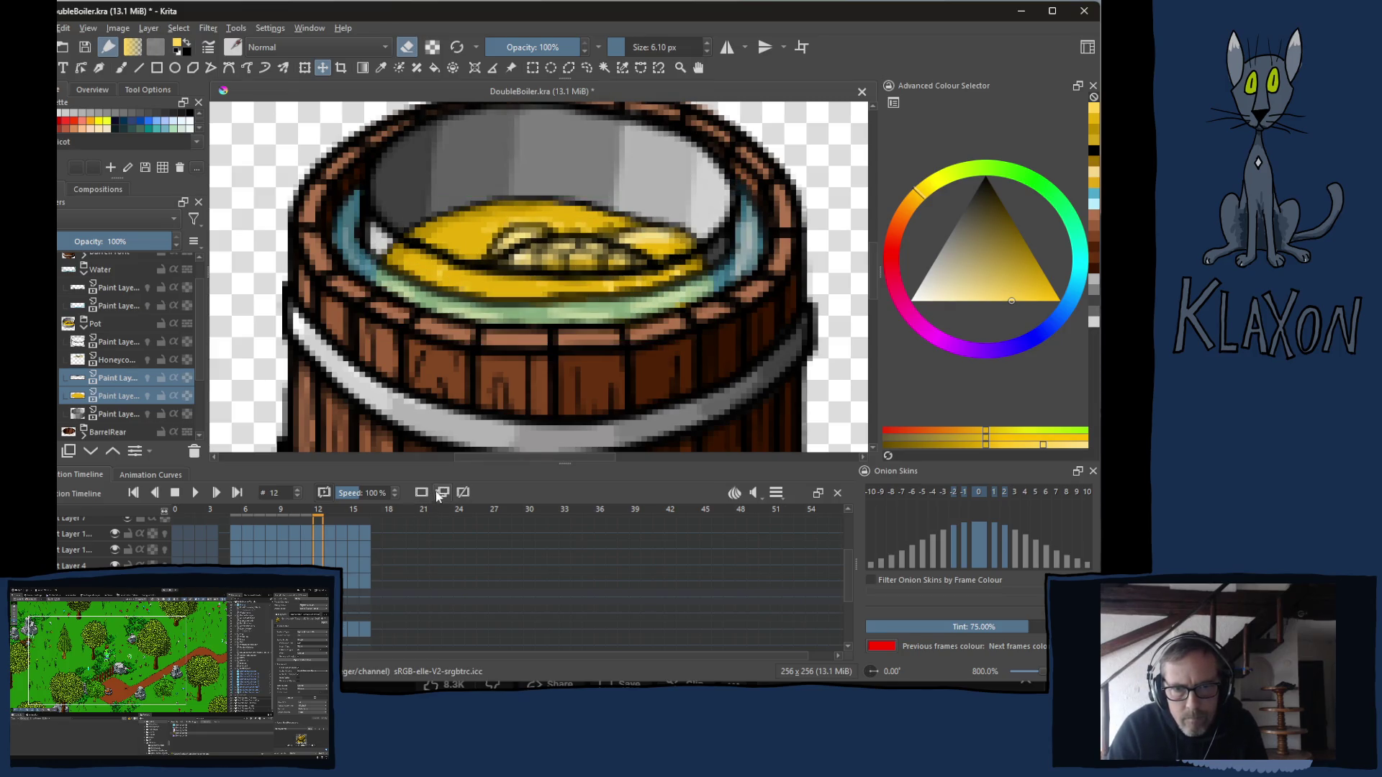
{"action": "left_click_drag", "start_coordinate": [557, 318], "coordinate": [559, 308]}
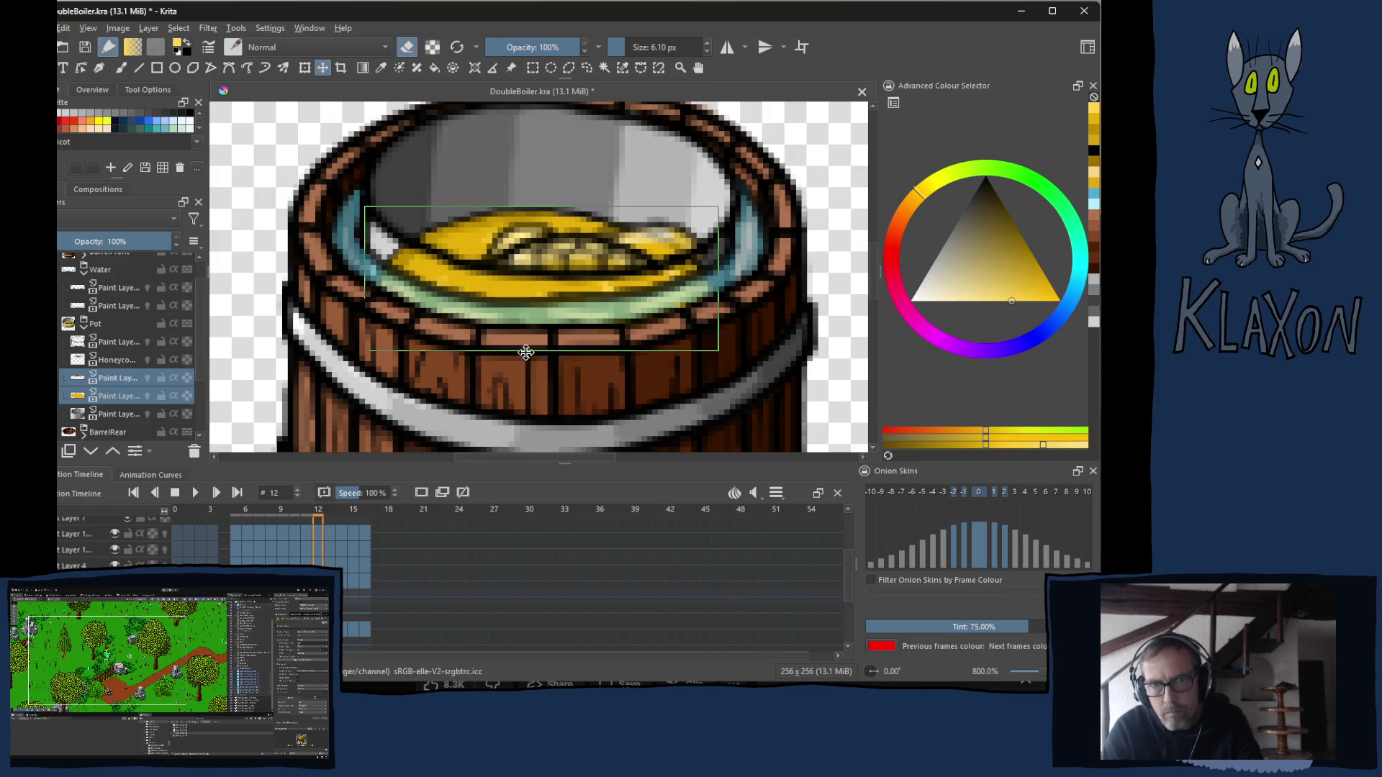
{"action": "key", "text": "period"}
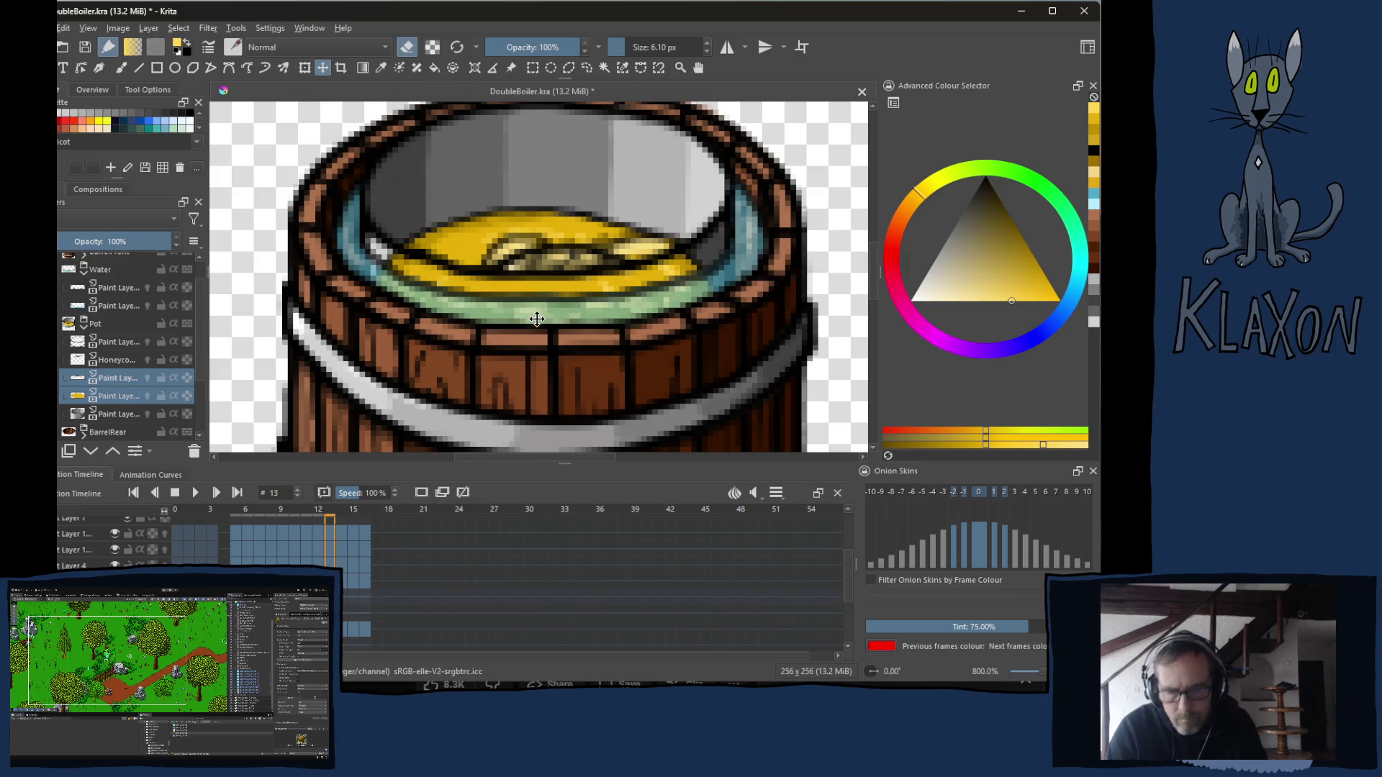
{"action": "left_click_drag", "start_coordinate": [525, 317], "coordinate": [522, 330]}
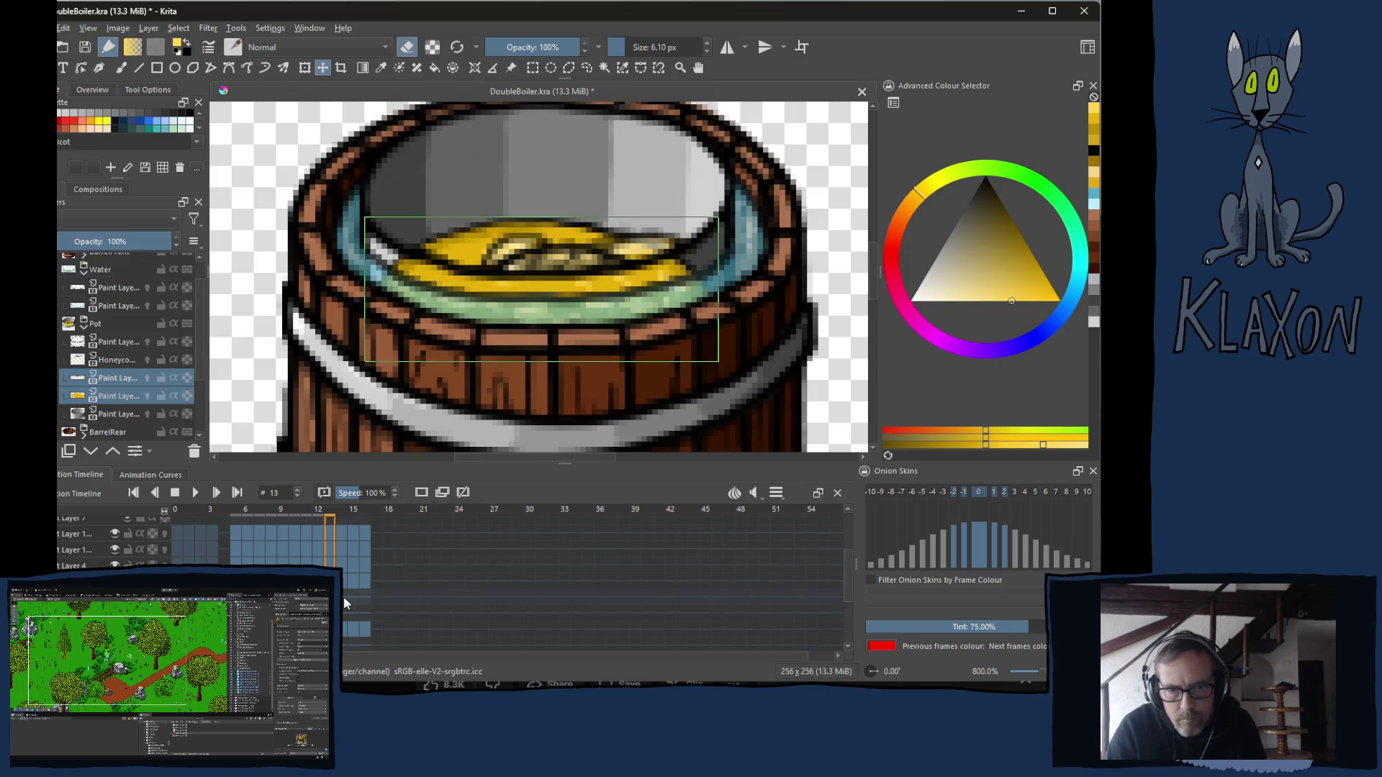
Reposition the honey pool on frames 14 and 15, then duplicate the honey keyframe onto frame 16.
{"action": "key", "text": "period"}
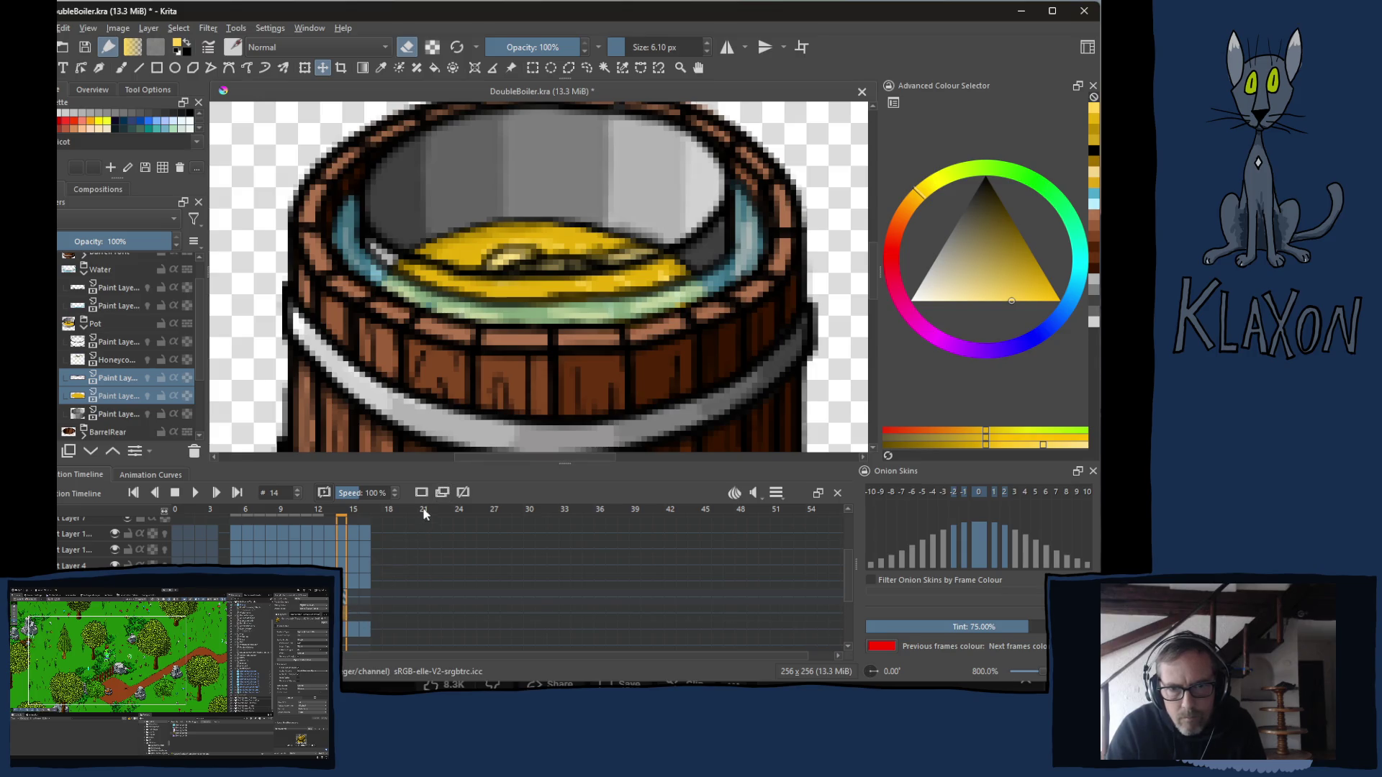
{"action": "left_click_drag", "start_coordinate": [519, 331], "coordinate": [519, 337]}
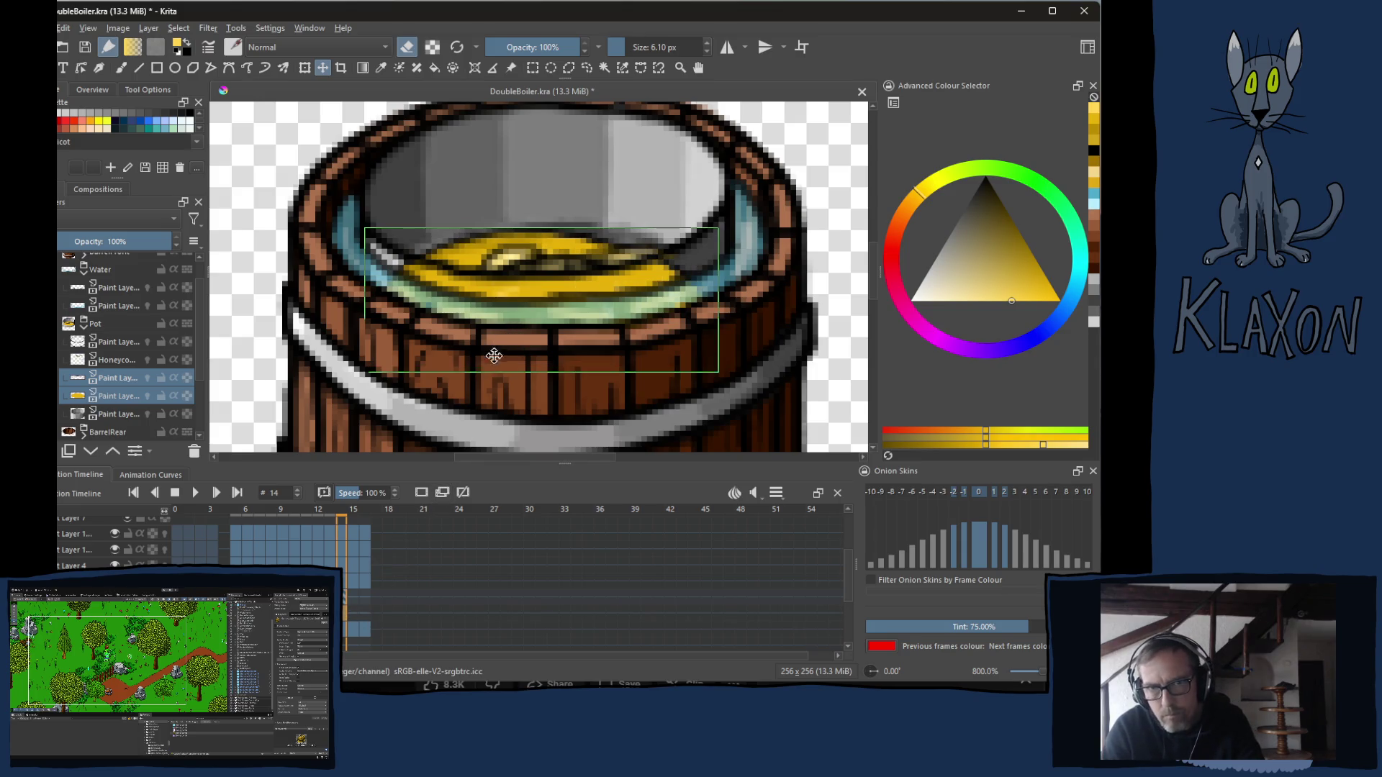
{"action": "left_click", "coordinate": [350, 598]}
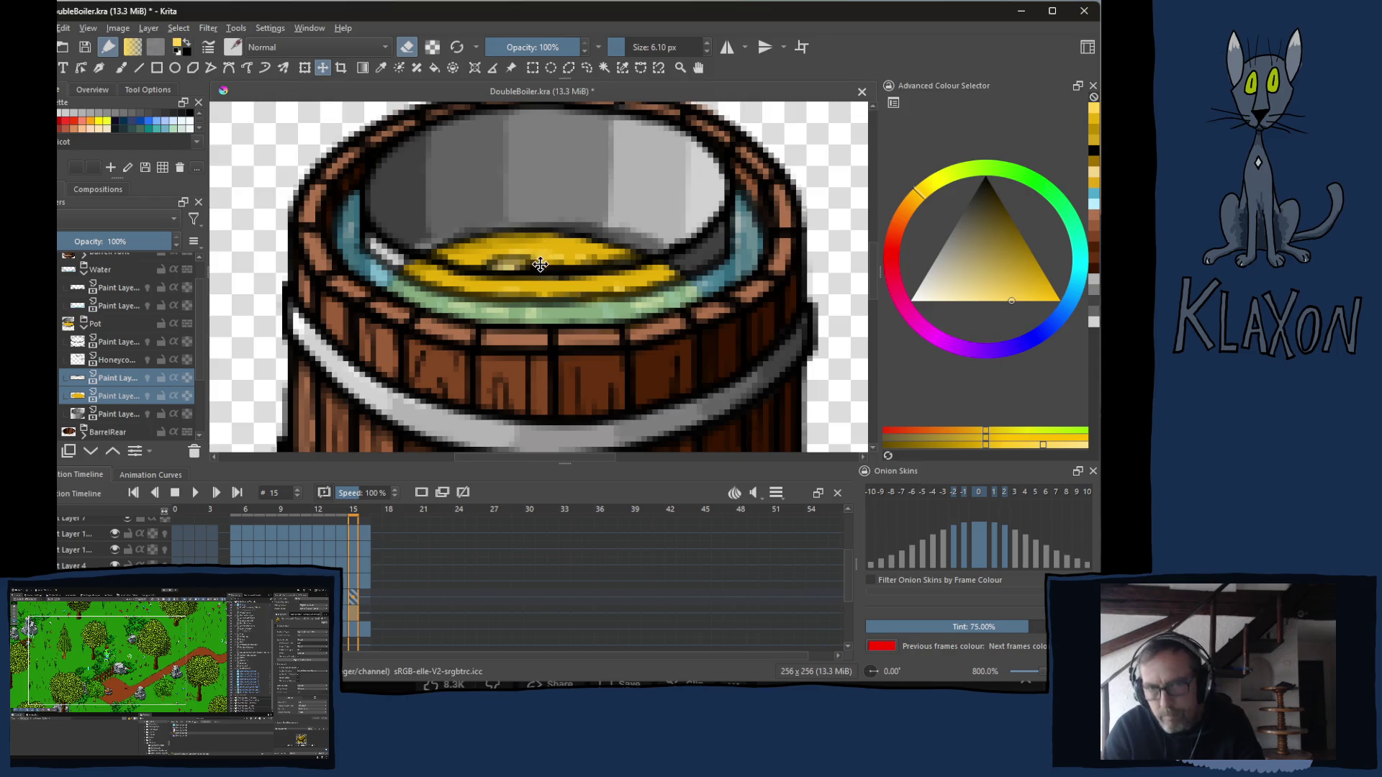
{"action": "left_click_drag", "start_coordinate": [542, 264], "coordinate": [540, 276]}
{"action": "left_click", "coordinate": [365, 595]}
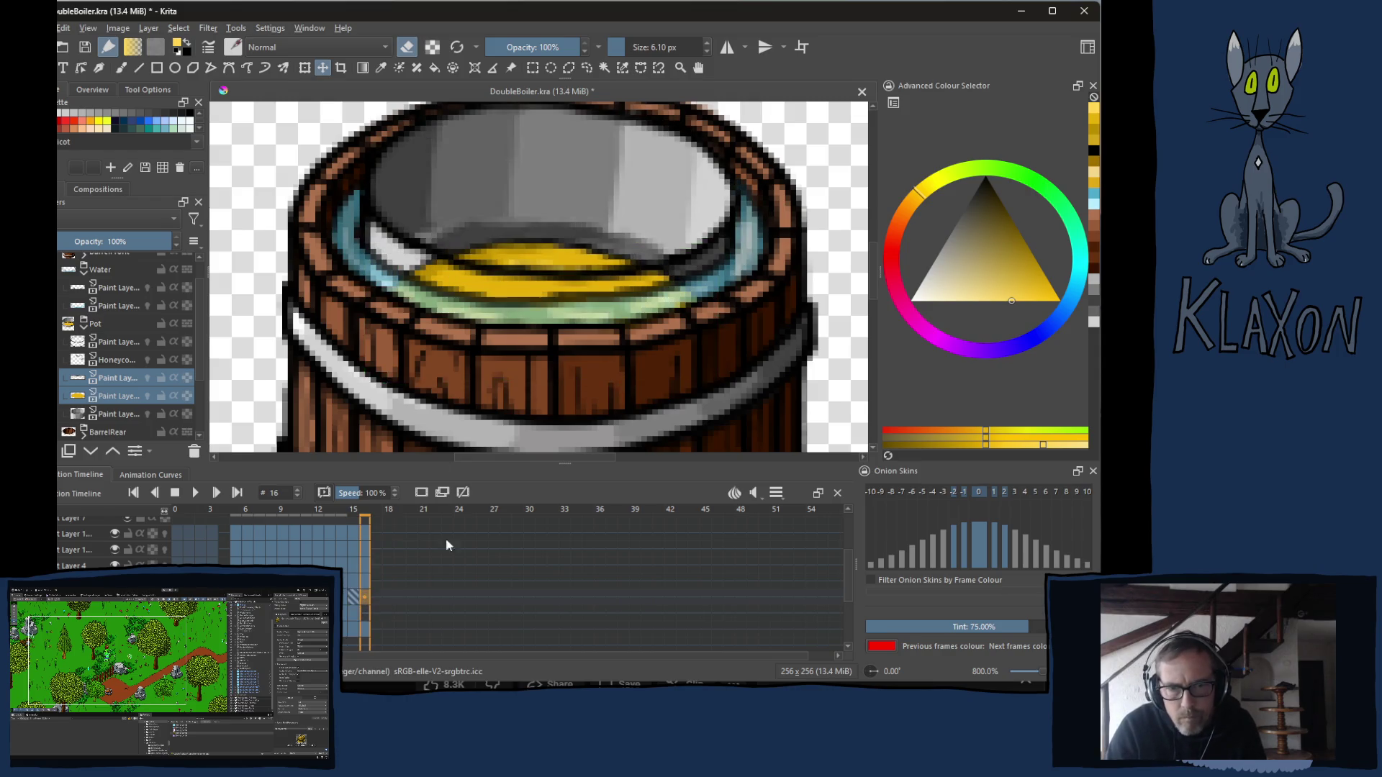
{"action": "left_click", "coordinate": [365, 615]}
Duplicate the keyframe onto frame 16 and lower the liquid slightly there.
{"action": "left_click", "coordinate": [442, 492]}
{"action": "left_click_drag", "start_coordinate": [554, 326], "coordinate": [550, 333]}
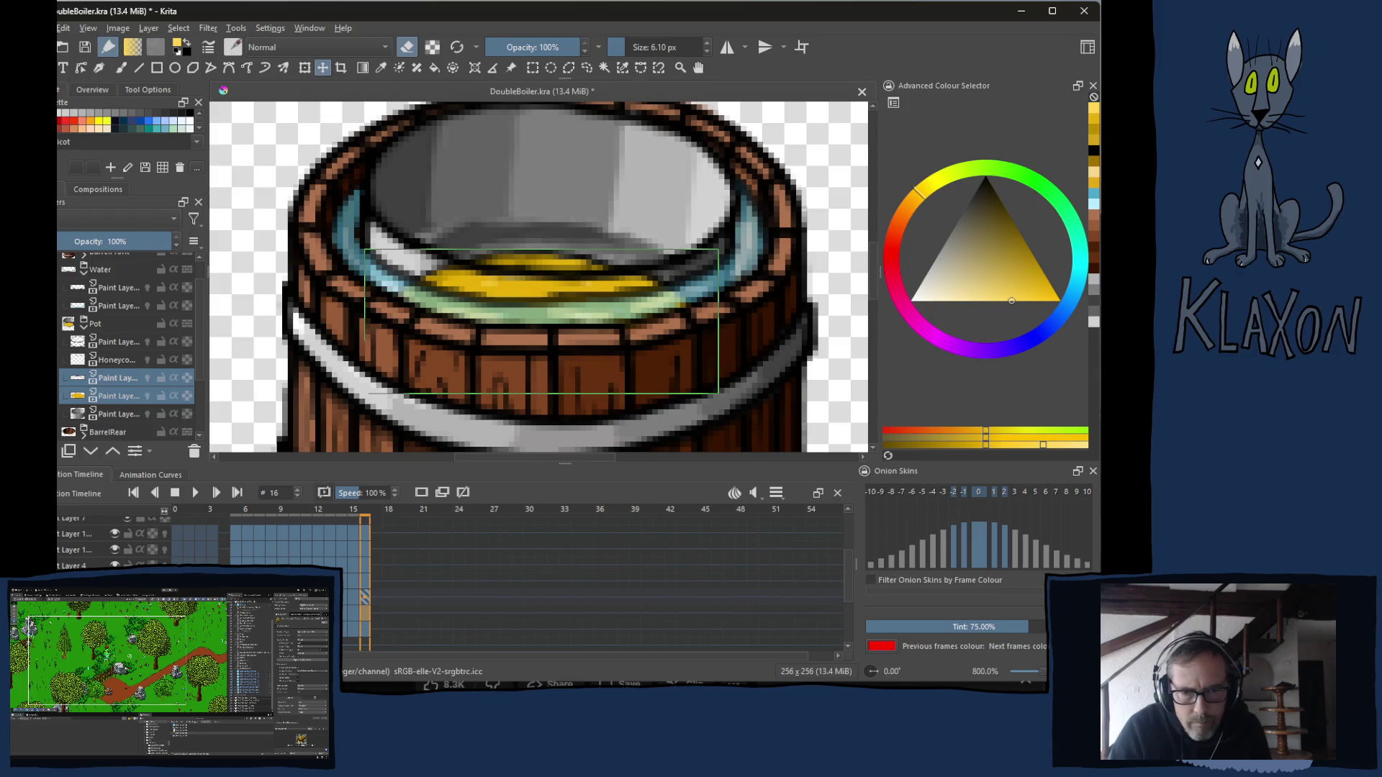
{"action": "key", "text": "Home"}
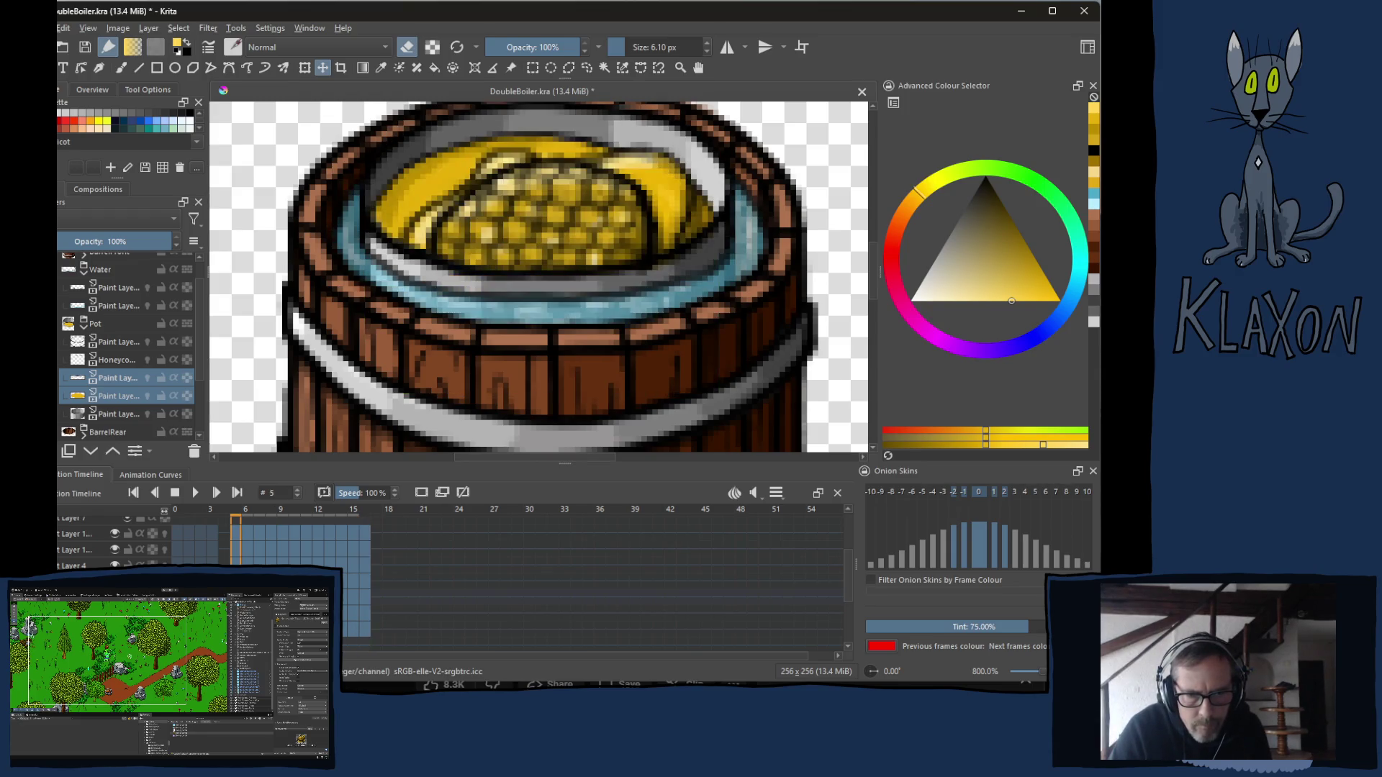
{"action": "left_click", "coordinate": [365, 613]}
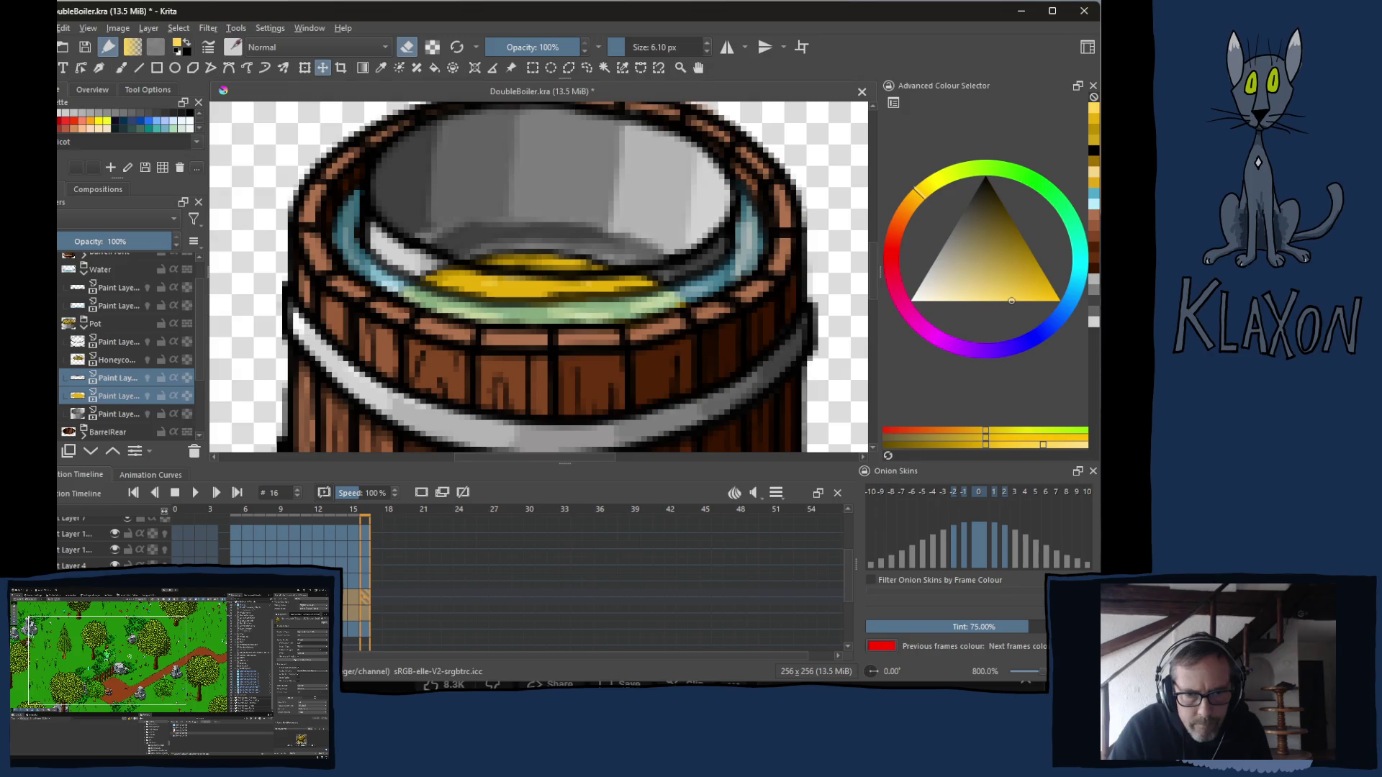
Drag the new keyframe to frame 17, then move it back to frame 16.
{"action": "left_click_drag", "start_coordinate": [361, 596], "coordinate": [380, 599]}
{"action": "left_click", "coordinate": [474, 567]}
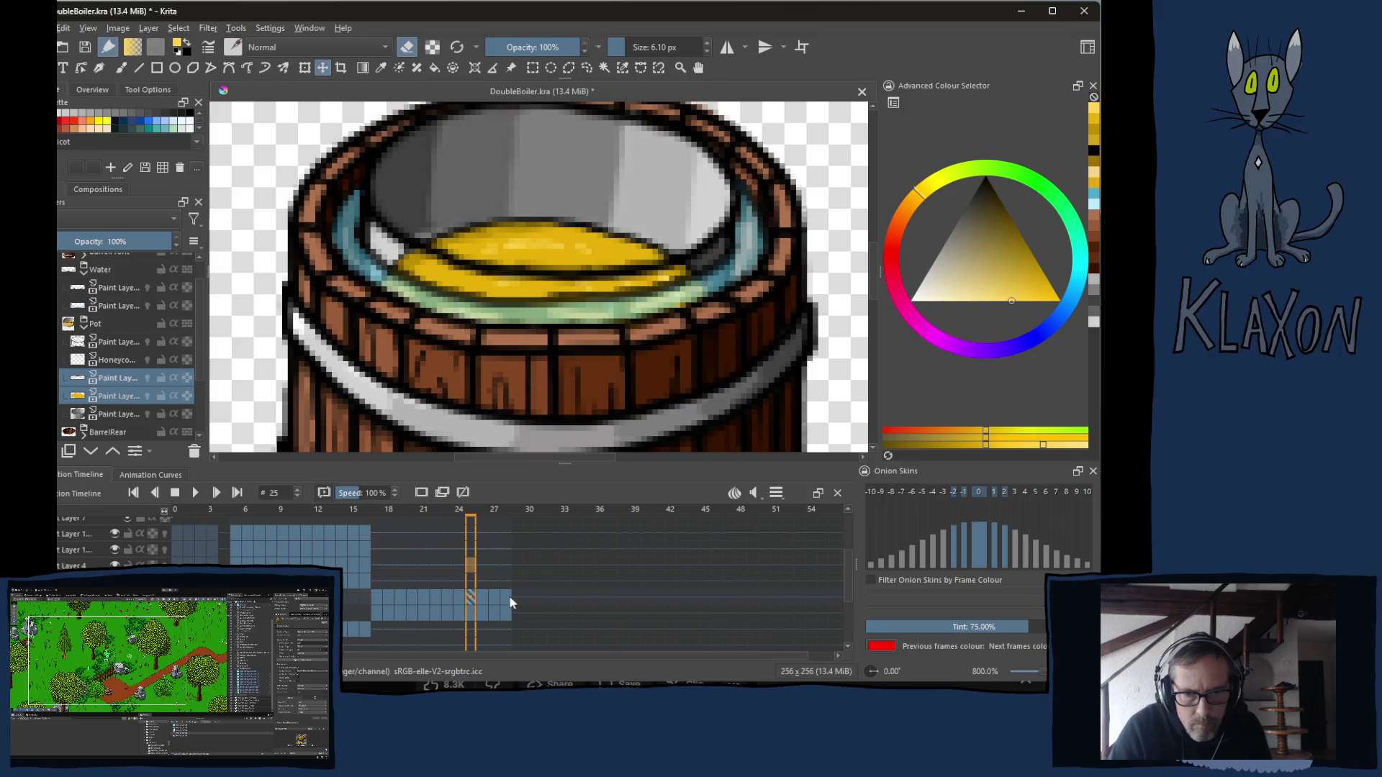
{"action": "left_click", "coordinate": [376, 595]}
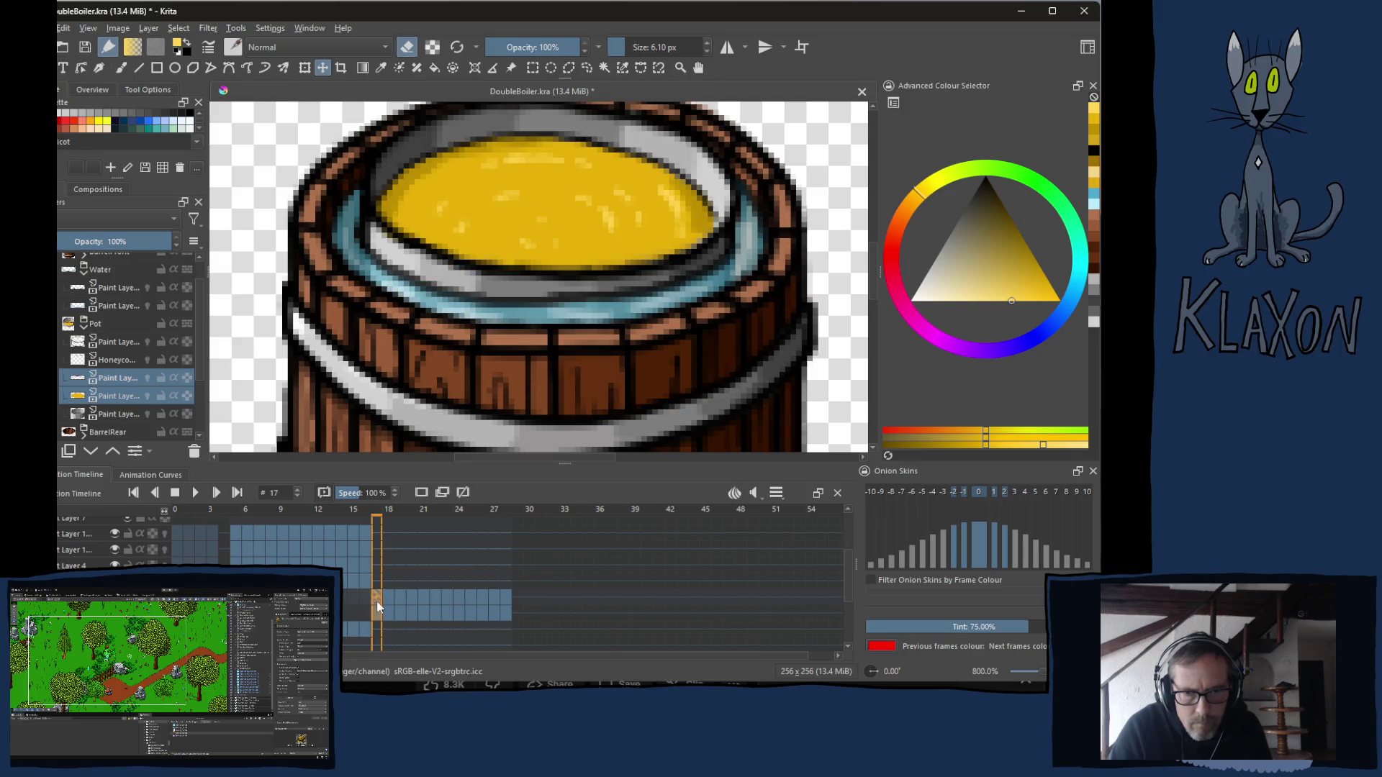
{"action": "mouse_move", "coordinate": [377, 599]}
{"action": "left_mouse_down"}
{"action": "mouse_move", "coordinate": [395, 594]}
{"action": "mouse_move", "coordinate": [358, 601]}
{"action": "mouse_move", "coordinate": [492, 599]}
{"action": "left_mouse_up"}
Play the melt animation to preview it, then stop playback and select the Honeycomb layer.
{"action": "key", "text": "space"}
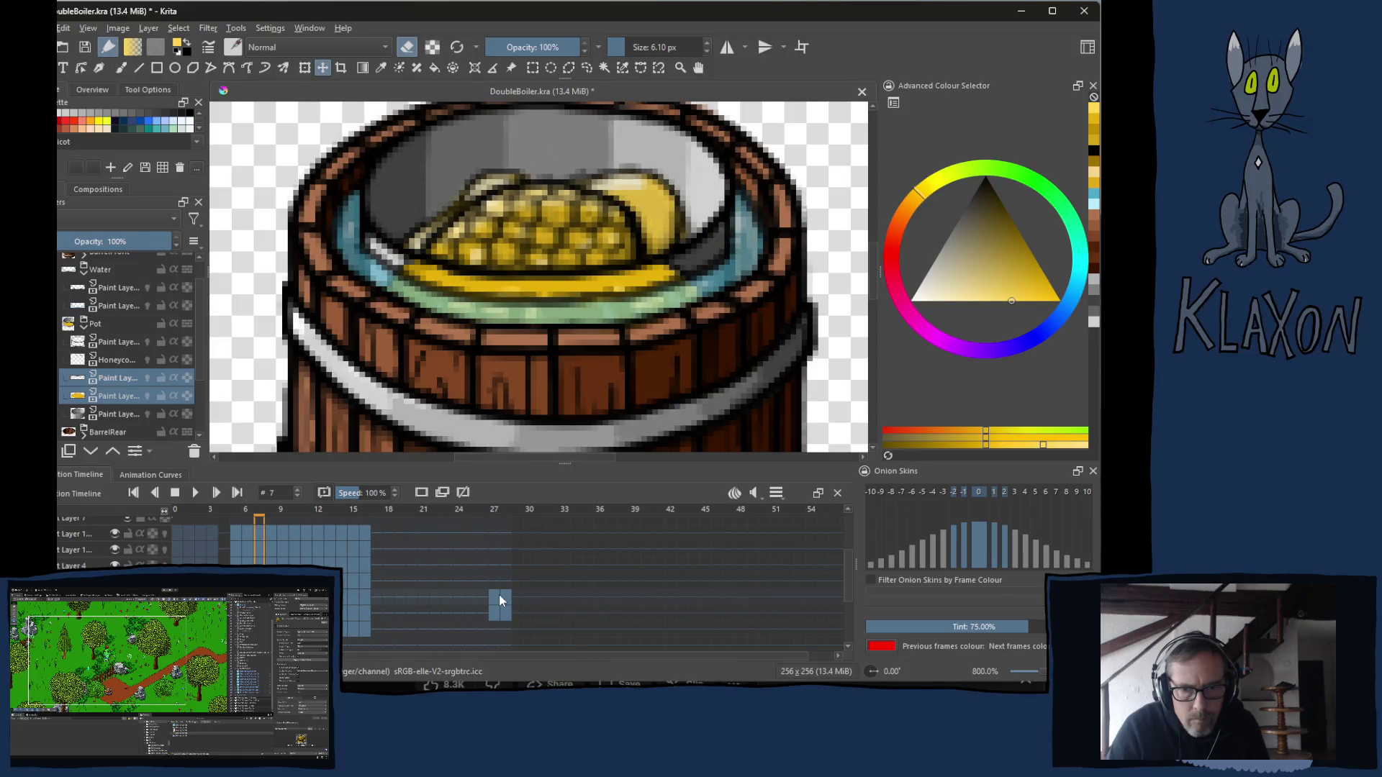
{"action": "left_click", "coordinate": [500, 599]}
{"action": "key", "text": "space"}
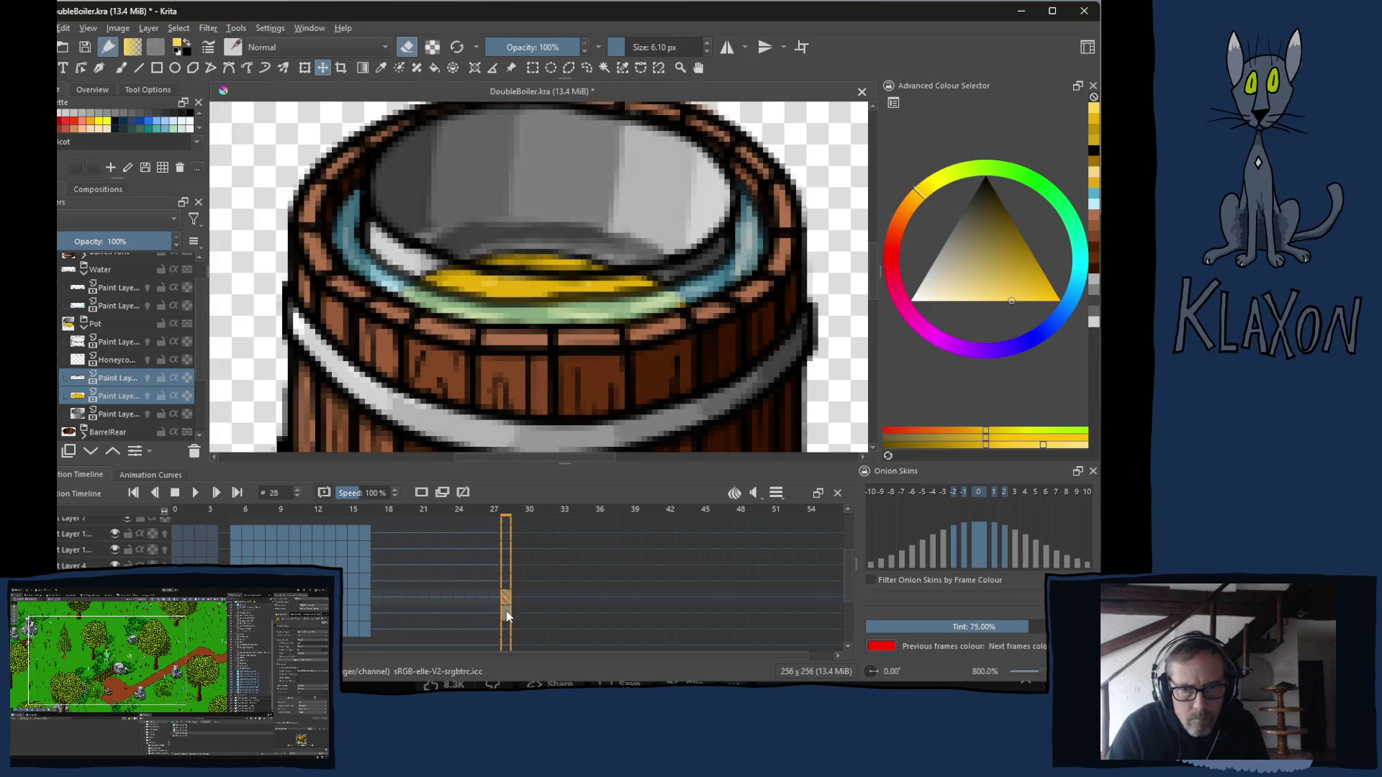
{"action": "key", "text": "space"}
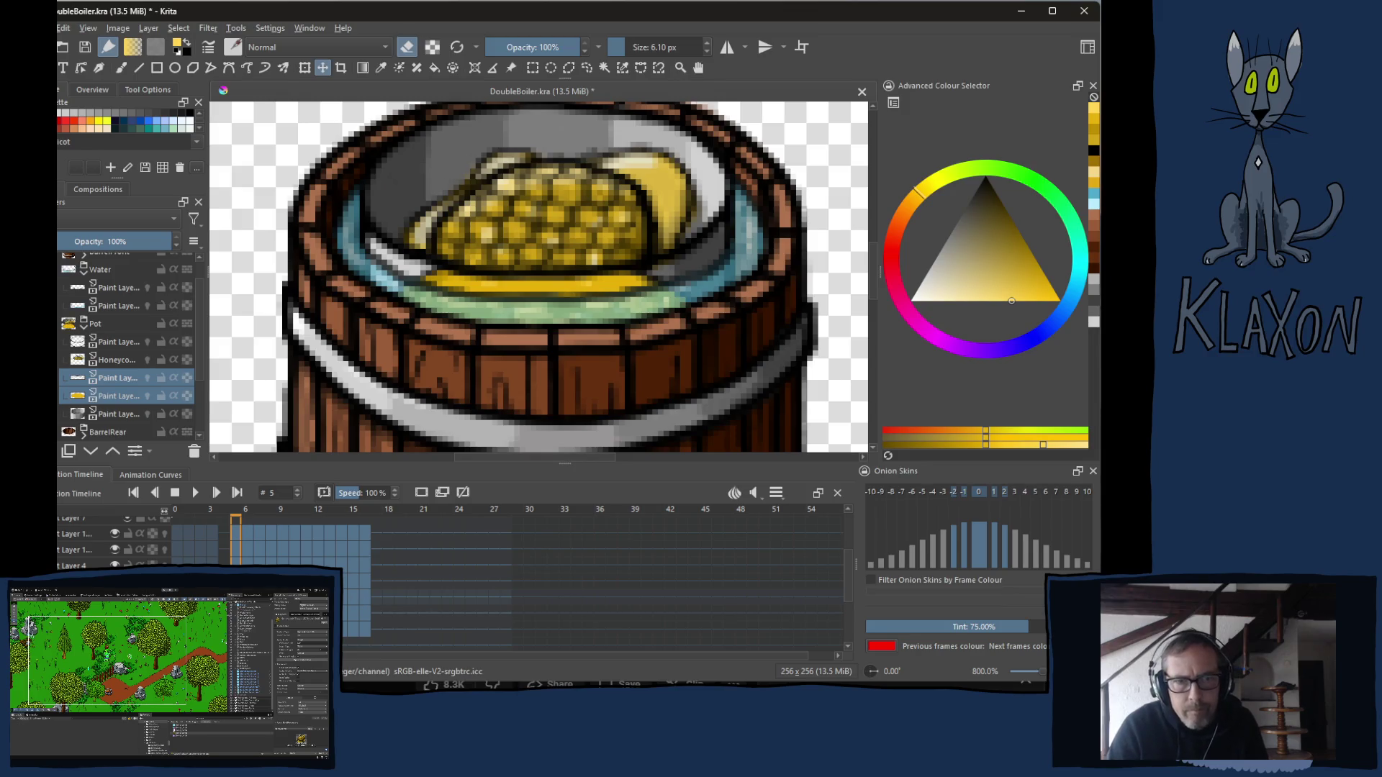
{"action": "left_click", "coordinate": [115, 362]}
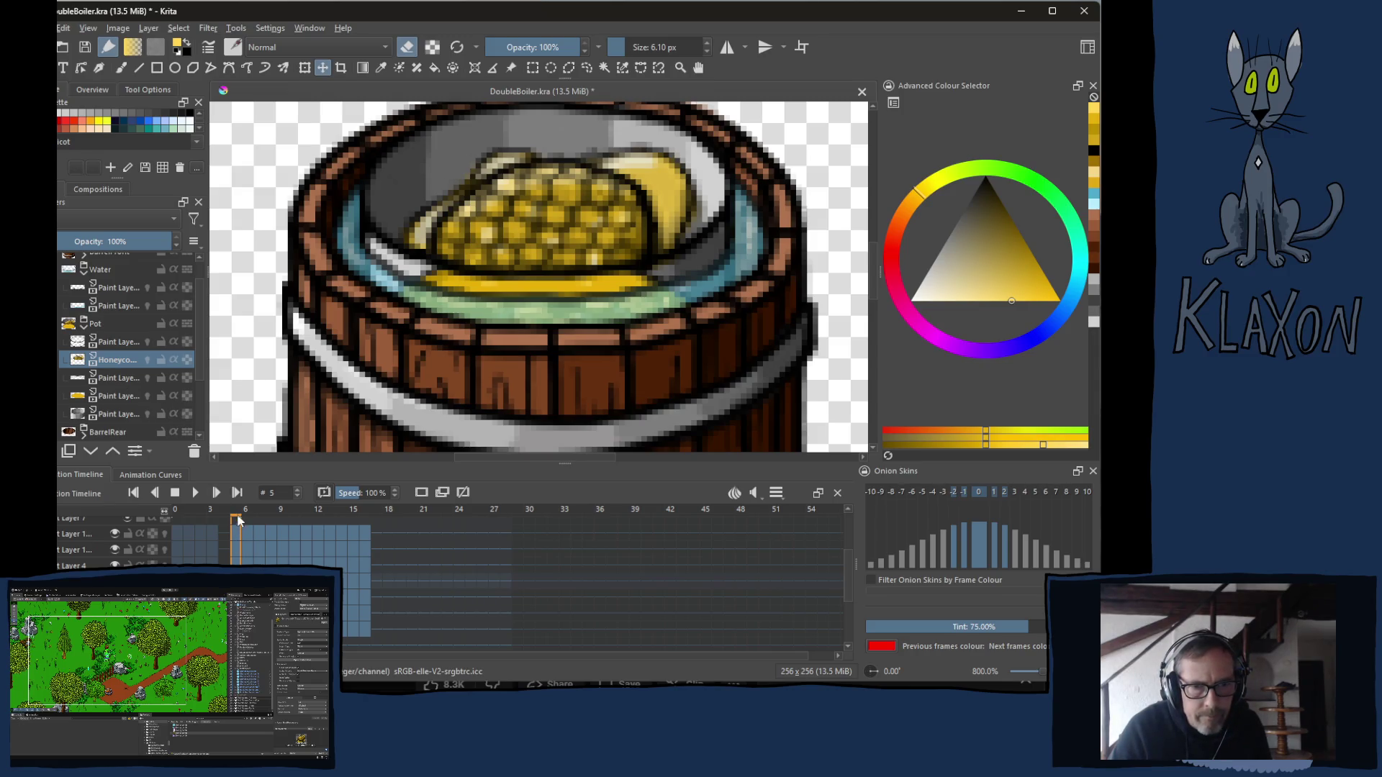
Select the layer below Honeycomb, then settle on the yellow Paint Layer 20.
{"action": "left_click", "coordinate": [123, 384]}
{"action": "mouse_move", "coordinate": [114, 401]}
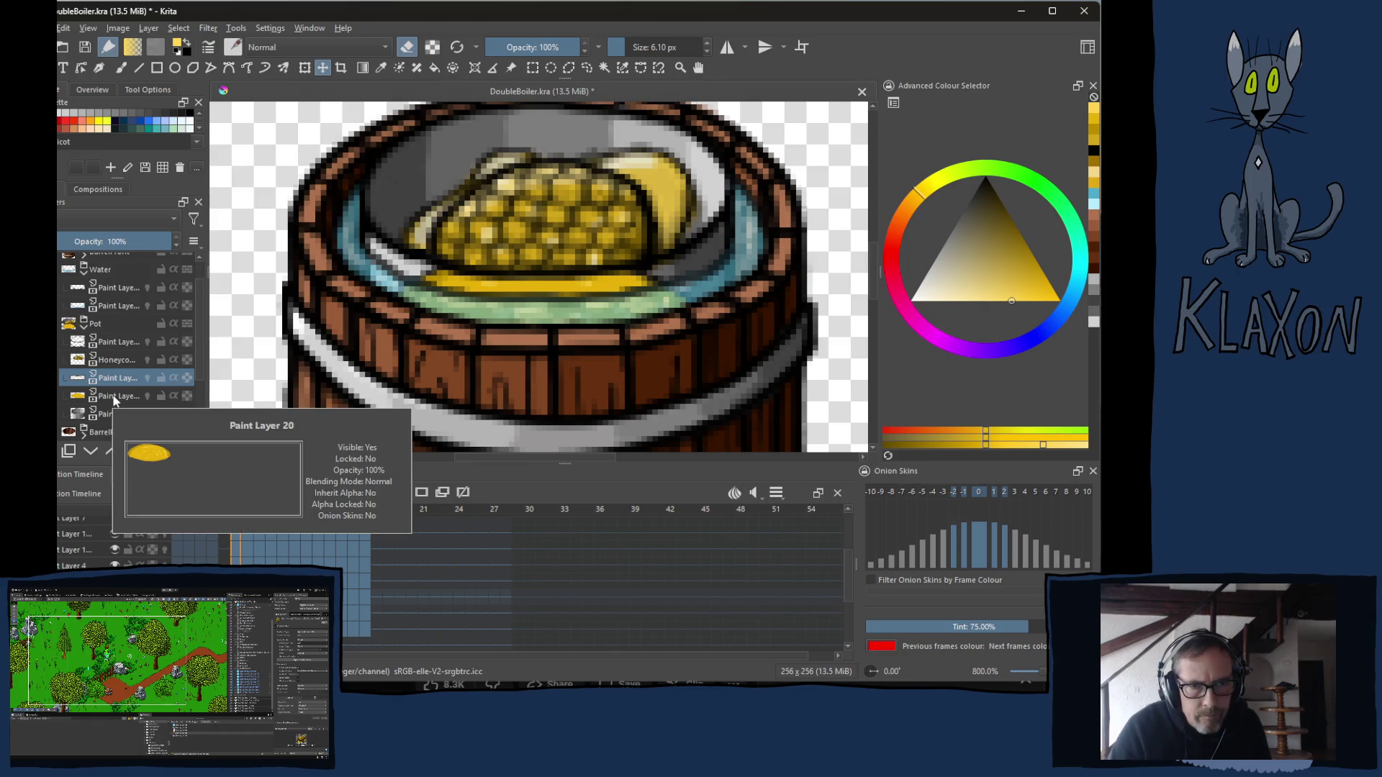
{"action": "left_click", "coordinate": [113, 397]}
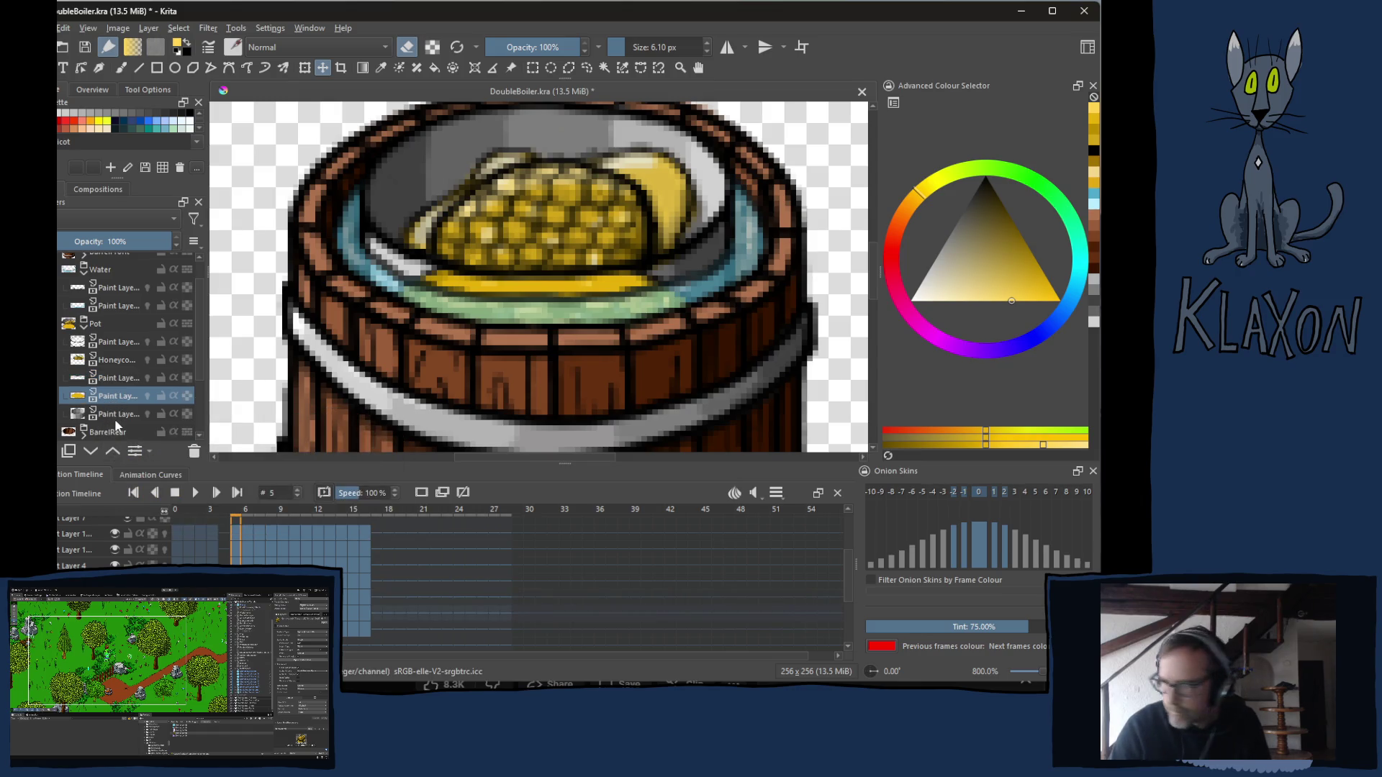
{"action": "mouse_move", "coordinate": [114, 420]}
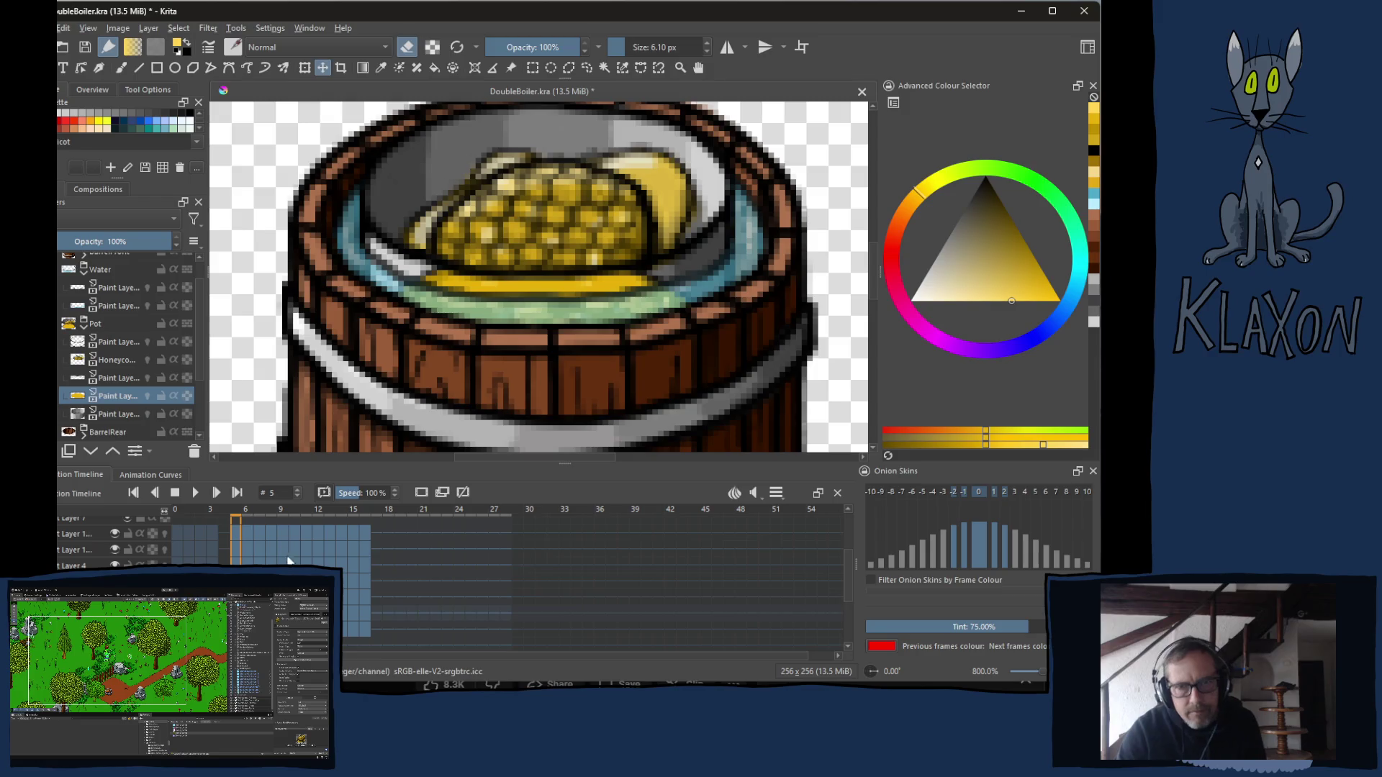
Go to frame 6 on the Animation Timeline.
{"action": "left_click", "coordinate": [249, 518]}
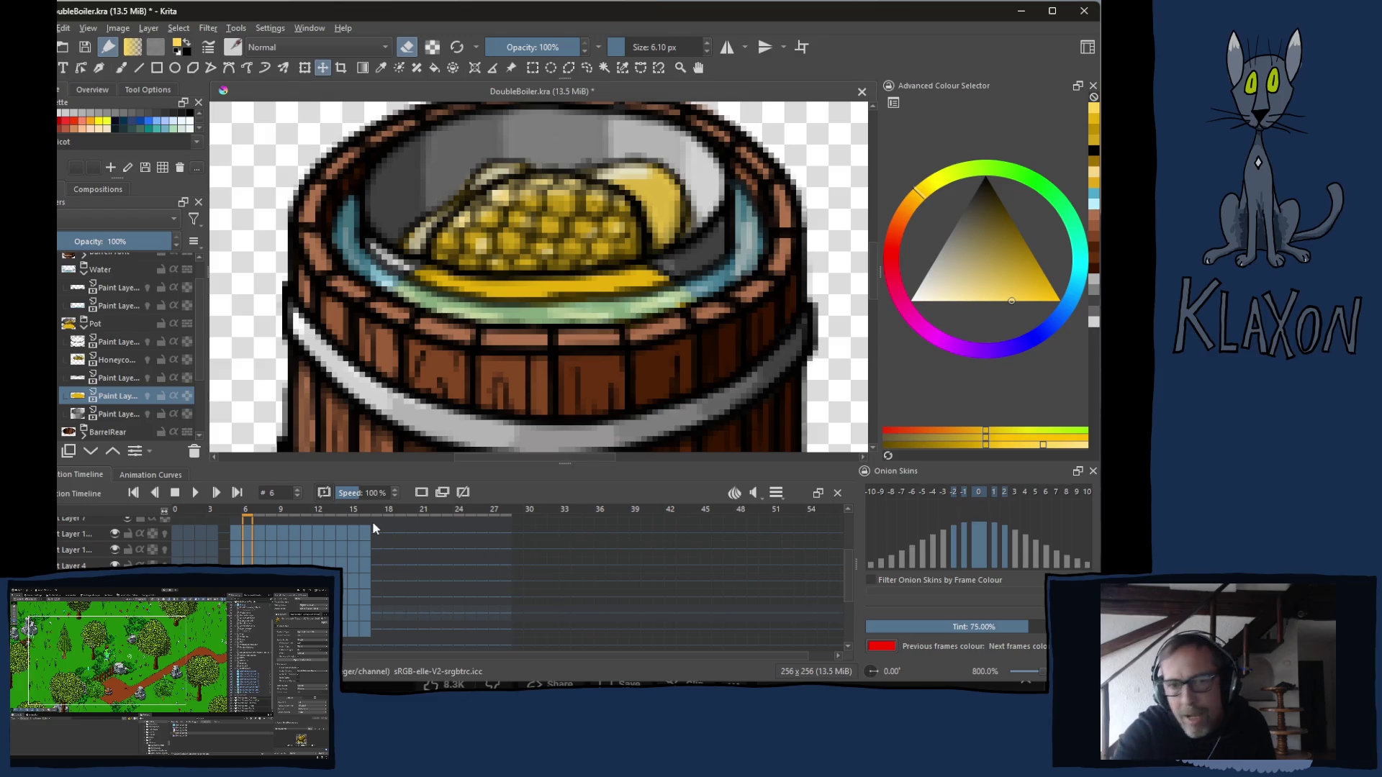
Hide the yellow honey layer, return to frame 5, and set the brush to 11.59 px.
{"action": "left_click", "coordinate": [147, 396]}
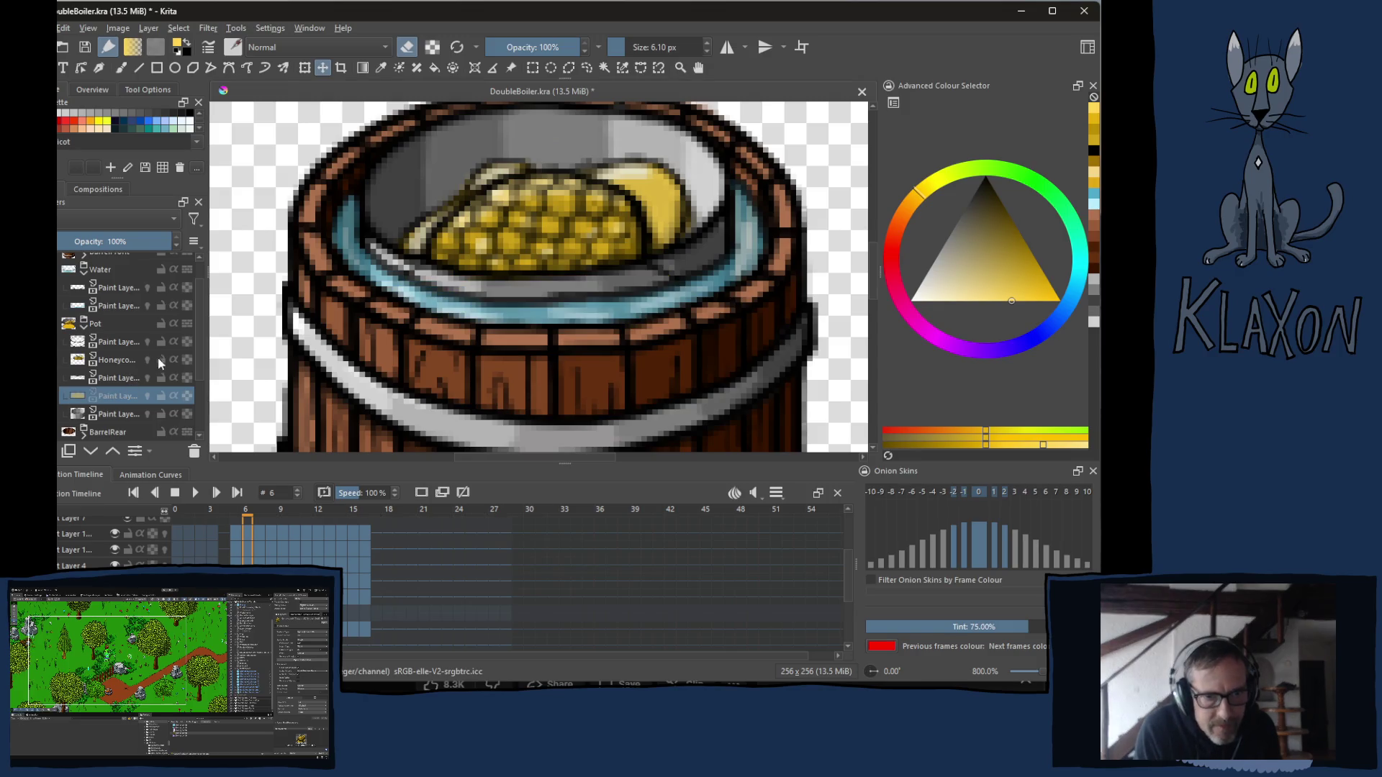
{"action": "left_click", "coordinate": [117, 378]}
{"action": "key", "text": "Left"}
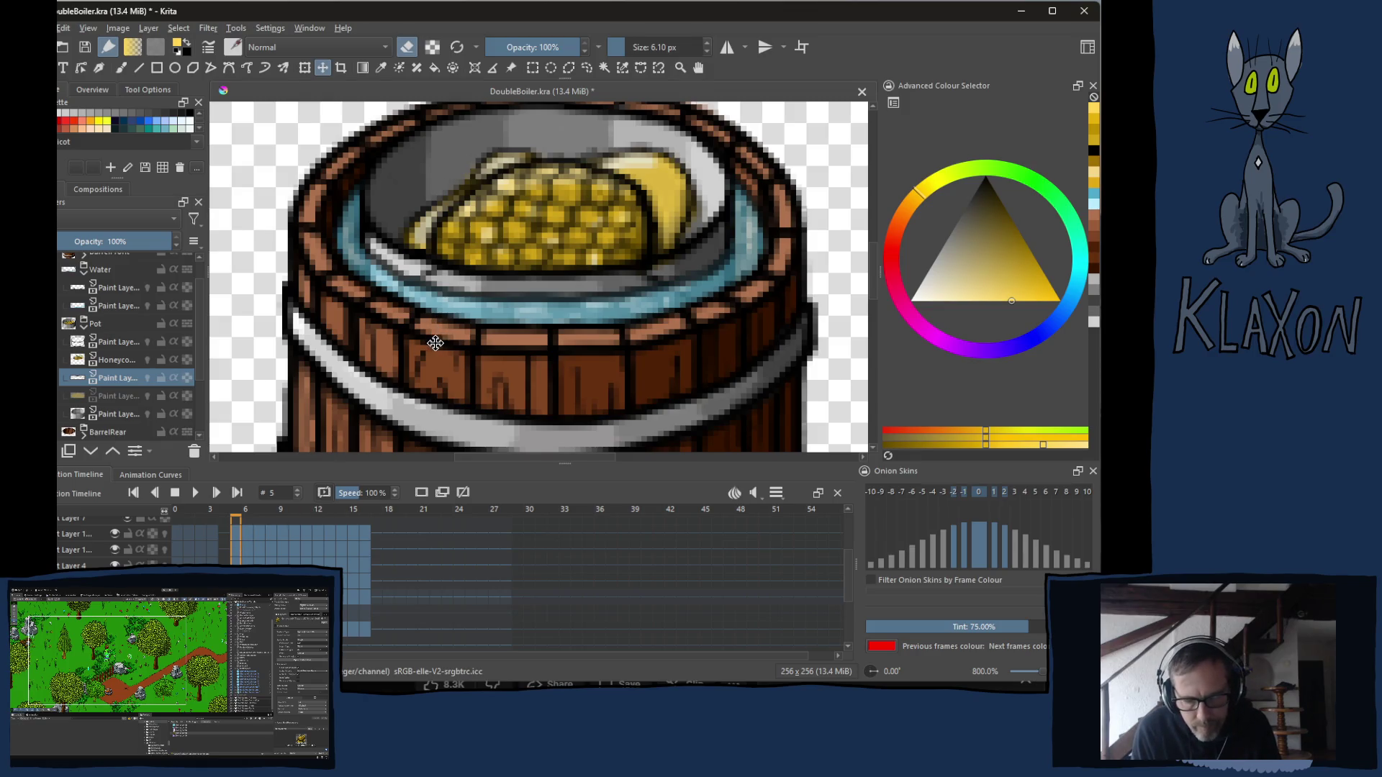
{"action": "key", "text": "b"}
{"action": "left_click_drag", "start_coordinate": [447, 333], "coordinate": [475, 332], "text": "shift"}
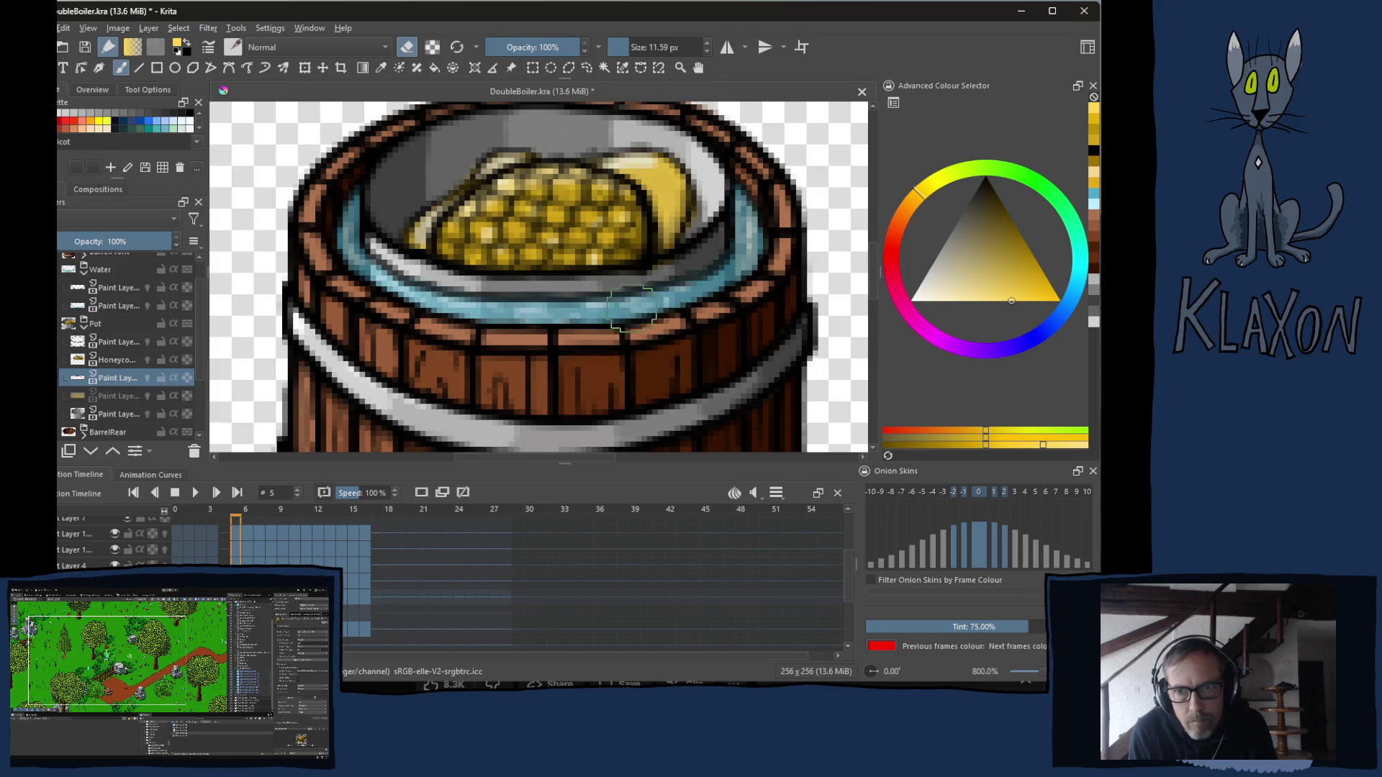
Step forward to frame 10 and erase stray paint along the water rim.
{"action": "key", "text": "Right"}
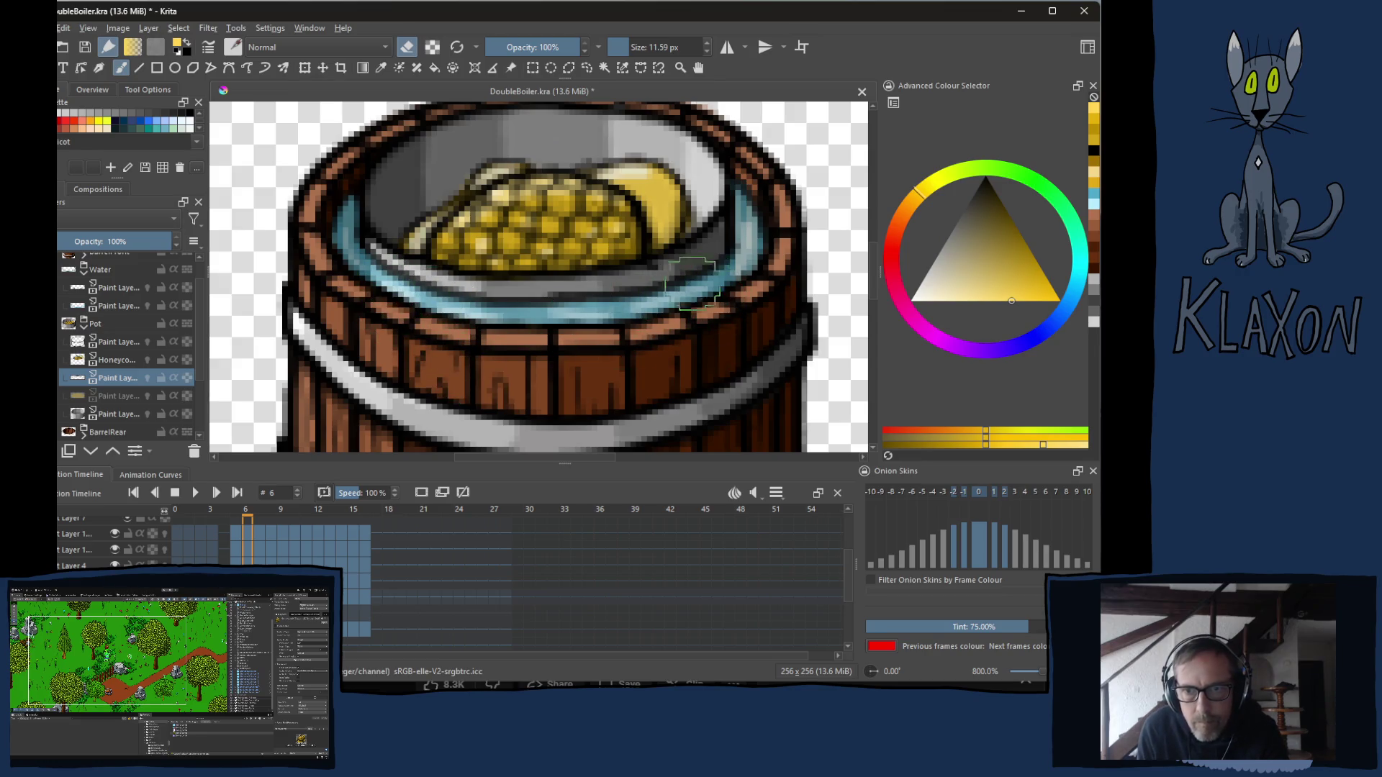
{"action": "key", "text": "Right"}
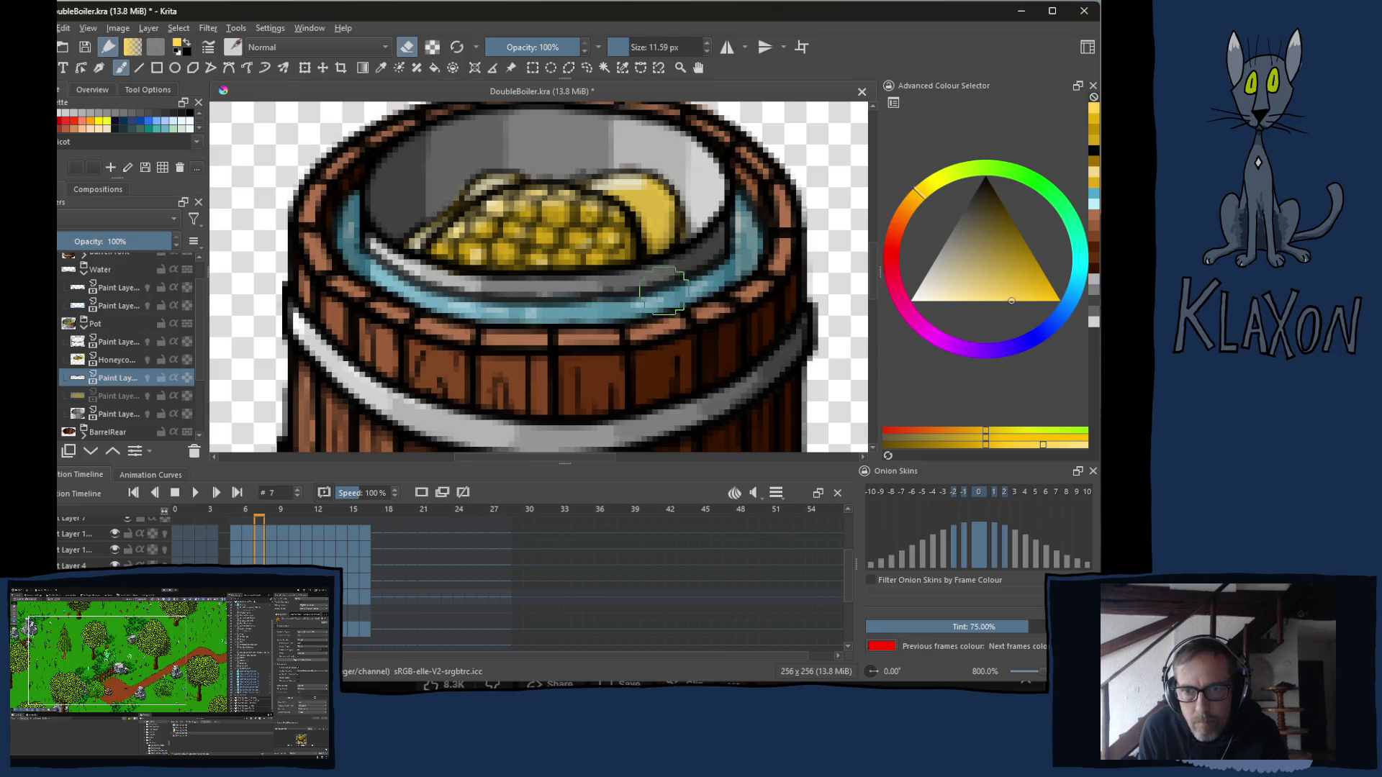
{"action": "key", "text": "Right"}
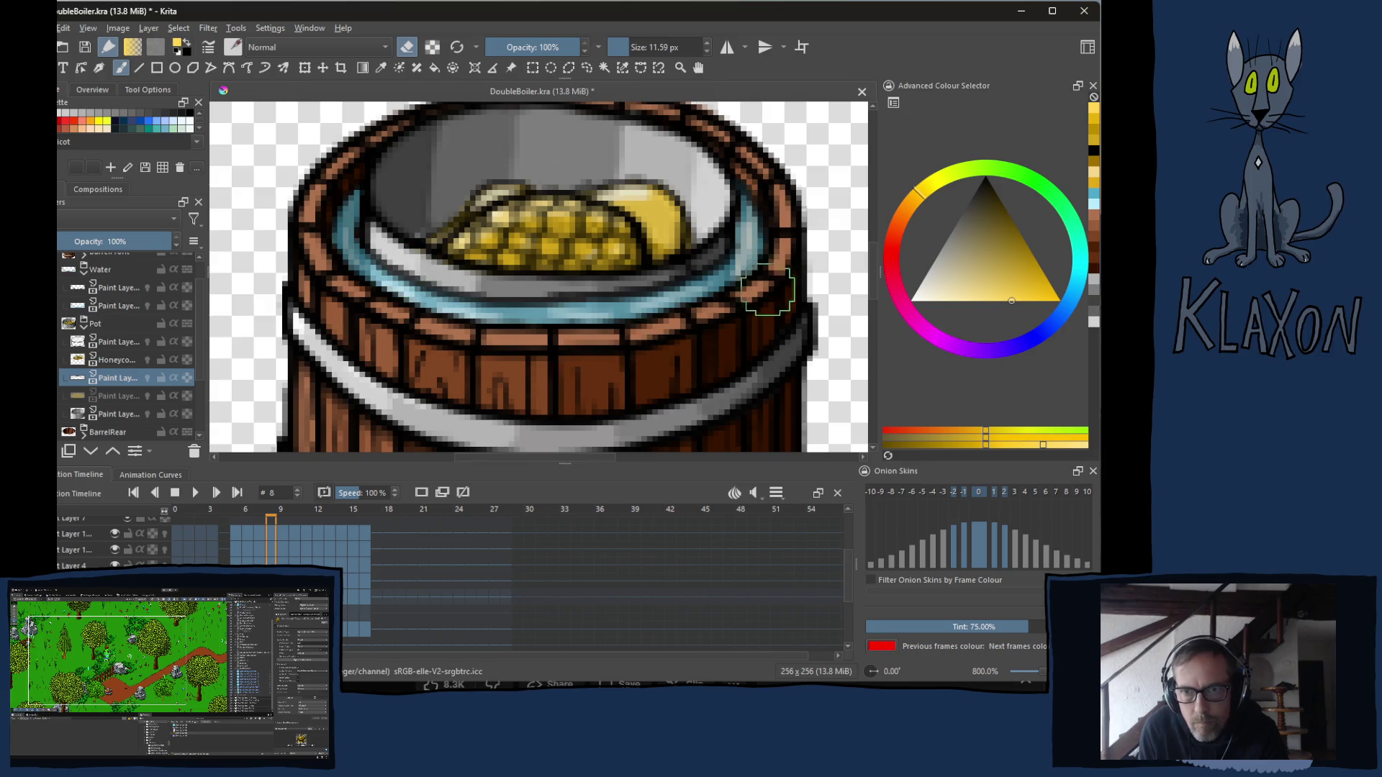
{"action": "key", "text": "Right"}
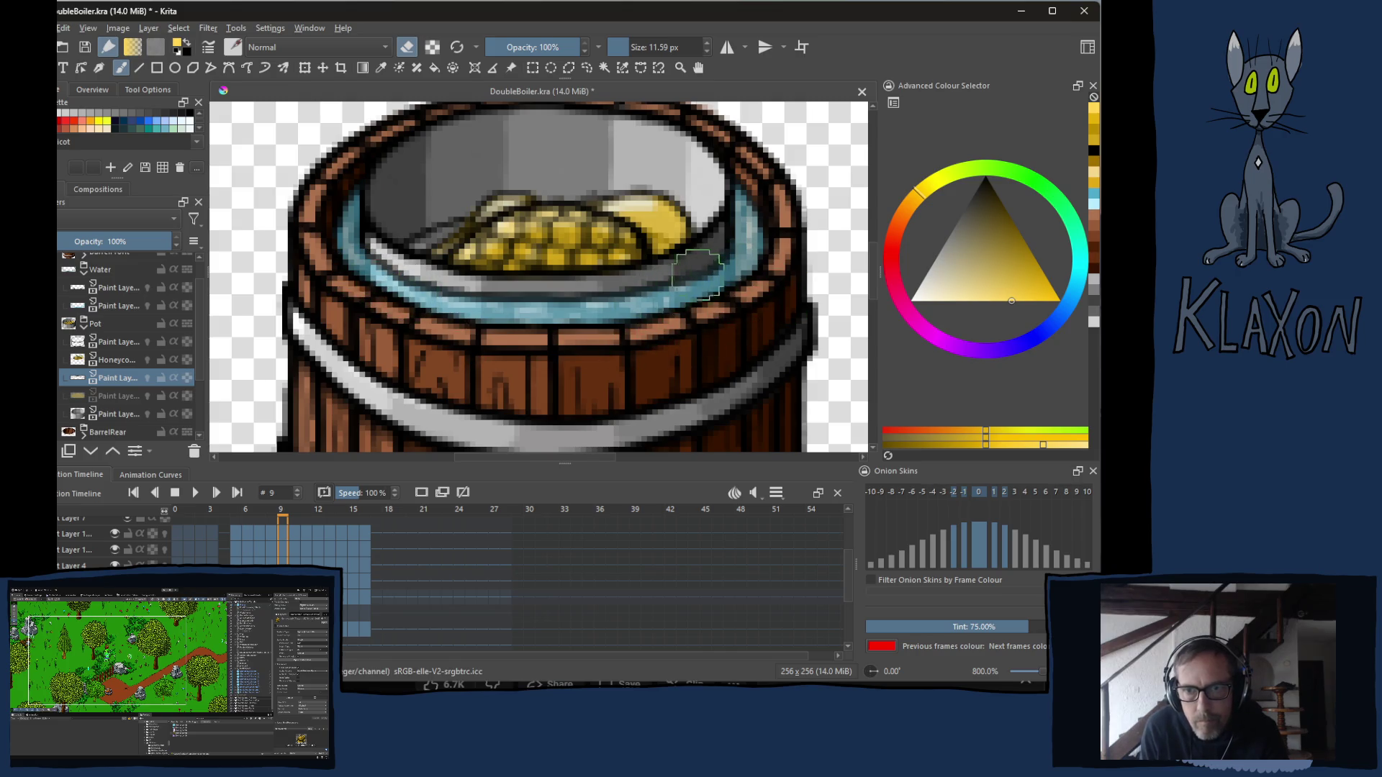
{"action": "key", "text": "Right"}
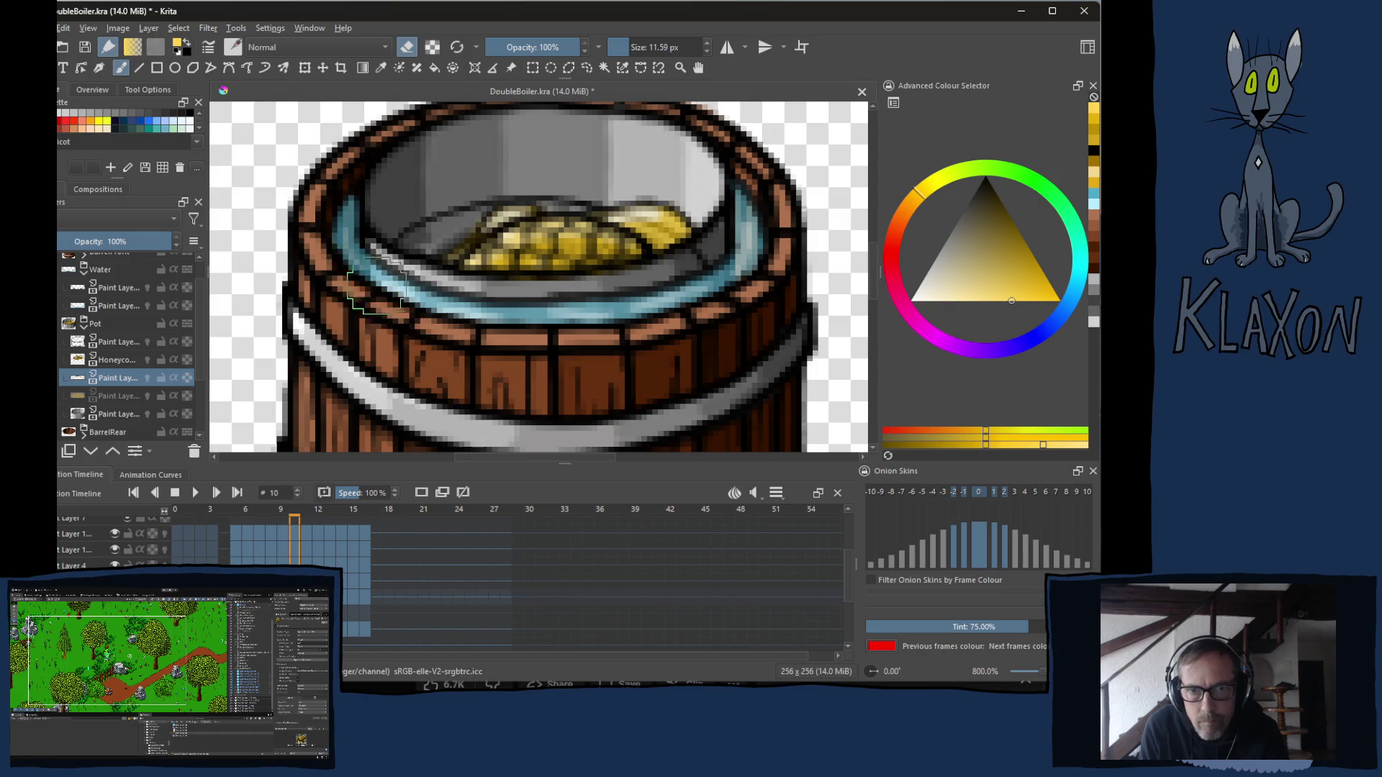
{"action": "left_click_drag", "start_coordinate": [673, 288], "coordinate": [665, 302]}
Step through frames 11 to 16 and play back the melting animation.
{"action": "key", "text": "Right"}
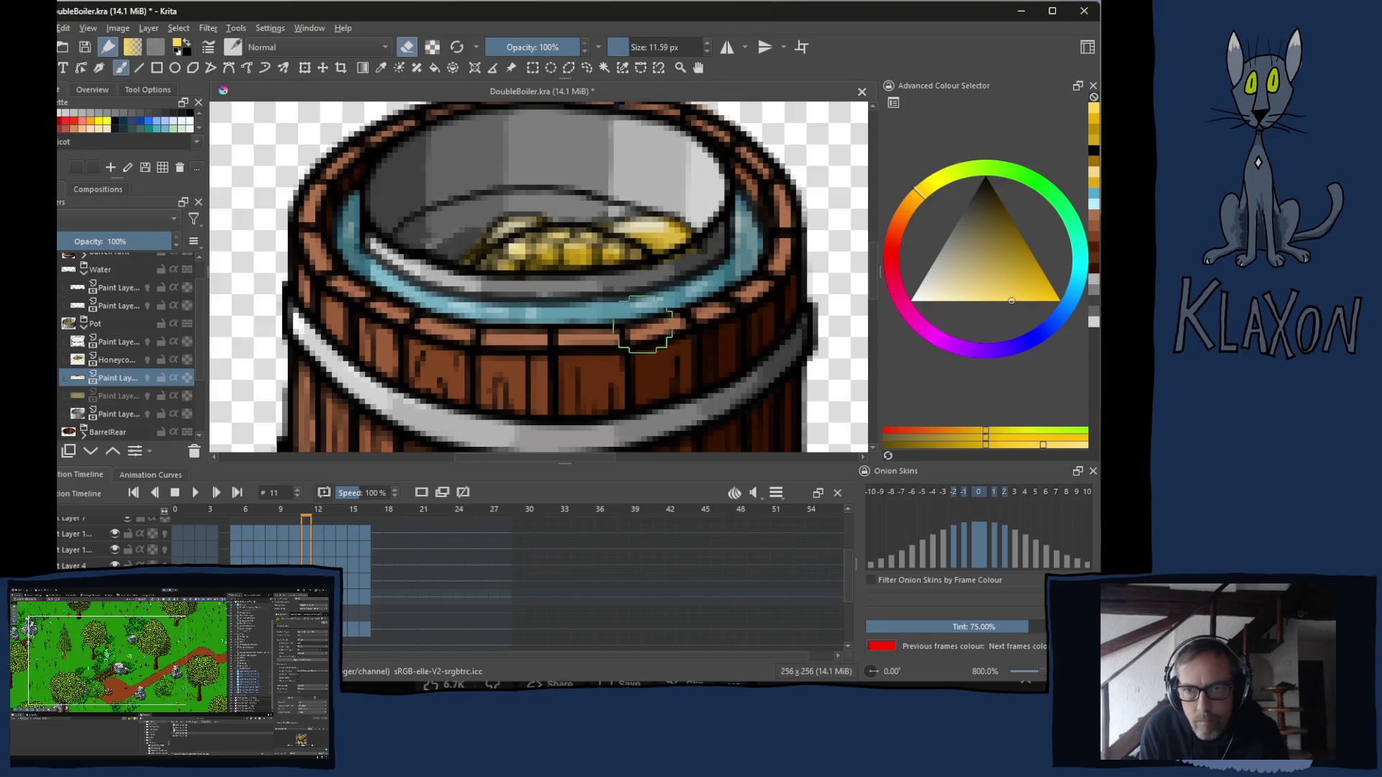
{"action": "key", "text": "Right"}
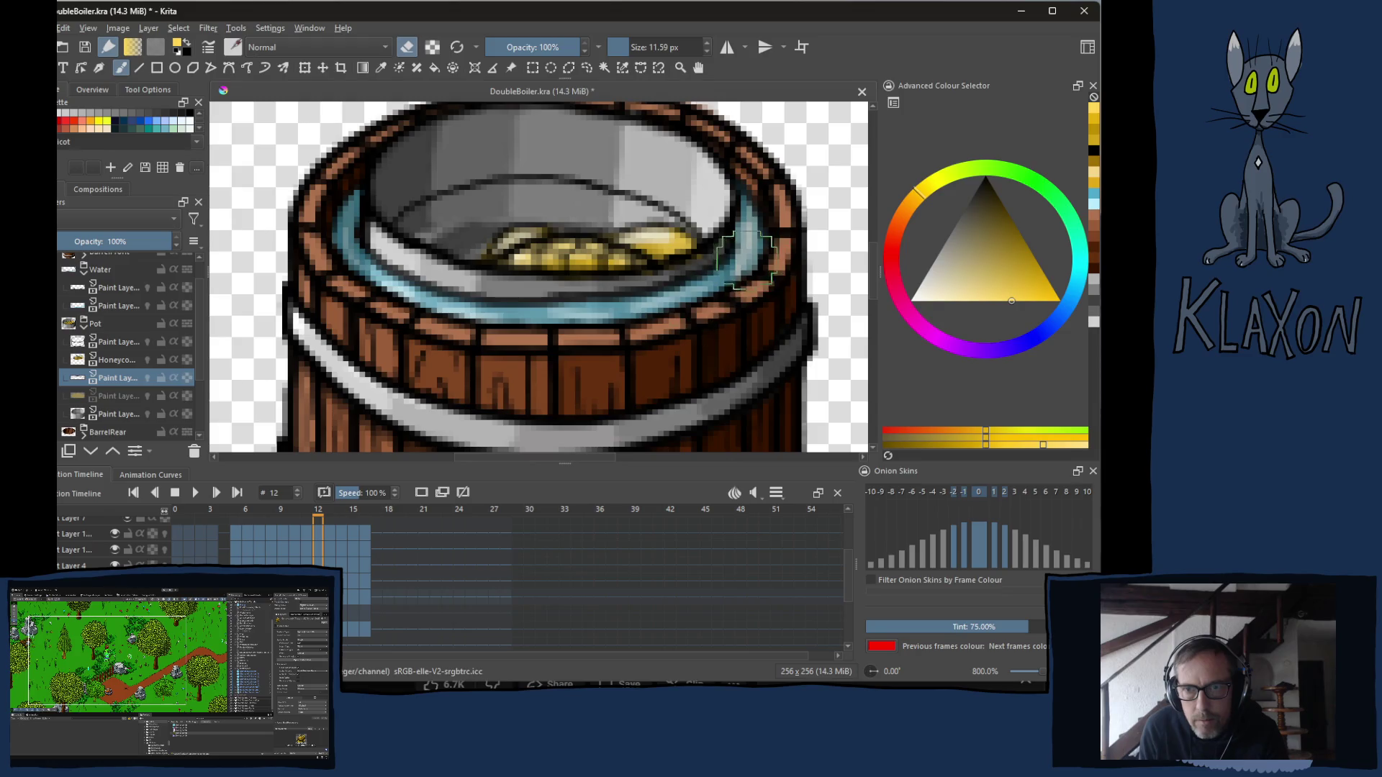
{"action": "key", "text": "Right"}
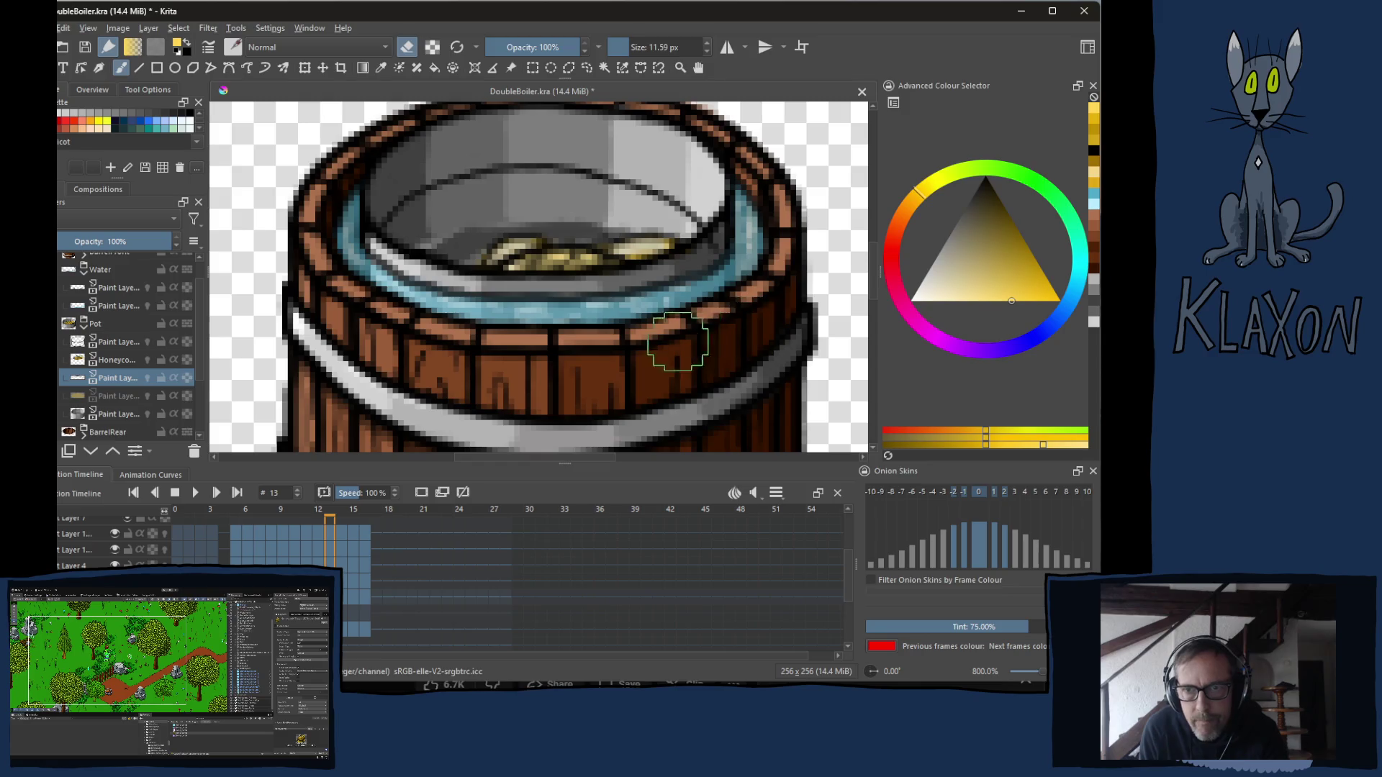
{"action": "key", "text": "Right"}
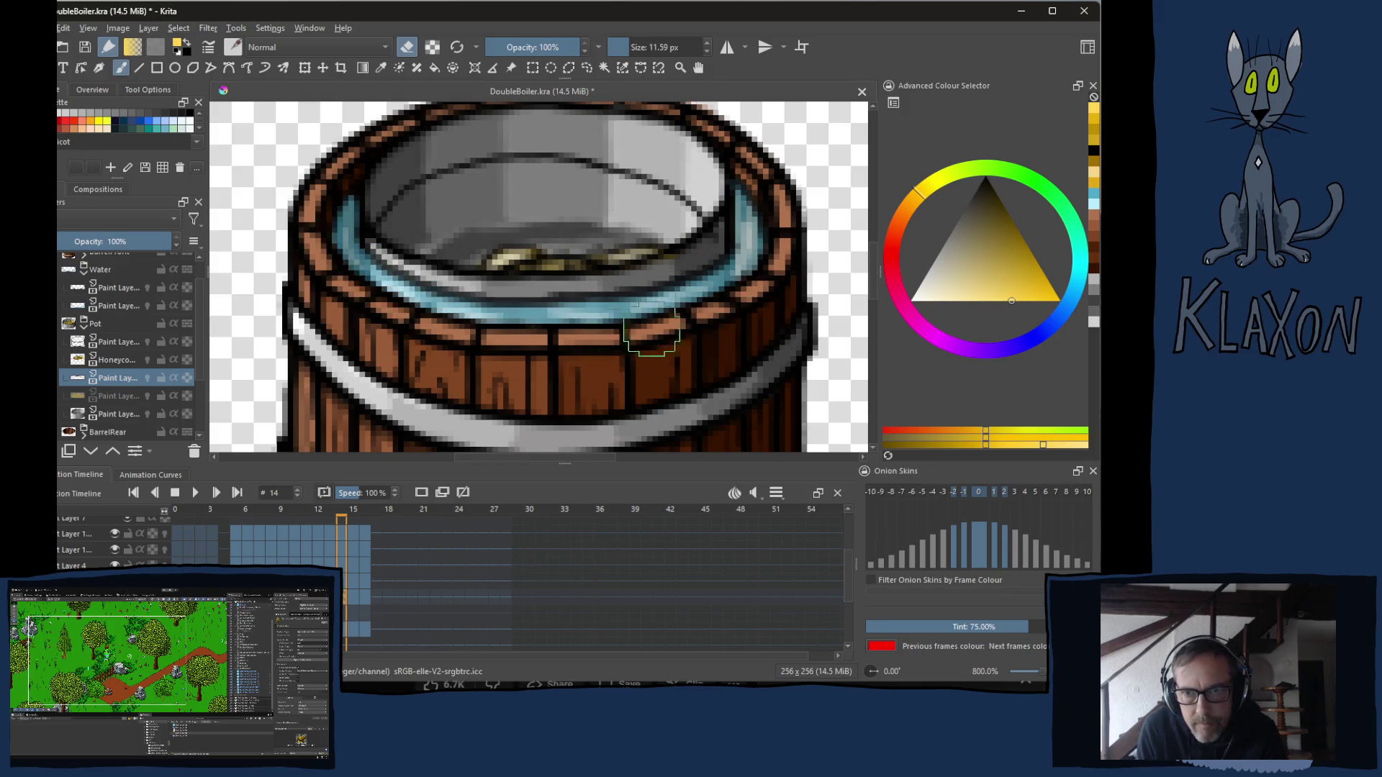
{"action": "key", "text": "Right"}
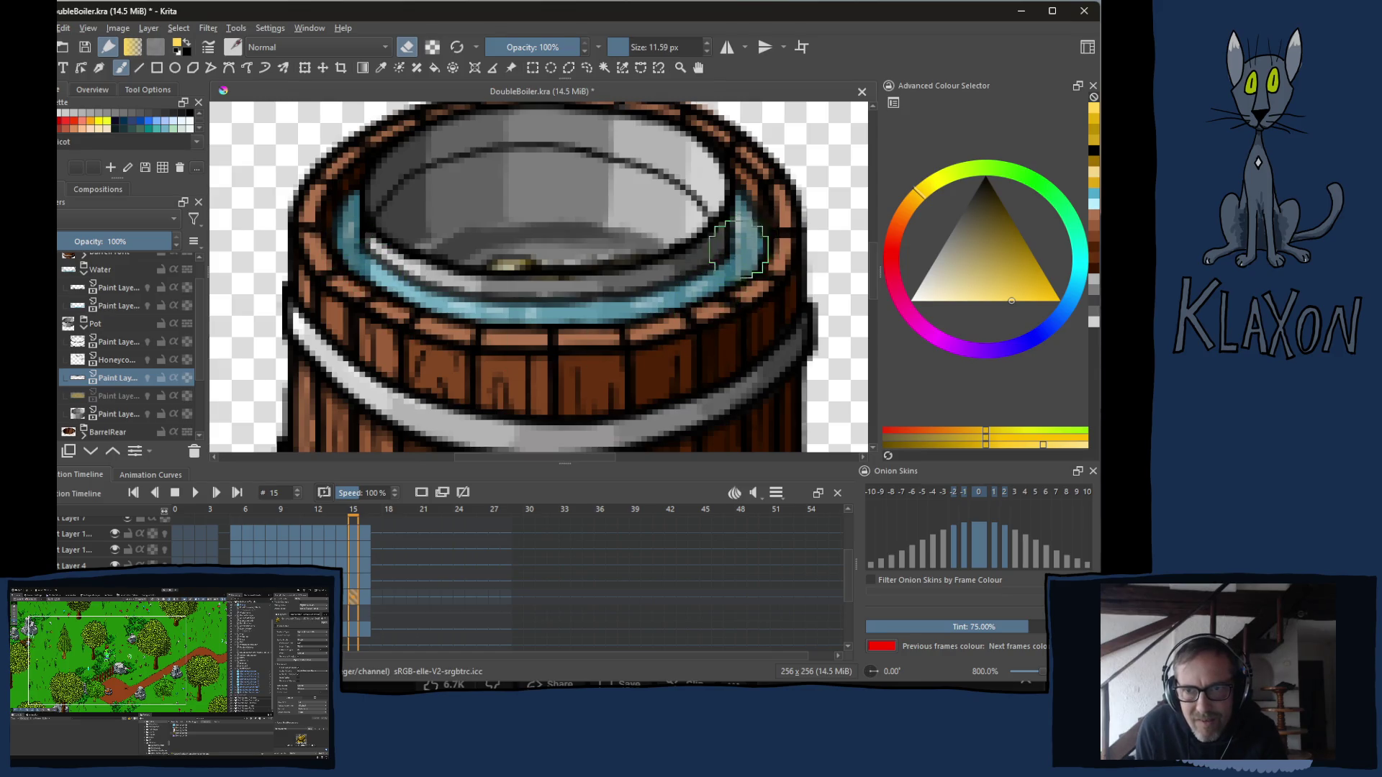
{"action": "key", "text": "Right"}
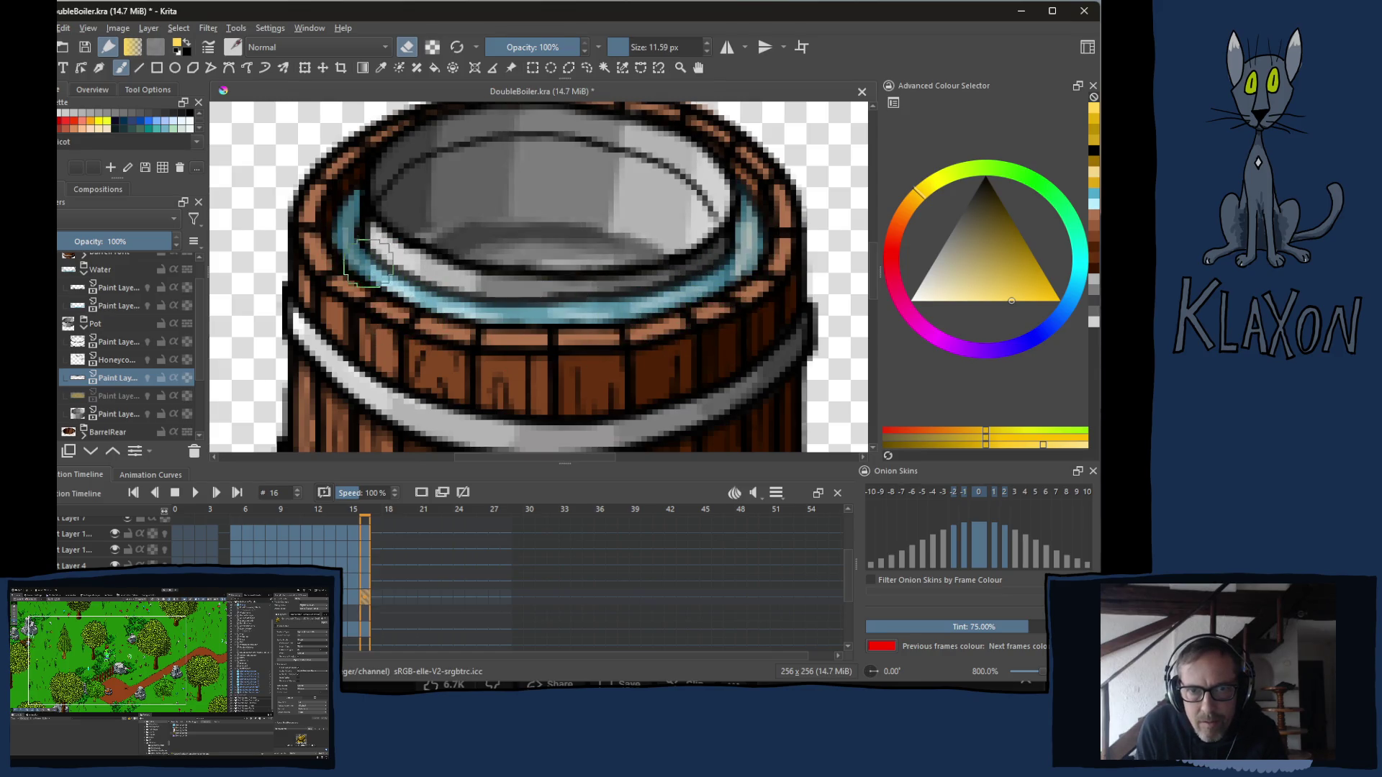
{"action": "key", "text": "space"}
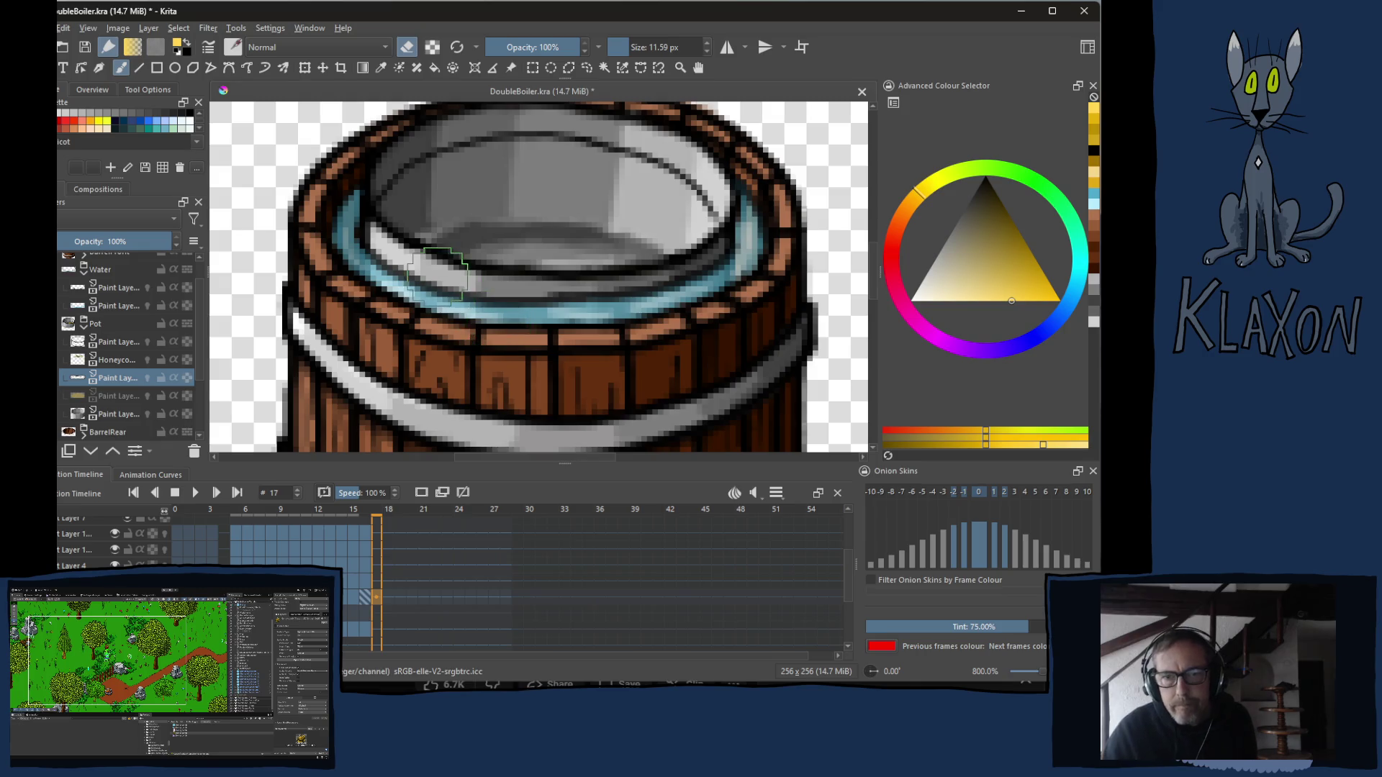
Switch from Krita to the browser playing the music video.
{"action": "key", "text": "alt+Tab"}
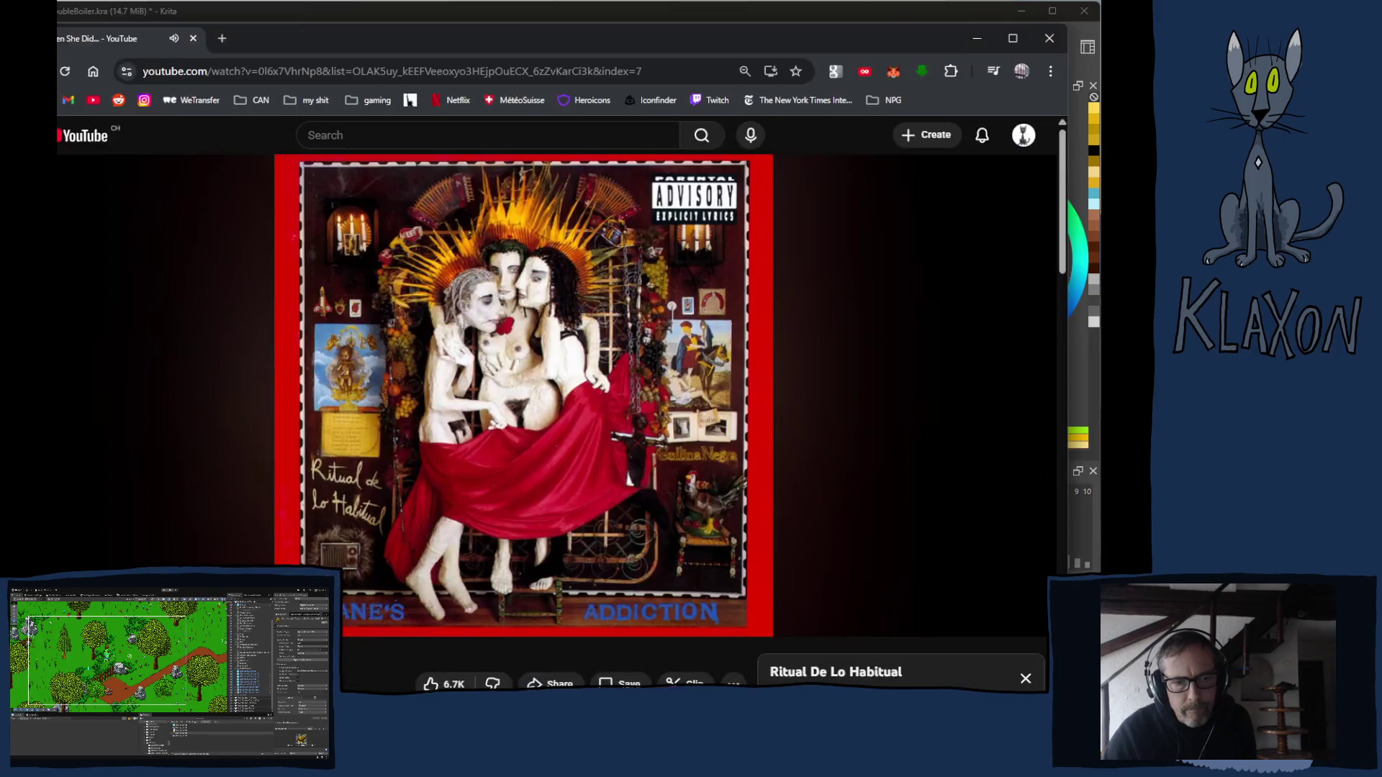
{"action": "scroll", "coordinate": [441, 655], "scroll_direction": "down", "scroll_amount": 4}
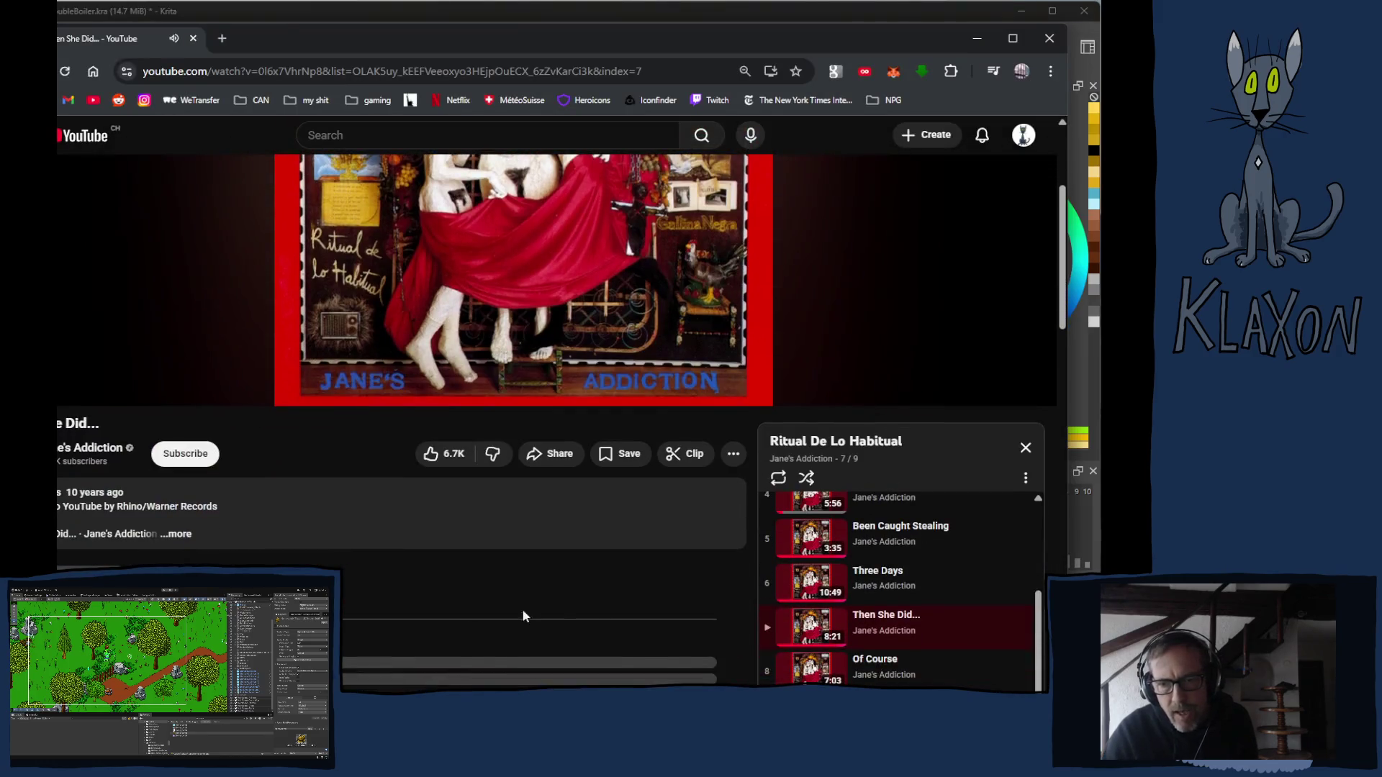
{"action": "scroll", "coordinate": [413, 542], "scroll_direction": "up", "scroll_amount": 4}
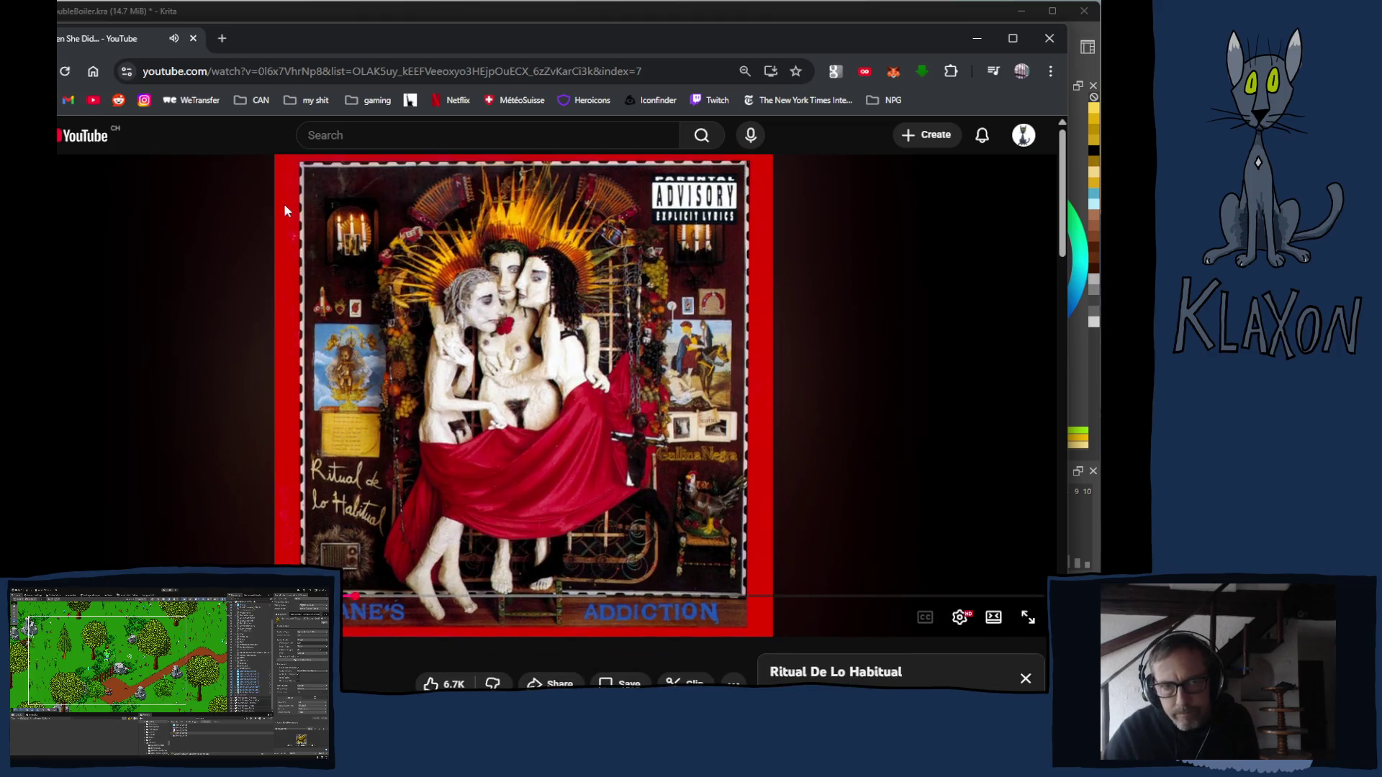
{"action": "left_click", "coordinate": [310, 9]}
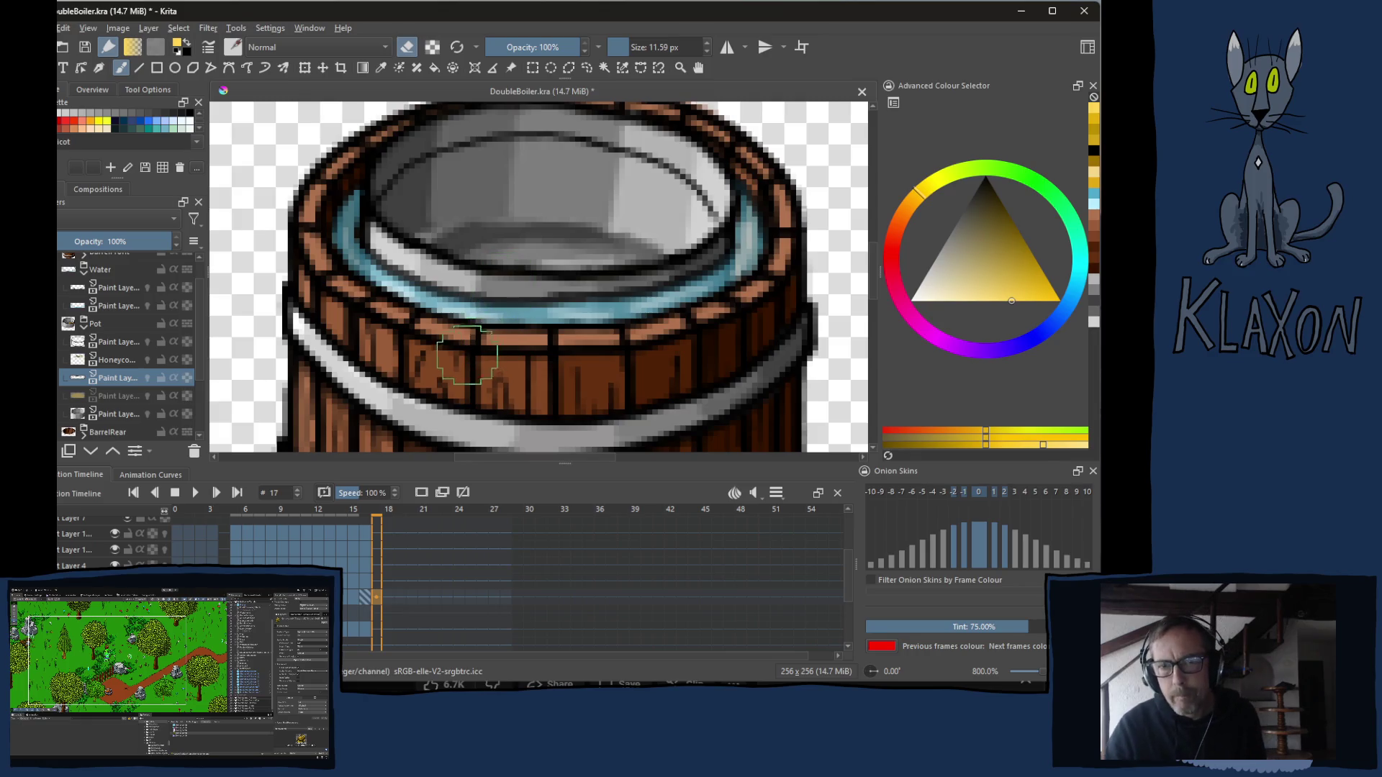
{"action": "key", "text": "Left"}
{"action": "key", "text": "Left"}
{"action": "key", "text": "Left"}
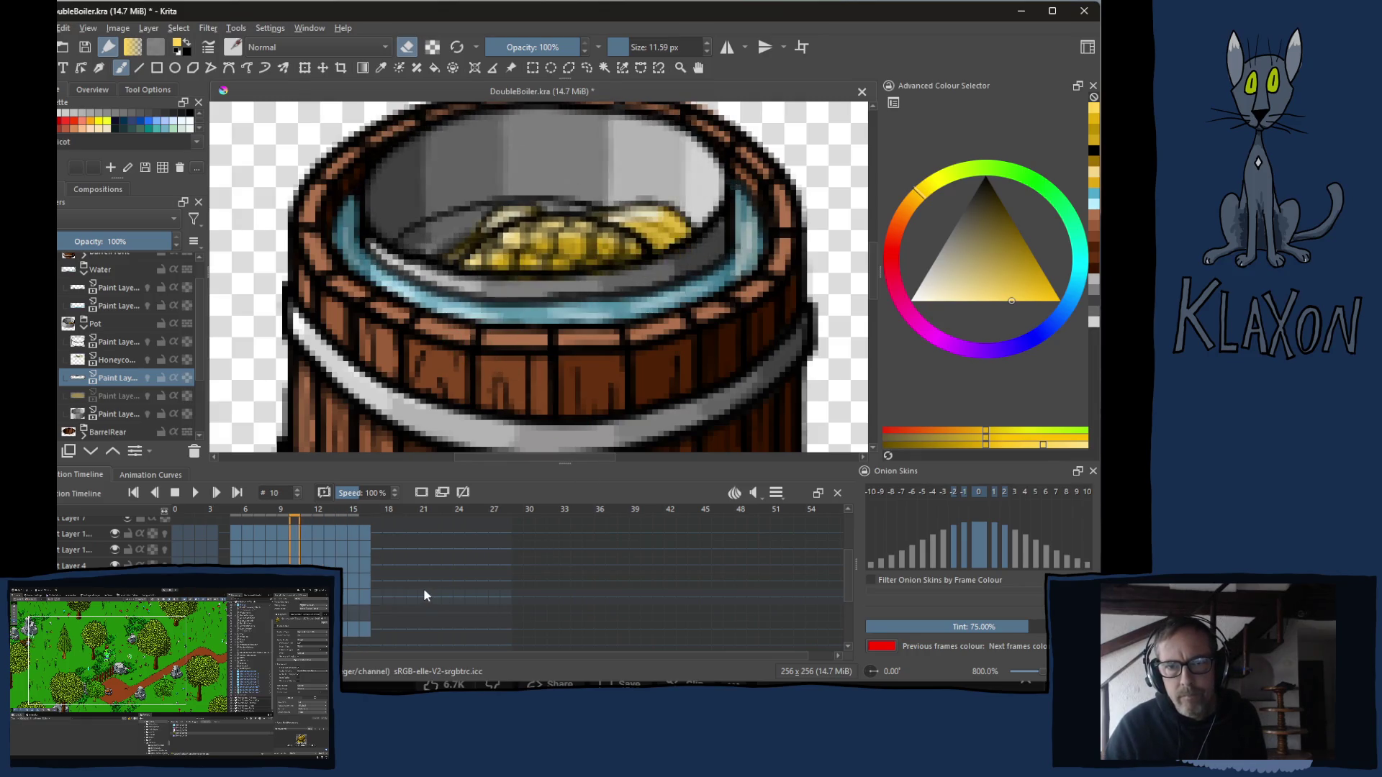
Scrub the frames, undo the accidental keyframe at frame 17, and return to frame 5.
{"action": "key", "text": "Right"}
{"action": "key", "text": "Right"}
{"action": "key", "text": "Right"}
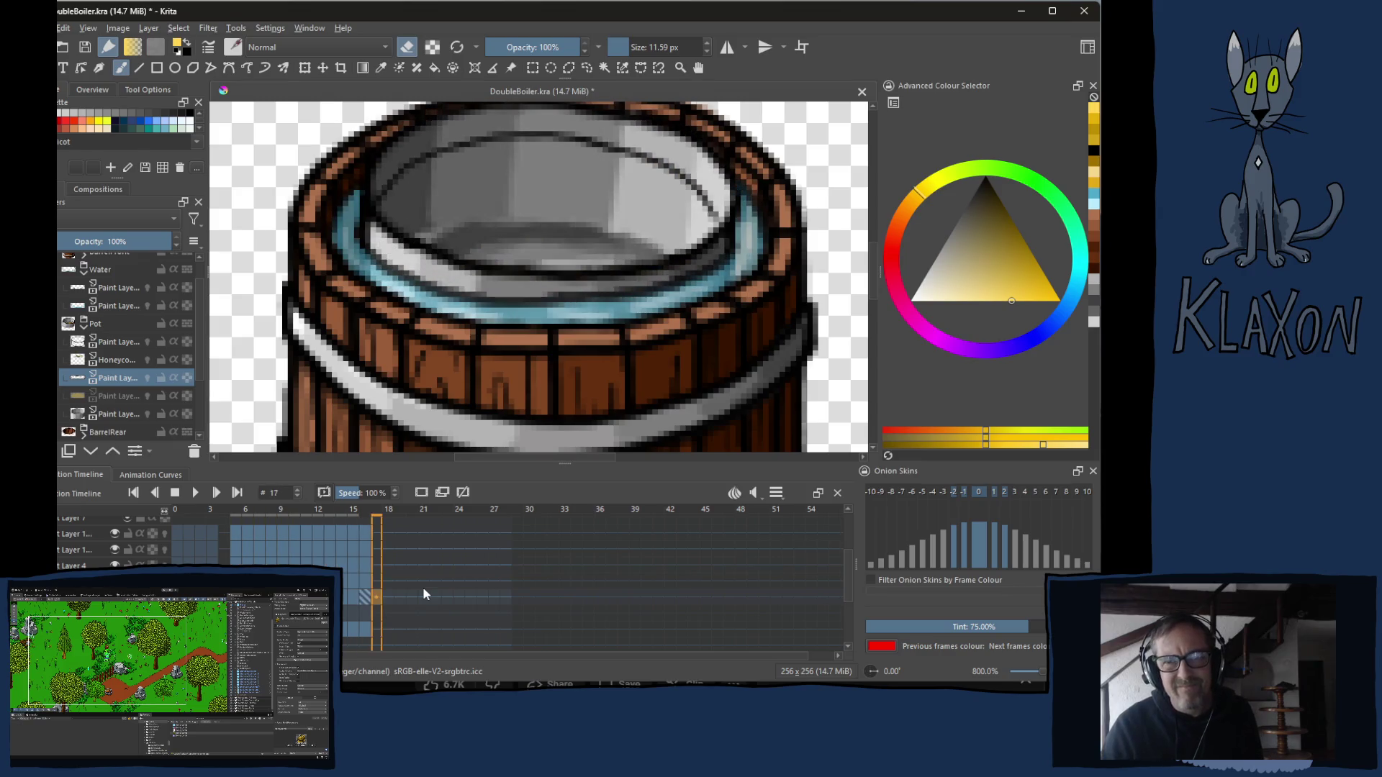
{"action": "key", "text": "Left"}
{"action": "key", "text": "Left"}
{"action": "key", "text": "Left"}
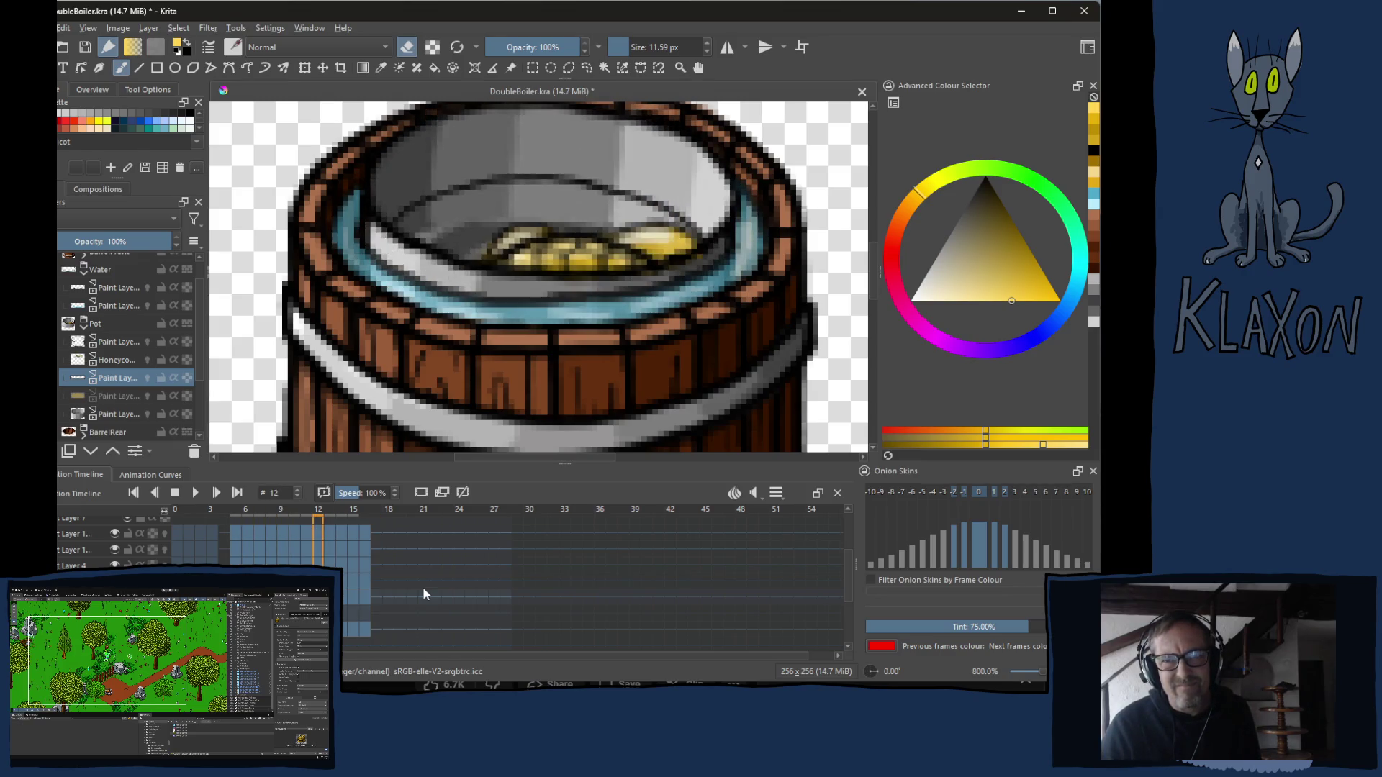
{"action": "key", "text": "Right"}
{"action": "key", "text": "Right"}
{"action": "key", "text": "Right"}
{"action": "key", "text": "Left"}
{"action": "key", "text": "Left"}
{"action": "key", "text": "Left"}
{"action": "key", "text": "Right"}
{"action": "key", "text": "Right"}
{"action": "key", "text": "Right"}
{"action": "key", "text": "Left"}
{"action": "key", "text": "Left"}
{"action": "key", "text": "Left"}
{"action": "key", "text": "Right"}
{"action": "key", "text": "Right"}
{"action": "key", "text": "Right"}
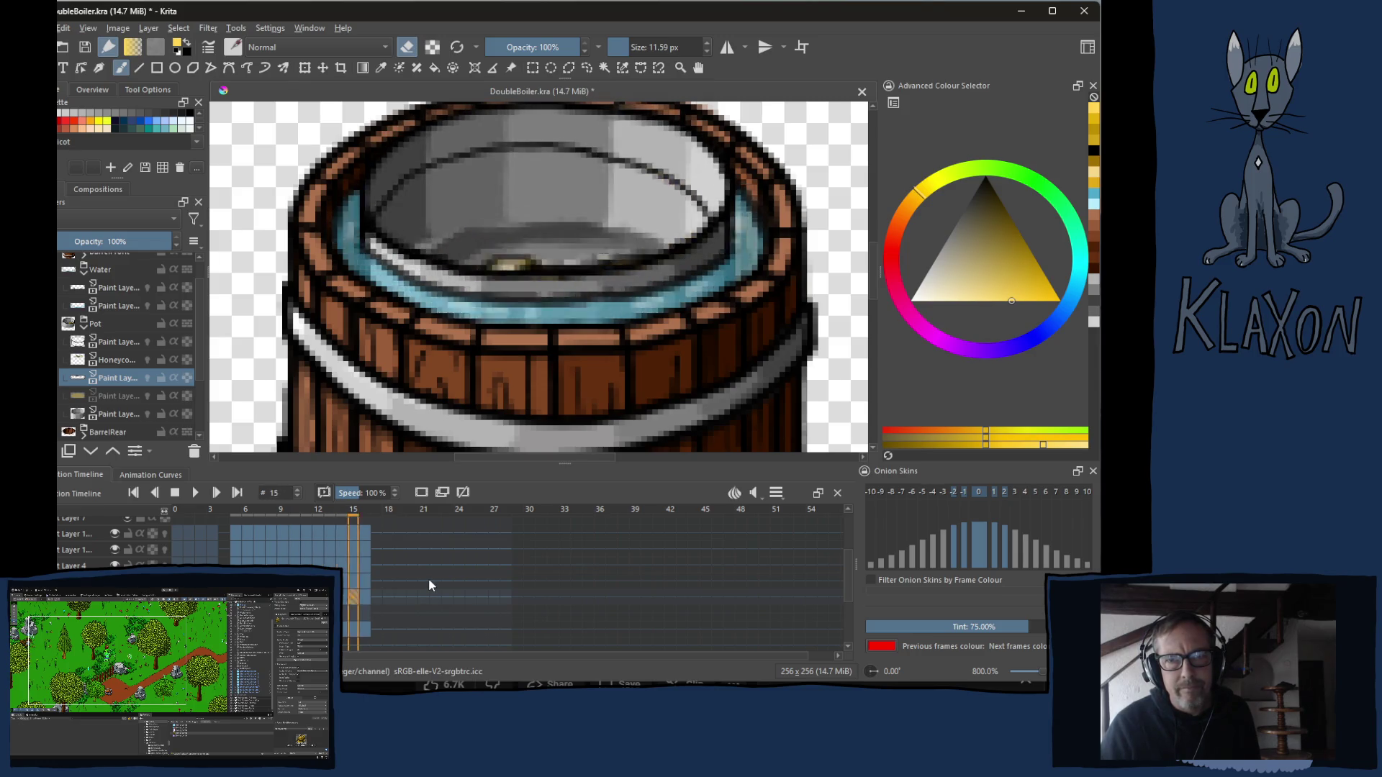
{"action": "key", "text": "ctrl+z"}
{"action": "key", "text": "Left"}
{"action": "key", "text": "Left"}
{"action": "key", "text": "Left"}
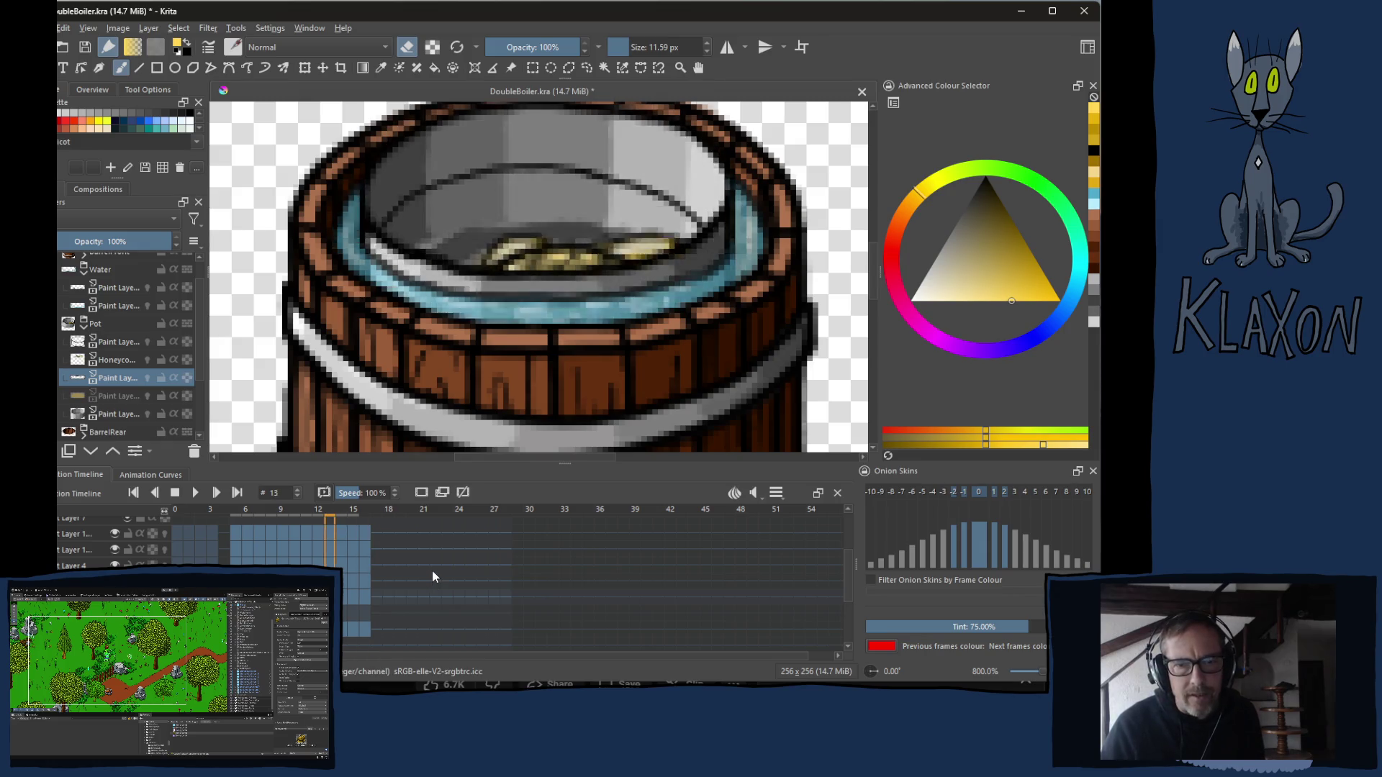
{"action": "key", "text": "Left"}
{"action": "key", "text": "Left"}
{"action": "key", "text": "Left"}
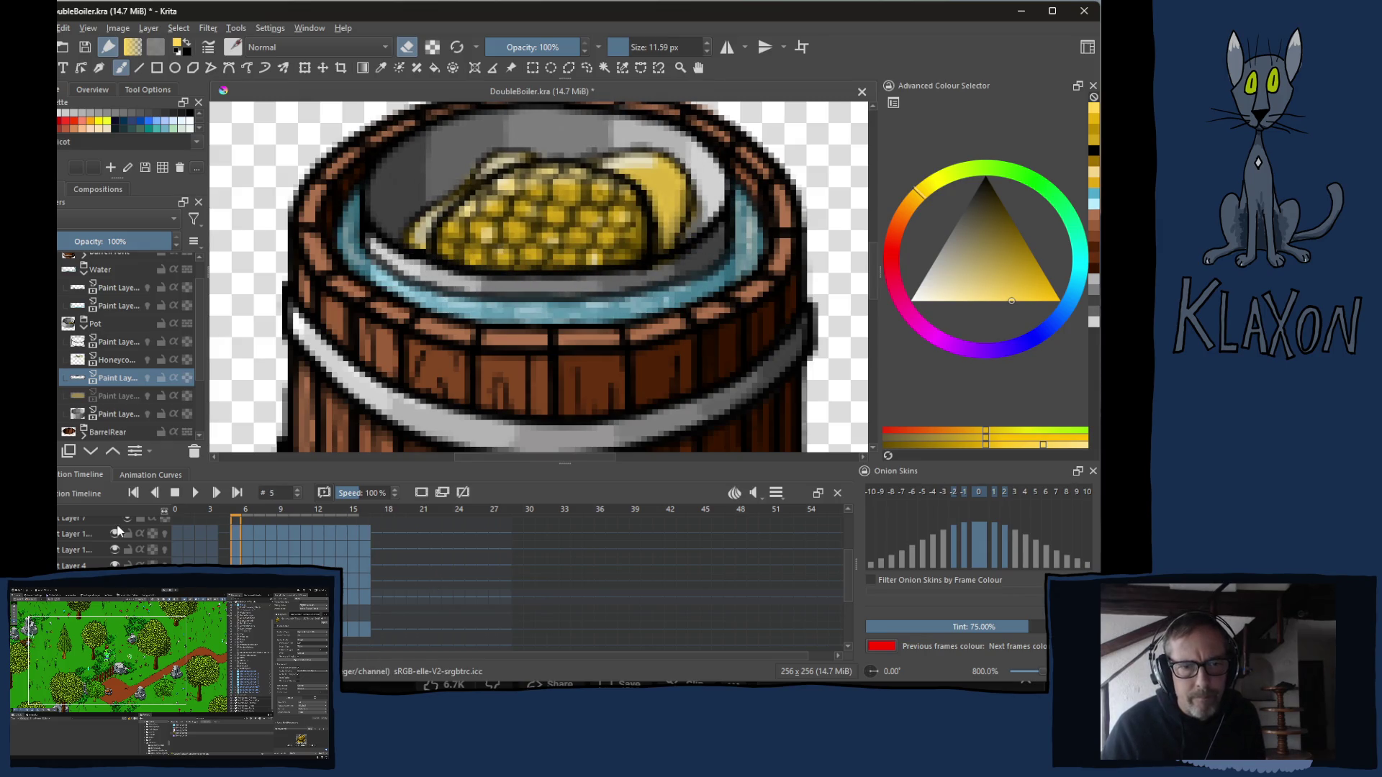
Show and select the yellow paint layer, then erase the yellow rim band on frames 5 to 7.
{"action": "left_click", "coordinate": [65, 395]}
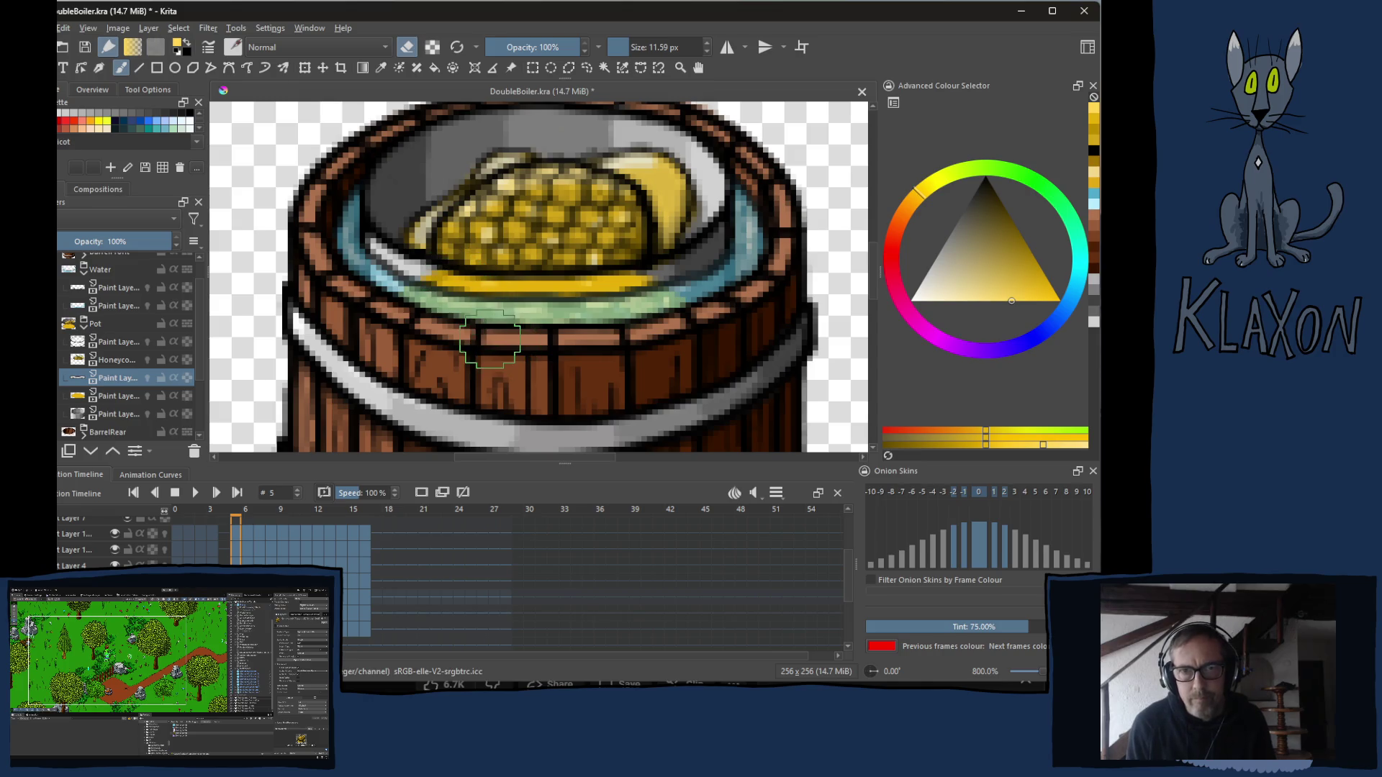
{"action": "left_click", "coordinate": [121, 401]}
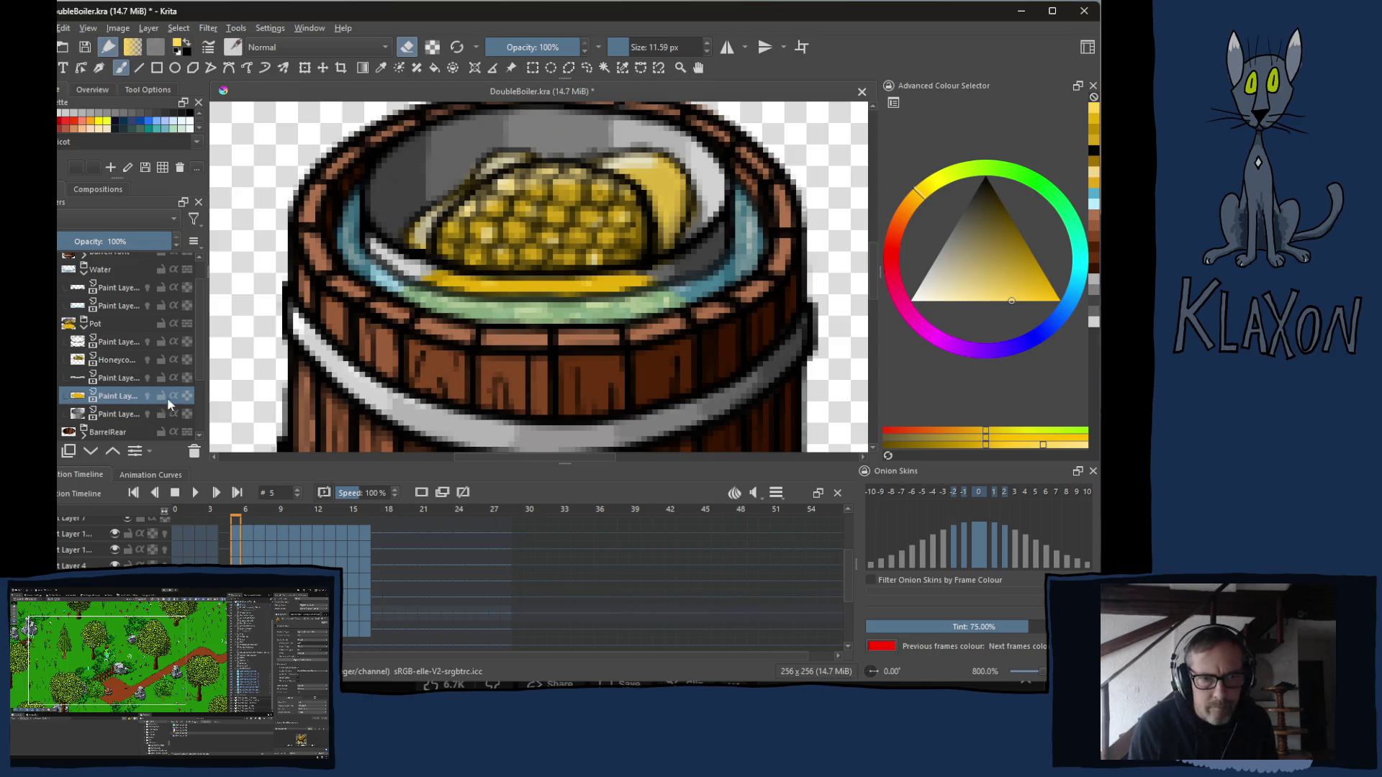
{"action": "mouse_move", "coordinate": [474, 352]}
{"action": "left_mouse_down"}
{"action": "mouse_move", "coordinate": [418, 306]}
{"action": "mouse_move", "coordinate": [468, 295]}
{"action": "mouse_move", "coordinate": [440, 288]}
{"action": "mouse_move", "coordinate": [508, 302]}
{"action": "mouse_move", "coordinate": [662, 295]}
{"action": "mouse_move", "coordinate": [687, 327]}
{"action": "left_mouse_up"}
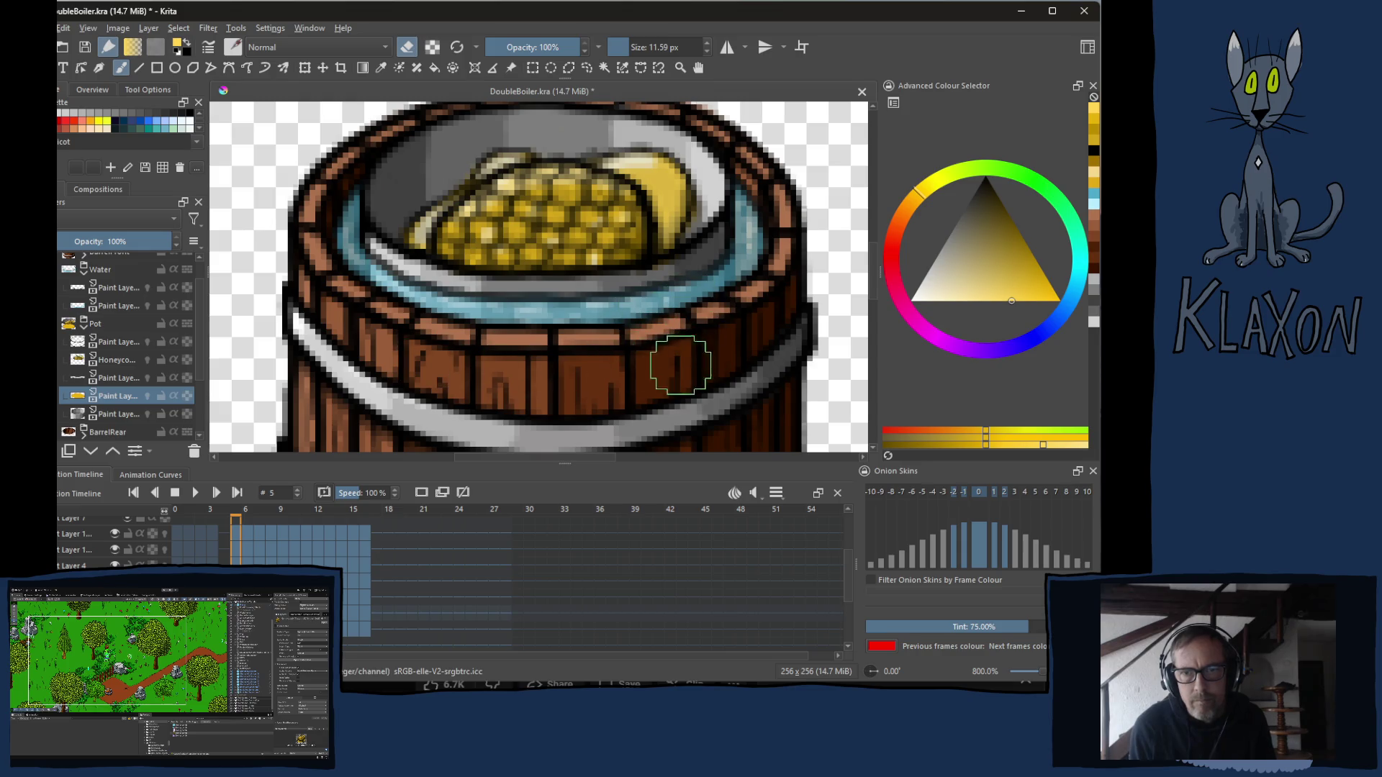
{"action": "key", "text": "period"}
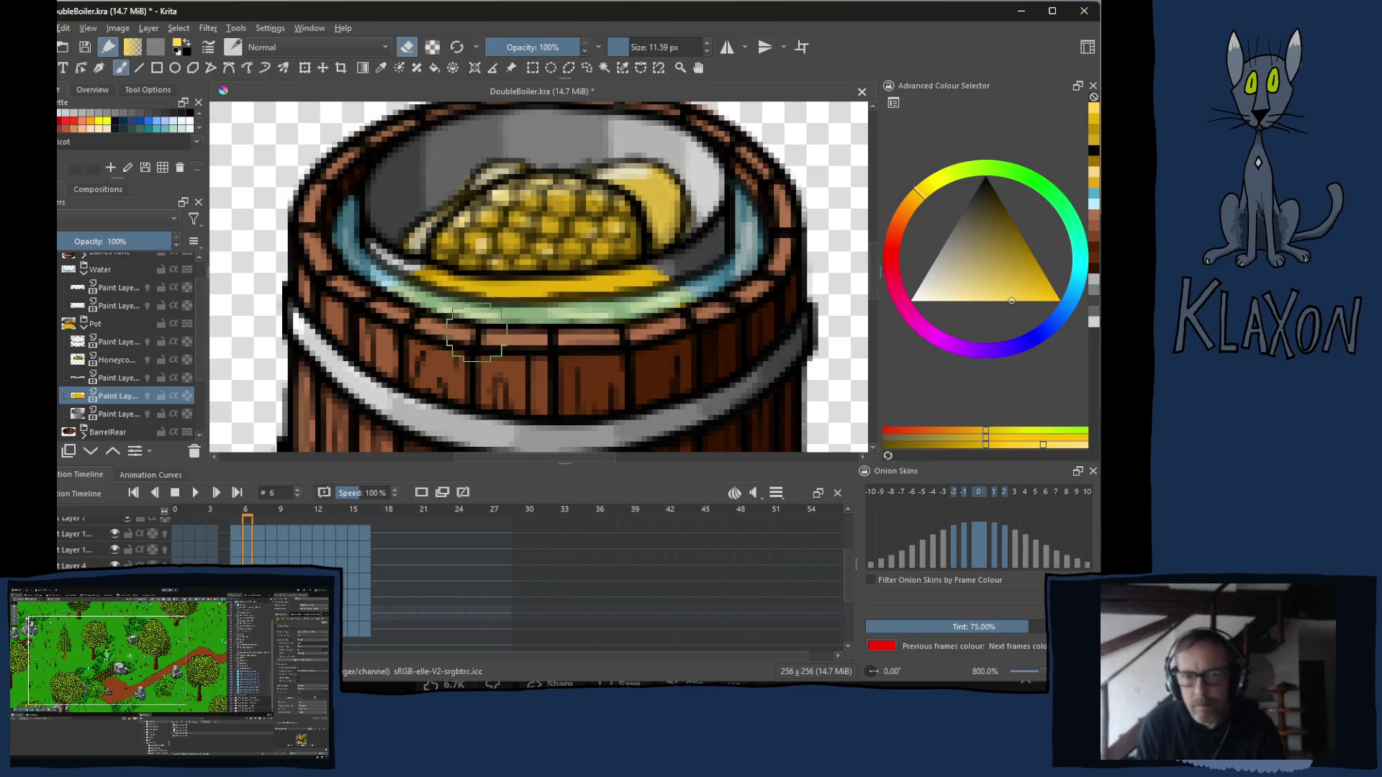
{"action": "mouse_move", "coordinate": [408, 316]}
{"action": "left_mouse_down"}
{"action": "mouse_move", "coordinate": [428, 292]}
{"action": "mouse_move", "coordinate": [543, 306]}
{"action": "mouse_move", "coordinate": [663, 291]}
{"action": "left_mouse_up"}
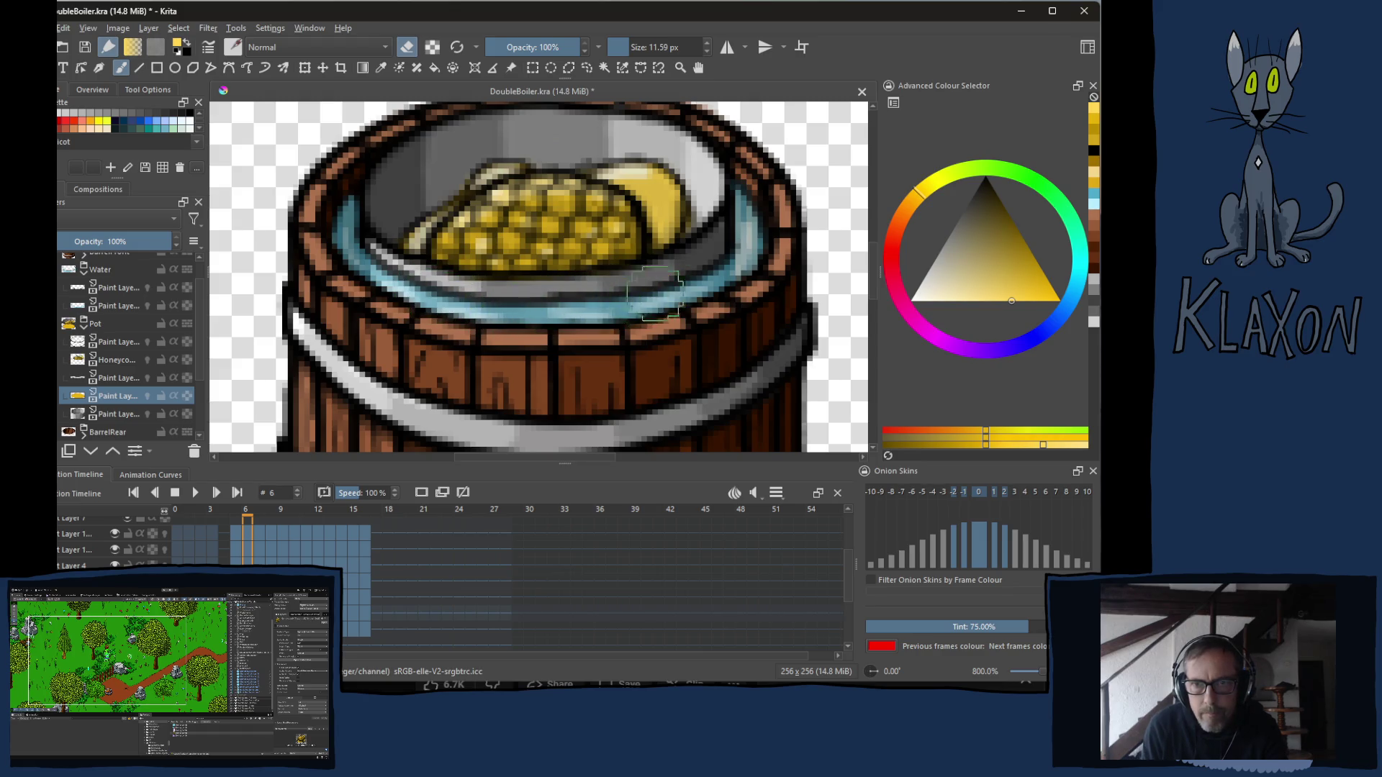
{"action": "key", "text": "period"}
{"action": "mouse_move", "coordinate": [406, 313]}
{"action": "left_mouse_down"}
{"action": "mouse_move", "coordinate": [432, 288]}
{"action": "mouse_move", "coordinate": [520, 305]}
{"action": "mouse_move", "coordinate": [699, 288]}
{"action": "left_mouse_up"}
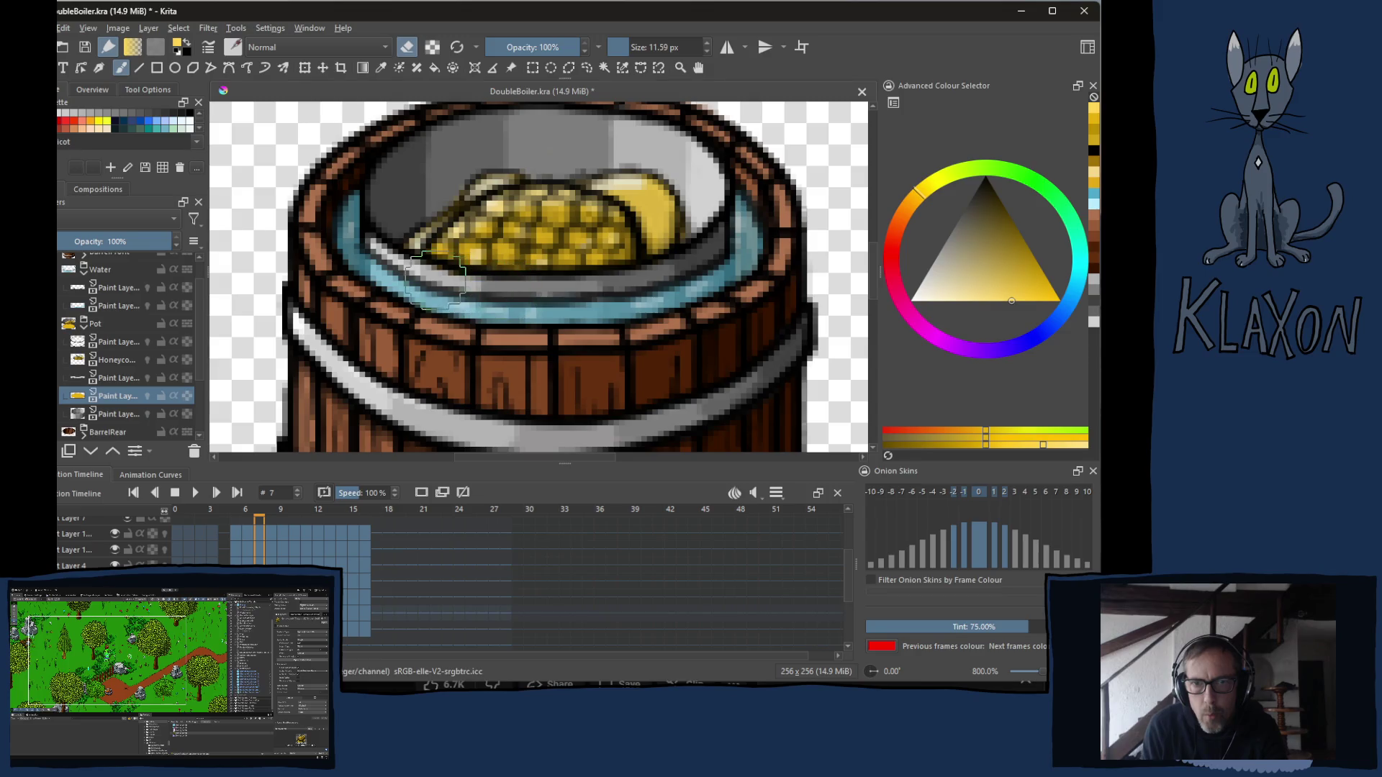
{"action": "mouse_move", "coordinate": [466, 295]}
{"action": "left_mouse_down"}
{"action": "mouse_move", "coordinate": [395, 272]}
{"action": "mouse_move", "coordinate": [452, 299]}
{"action": "mouse_move", "coordinate": [670, 331]}
{"action": "mouse_move", "coordinate": [669, 291]}
{"action": "mouse_move", "coordinate": [547, 284]}
{"action": "mouse_move", "coordinate": [481, 314]}
{"action": "mouse_move", "coordinate": [403, 288]}
{"action": "mouse_move", "coordinate": [381, 263]}
{"action": "mouse_move", "coordinate": [504, 303]}
{"action": "mouse_move", "coordinate": [676, 285]}
{"action": "left_mouse_up"}
Erase the yellow strip along the inner rim on frames 10 to 12.
{"action": "key", "text": "period"}
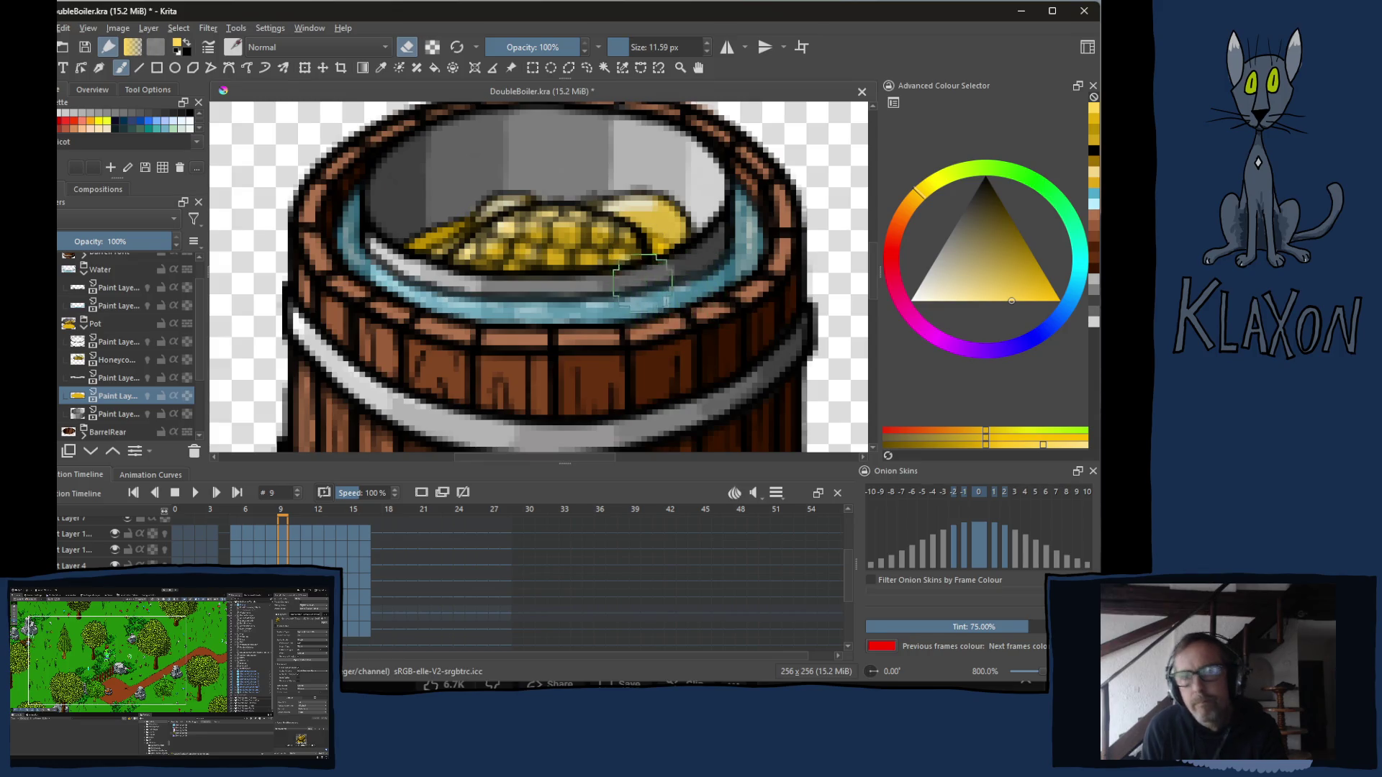
{"action": "key", "text": "period"}
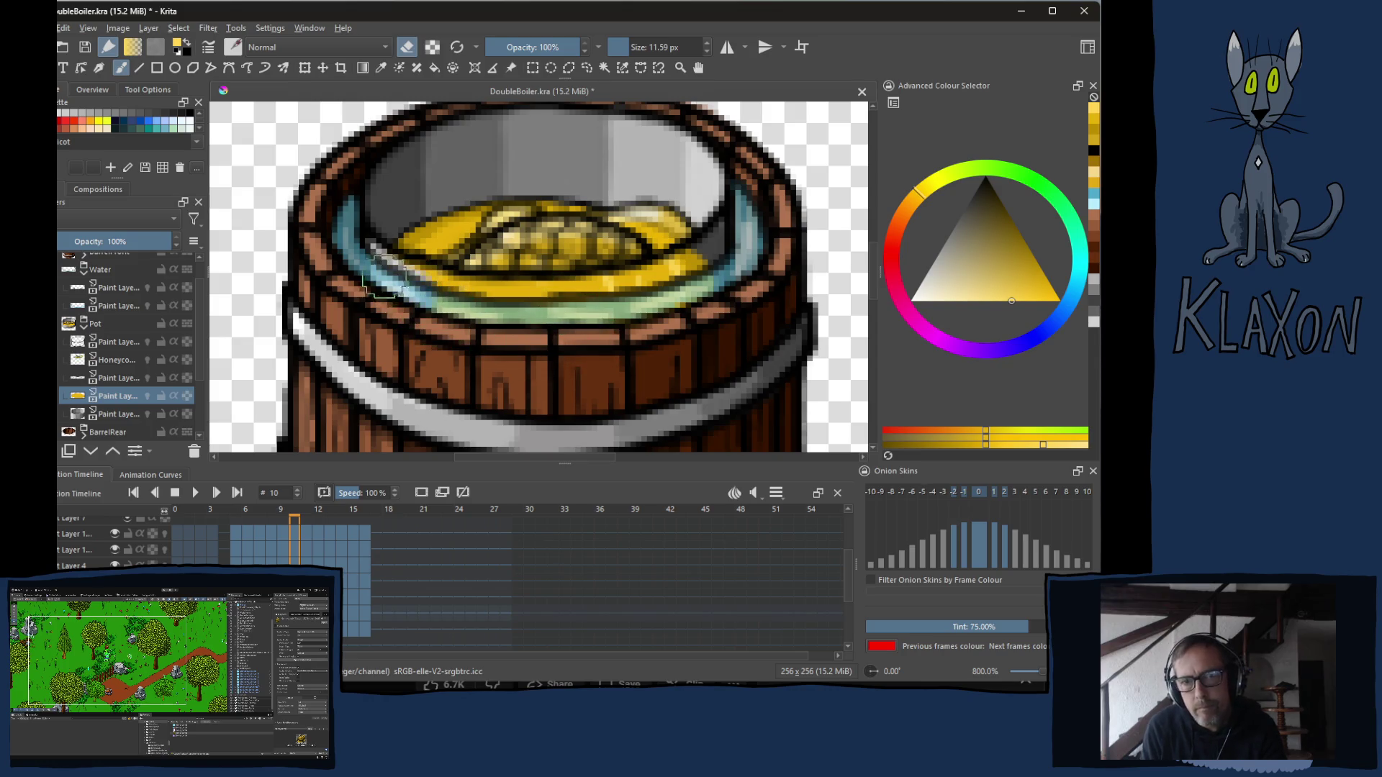
{"action": "mouse_move", "coordinate": [418, 291]}
{"action": "left_mouse_down"}
{"action": "mouse_move", "coordinate": [612, 317]}
{"action": "mouse_move", "coordinate": [720, 309]}
{"action": "mouse_move", "coordinate": [723, 270]}
{"action": "mouse_move", "coordinate": [452, 299]}
{"action": "left_mouse_up"}
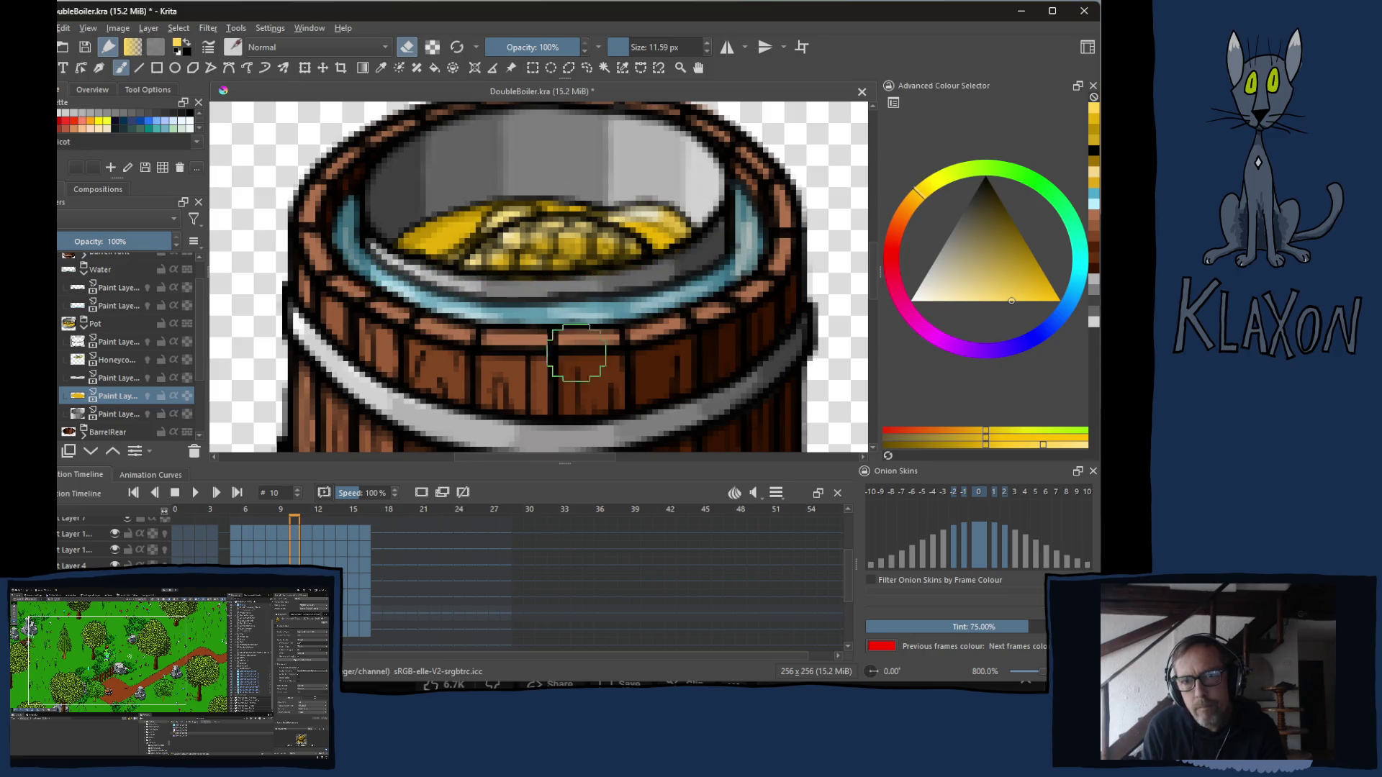
{"action": "key", "text": "."}
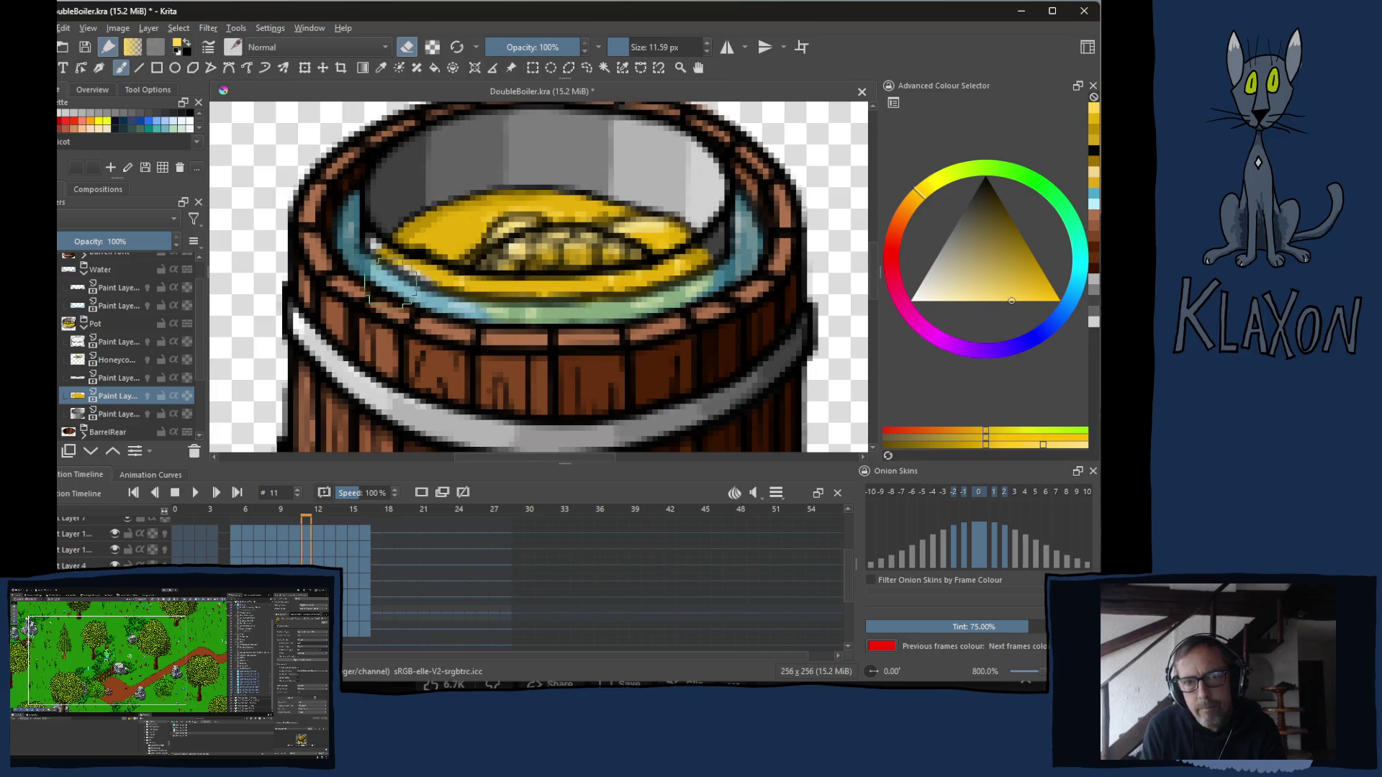
{"action": "mouse_move", "coordinate": [368, 267]}
{"action": "left_mouse_down"}
{"action": "mouse_move", "coordinate": [540, 306]}
{"action": "mouse_move", "coordinate": [713, 278]}
{"action": "mouse_move", "coordinate": [710, 263]}
{"action": "mouse_move", "coordinate": [670, 325]}
{"action": "left_mouse_up"}
{"action": "key", "text": "."}
{"action": "mouse_move", "coordinate": [382, 249]}
{"action": "left_mouse_down"}
{"action": "mouse_move", "coordinate": [421, 288]}
{"action": "mouse_move", "coordinate": [504, 299]}
{"action": "mouse_move", "coordinate": [475, 302]}
{"action": "mouse_move", "coordinate": [611, 299]}
{"action": "mouse_move", "coordinate": [747, 260]}
{"action": "left_mouse_up"}
Erase the remaining yellow rim edges on frames 13 to 15 and compare neighbouring frames.
{"action": "key", "text": "period"}
{"action": "mouse_move", "coordinate": [576, 306]}
{"action": "left_mouse_down"}
{"action": "mouse_move", "coordinate": [724, 252]}
{"action": "mouse_move", "coordinate": [576, 292]}
{"action": "mouse_move", "coordinate": [402, 281]}
{"action": "left_mouse_up"}
{"action": "key", "text": "period"}
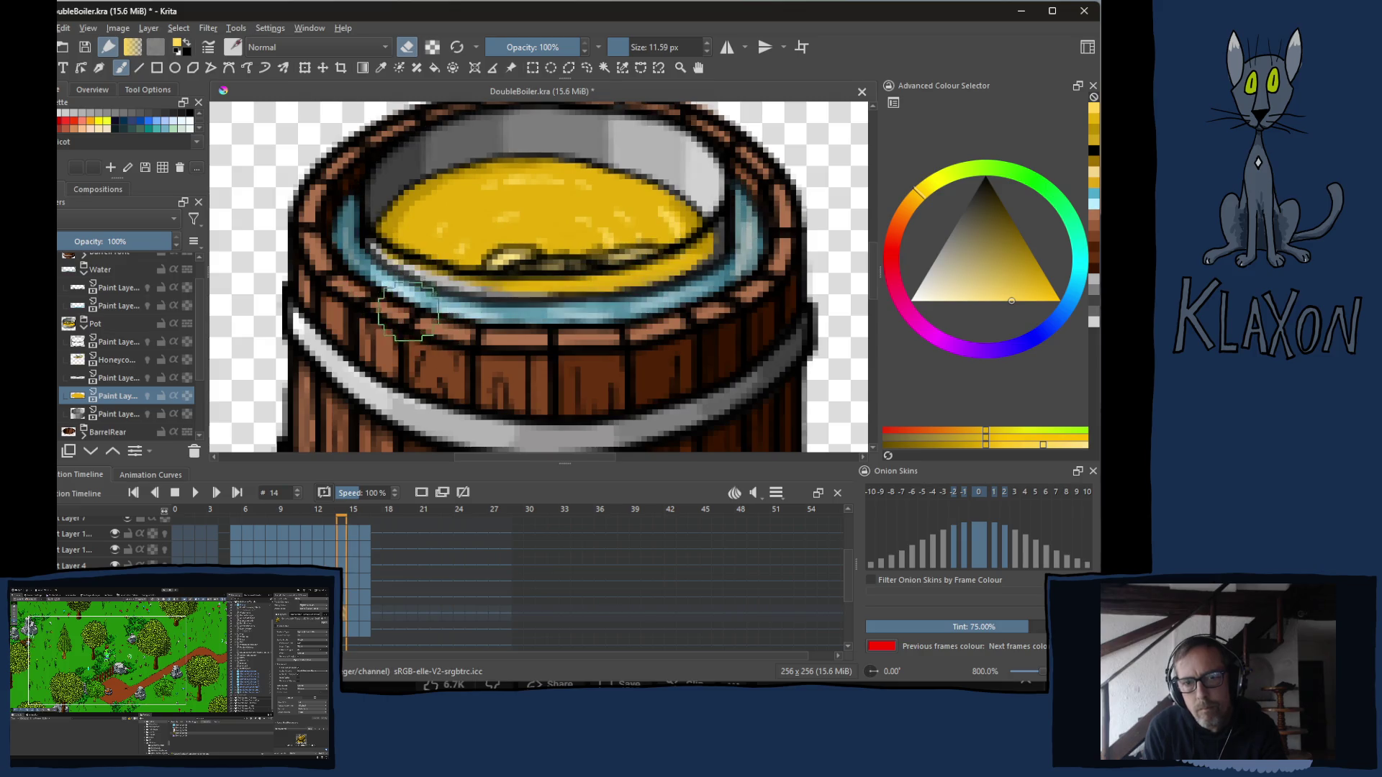
{"action": "mouse_move", "coordinate": [356, 267]}
{"action": "left_mouse_down"}
{"action": "mouse_move", "coordinate": [612, 299]}
{"action": "mouse_move", "coordinate": [730, 259]}
{"action": "mouse_move", "coordinate": [684, 284]}
{"action": "left_mouse_up"}
{"action": "key", "text": "period"}
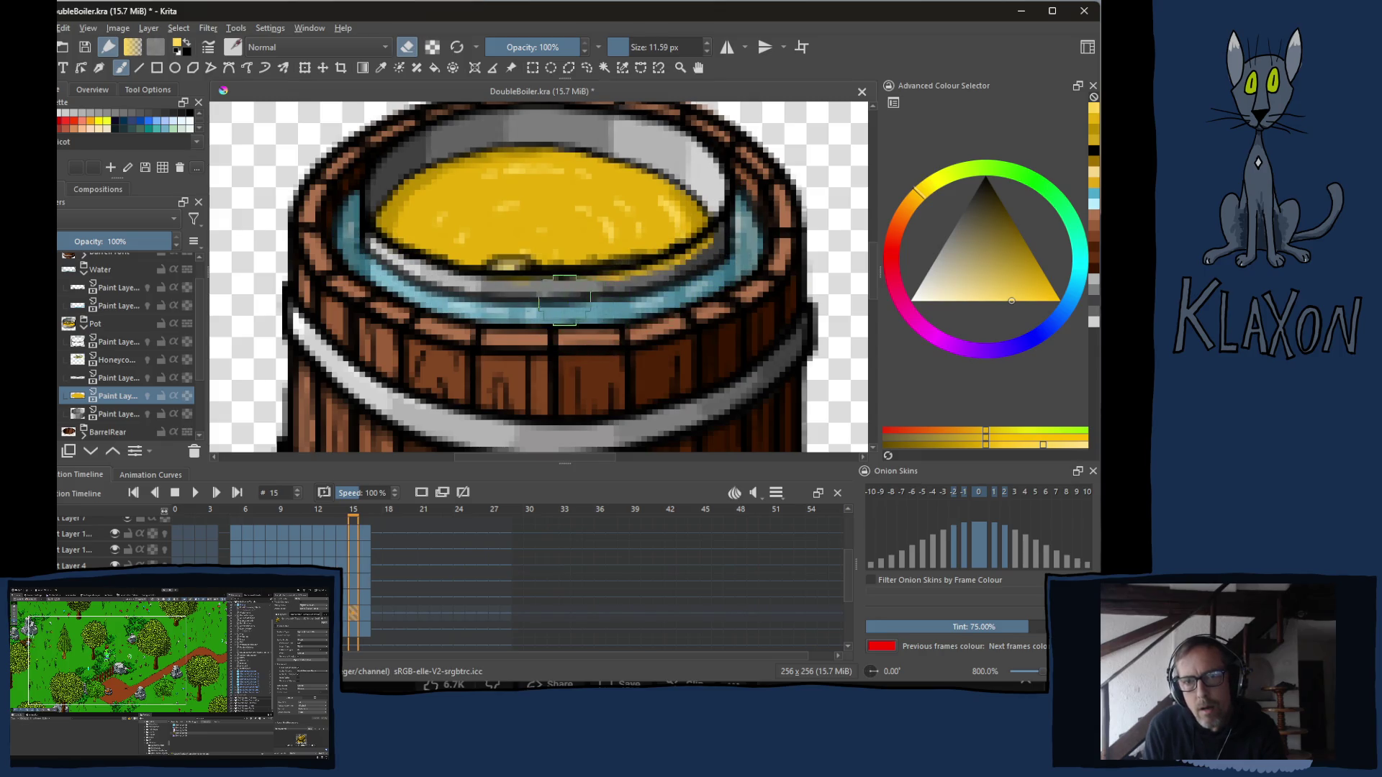
{"action": "mouse_move", "coordinate": [606, 302]}
{"action": "left_mouse_down"}
{"action": "mouse_move", "coordinate": [644, 272]}
{"action": "mouse_move", "coordinate": [712, 259]}
{"action": "left_mouse_up"}
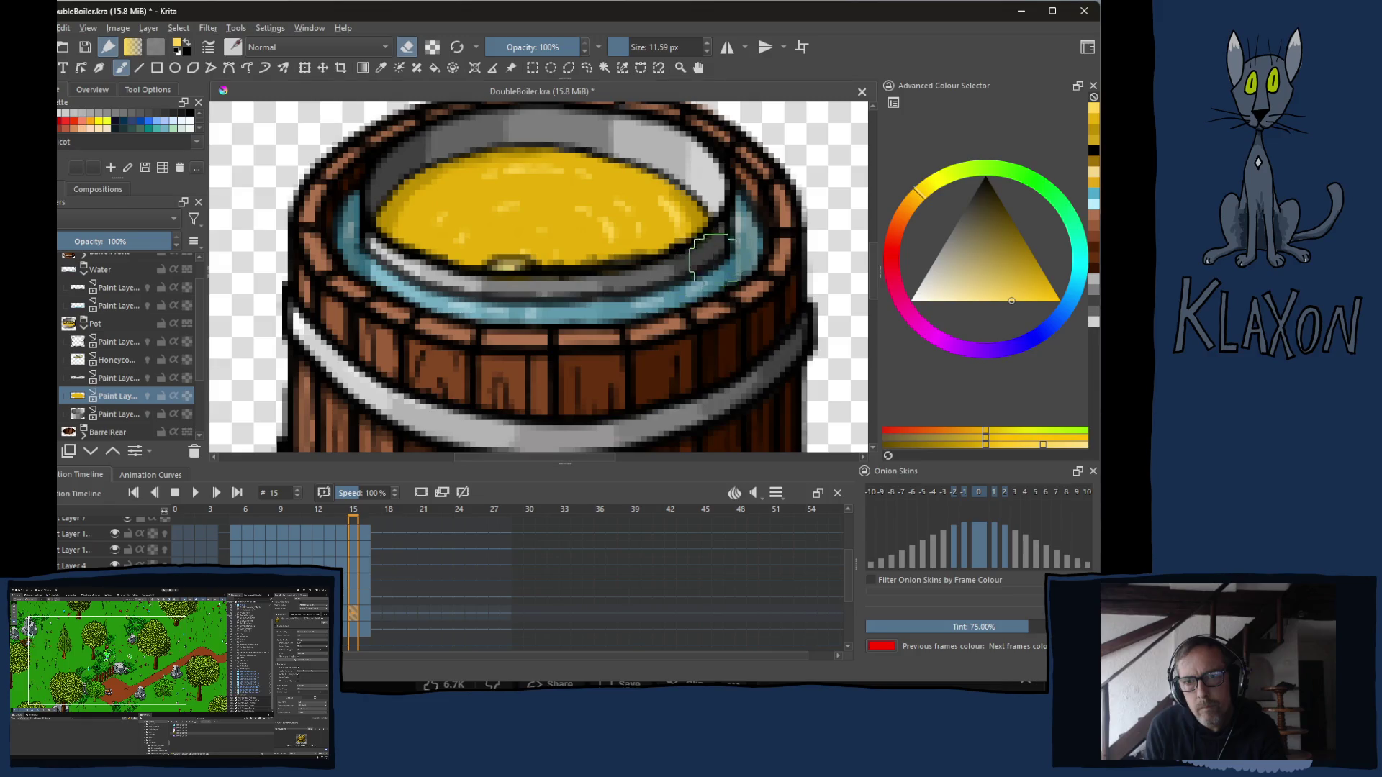
{"action": "key", "text": "period"}
{"action": "key", "text": "comma"}
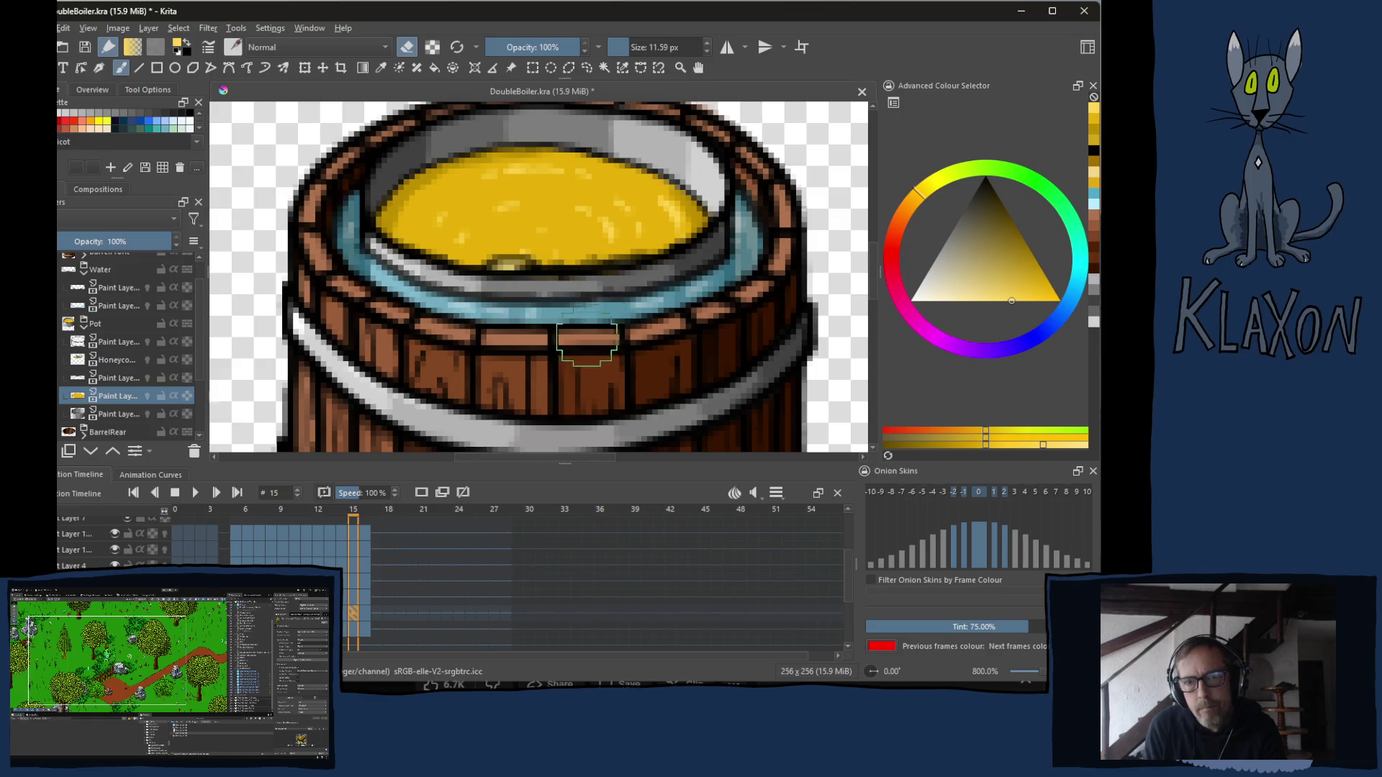
{"action": "key", "text": "comma"}
{"action": "key", "text": "comma"}
{"action": "key", "text": "comma"}
{"action": "key", "text": "comma"}
{"action": "key", "text": "comma"}
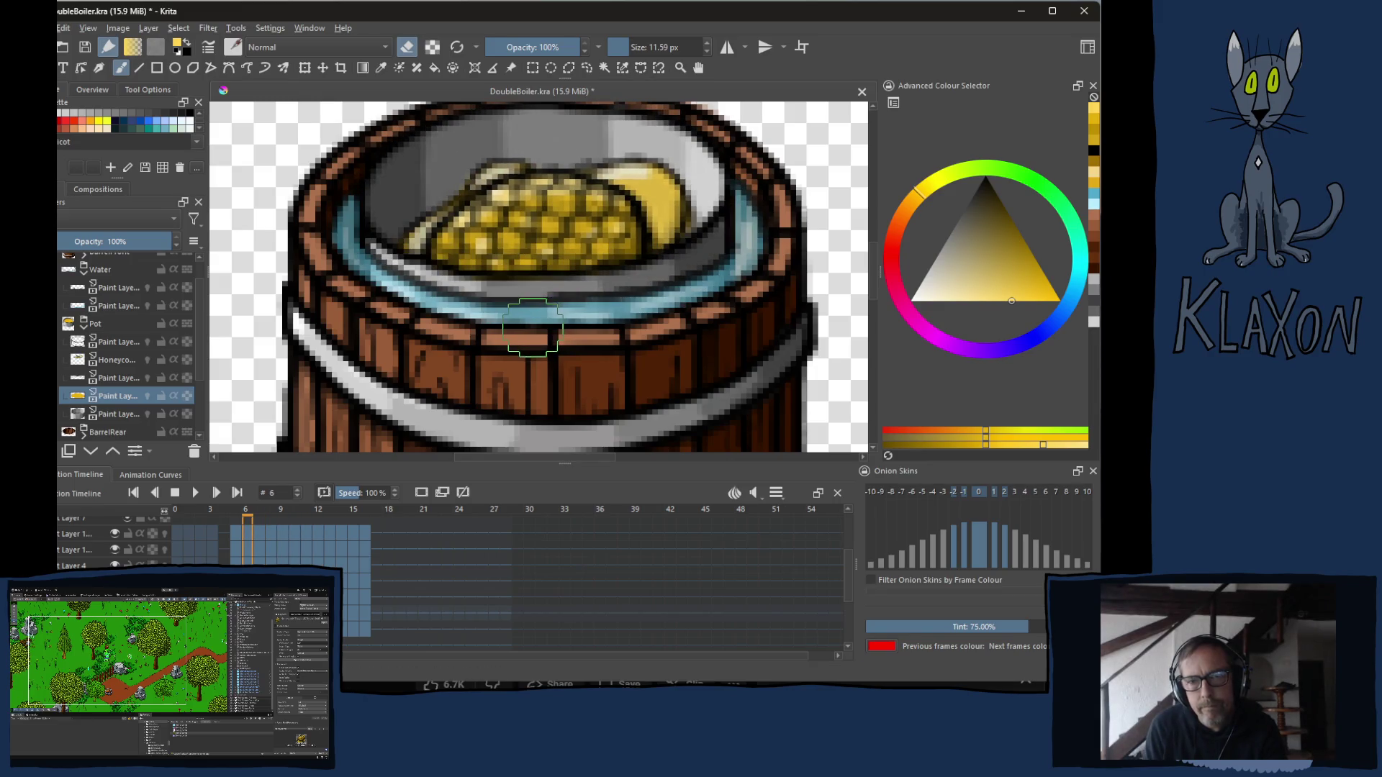
{"action": "key", "text": "period"}
{"action": "key", "text": "period"}
{"action": "key", "text": "period"}
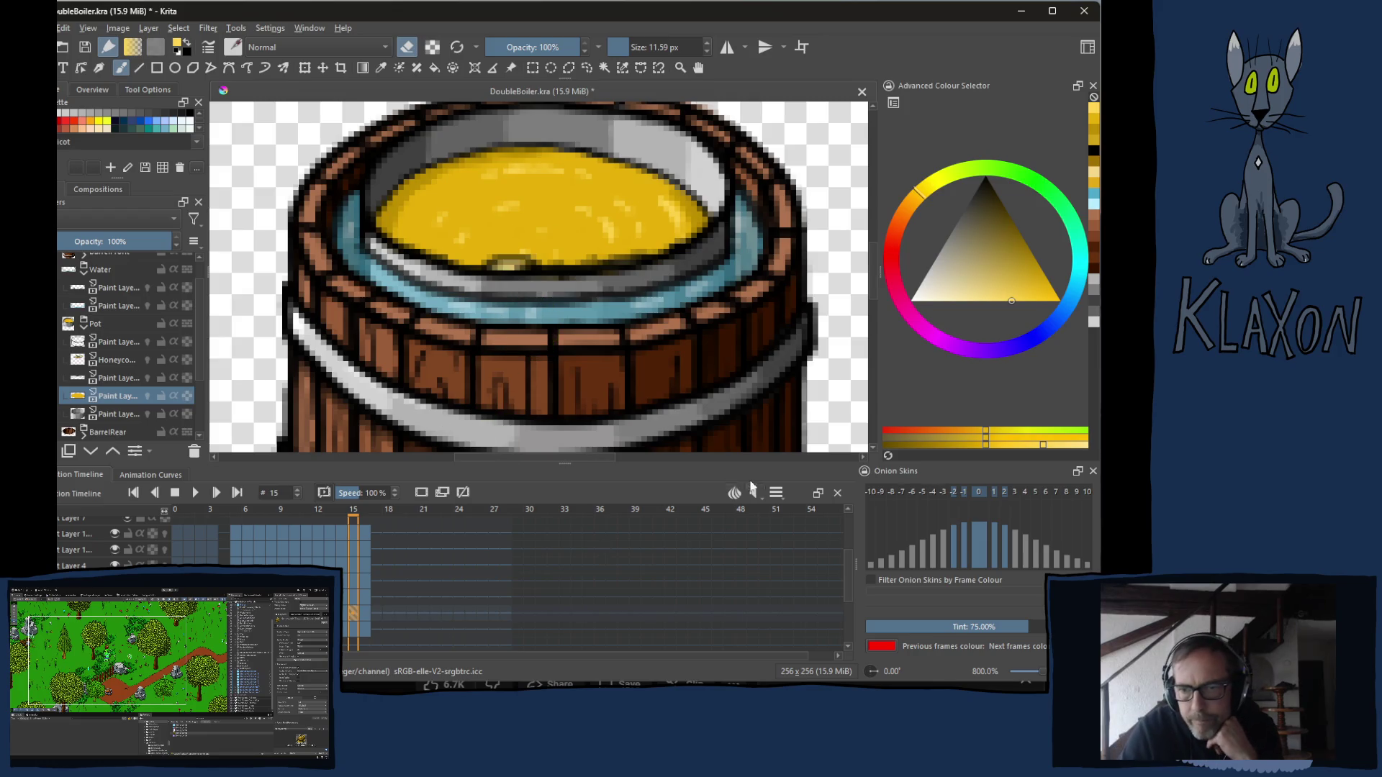
{"action": "scroll", "coordinate": [427, 270], "scroll_direction": "down", "scroll_amount": 1}
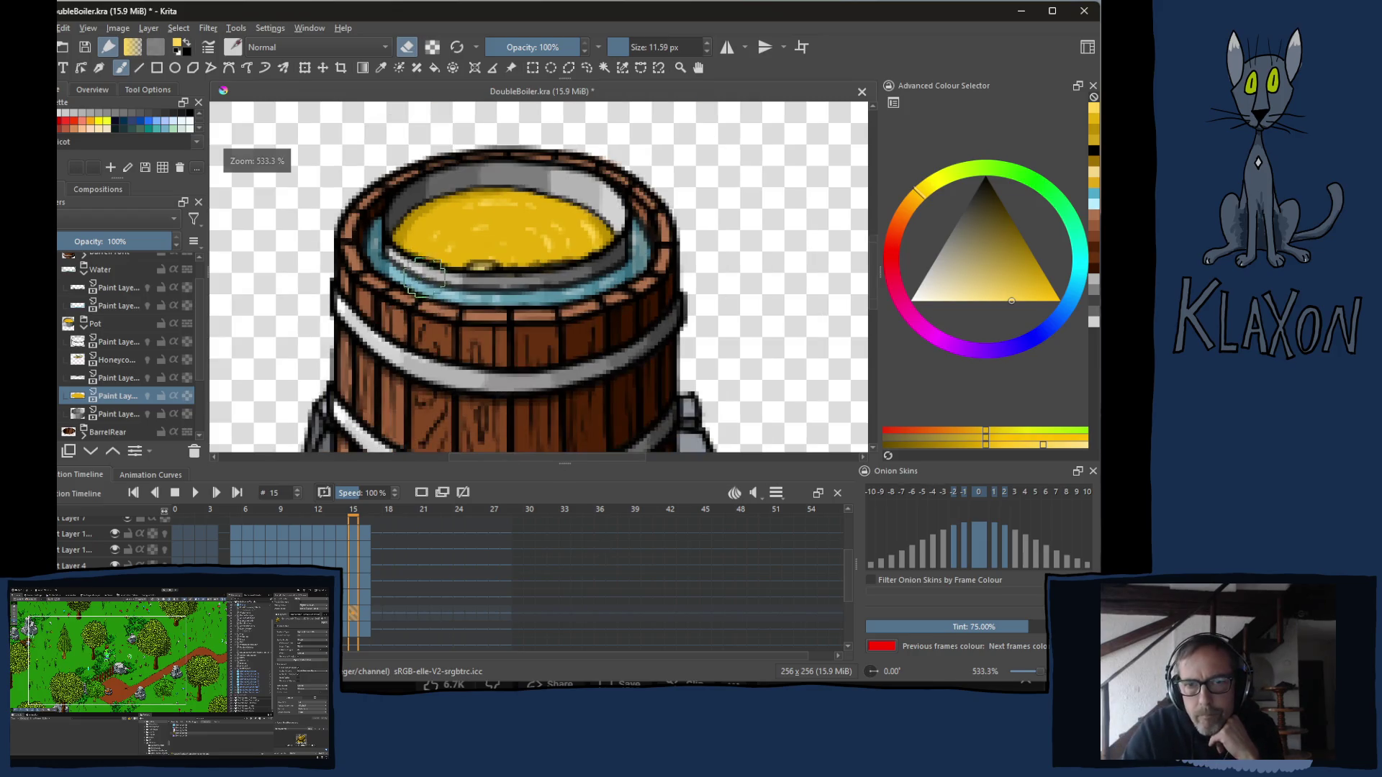
Play the animation and lower the playback Clip End from 28 to 16.
{"action": "left_click", "coordinate": [193, 493]}
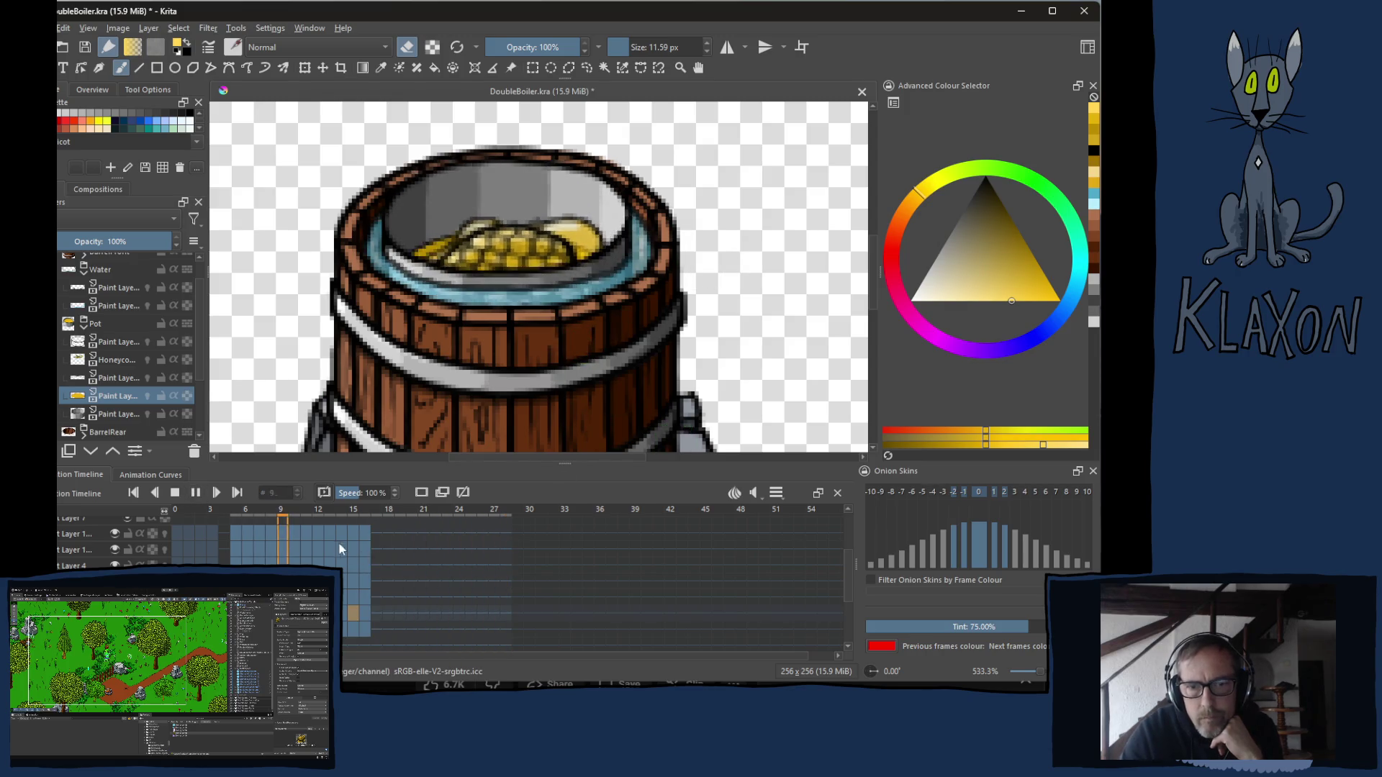
{"action": "left_click", "coordinate": [776, 493]}
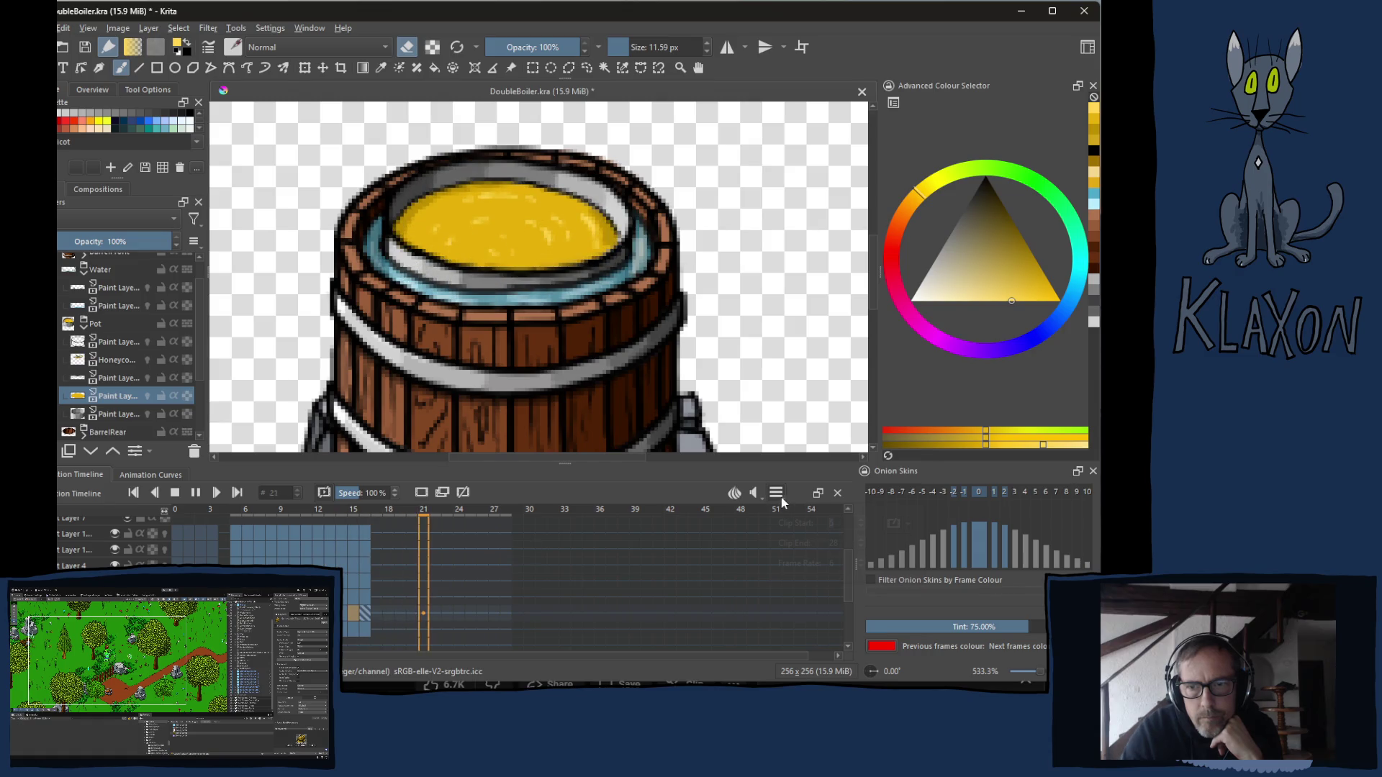
{"action": "key", "text": "Tab"}
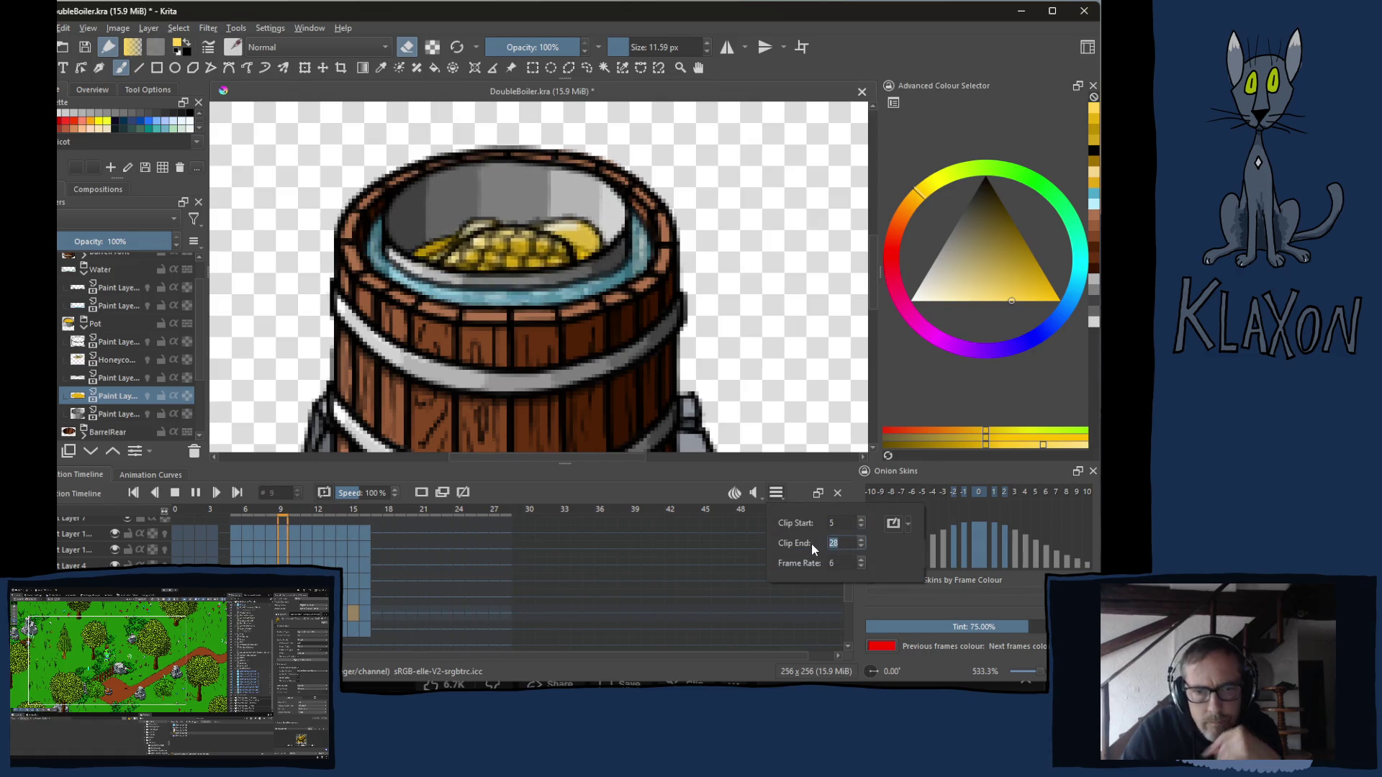
{"action": "left_click", "coordinate": [862, 546]}
{"action": "left_click", "coordinate": [862, 546]}
{"action": "left_click", "coordinate": [862, 547]}
{"action": "left_click", "coordinate": [862, 547]}
{"action": "left_click", "coordinate": [861, 547]}
{"action": "left_click", "coordinate": [861, 547]}
{"action": "left_click", "coordinate": [861, 548]}
{"action": "left_click", "coordinate": [862, 547]}
{"action": "left_click", "coordinate": [861, 547]}
{"action": "left_click", "coordinate": [862, 547]}
{"action": "left_click", "coordinate": [861, 547]}
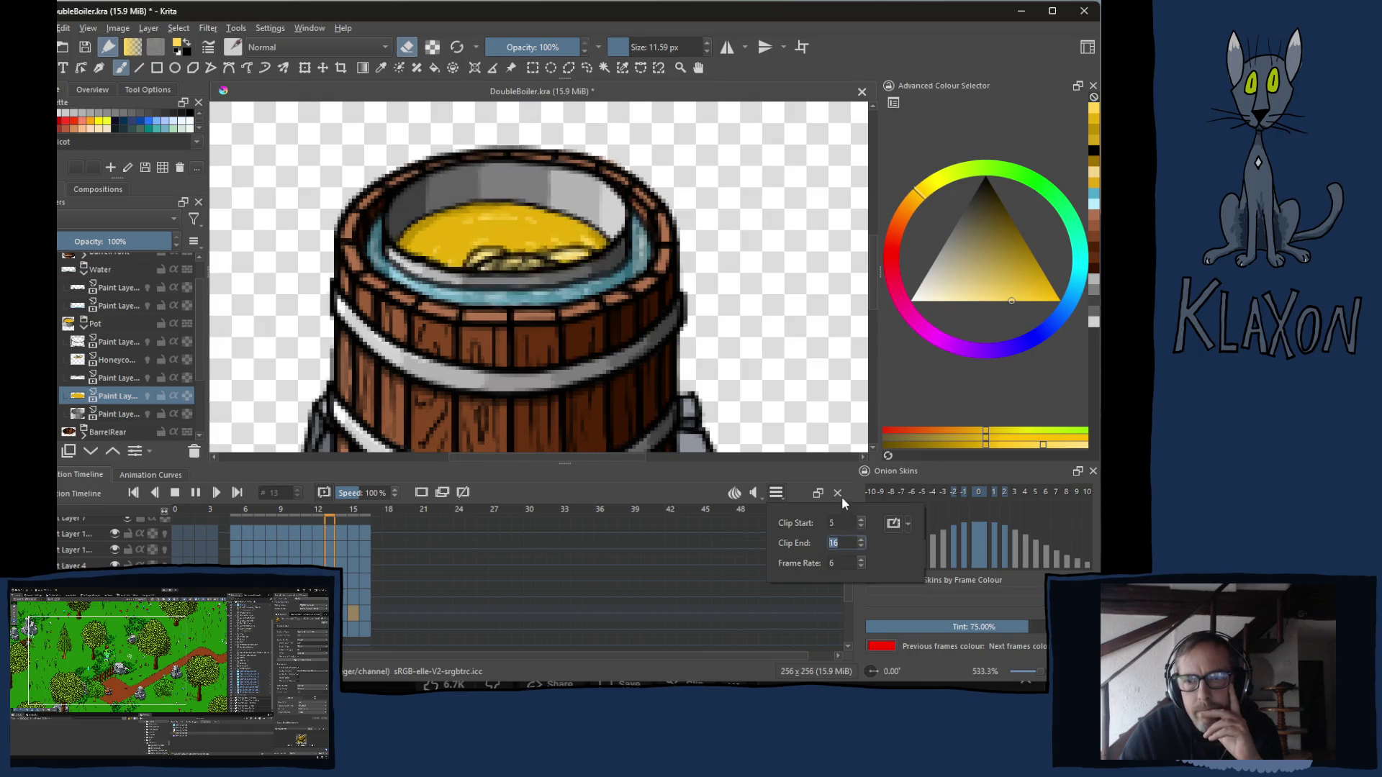
{"action": "left_click", "coordinate": [791, 485]}
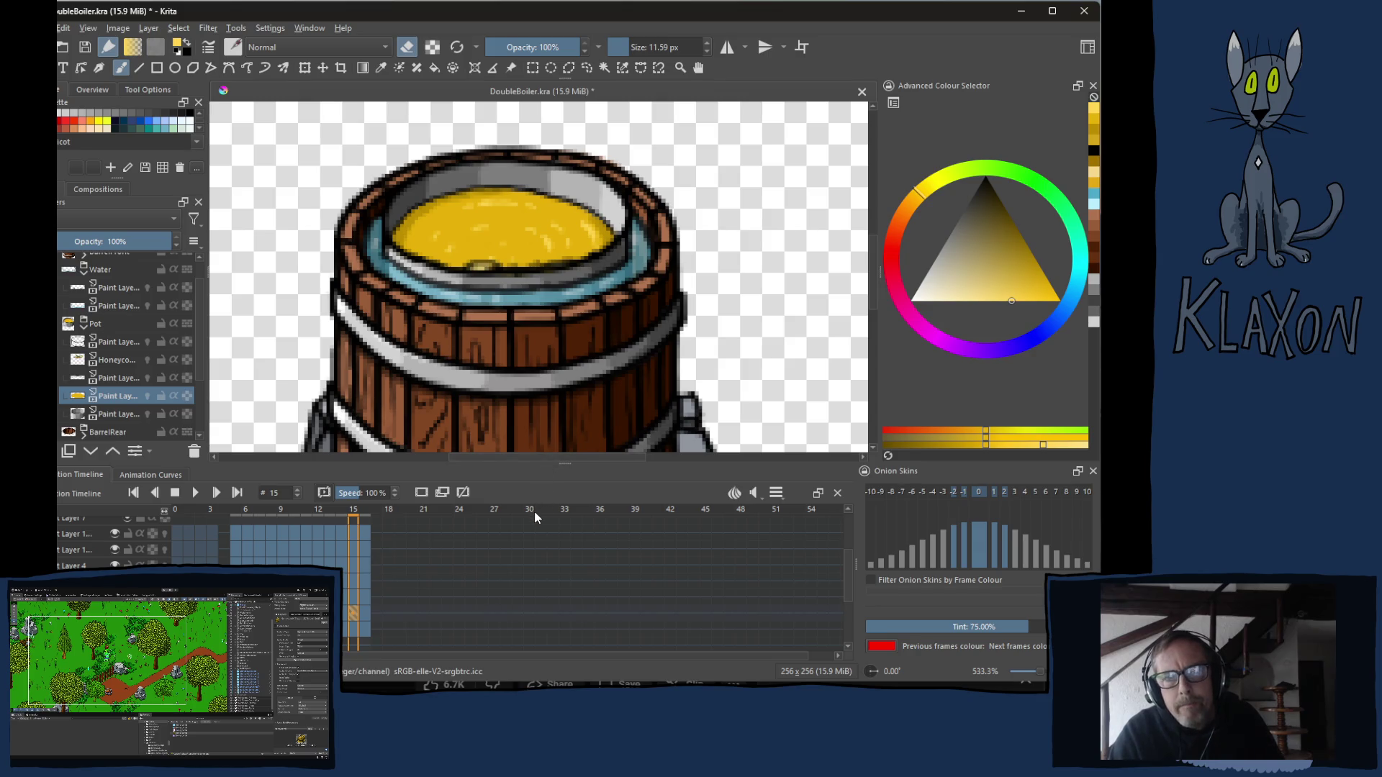
{"action": "left_click", "coordinate": [365, 506]}
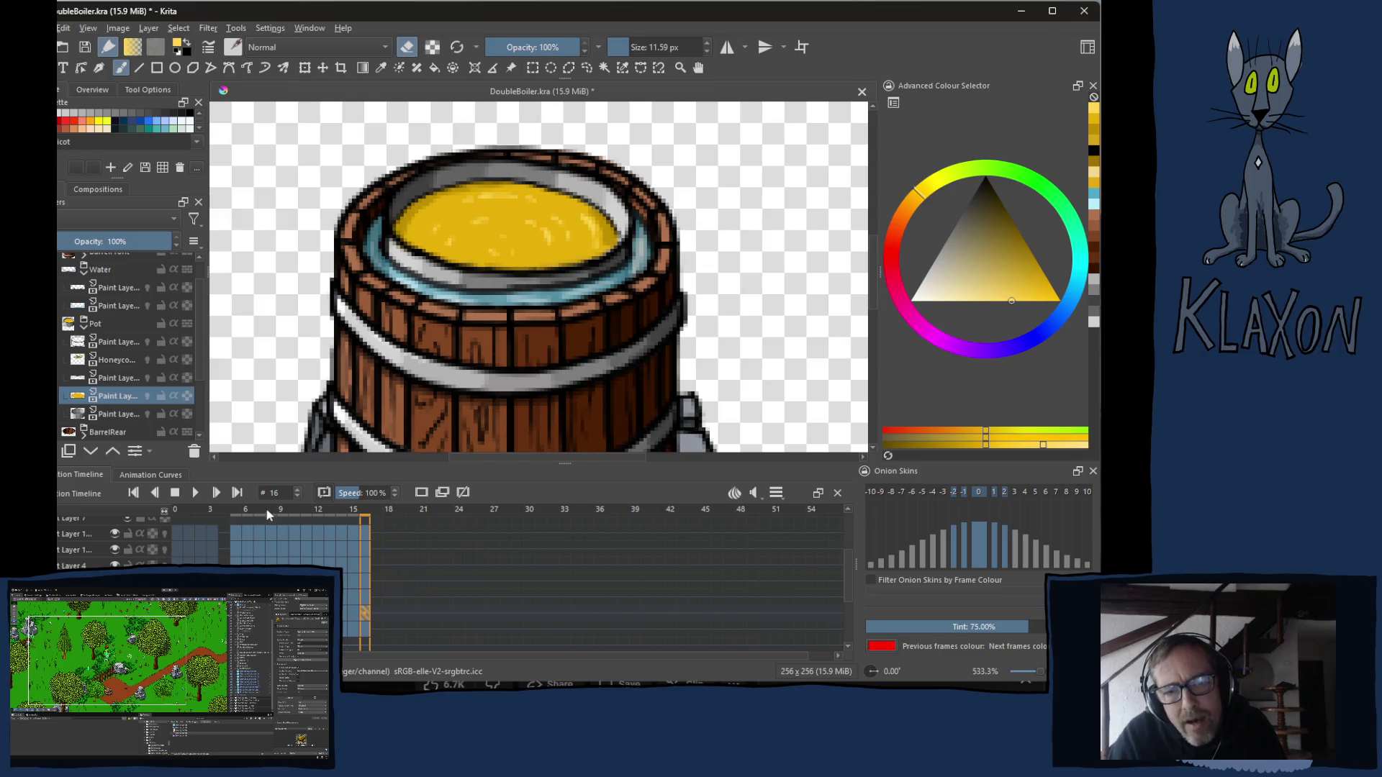
{"action": "left_click", "coordinate": [235, 510]}
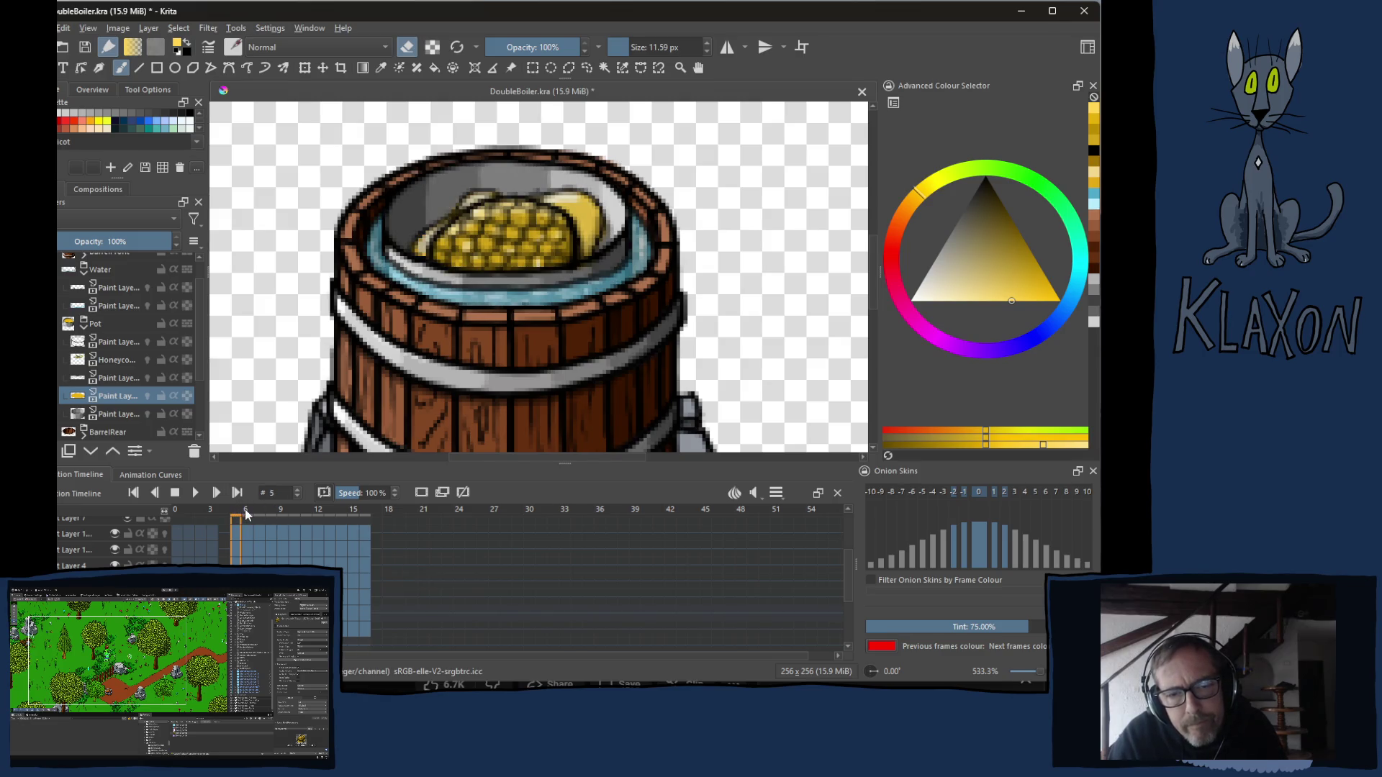
{"action": "mouse_move", "coordinate": [240, 517]}
{"action": "left_mouse_down"}
{"action": "mouse_move", "coordinate": [319, 524]}
{"action": "mouse_move", "coordinate": [236, 509]}
{"action": "left_mouse_up"}
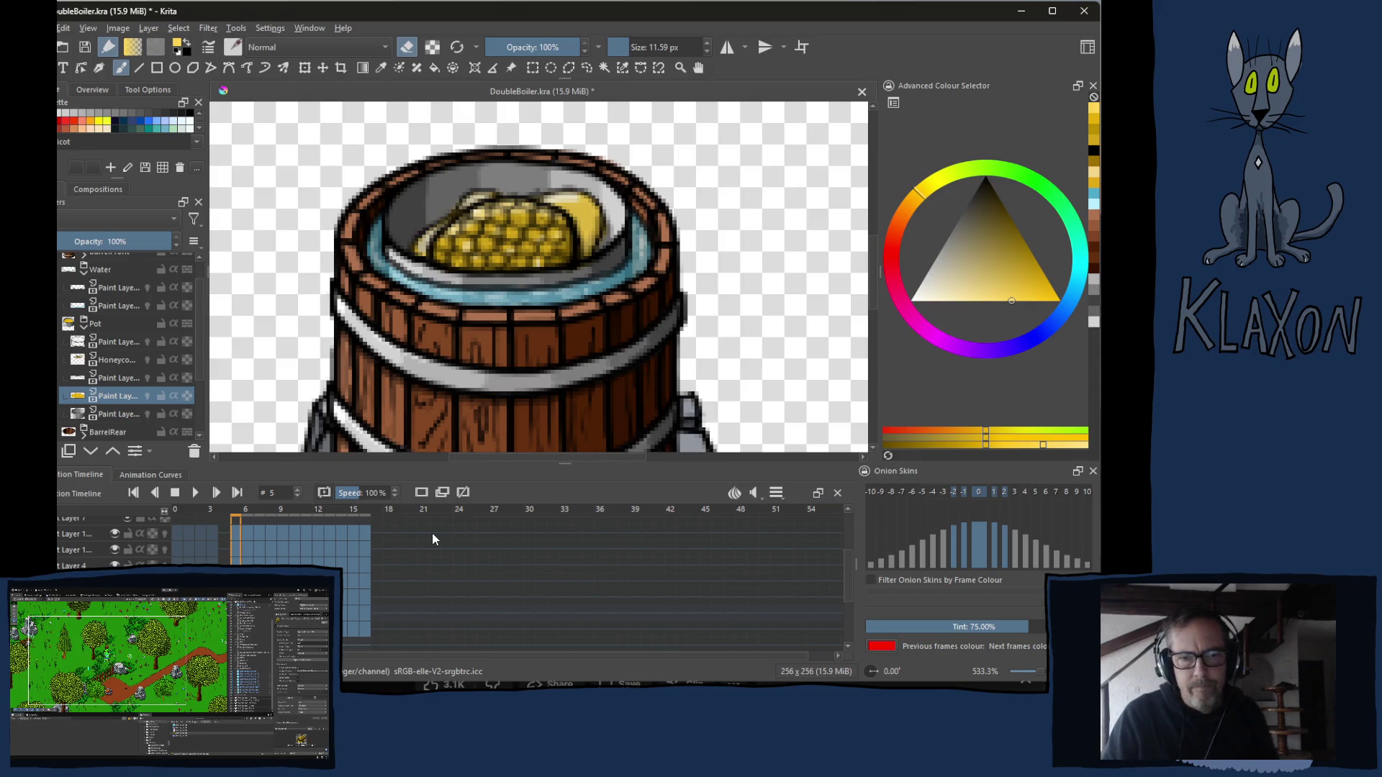
{"action": "left_click", "coordinate": [368, 511]}
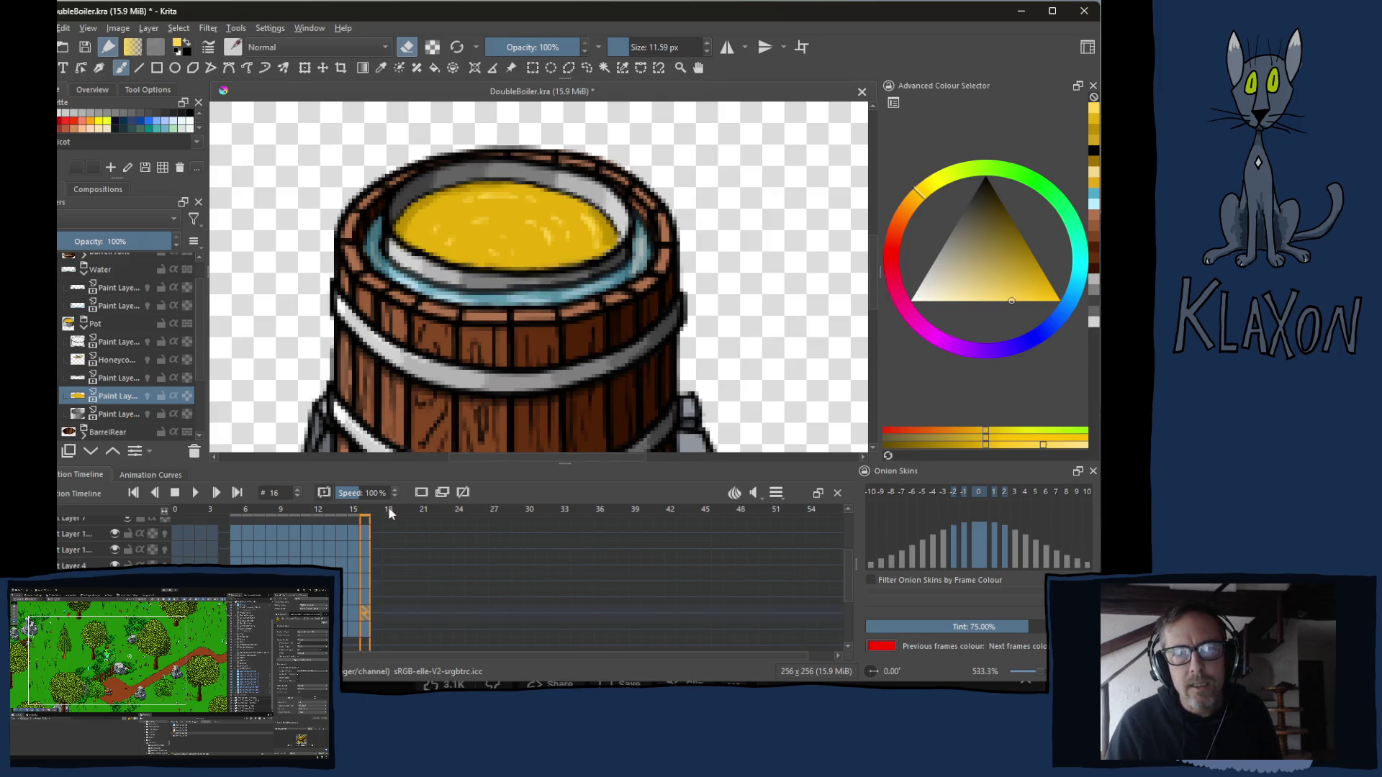
{"action": "left_click", "coordinate": [238, 512]}
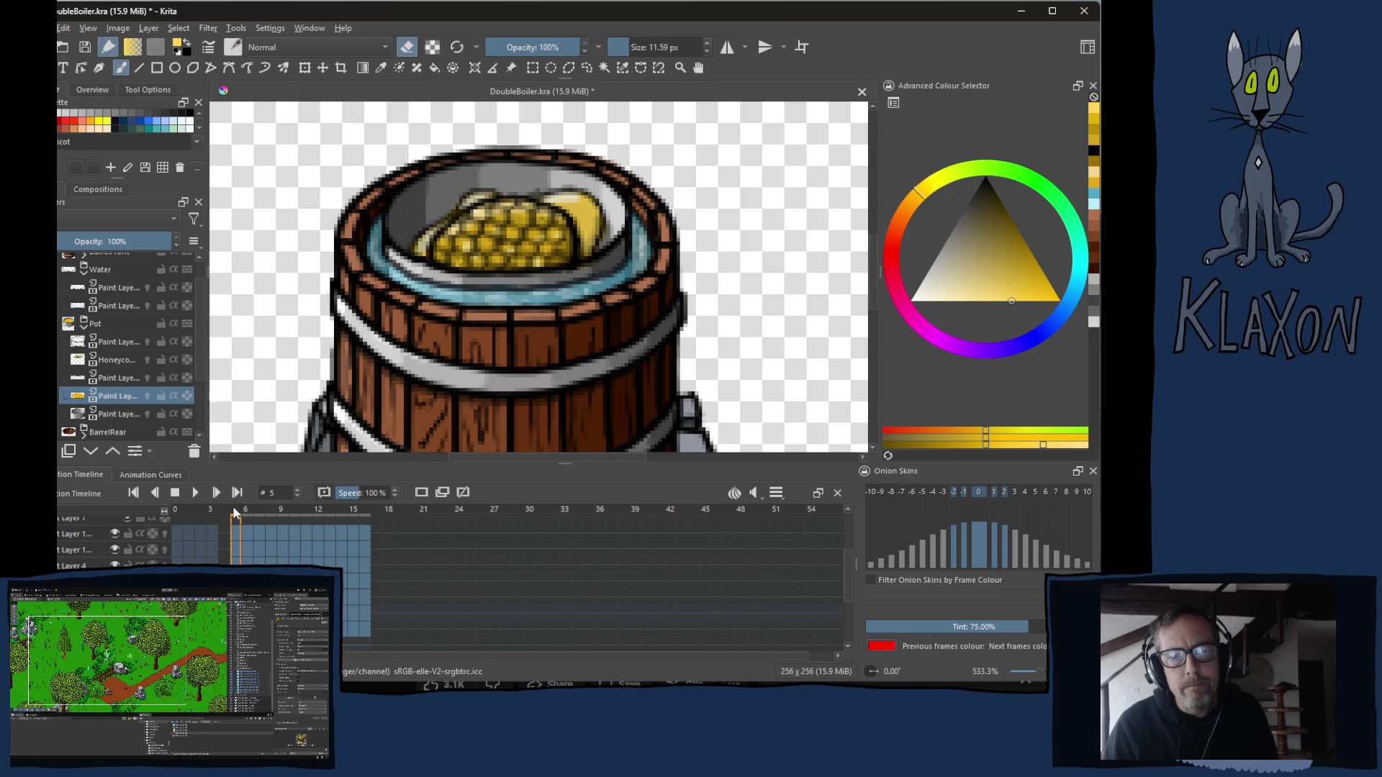
{"action": "mouse_move", "coordinate": [239, 515]}
{"action": "left_mouse_down"}
{"action": "mouse_move", "coordinate": [351, 517]}
{"action": "mouse_move", "coordinate": [253, 512]}
{"action": "mouse_move", "coordinate": [280, 510]}
{"action": "left_mouse_up"}
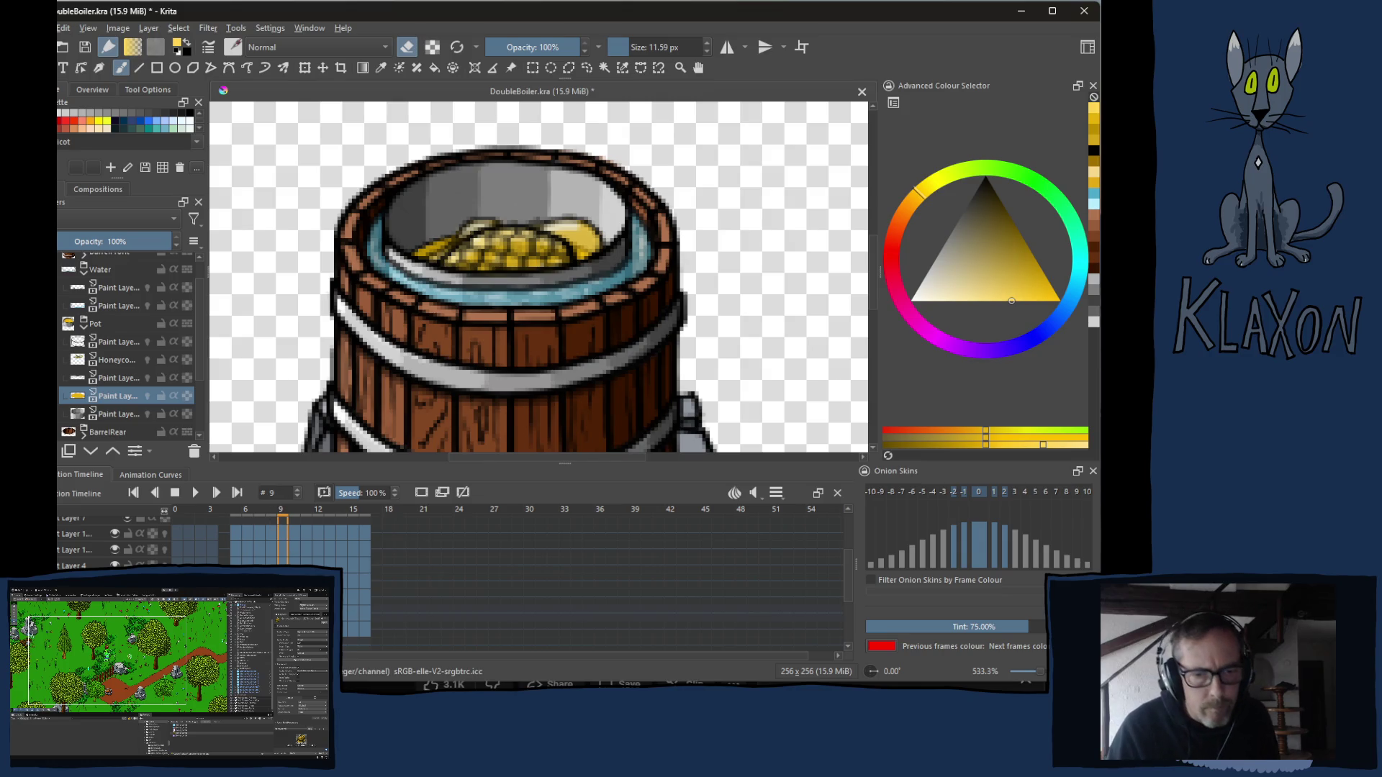
{"action": "left_click", "coordinate": [109, 359]}
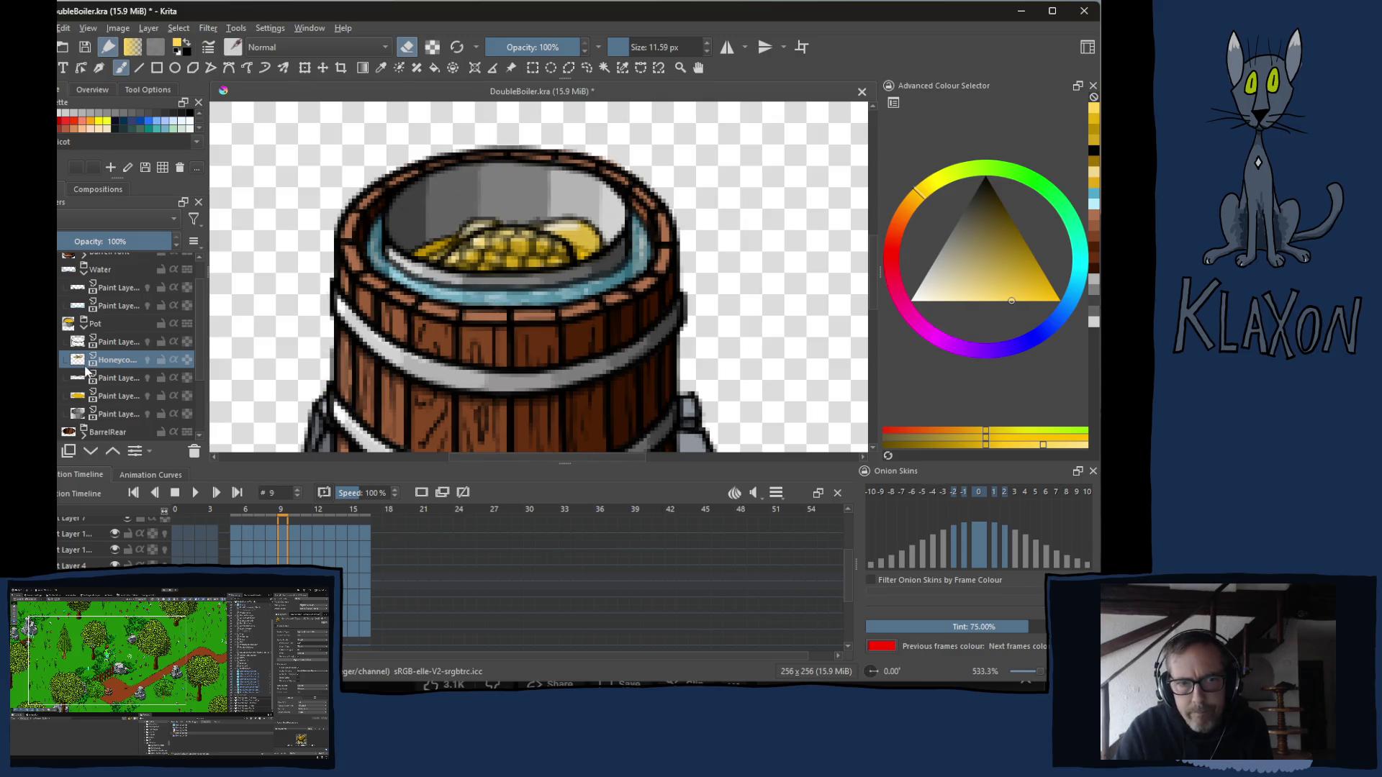
Add a Transparency Mask to the Honeycomb layer.
{"action": "right_click", "coordinate": [108, 363]}
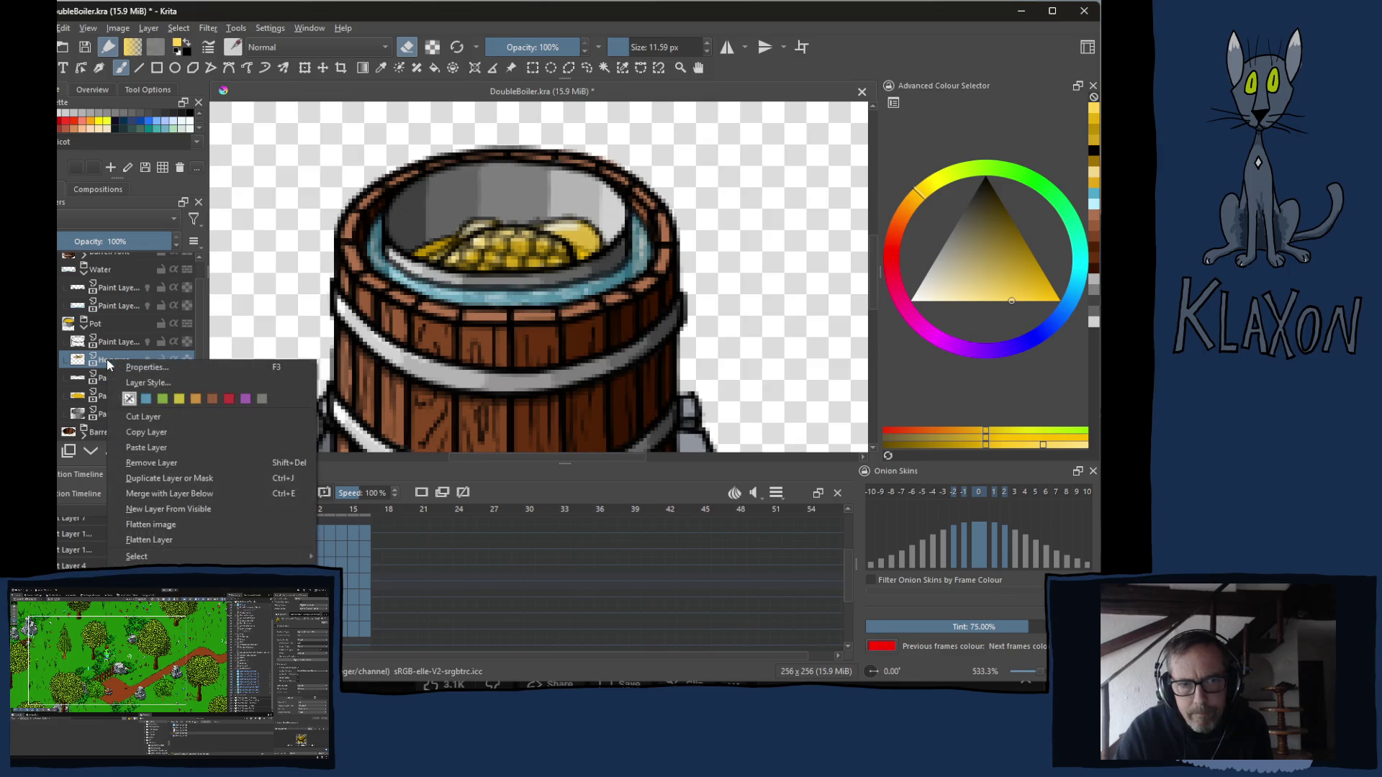
{"action": "mouse_move", "coordinate": [216, 571]}
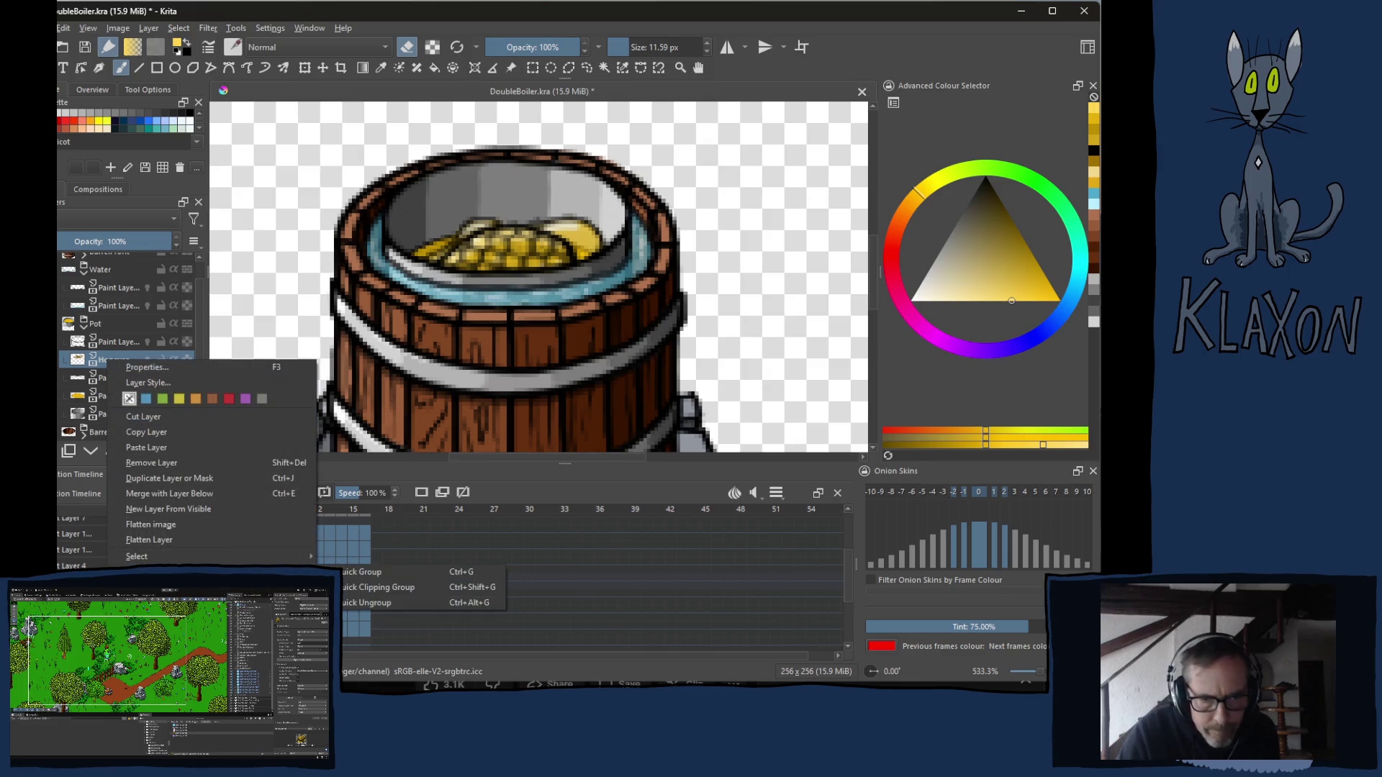
{"action": "mouse_move", "coordinate": [216, 603]}
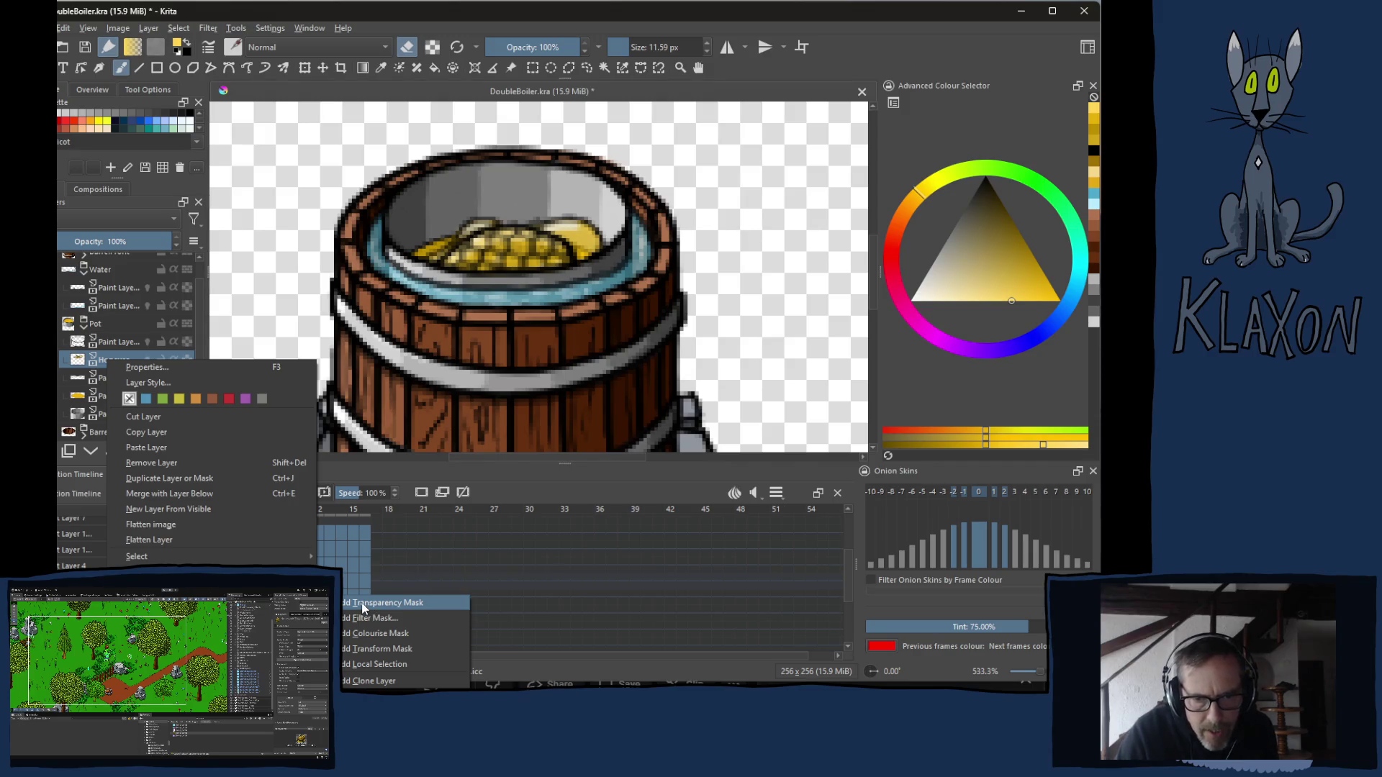
{"action": "left_click", "coordinate": [362, 609]}
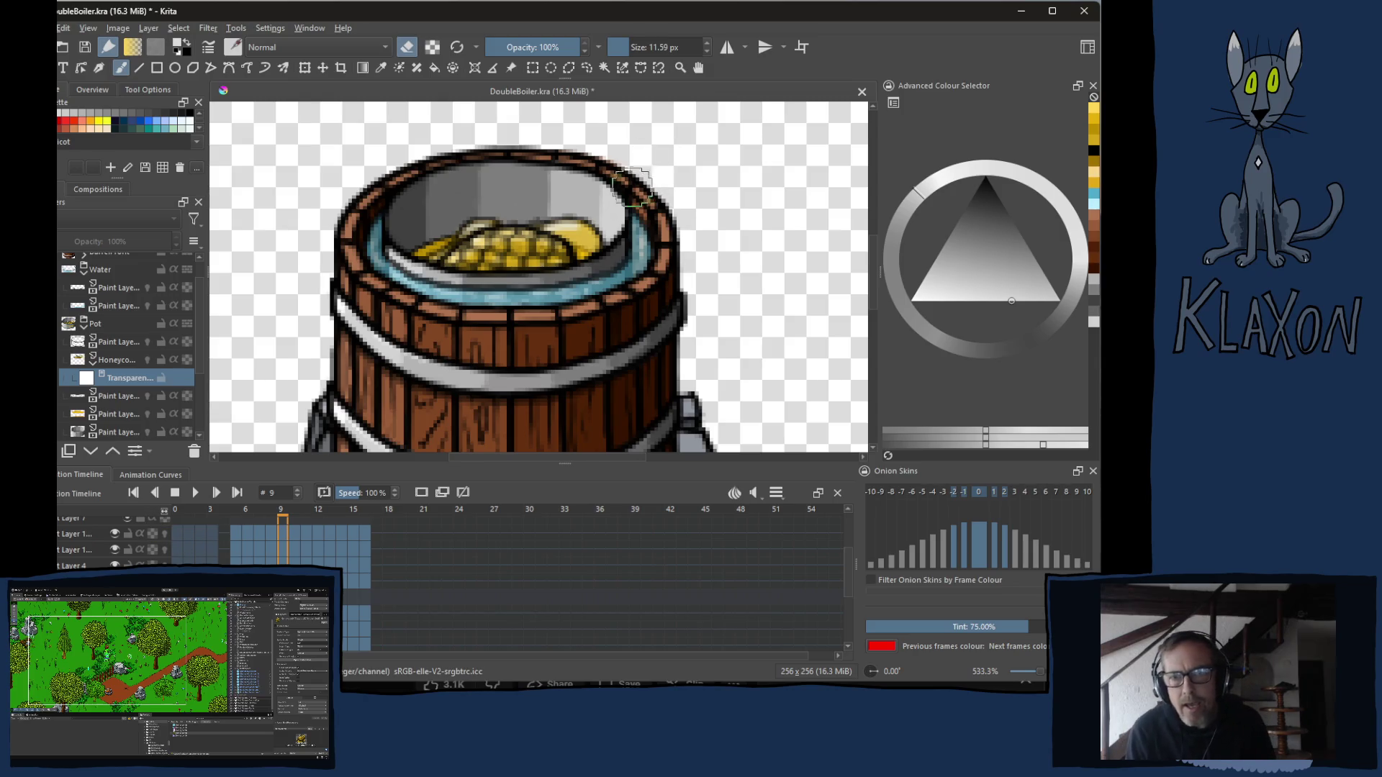
Pick white as the painting colour from the pop-up palette.
{"action": "right_click", "coordinate": [589, 217]}
{"action": "left_click", "coordinate": [631, 235]}
{"action": "left_click", "coordinate": [414, 216]}
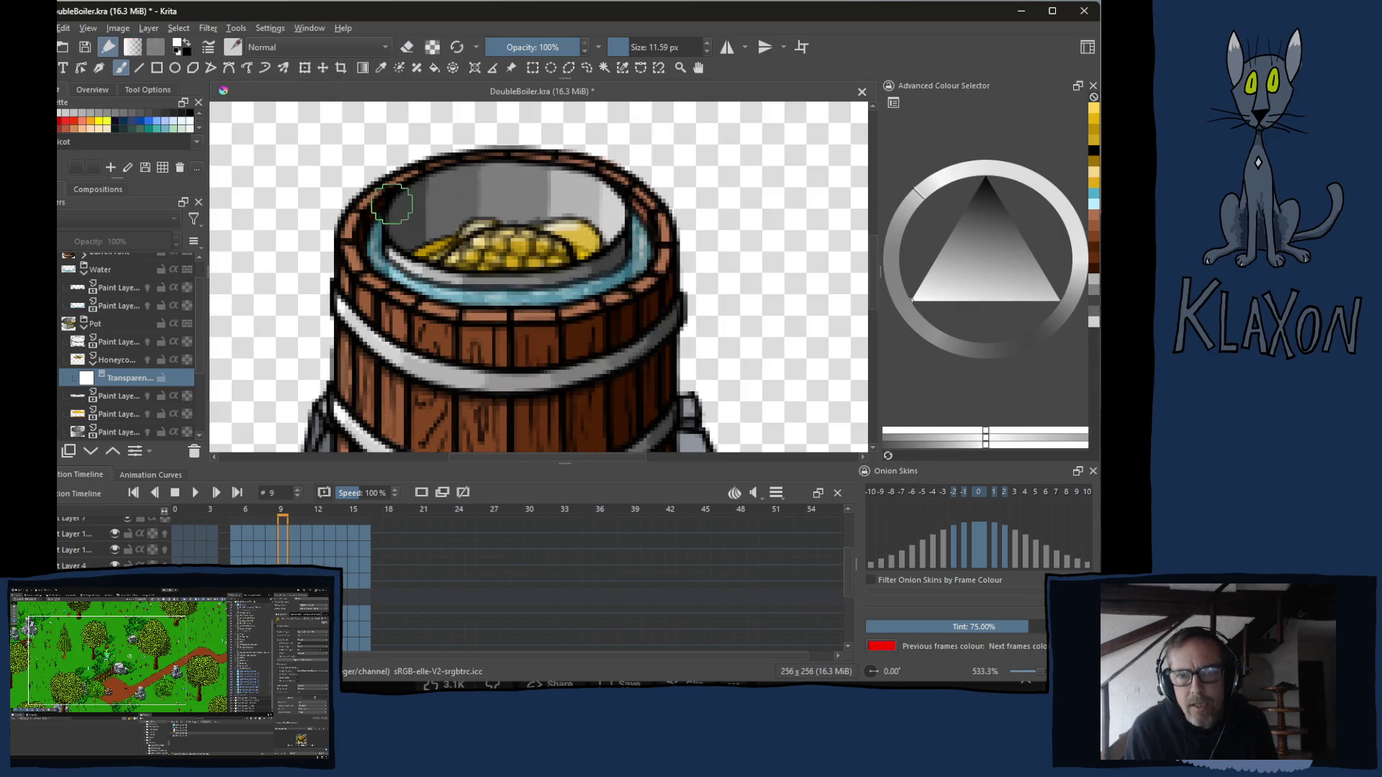
Paint a light grey mask stroke on the honeycomb with a 16.80 px brush.
{"action": "left_click", "coordinate": [929, 276]}
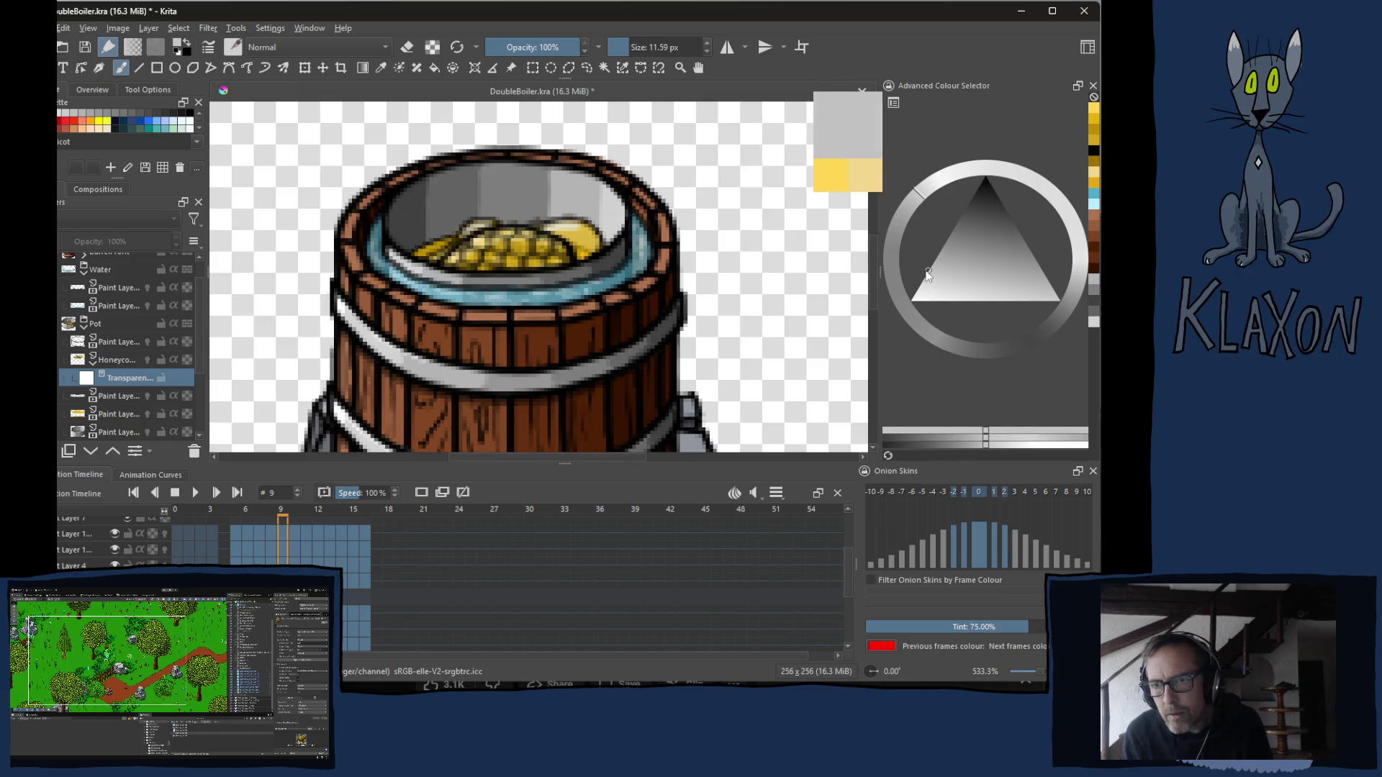
{"action": "left_click_drag", "start_coordinate": [513, 329], "coordinate": [537, 330]}
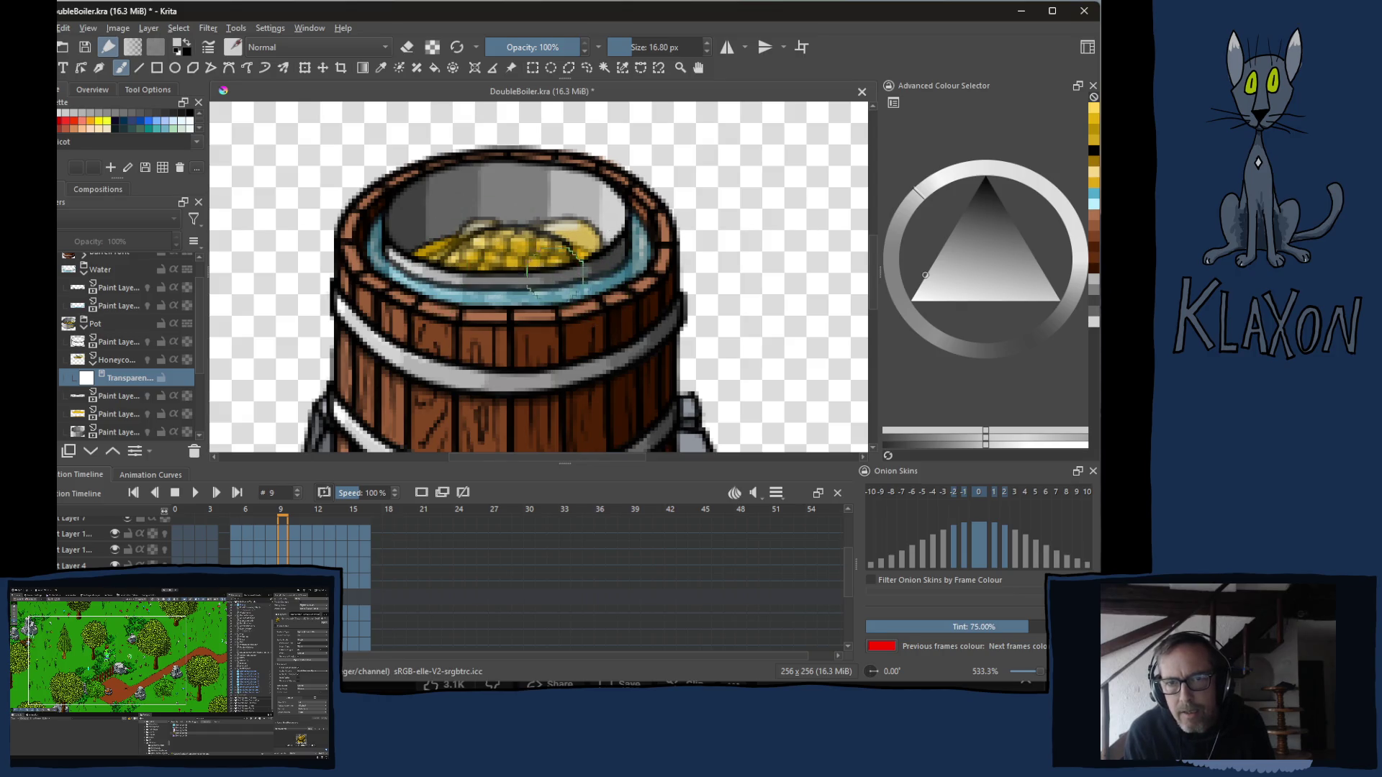
{"action": "left_click", "coordinate": [576, 259]}
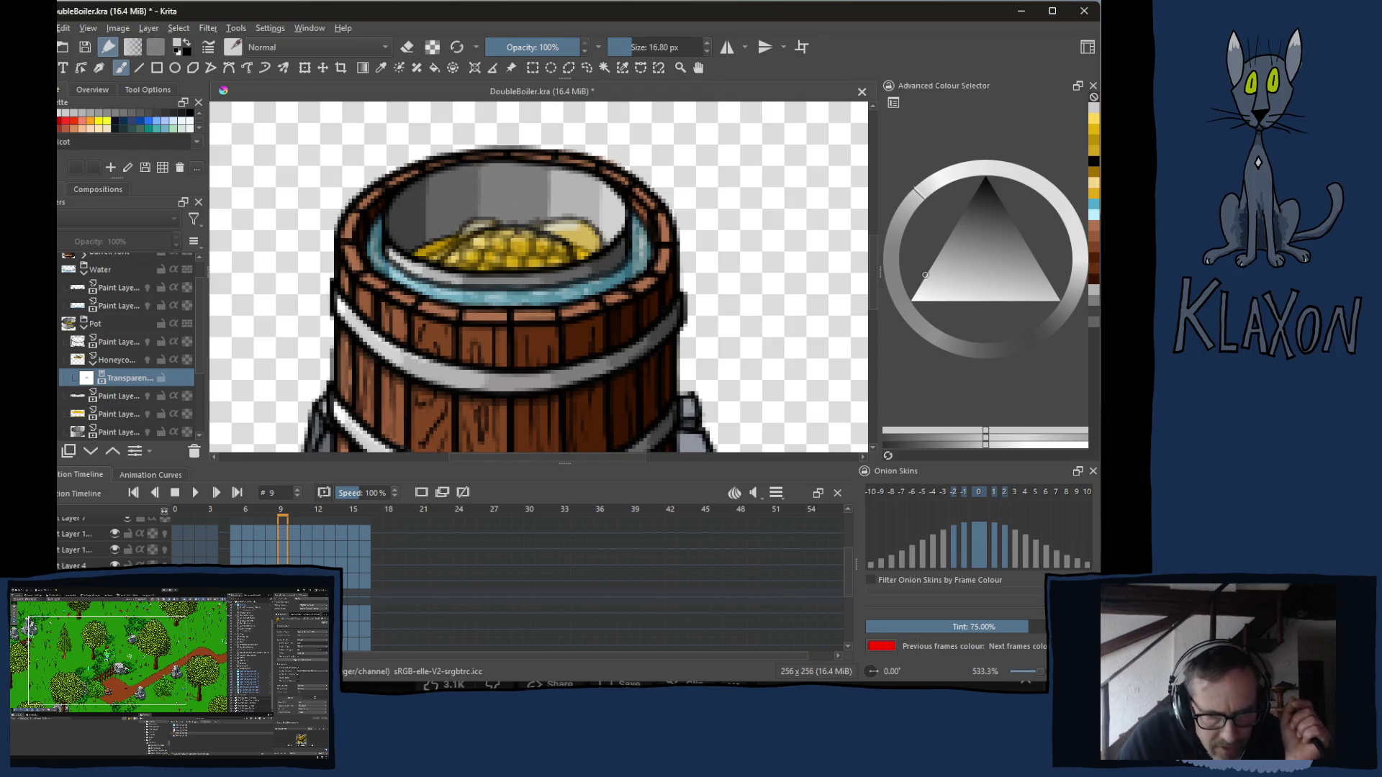
Compare frames 0 and 9 by jumping and scrubbing, then settle on frame 10.
{"action": "key", "text": "Home"}
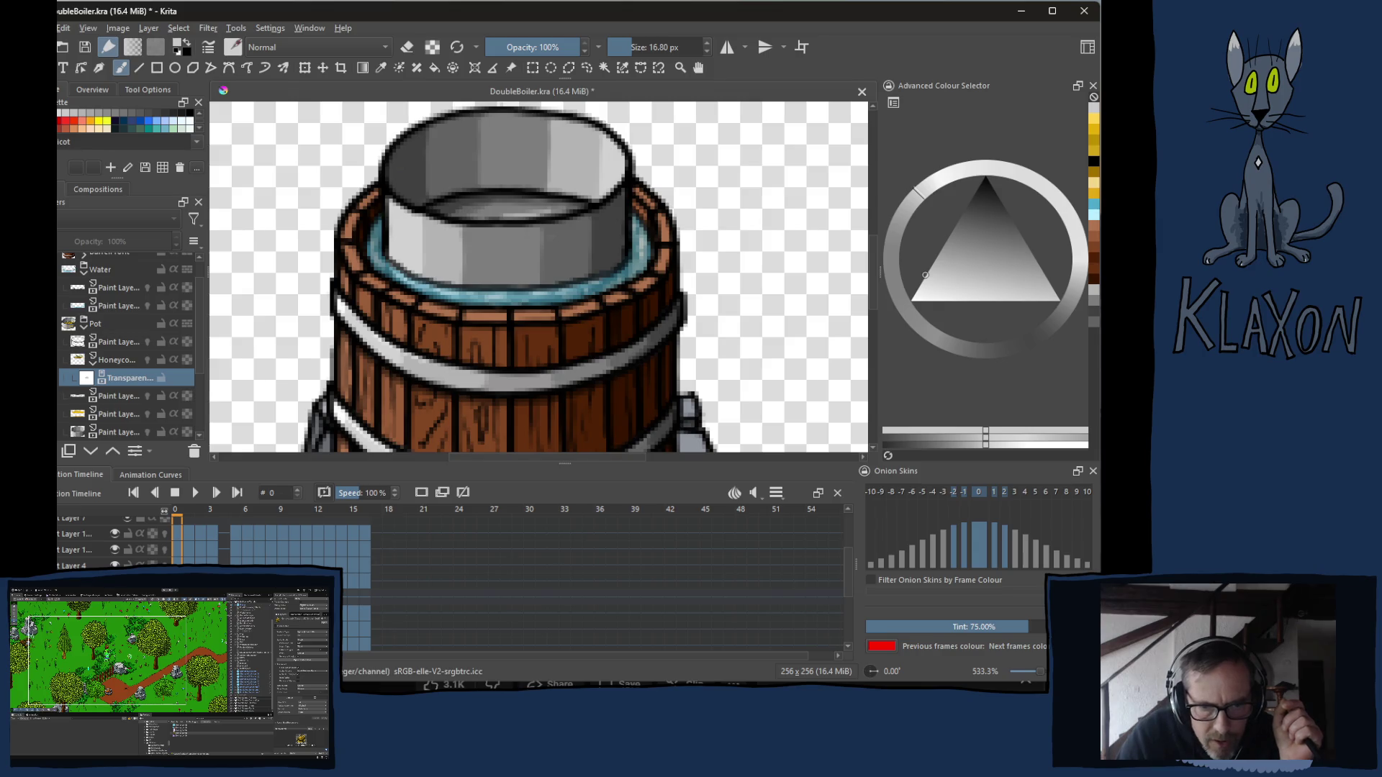
{"action": "key", "text": "End"}
{"action": "key", "text": "Home"}
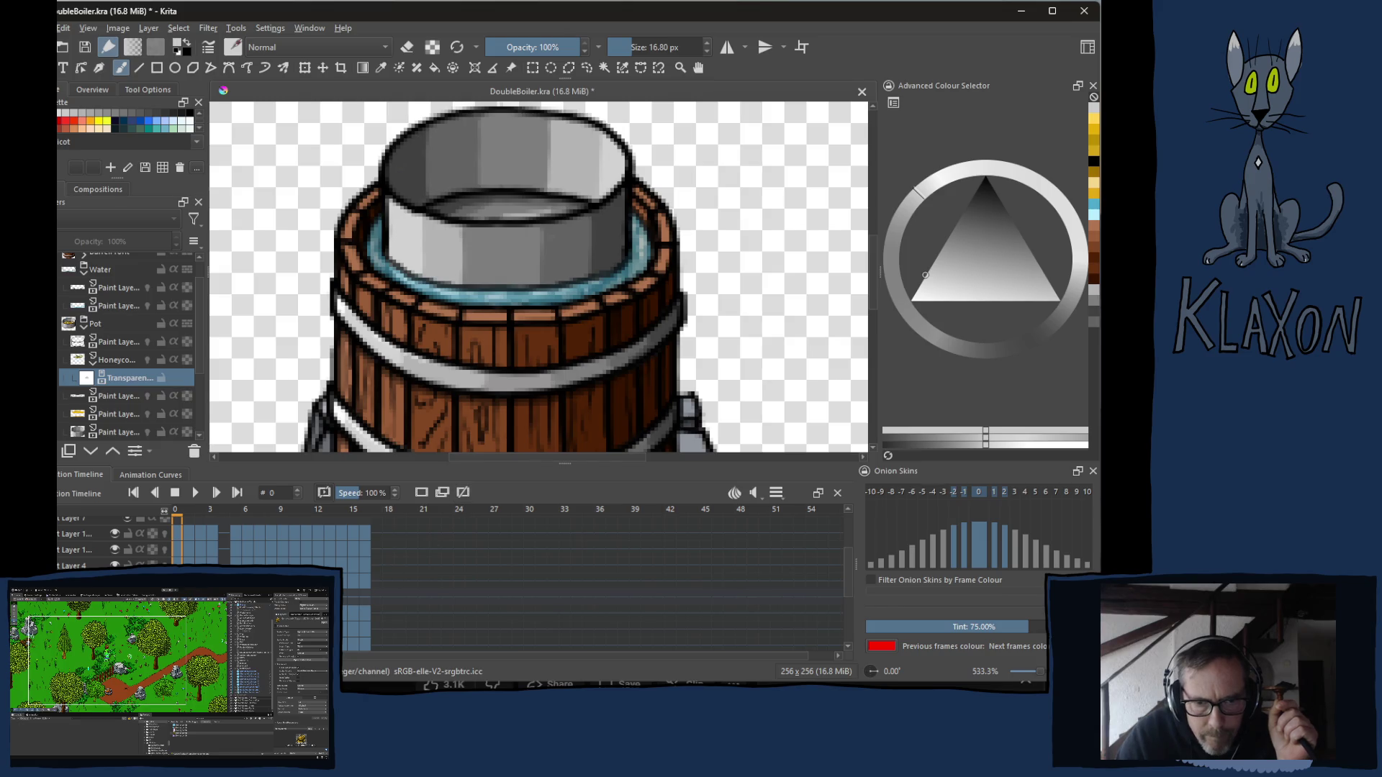
{"action": "key", "text": "End"}
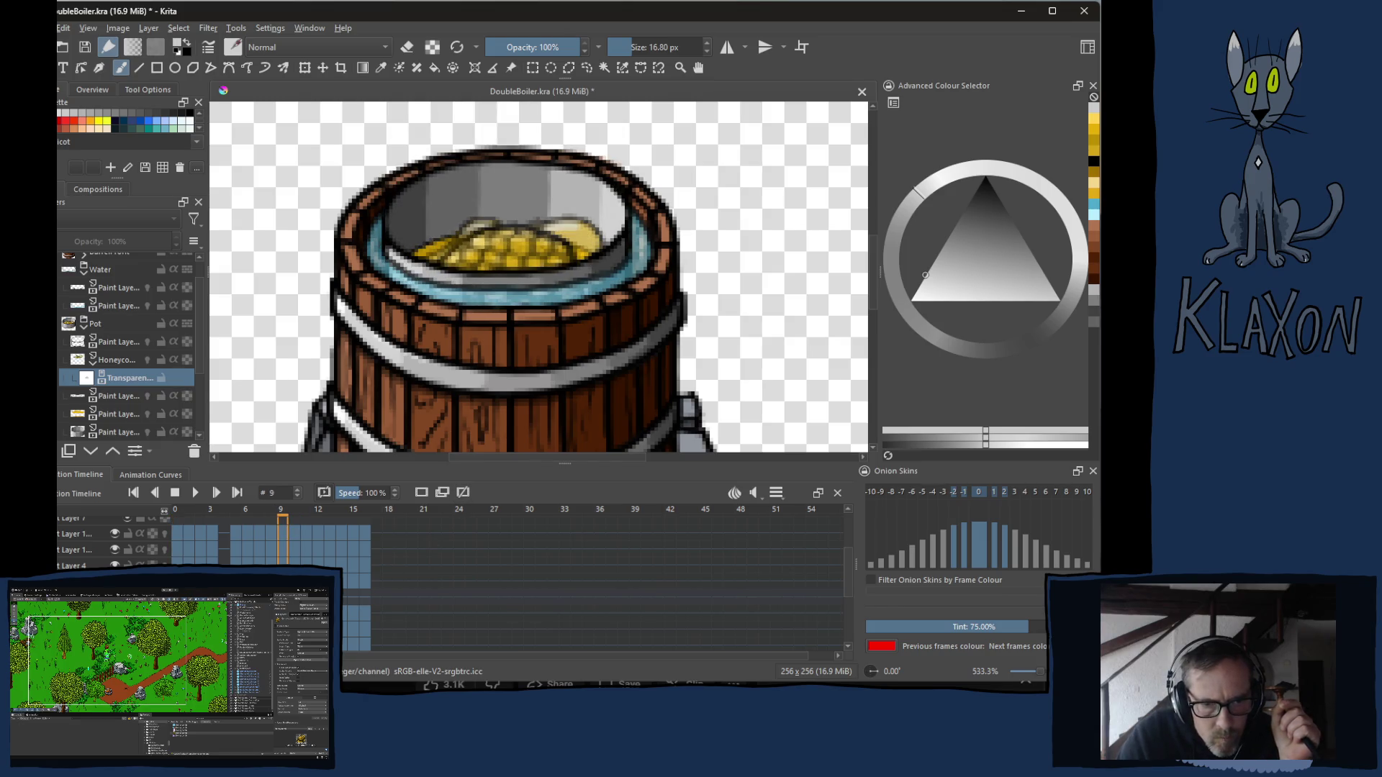
{"action": "mouse_move", "coordinate": [273, 533]}
{"action": "left_mouse_down"}
{"action": "mouse_move", "coordinate": [223, 533]}
{"action": "mouse_move", "coordinate": [295, 526]}
{"action": "mouse_move", "coordinate": [279, 536]}
{"action": "left_mouse_up"}
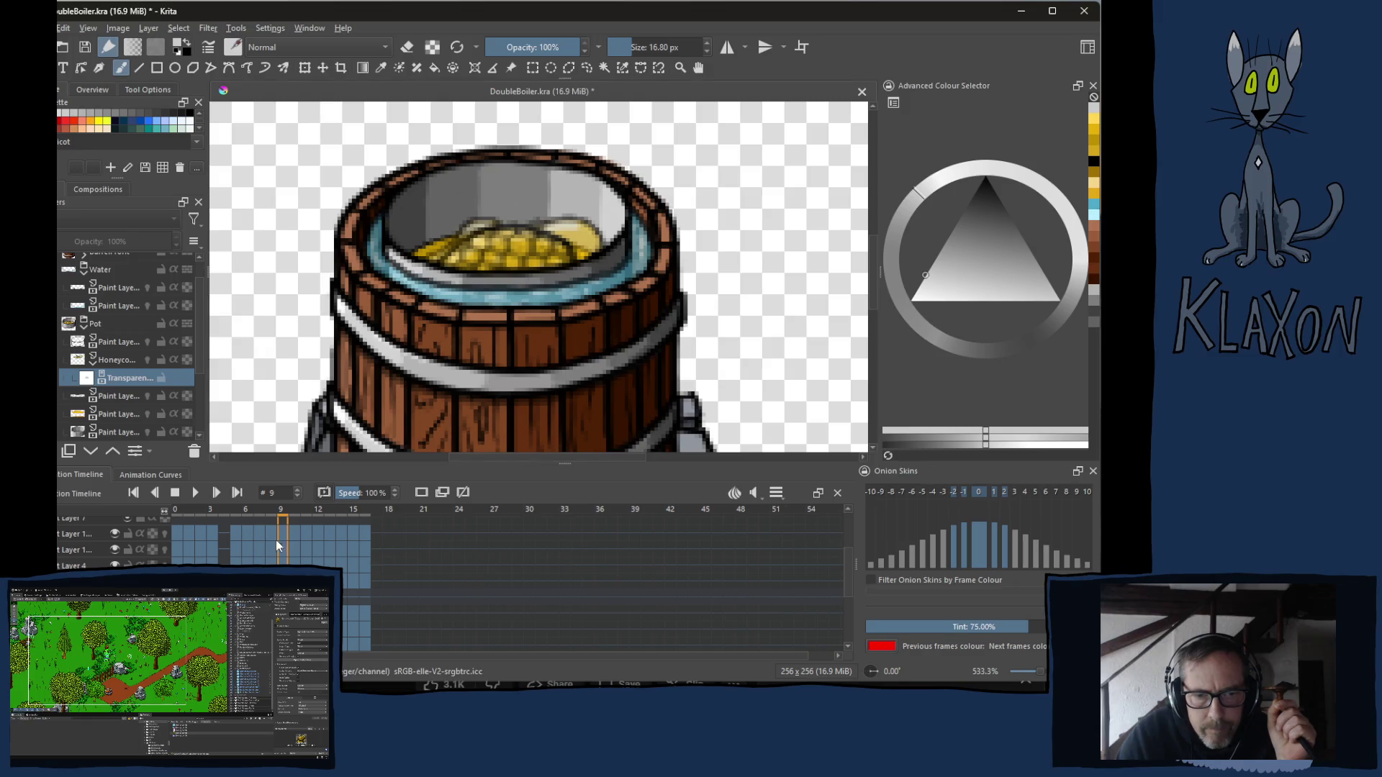
{"action": "left_click_drag", "start_coordinate": [279, 536], "coordinate": [176, 536]}
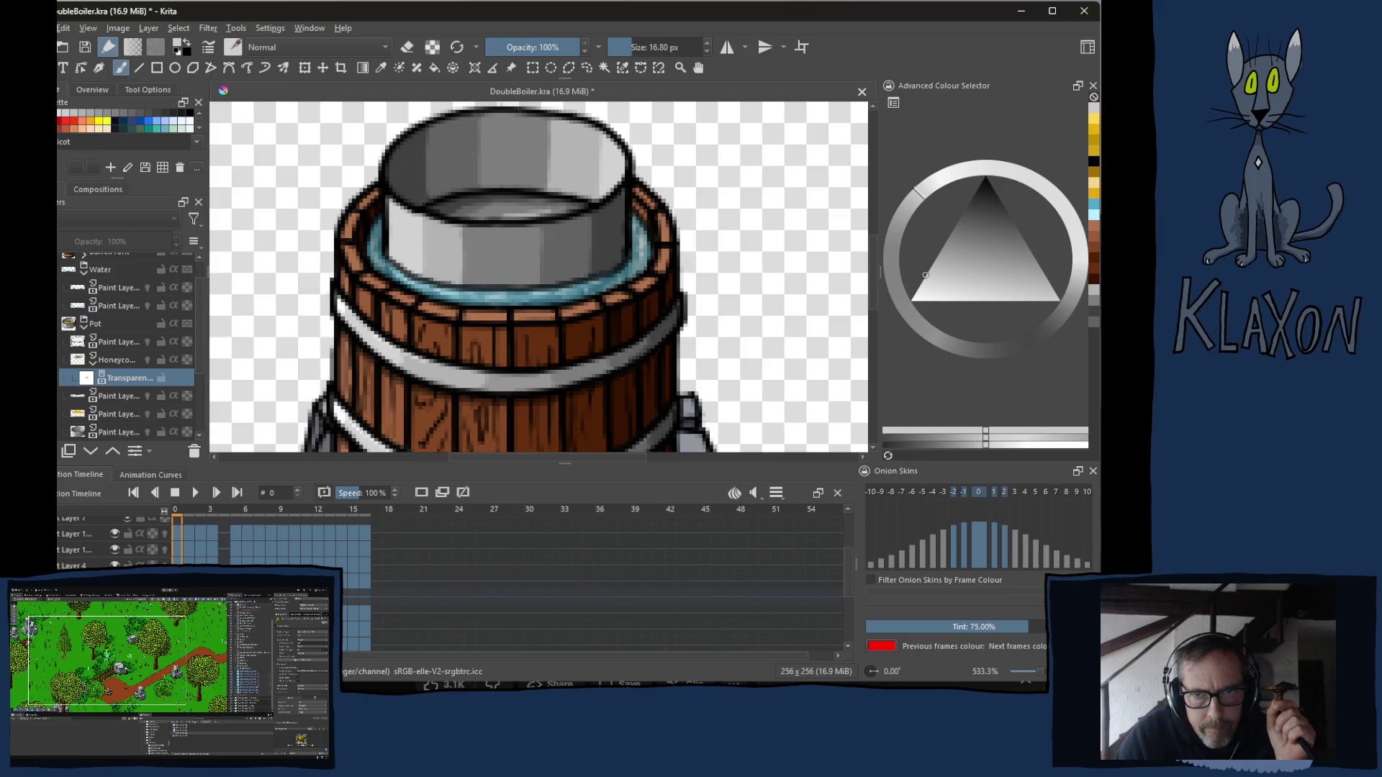
{"action": "left_click", "coordinate": [286, 521]}
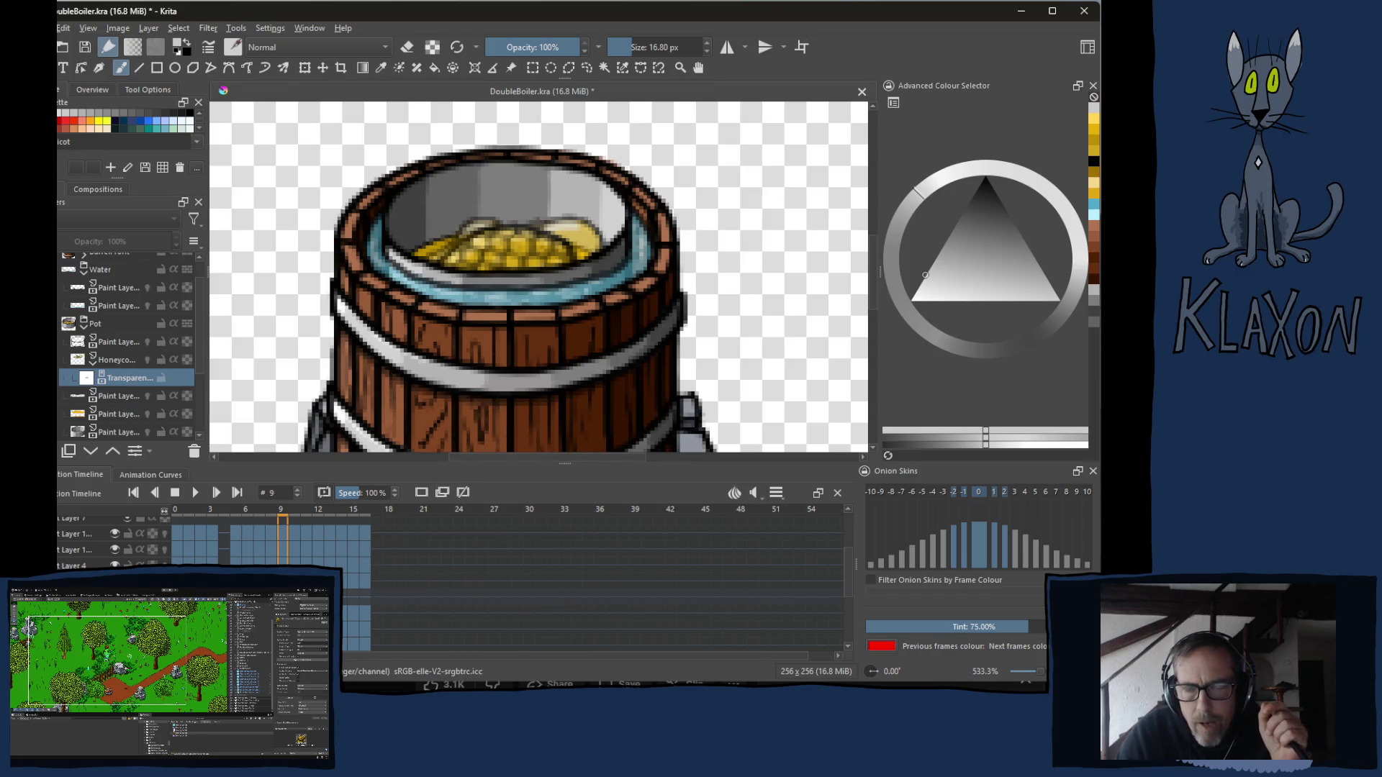
{"action": "key", "text": "period"}
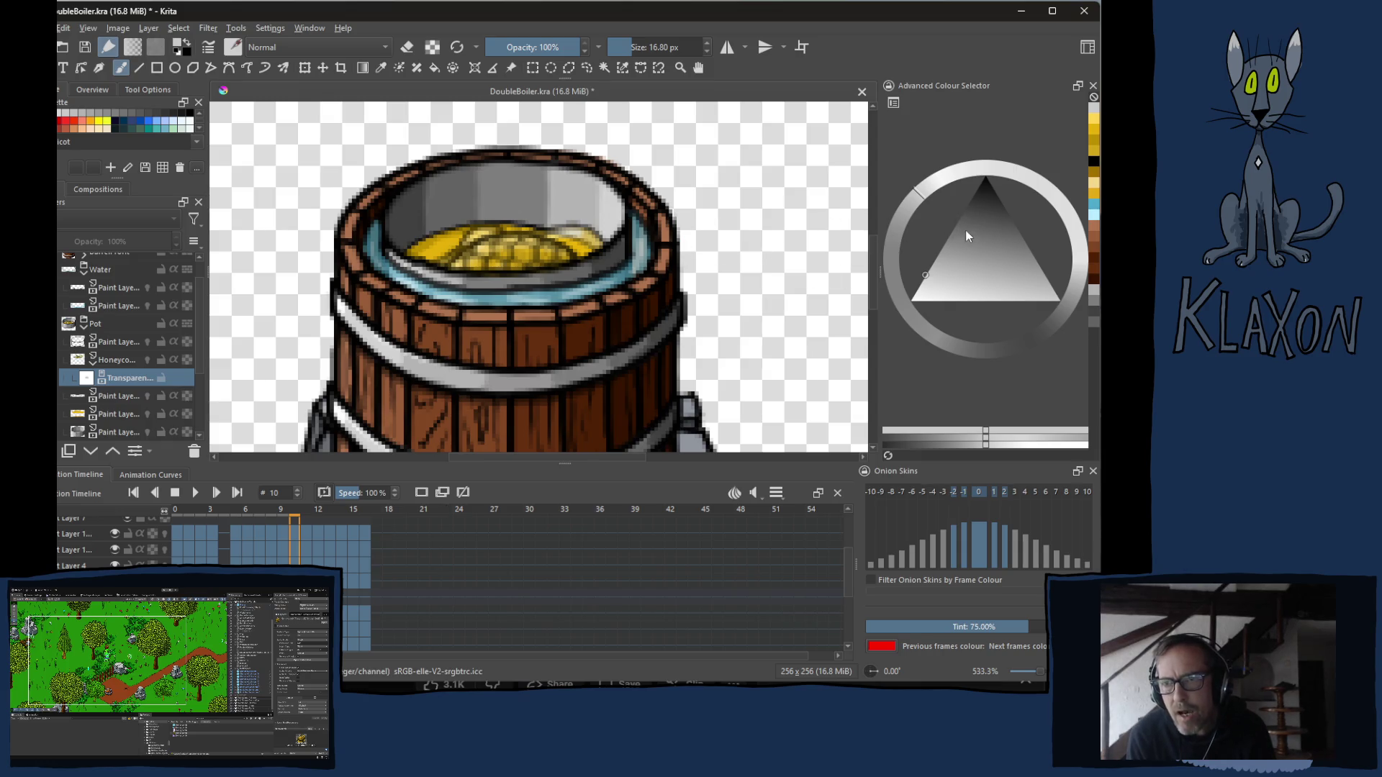
Pick lighter greys and add grey touches to the honey on frames 10 to 12.
{"action": "left_click", "coordinate": [936, 264]}
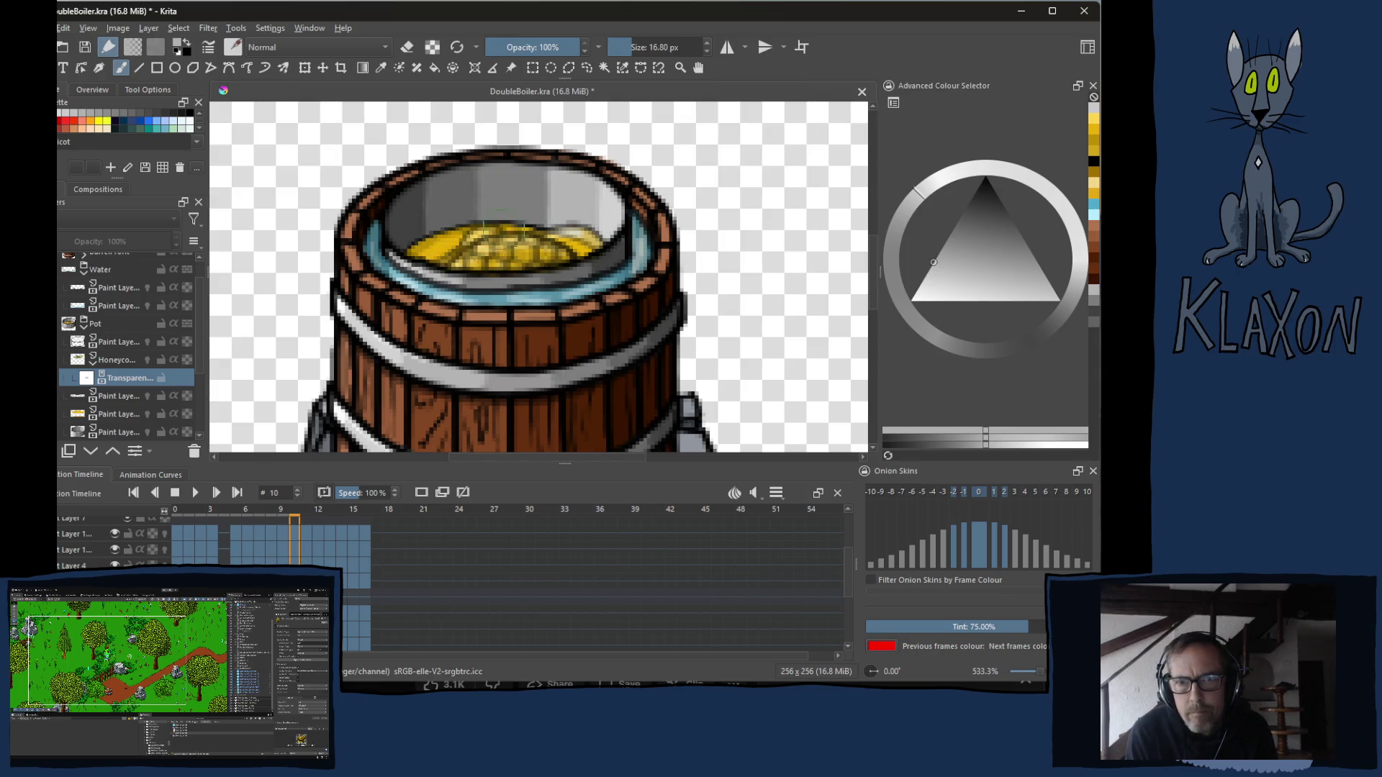
{"action": "left_click", "coordinate": [309, 514]}
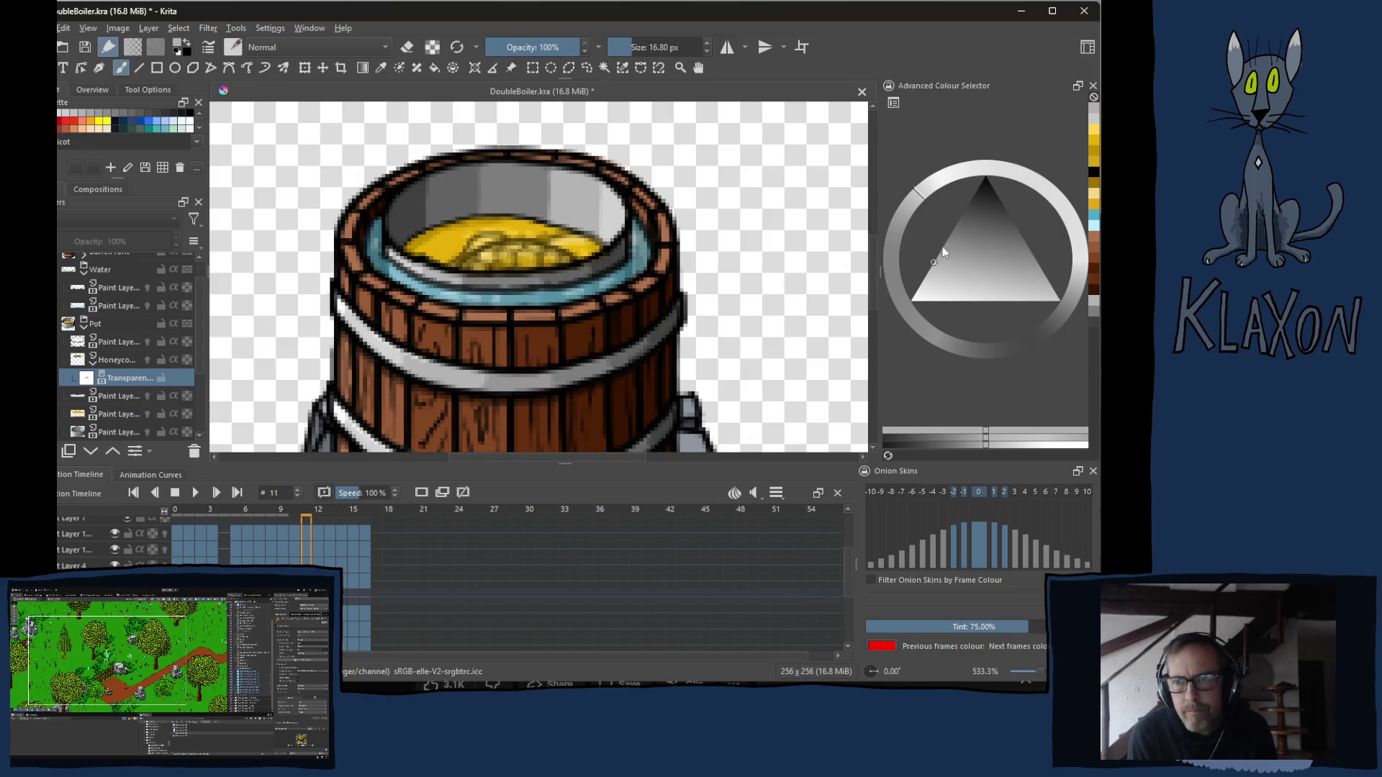
{"action": "left_click", "coordinate": [953, 243]}
{"action": "left_click", "coordinate": [945, 244]}
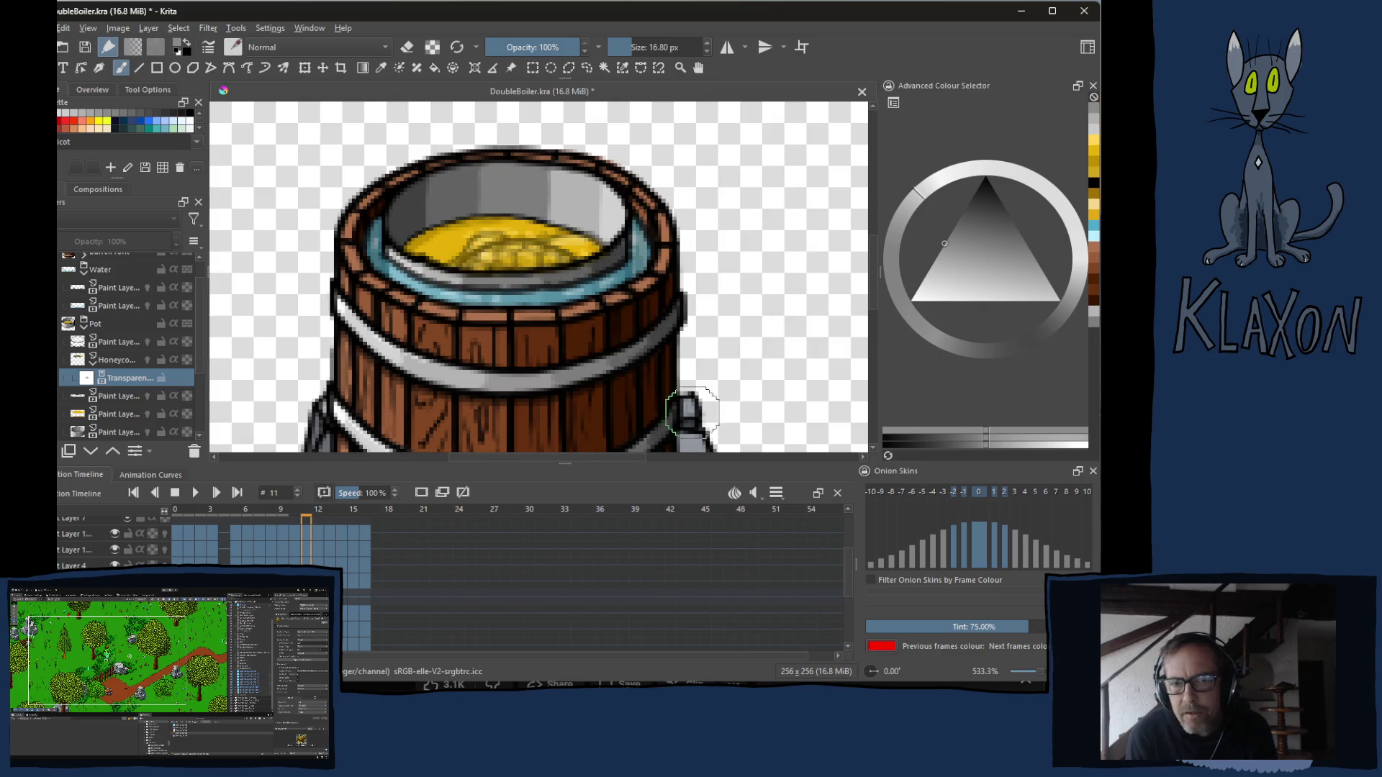
{"action": "key", "text": "Right"}
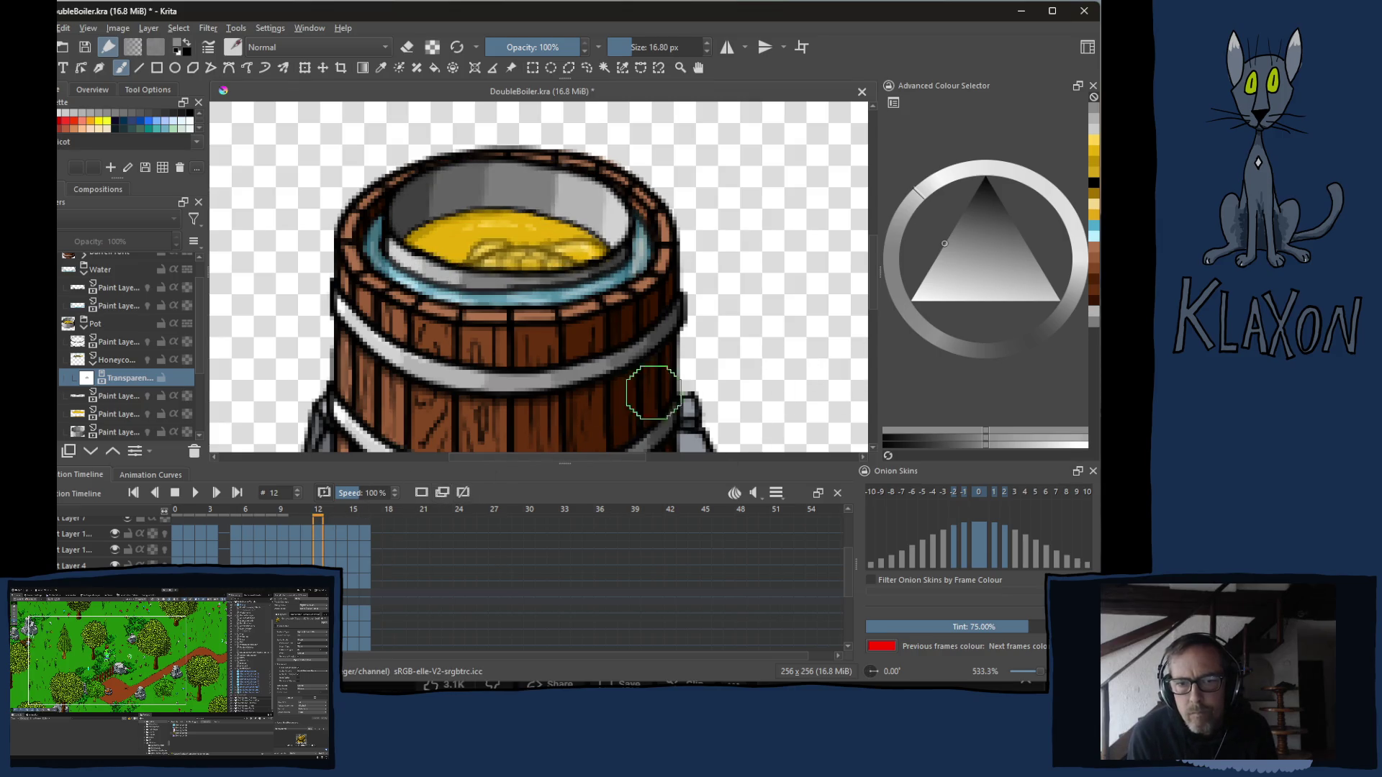
{"action": "left_click", "coordinate": [956, 223]}
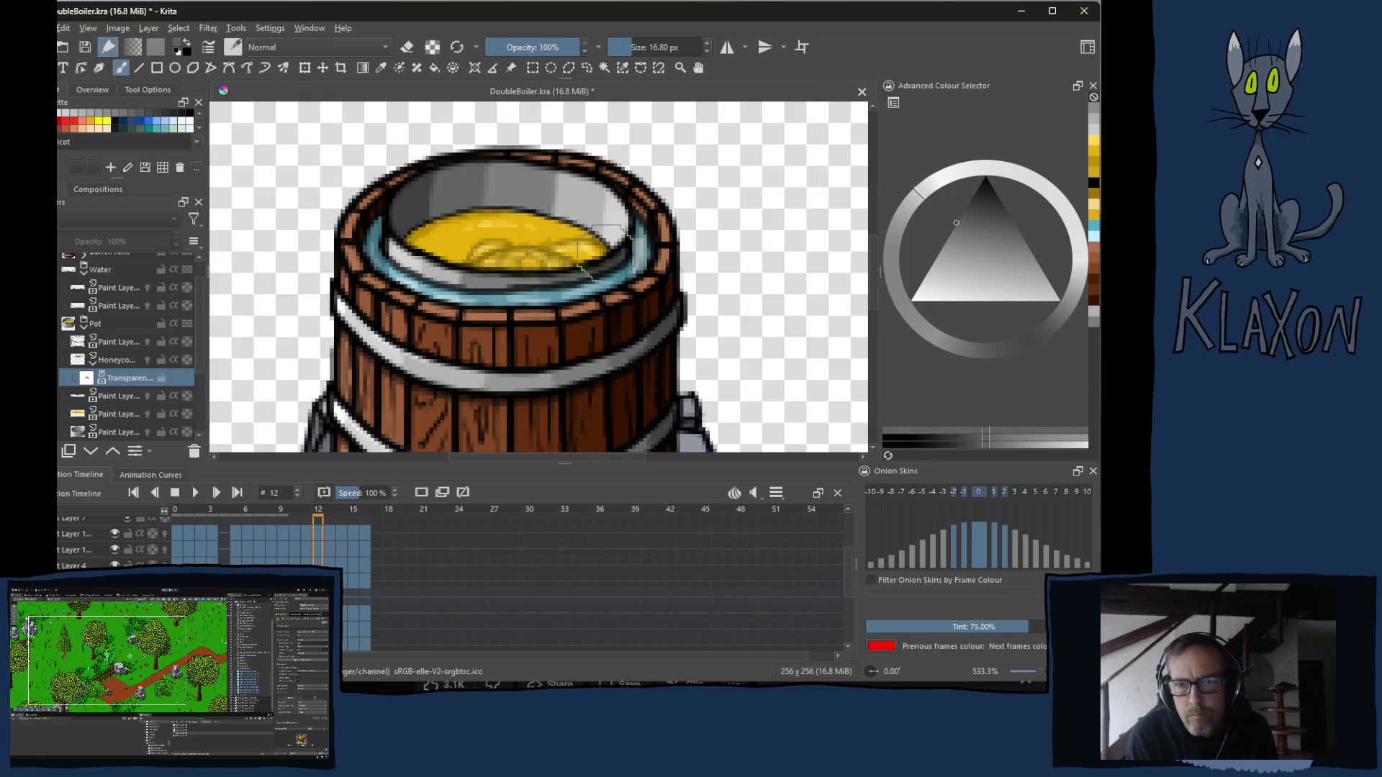
{"action": "left_click", "coordinate": [597, 227]}
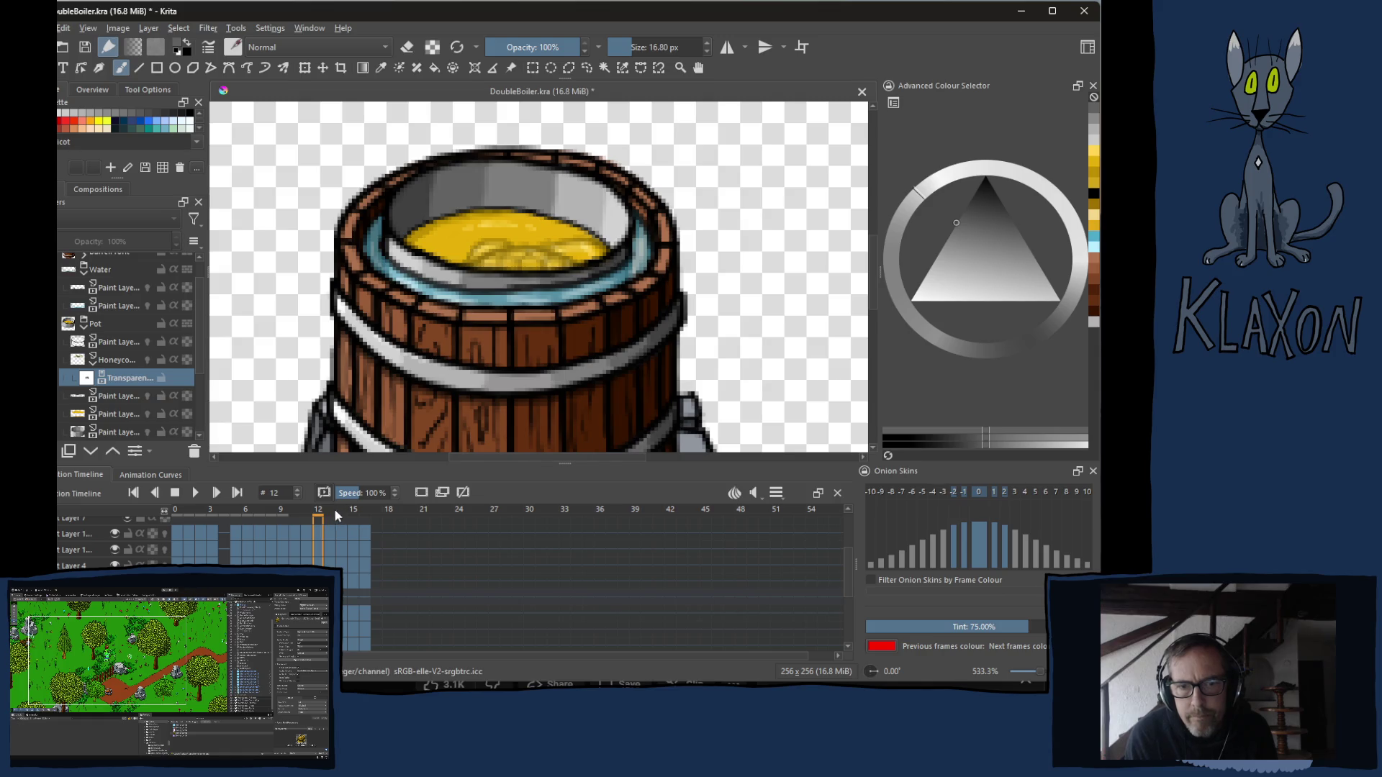
Shade the honey's rim in darker grey on frames 13 and 14.
{"action": "left_click", "coordinate": [332, 516]}
{"action": "left_click", "coordinate": [966, 208]}
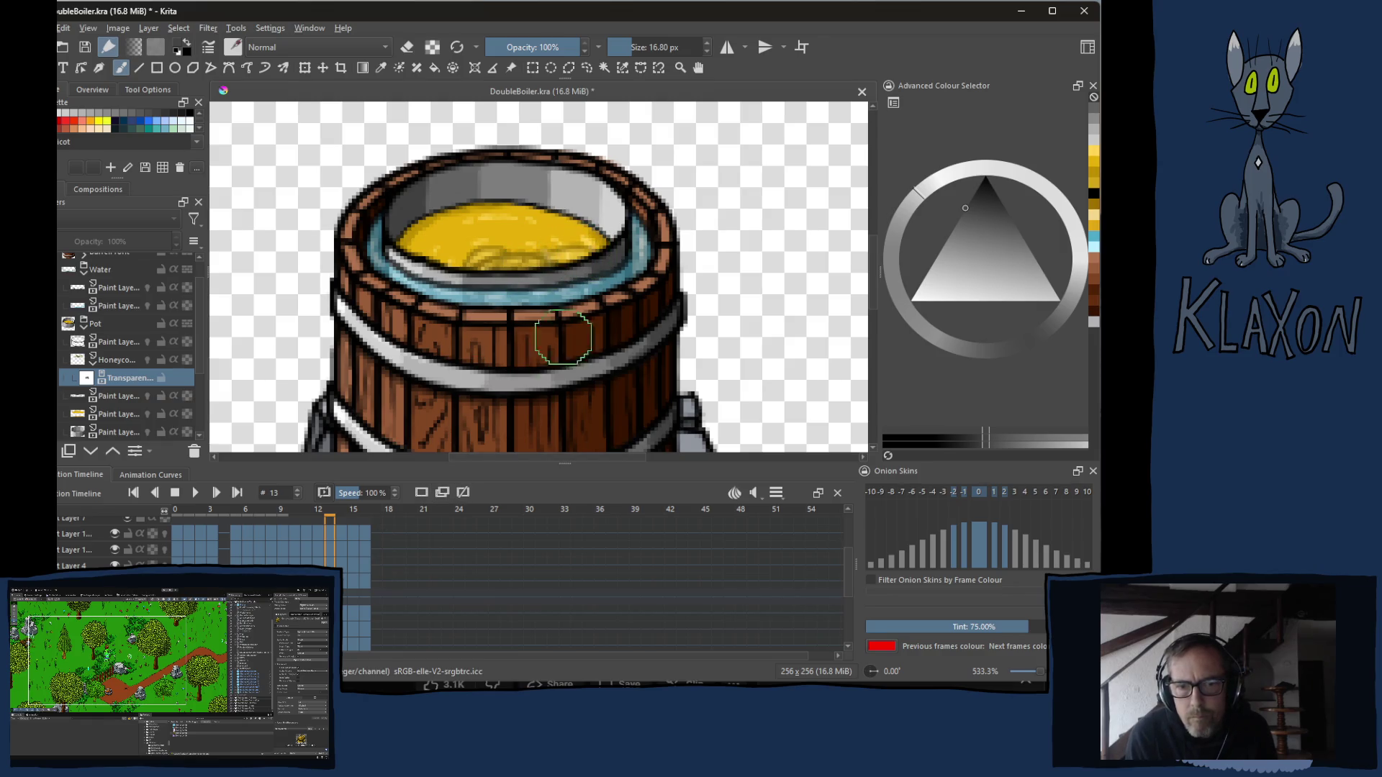
{"action": "left_click_drag", "start_coordinate": [587, 259], "coordinate": [601, 251]}
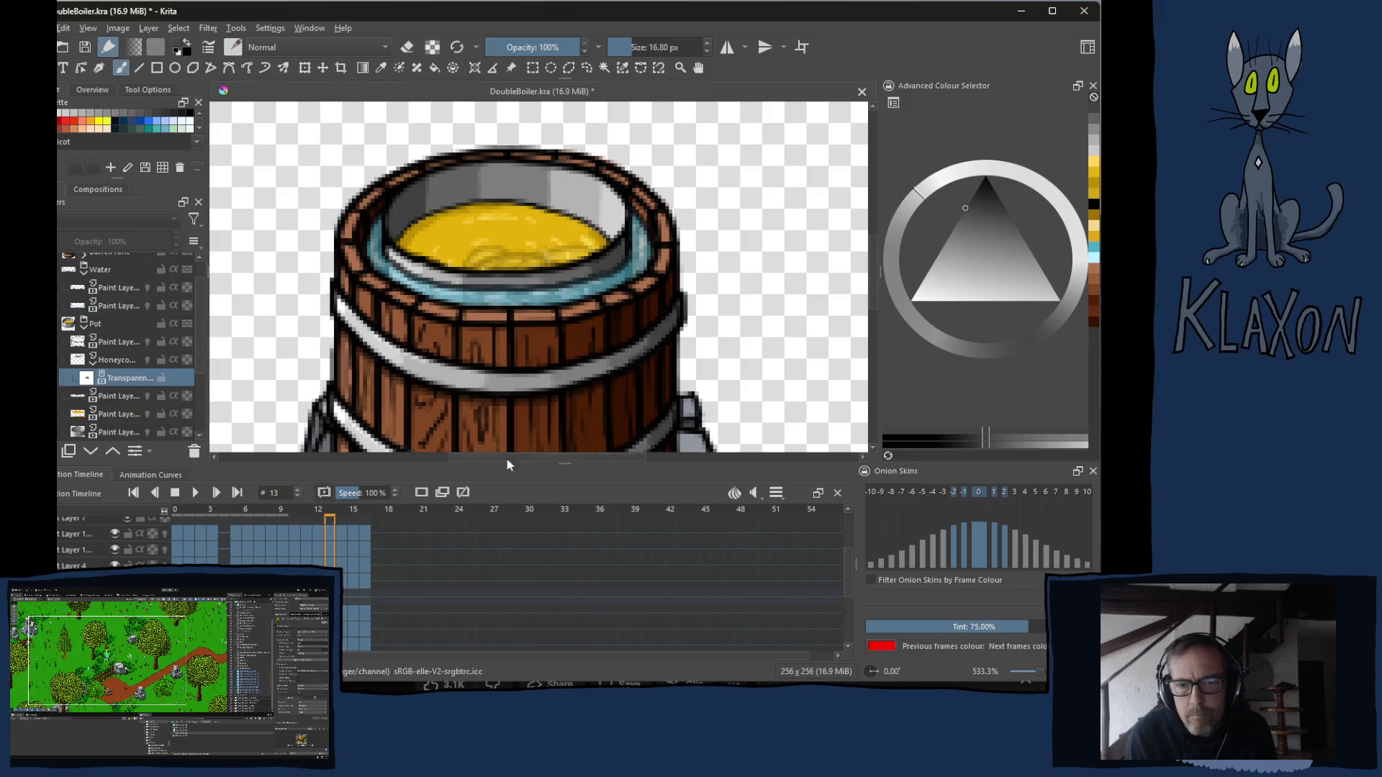
{"action": "left_click", "coordinate": [338, 514]}
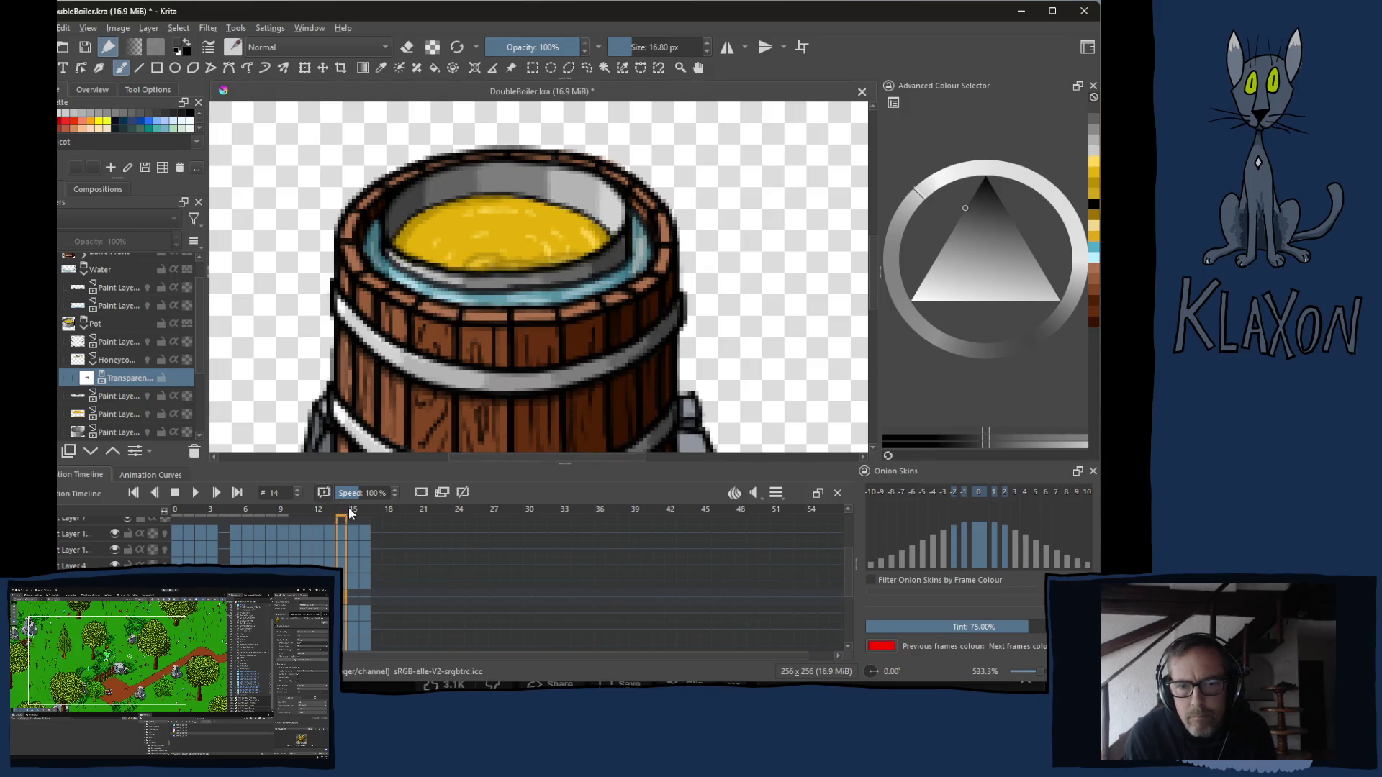
{"action": "left_click", "coordinate": [974, 193]}
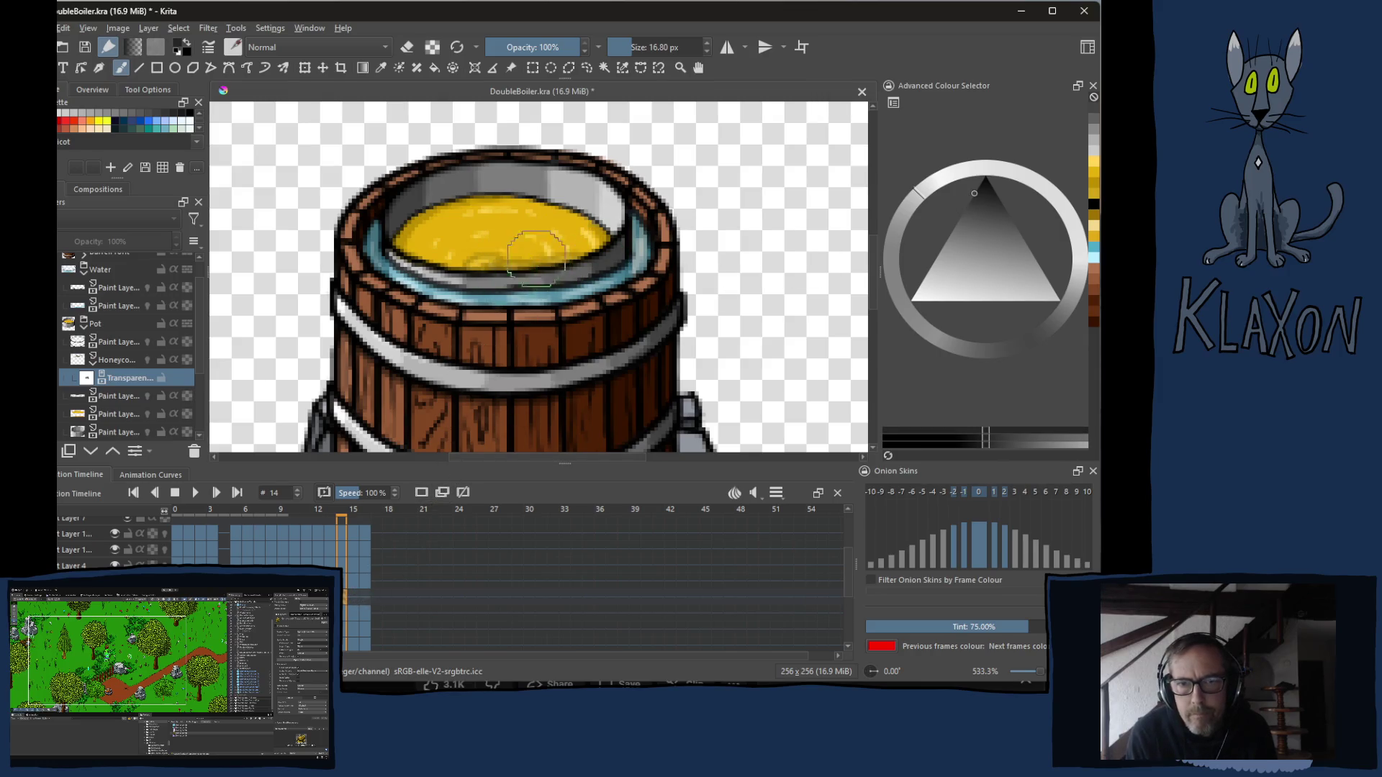
{"action": "left_click_drag", "start_coordinate": [516, 252], "coordinate": [497, 261]}
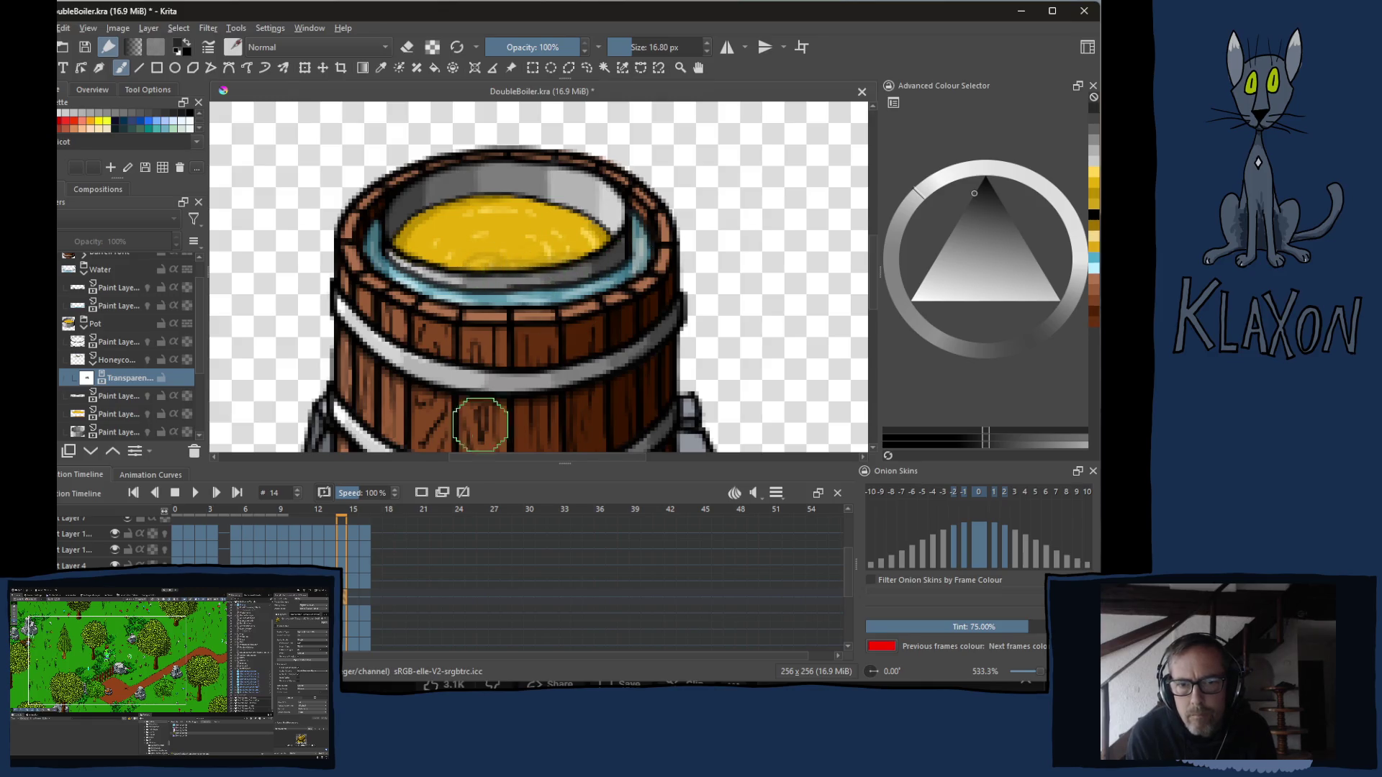
Dab black shading on frame 15's honey and play back the melting animation.
{"action": "left_click", "coordinate": [352, 516]}
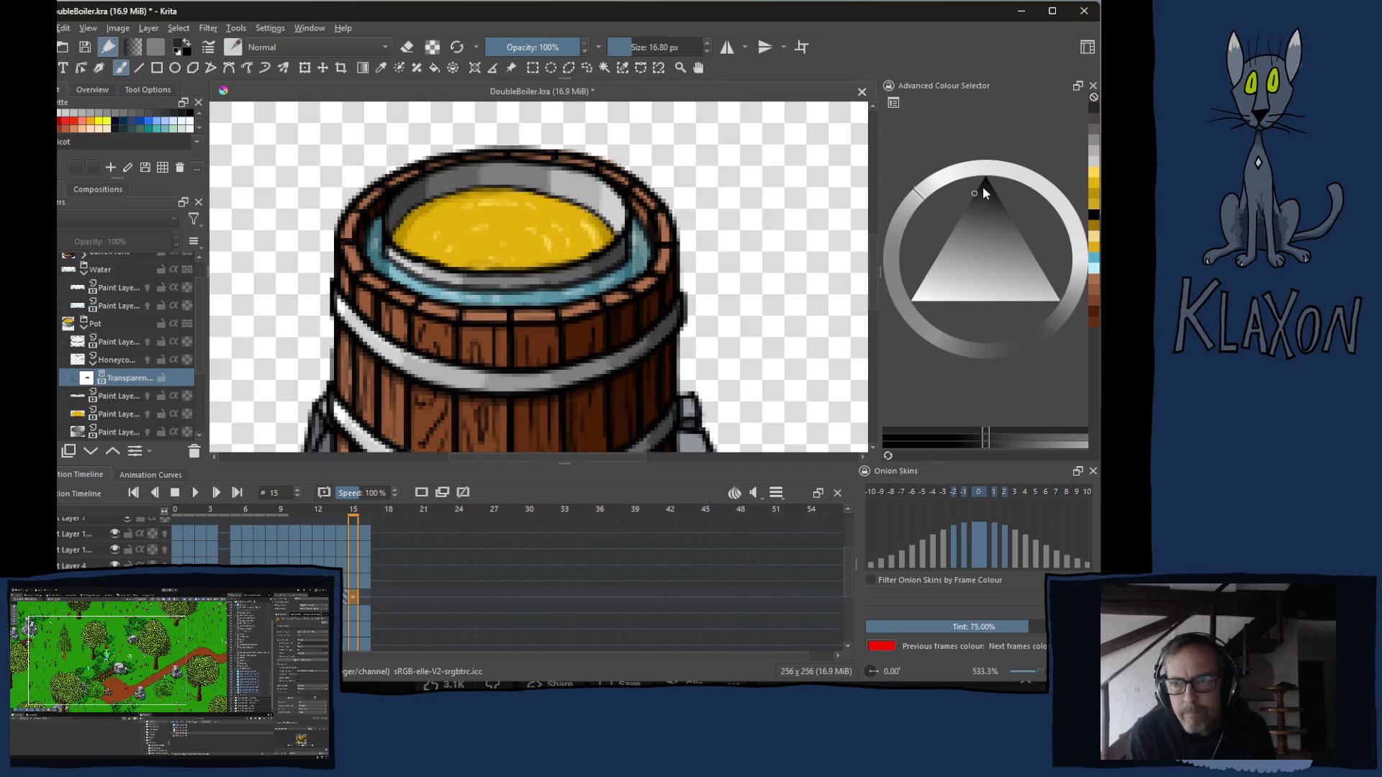
{"action": "left_click", "coordinate": [981, 185]}
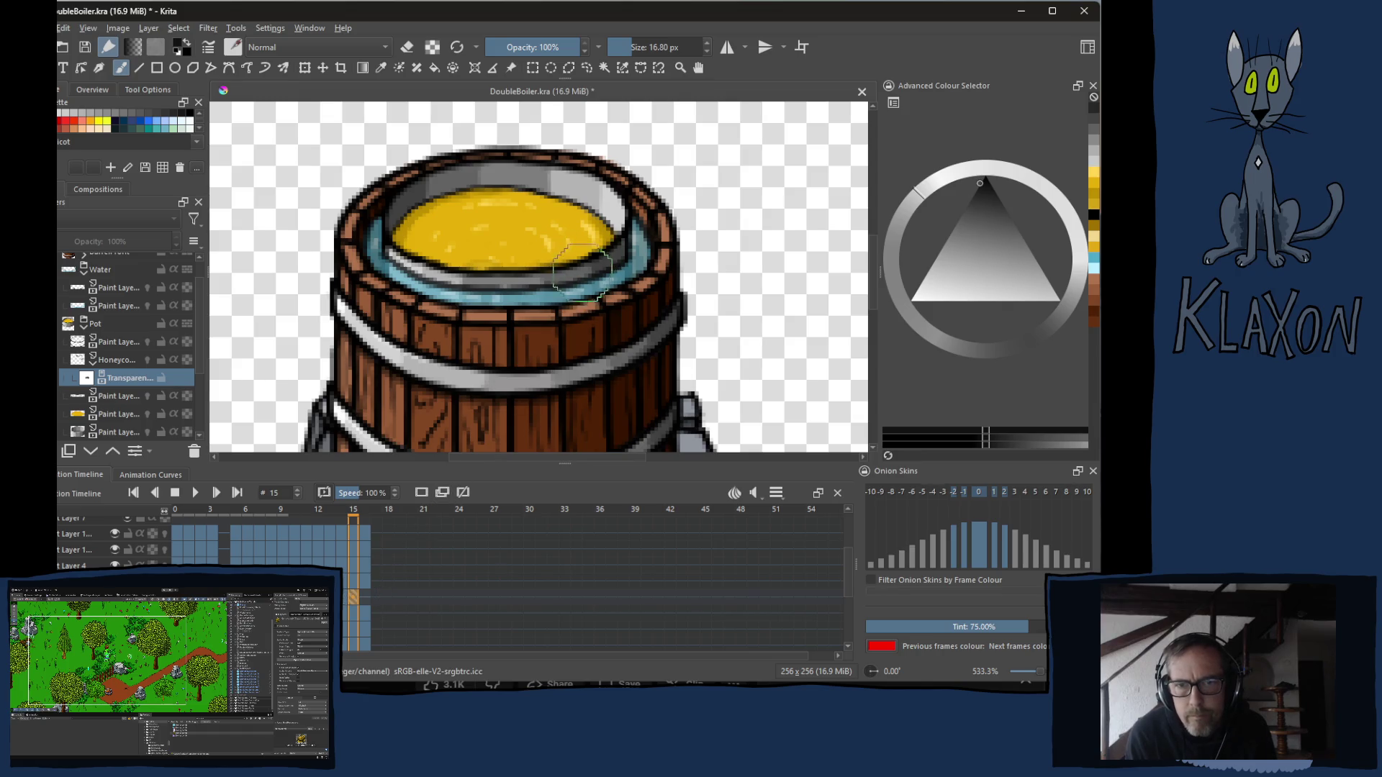
{"action": "left_click", "coordinate": [519, 288]}
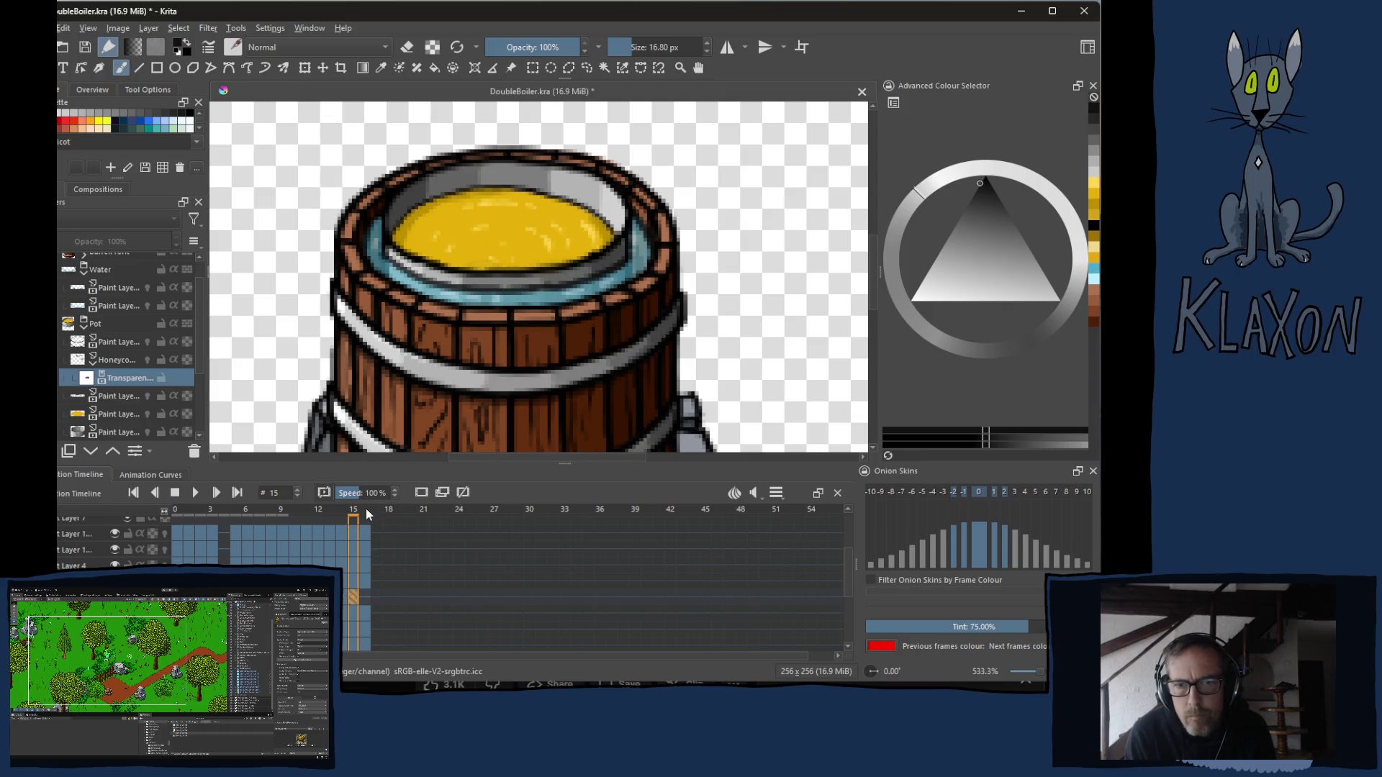
{"action": "left_click", "coordinate": [367, 514]}
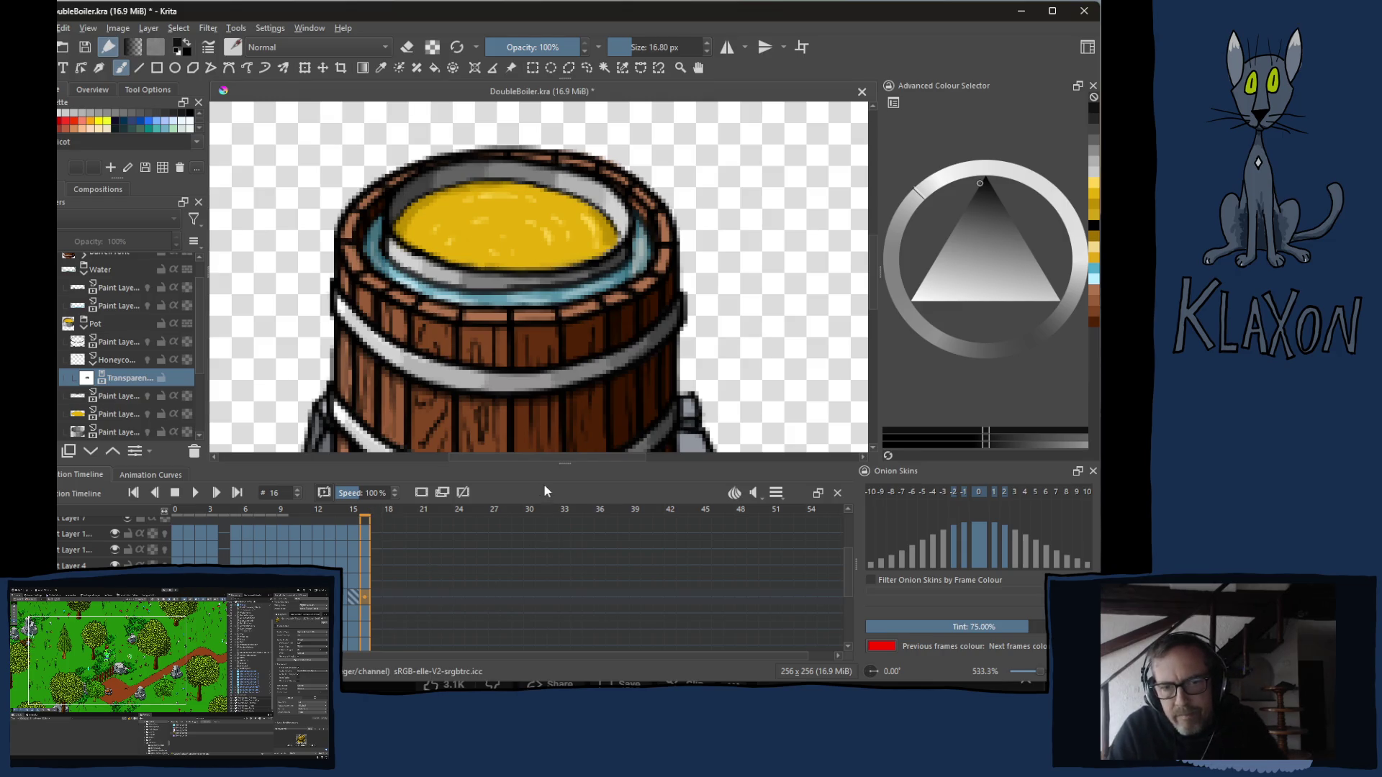
{"action": "left_click", "coordinate": [194, 495]}
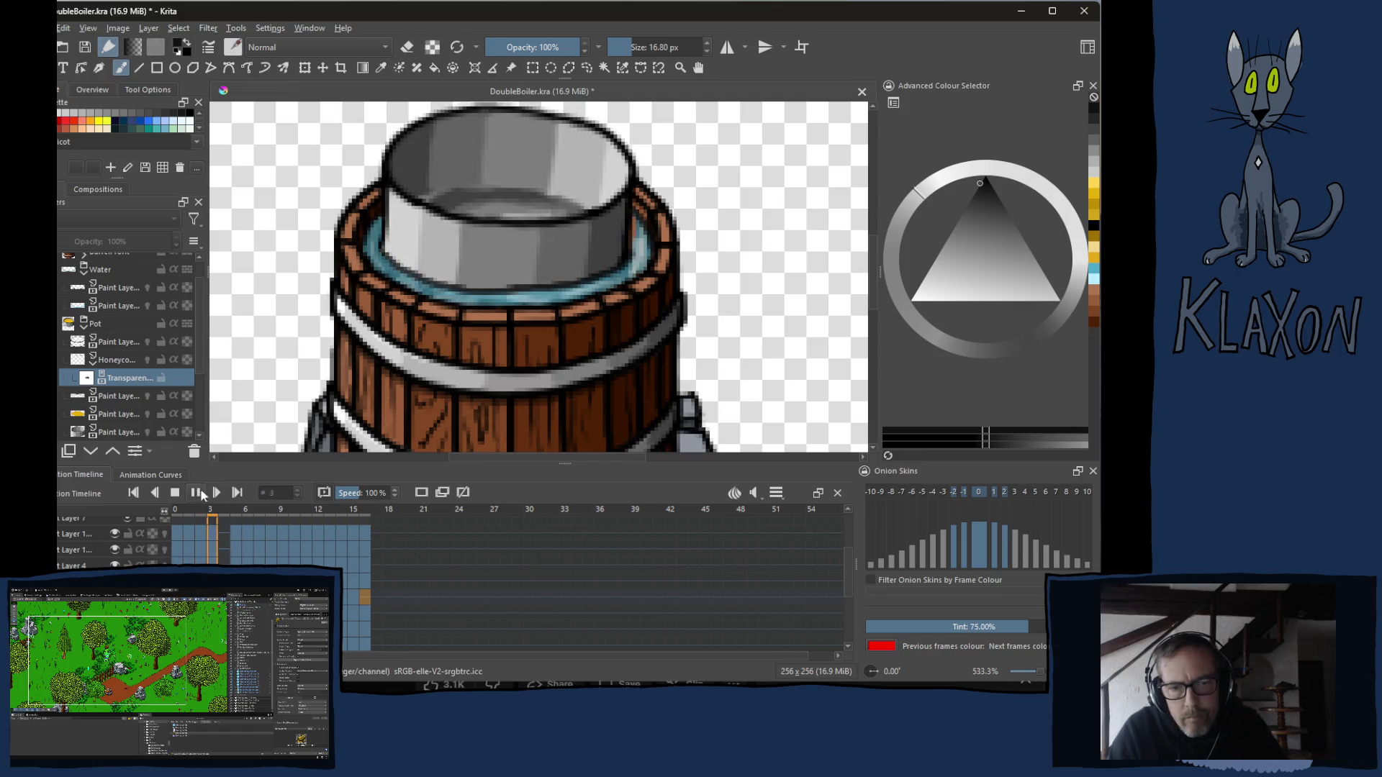
Stop playback, settle on frame 3 with the empty pot, and shrink the brush to 16 px.
{"action": "left_click", "coordinate": [195, 495]}
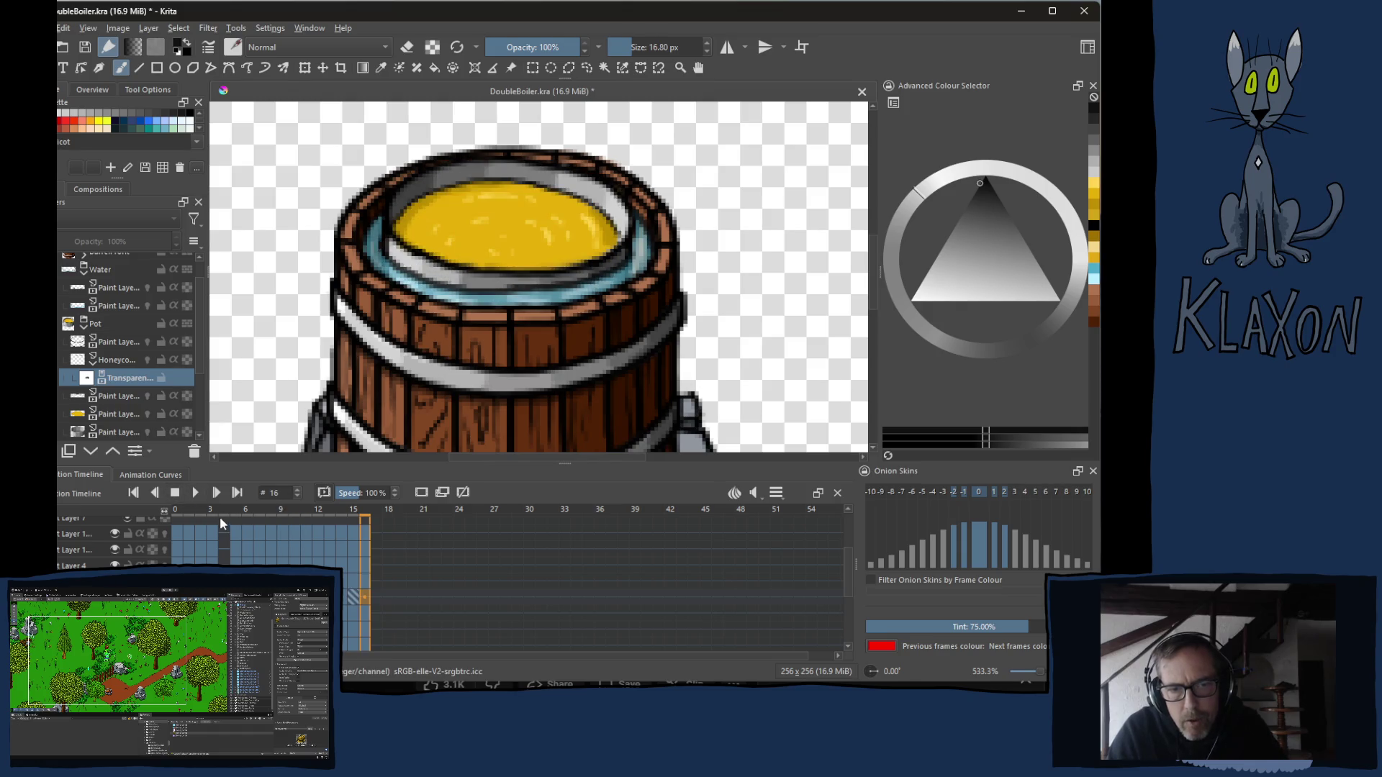
{"action": "left_click", "coordinate": [215, 515]}
{"action": "mouse_move", "coordinate": [215, 517]}
{"action": "left_mouse_down"}
{"action": "mouse_move", "coordinate": [170, 517]}
{"action": "mouse_move", "coordinate": [217, 514]}
{"action": "mouse_move", "coordinate": [192, 518]}
{"action": "left_mouse_up"}
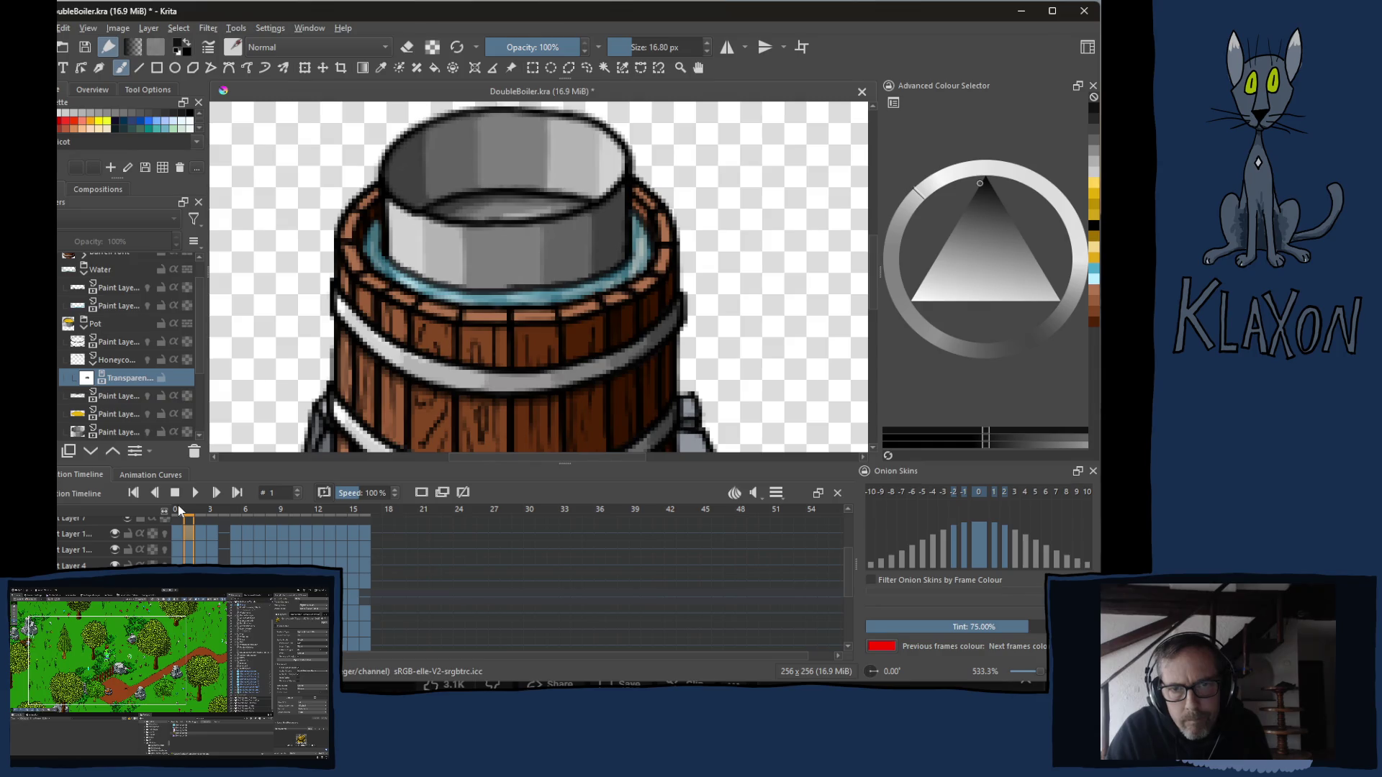
{"action": "left_click", "coordinate": [204, 533]}
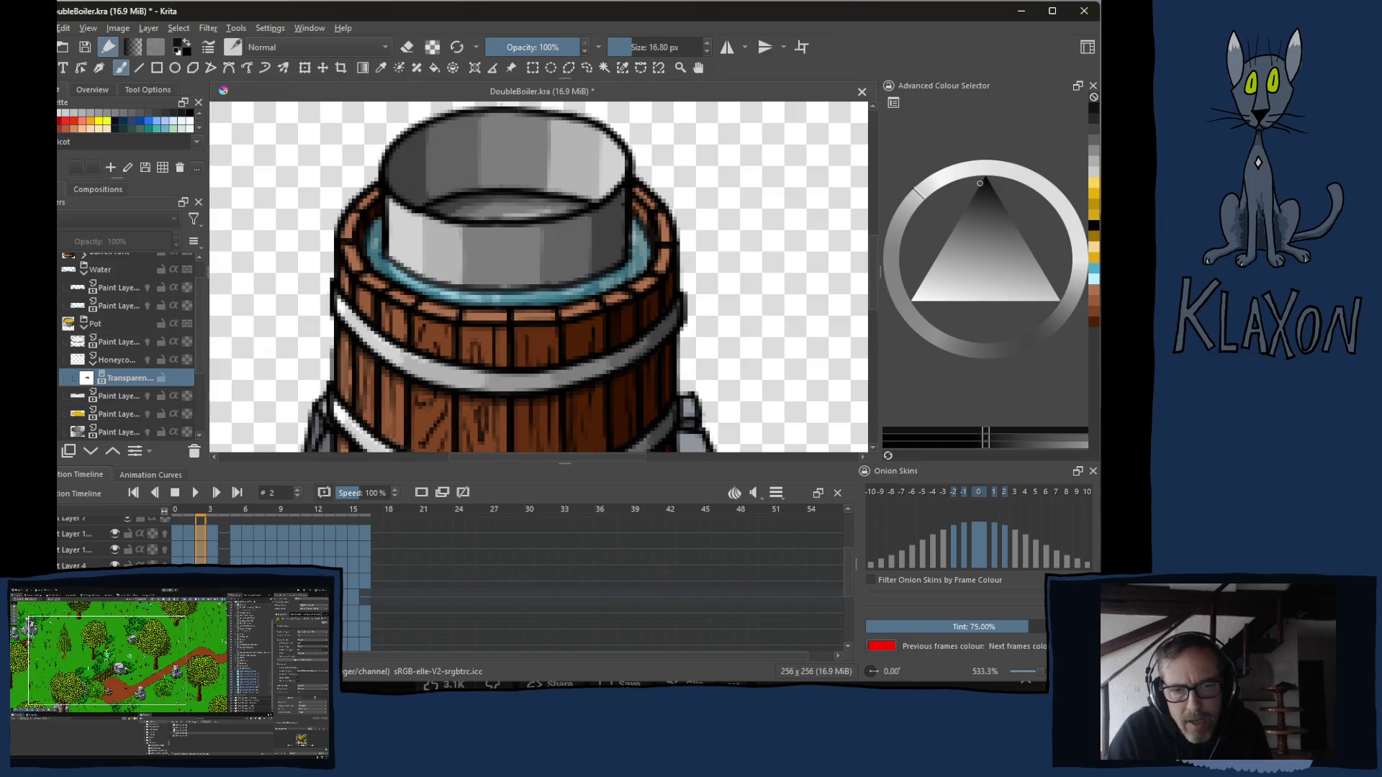
{"action": "key", "text": "Right"}
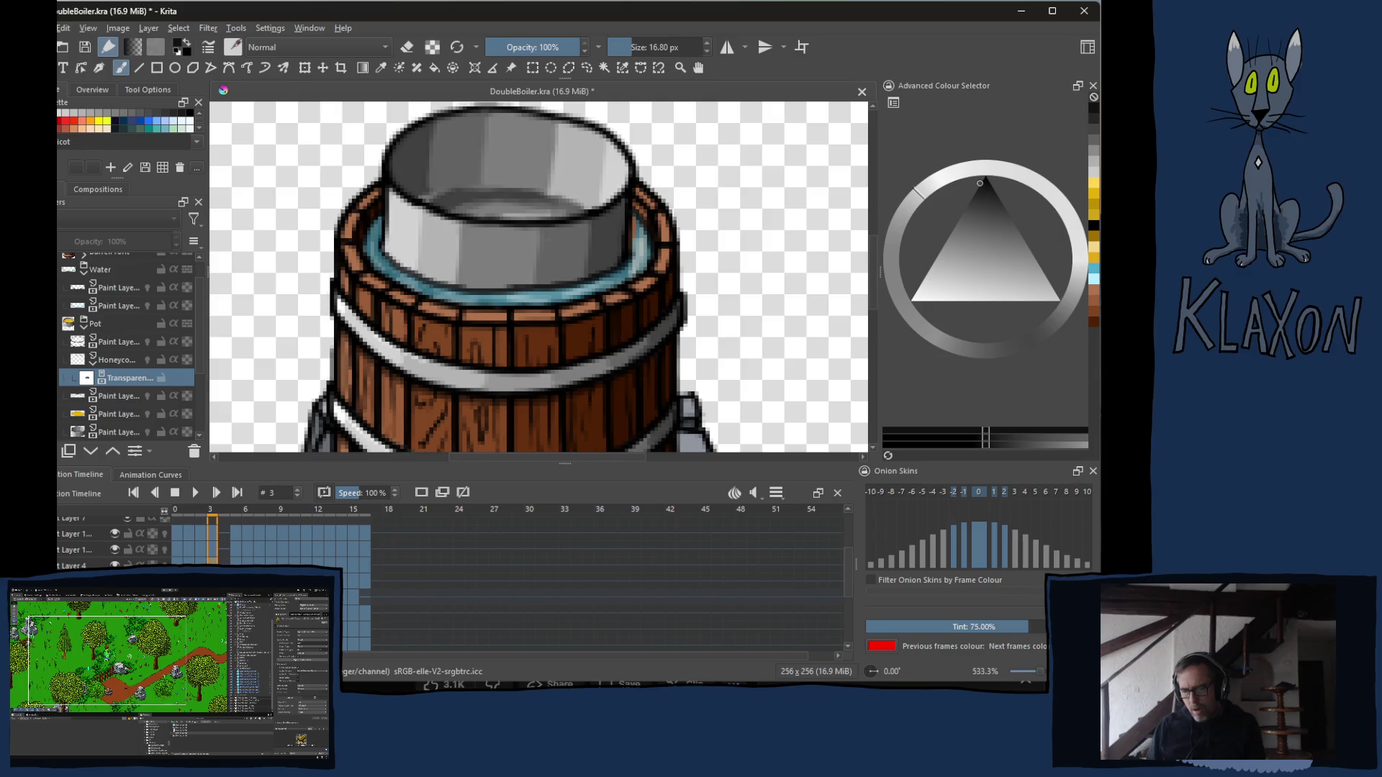
{"action": "key", "text": "bracketleft"}
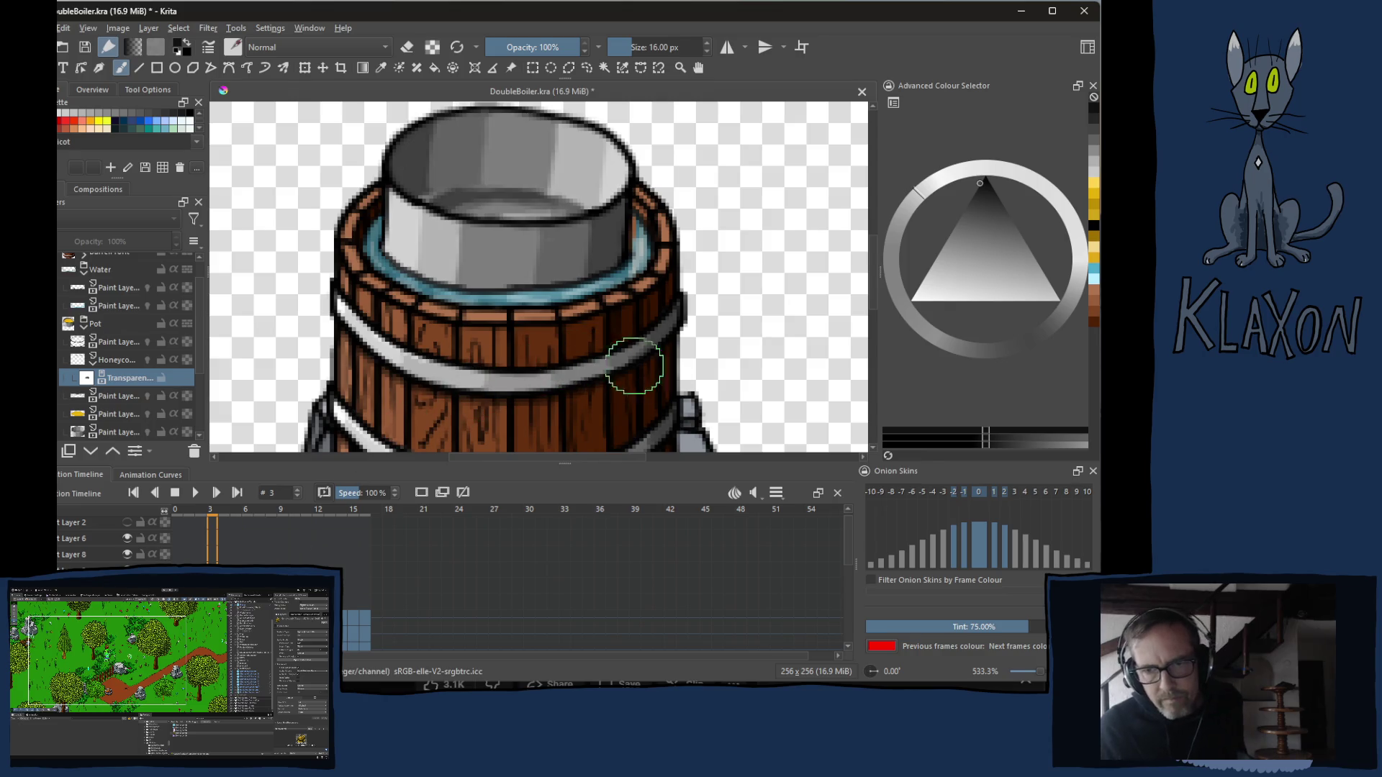
Delete the Honeycomb's transparency mask and select the pot's lower and upper paint layers together.
{"action": "scroll", "coordinate": [657, 377], "scroll_direction": "down", "scroll_amount": 1}
{"action": "scroll", "coordinate": [359, 375], "scroll_direction": "down", "scroll_amount": 1}
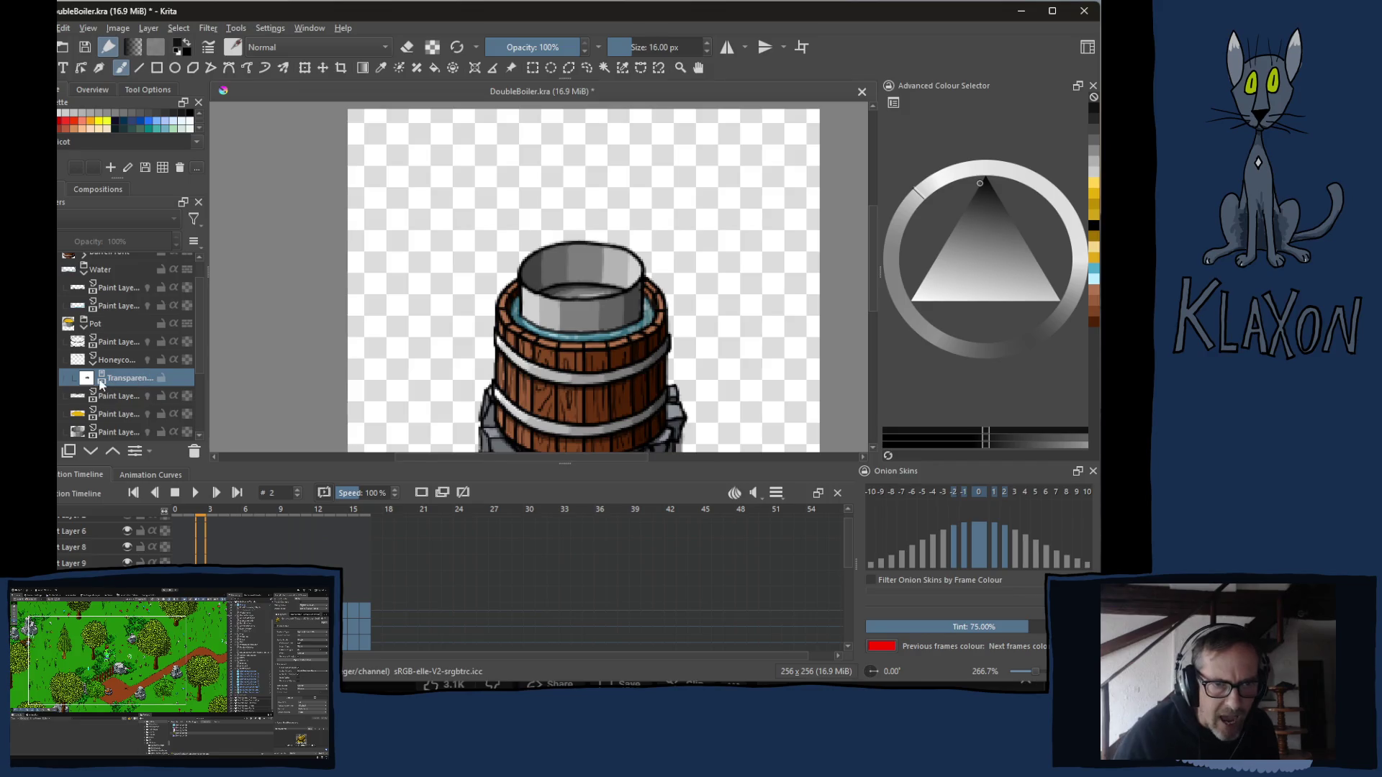
{"action": "key", "text": "shift+Delete"}
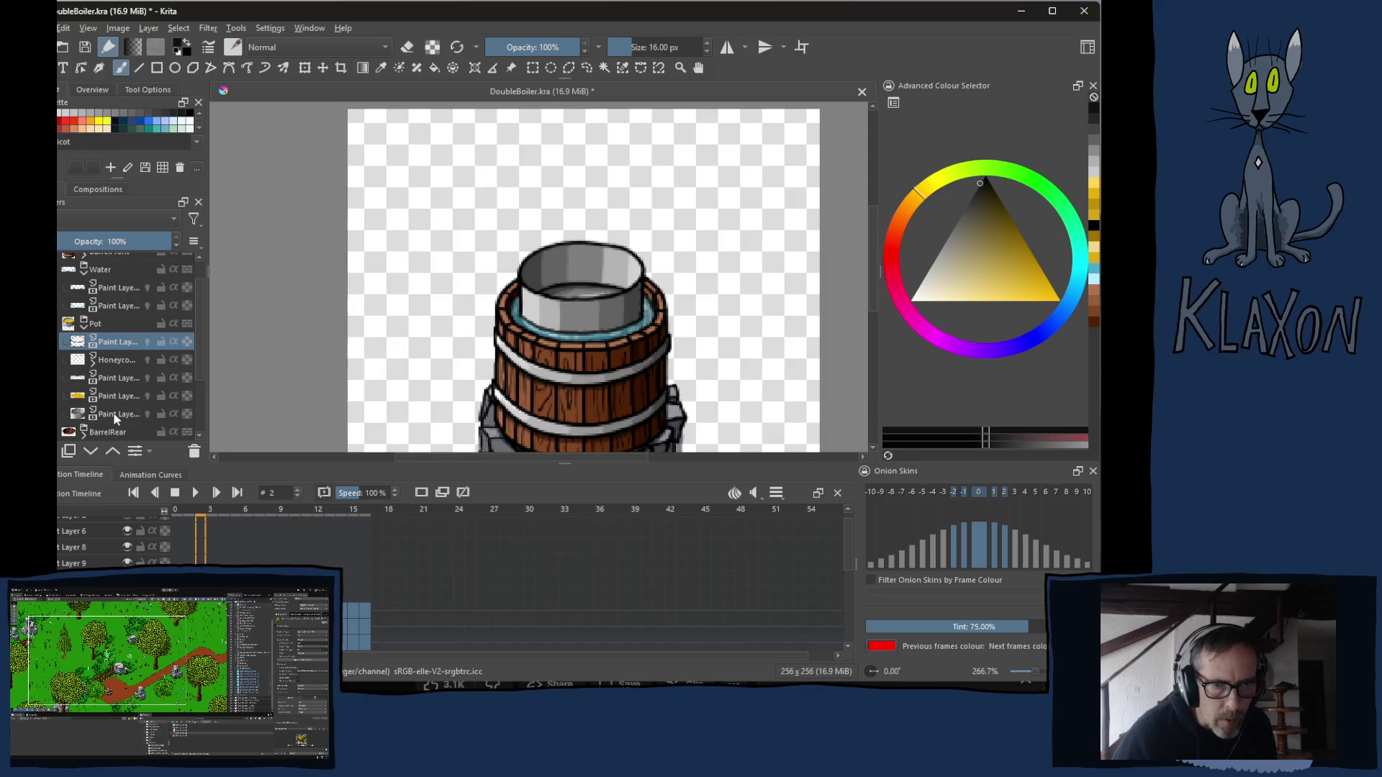
{"action": "left_click", "coordinate": [113, 412]}
{"action": "left_click", "coordinate": [124, 346], "text": "ctrl"}
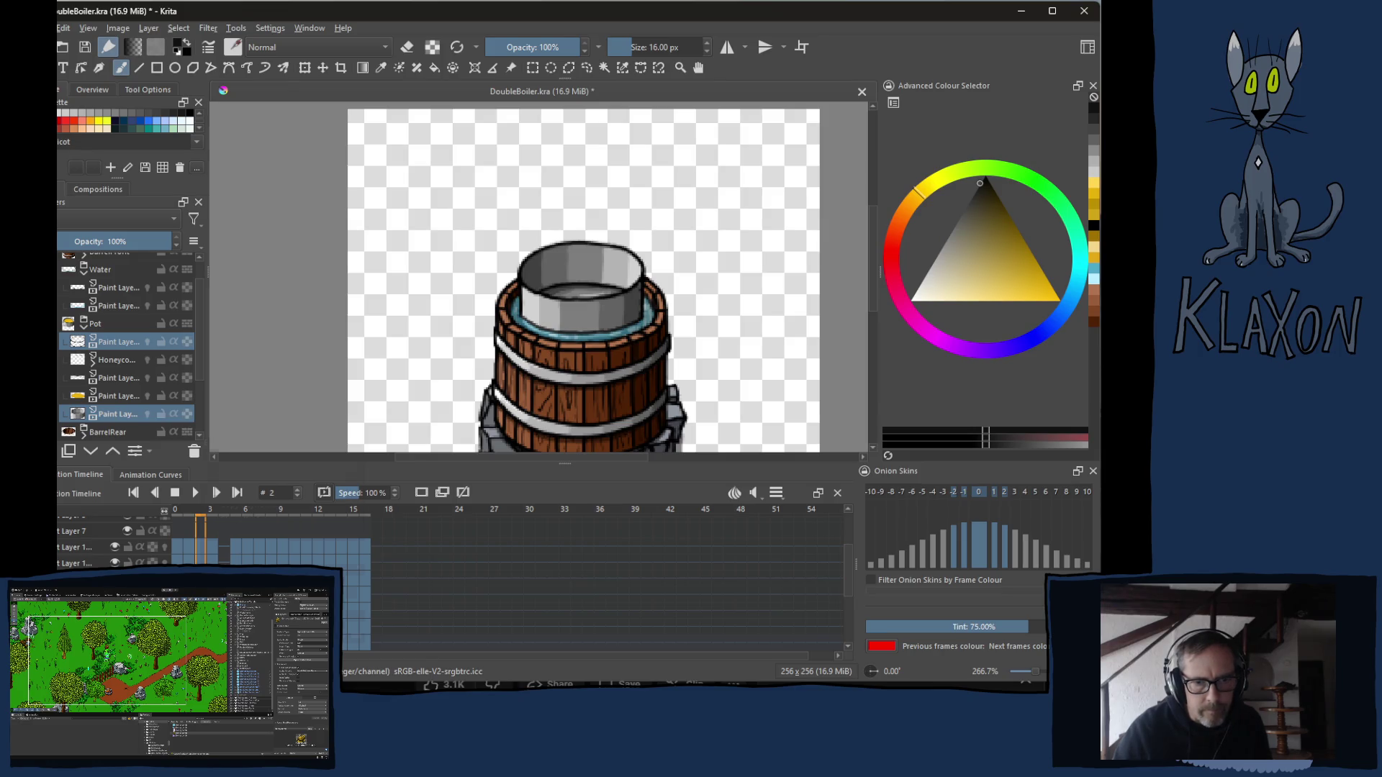
Copy the two layers' keyframes, paste them at frame 3, and compare against frames 1–2.
{"action": "right_click", "coordinate": [202, 547]}
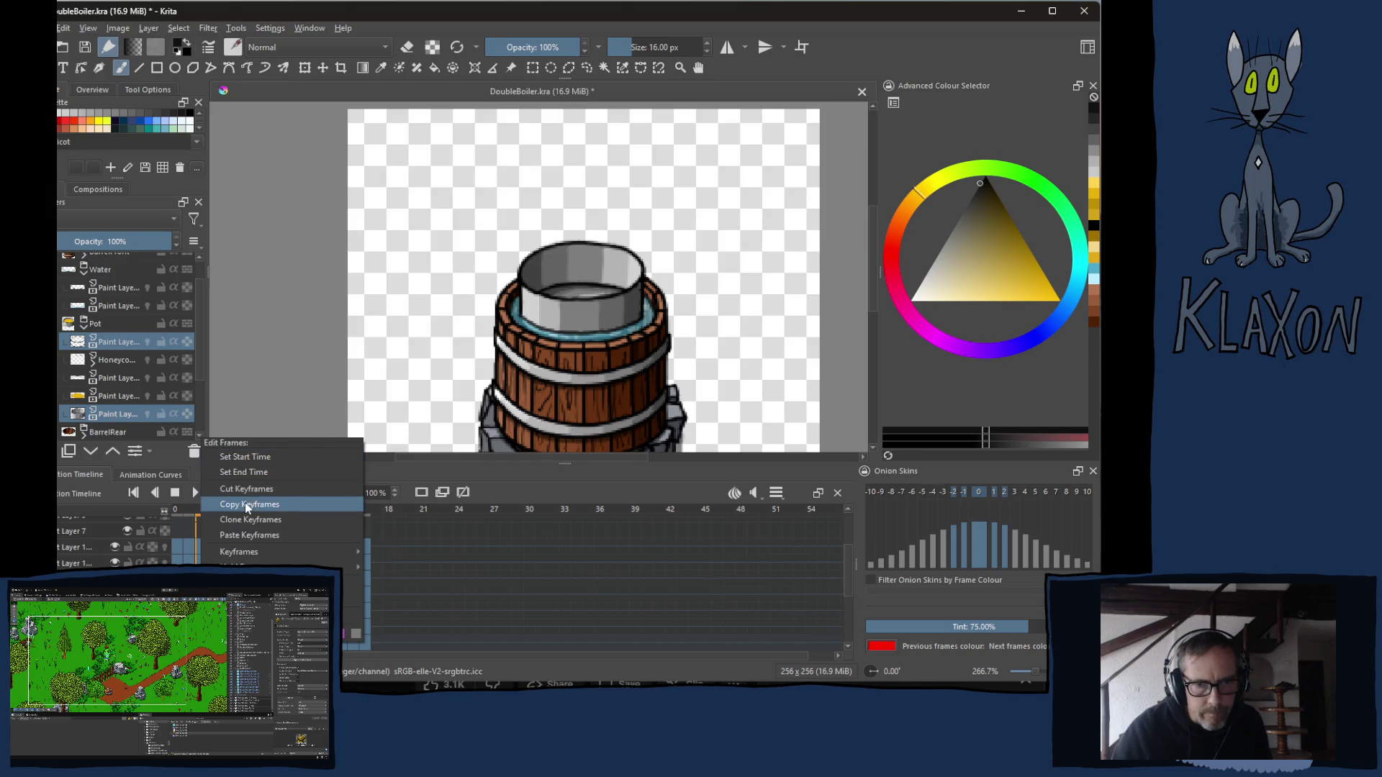
{"action": "left_click", "coordinate": [245, 504]}
{"action": "left_click", "coordinate": [211, 547]}
{"action": "right_click", "coordinate": [211, 547]}
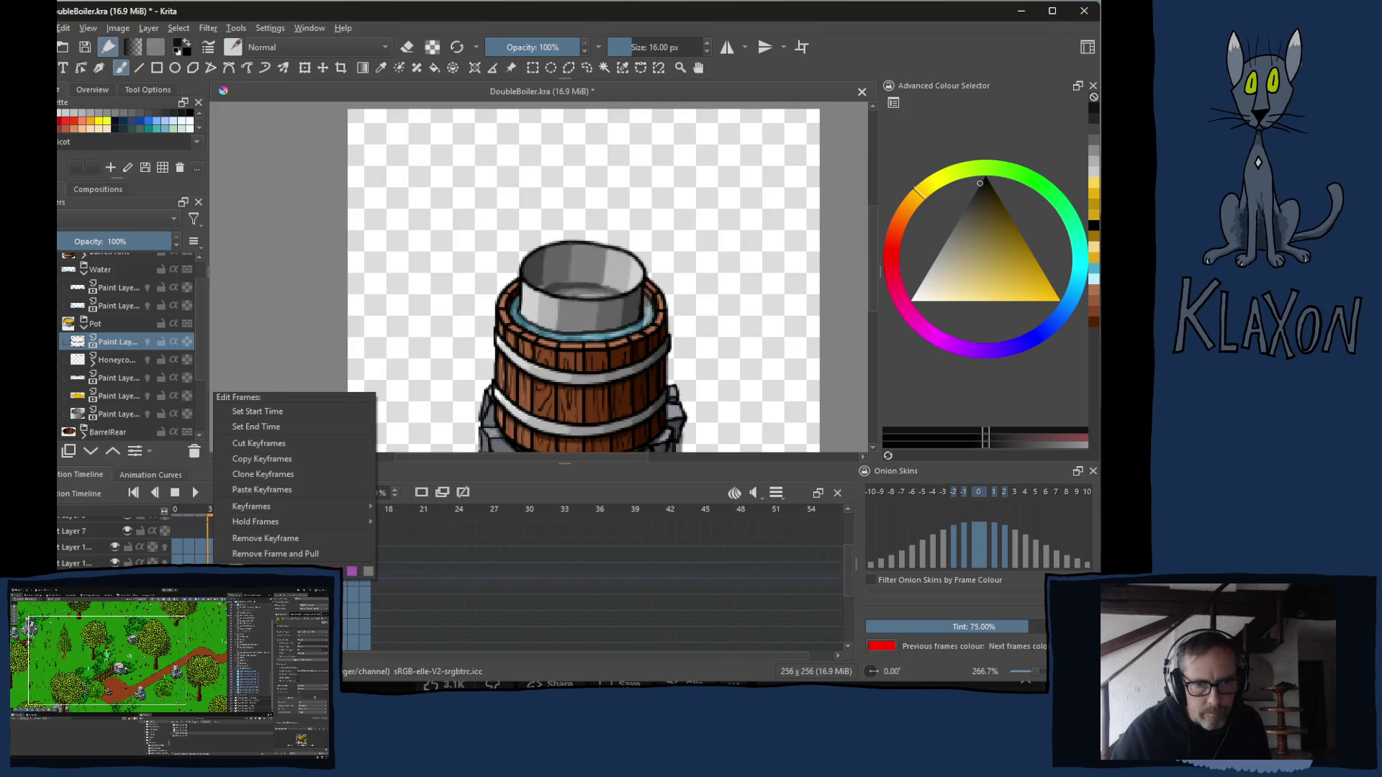
{"action": "left_click", "coordinate": [263, 490]}
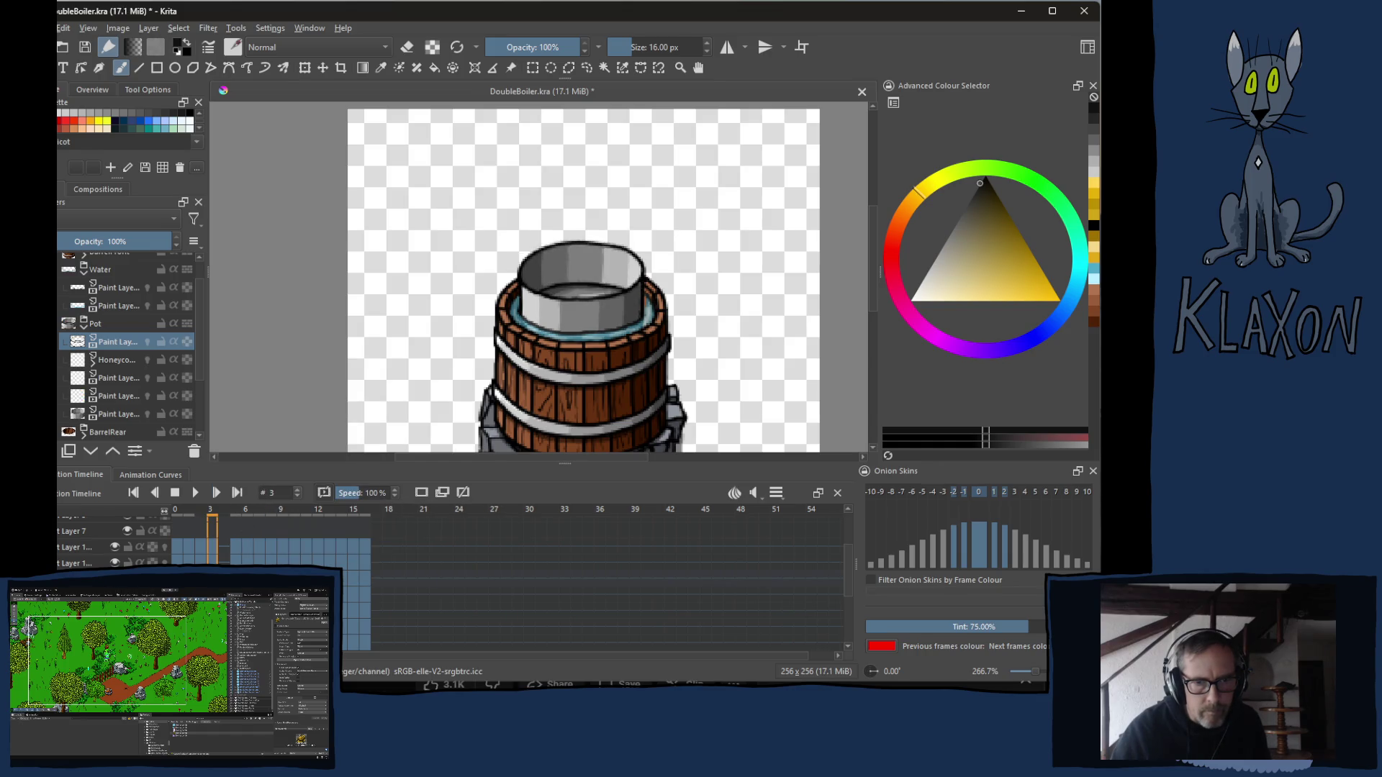
{"action": "key", "text": "Left"}
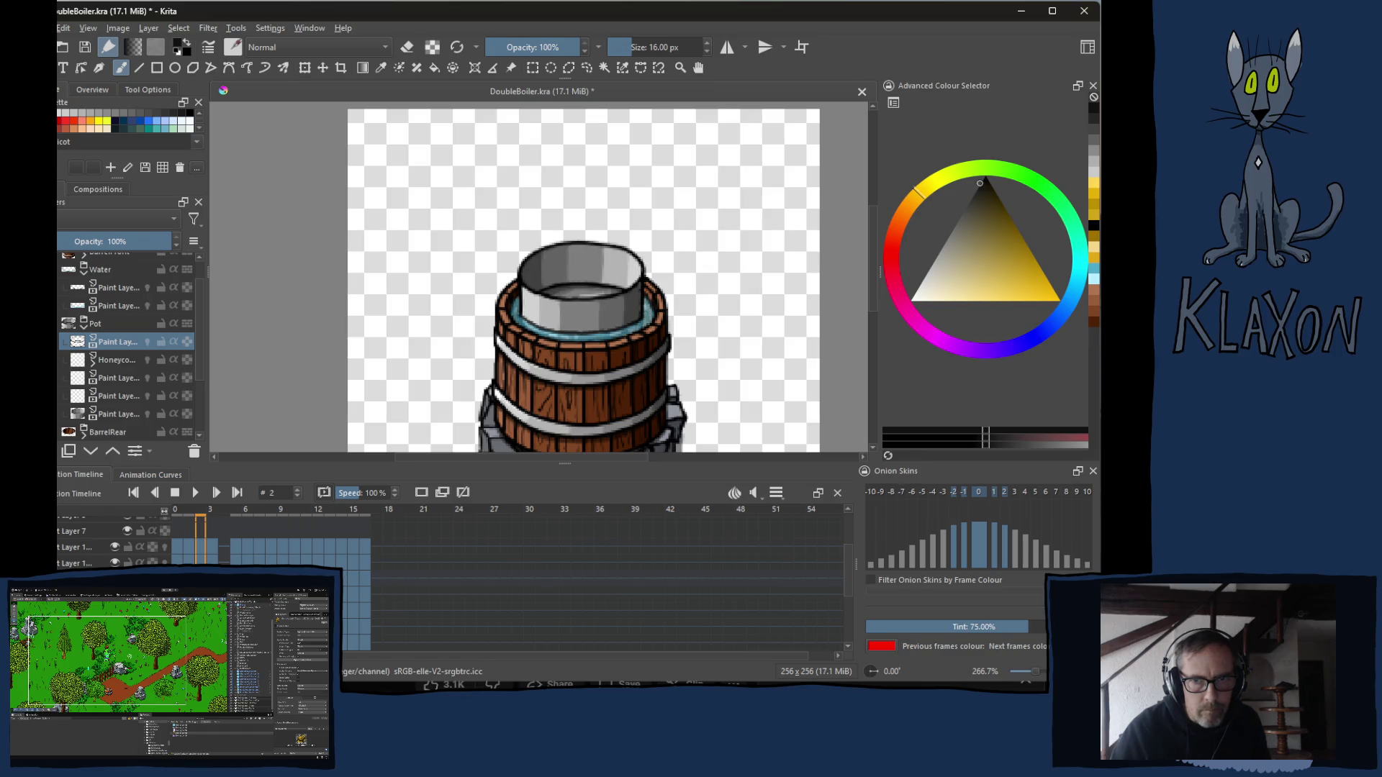
{"action": "key", "text": "Right"}
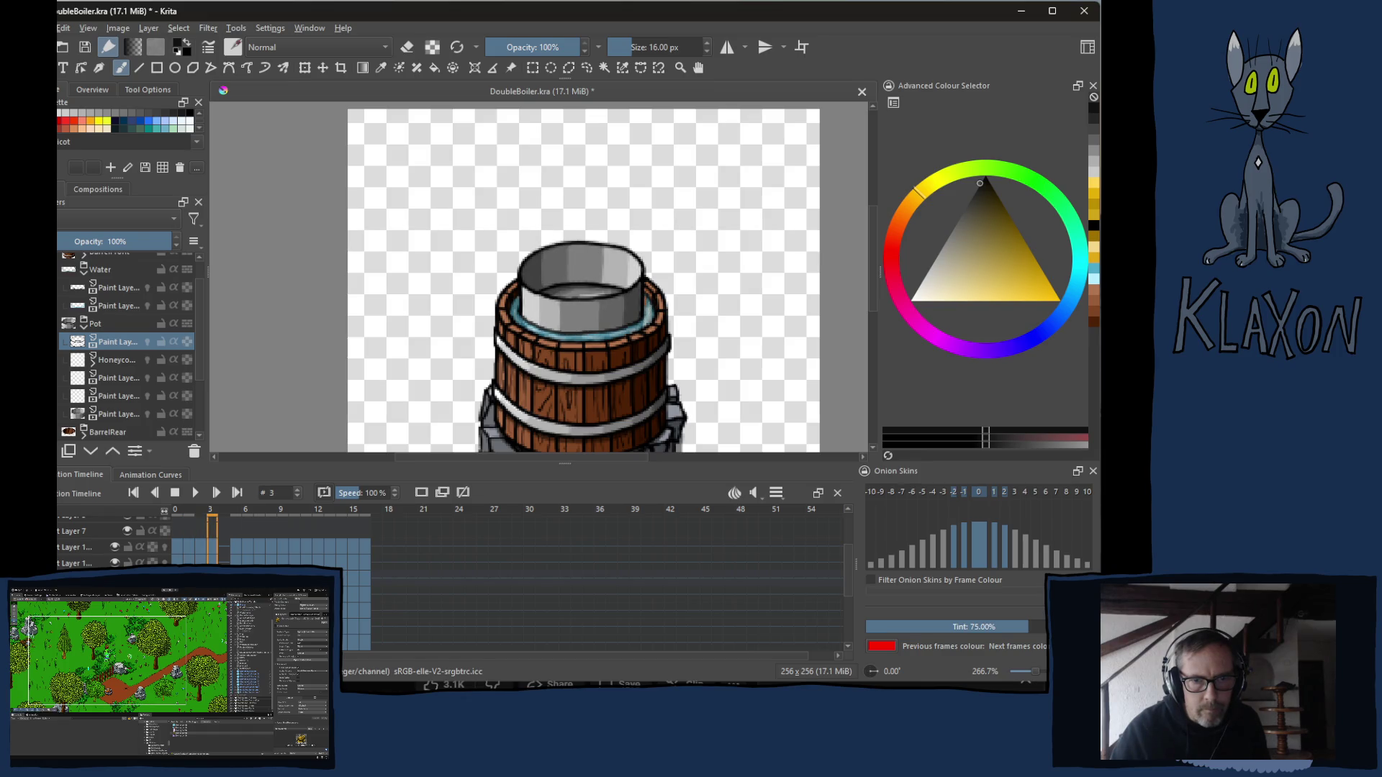
{"action": "key", "text": "Left"}
{"action": "key", "text": "Left"}
{"action": "key", "text": "Right"}
{"action": "key", "text": "Right"}
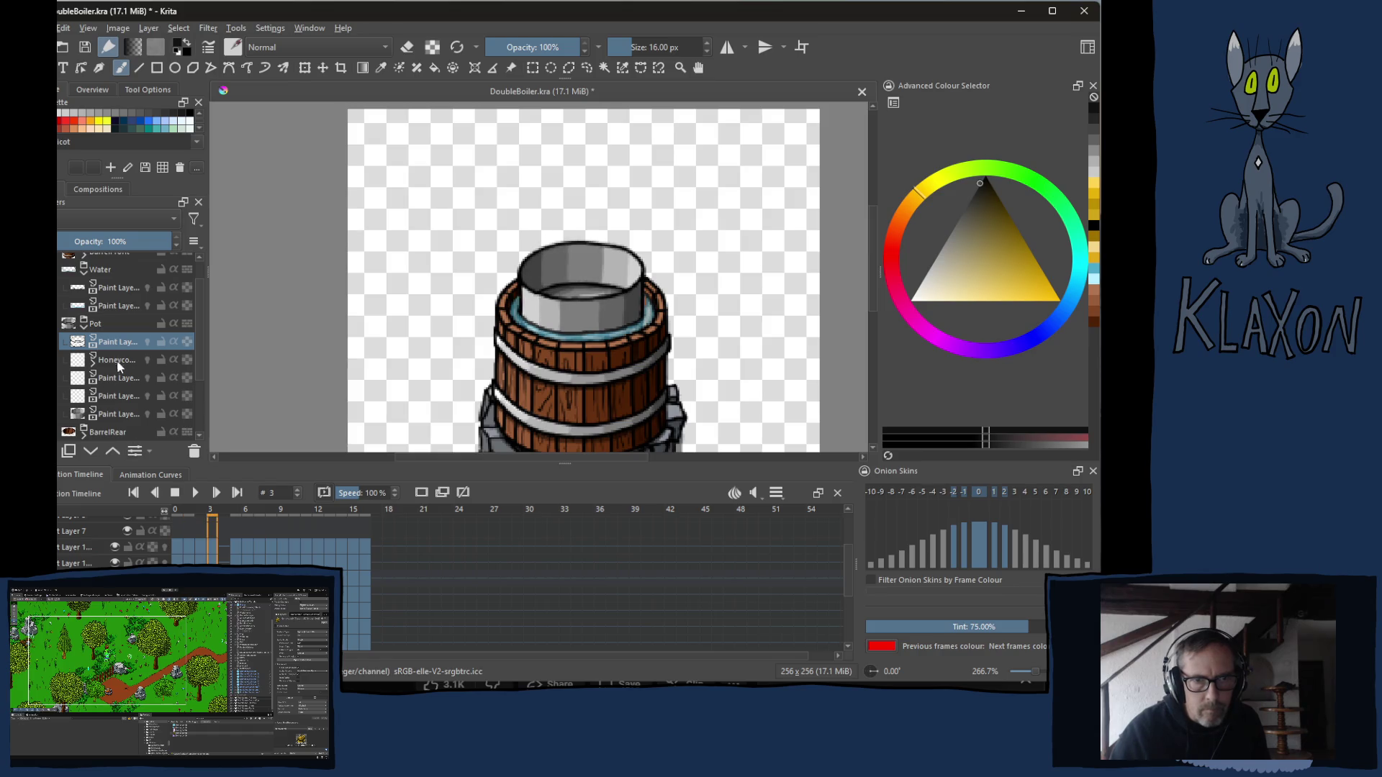
Reselect the bottom and pot paint layers and start a transform on frame 3.
{"action": "left_click", "coordinate": [118, 417], "text": "shift"}
{"action": "left_click", "coordinate": [120, 417]}
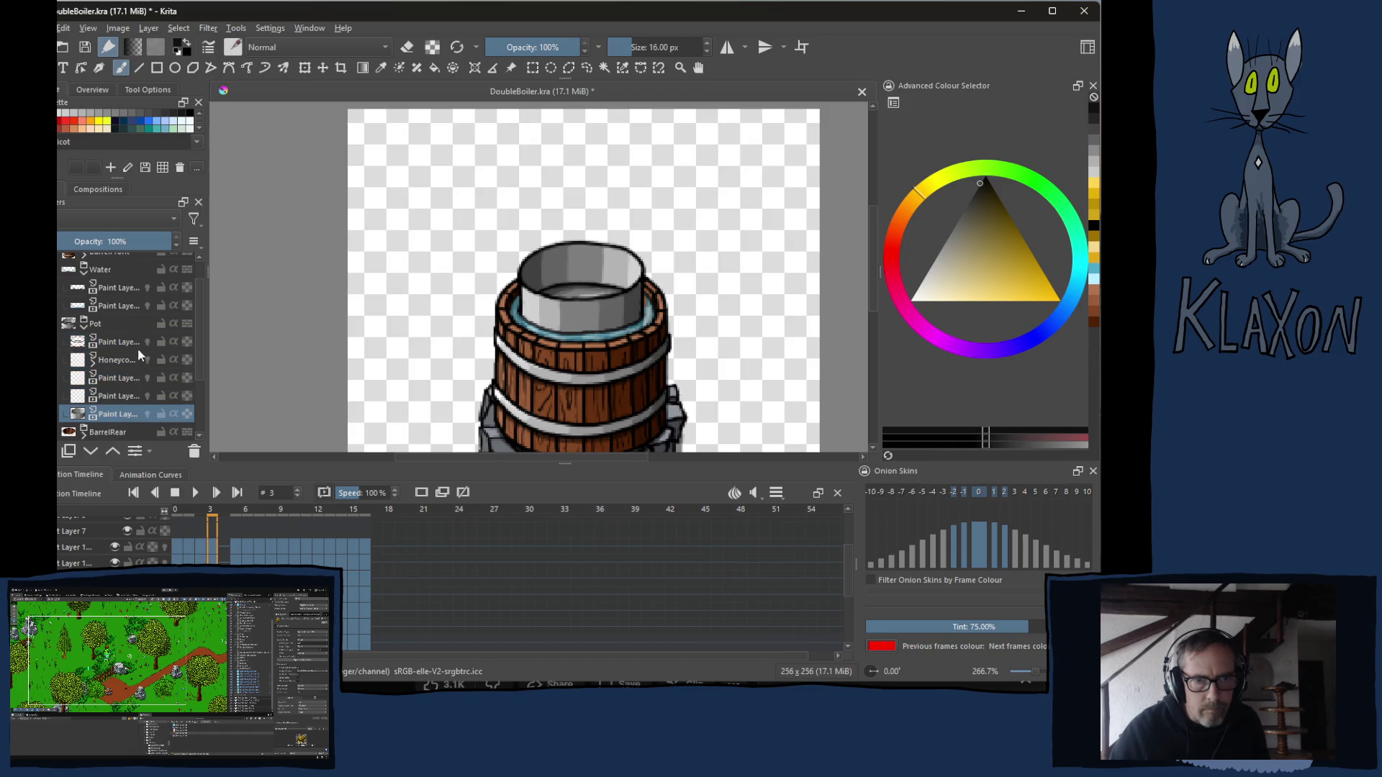
{"action": "left_click", "coordinate": [127, 343], "text": "ctrl"}
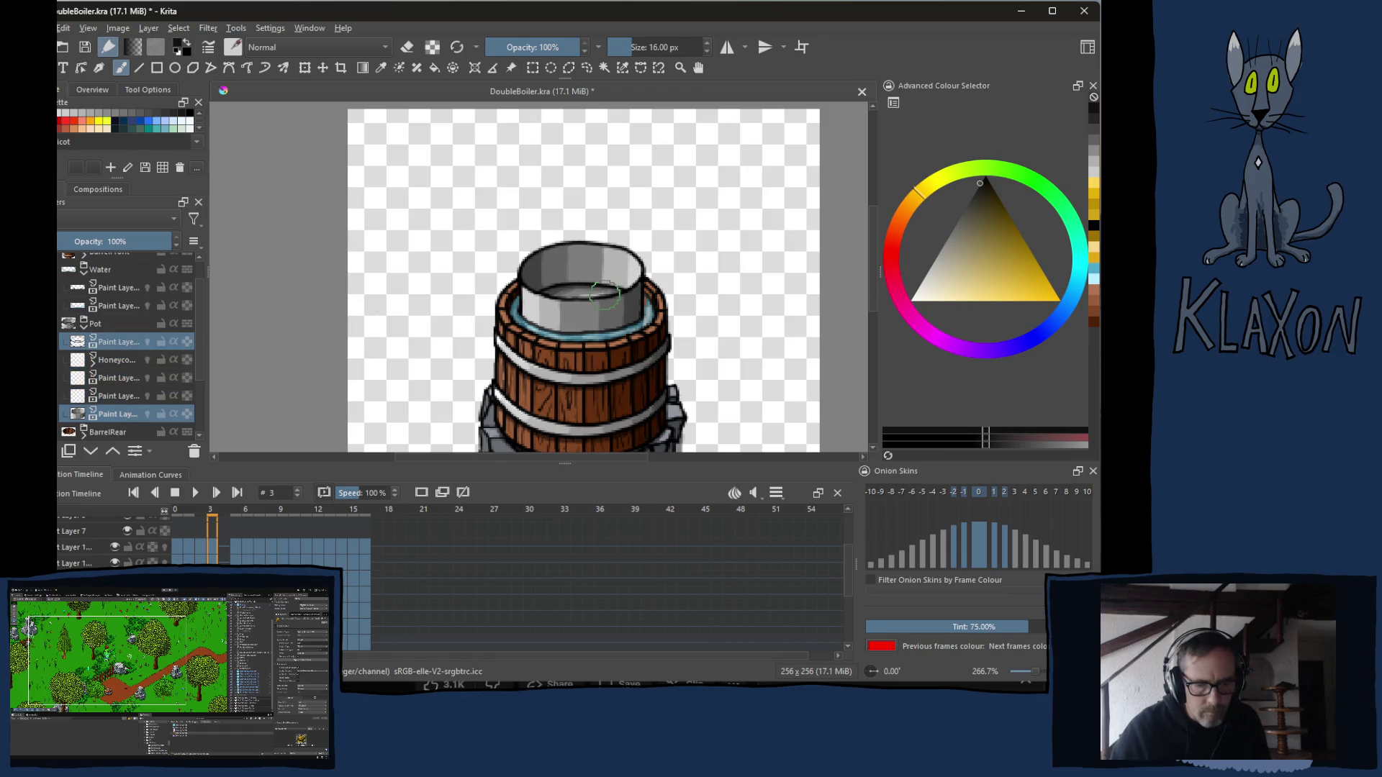
{"action": "key", "text": "ctrl+t"}
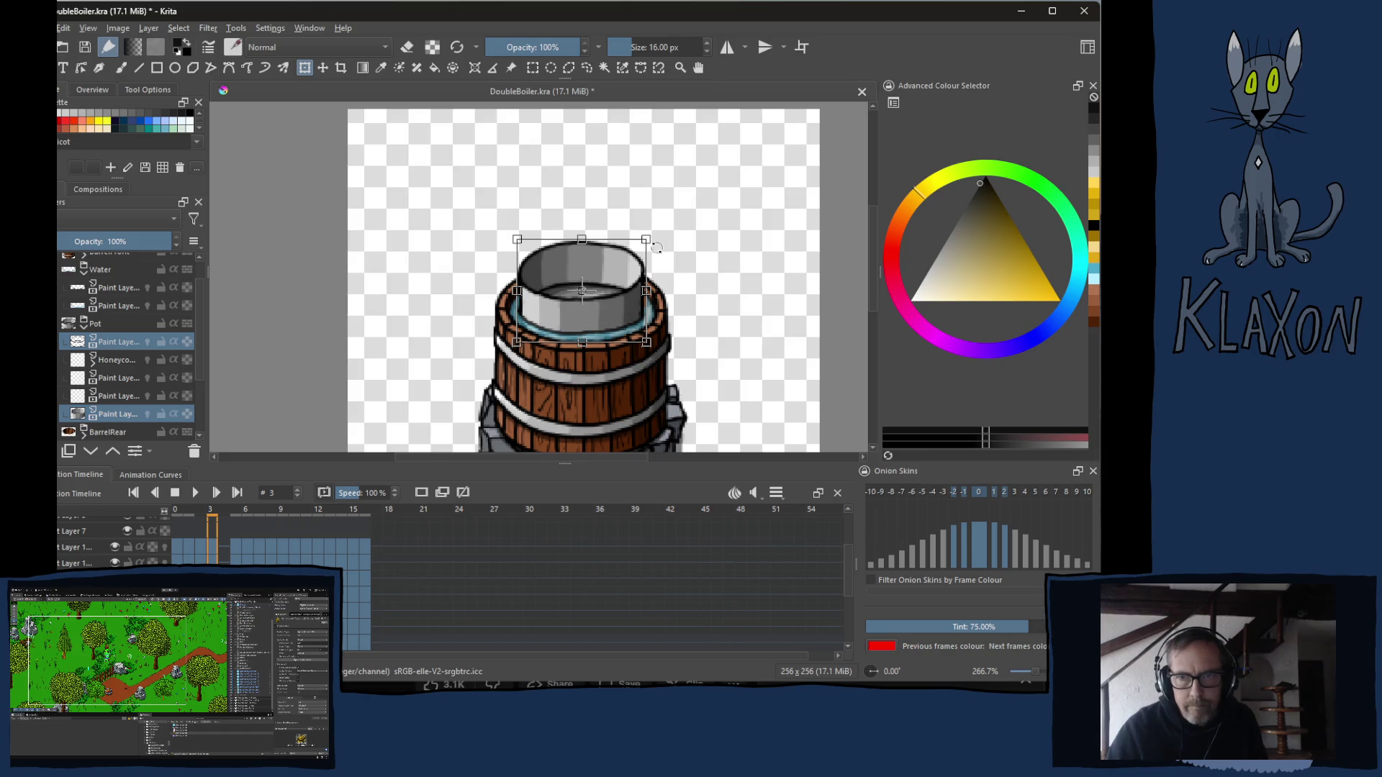
Tilt the pot and rim slightly clockwise on frame 3 and preview the playback.
{"action": "left_click_drag", "start_coordinate": [665, 233], "coordinate": [669, 238]}
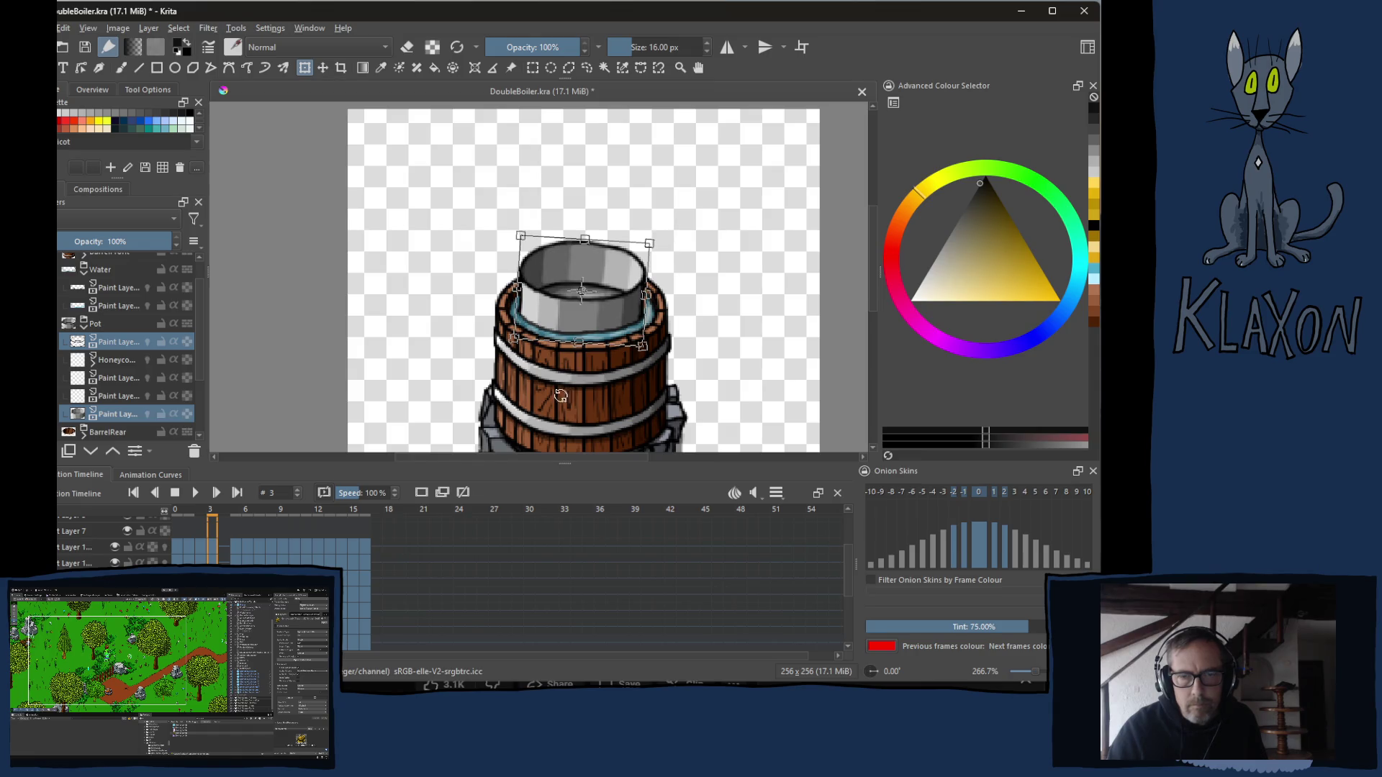
{"action": "left_click", "coordinate": [201, 509]}
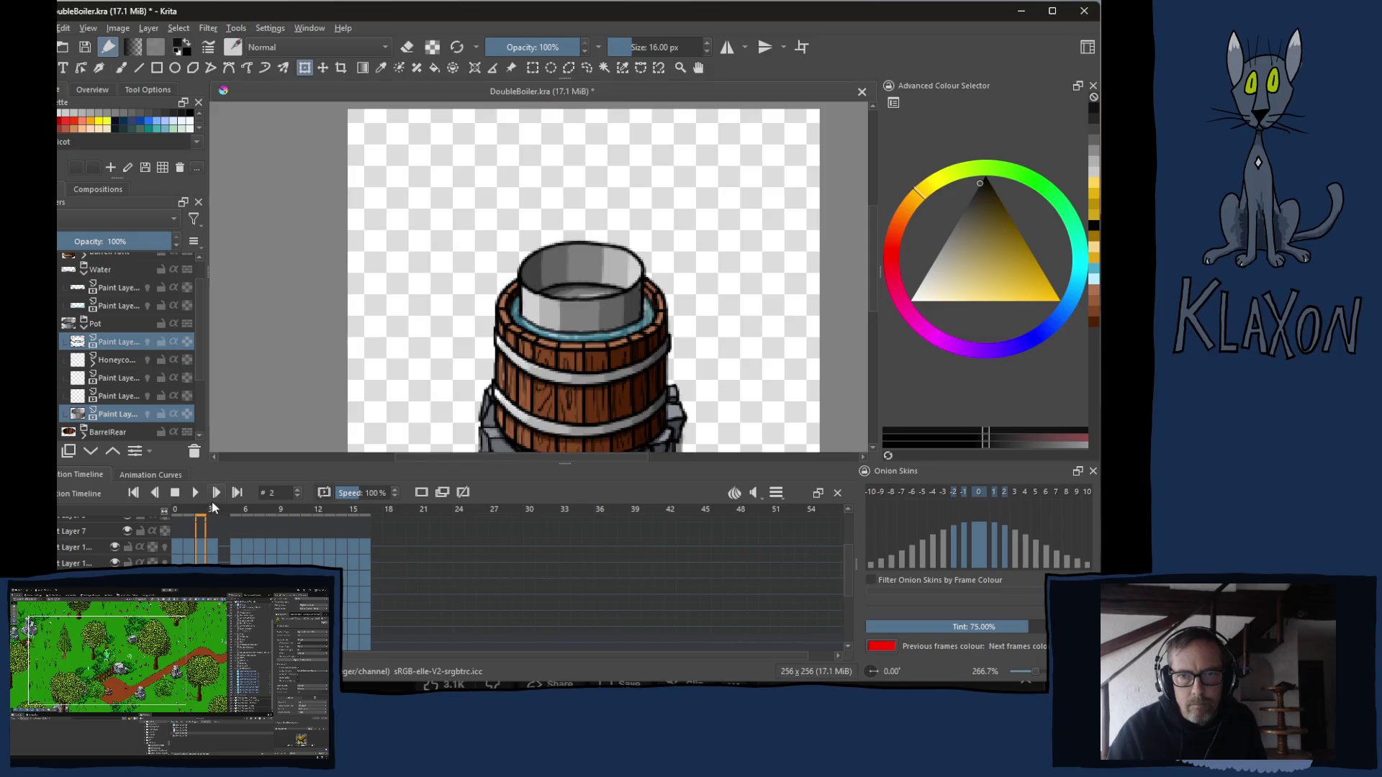
{"action": "left_click", "coordinate": [194, 493]}
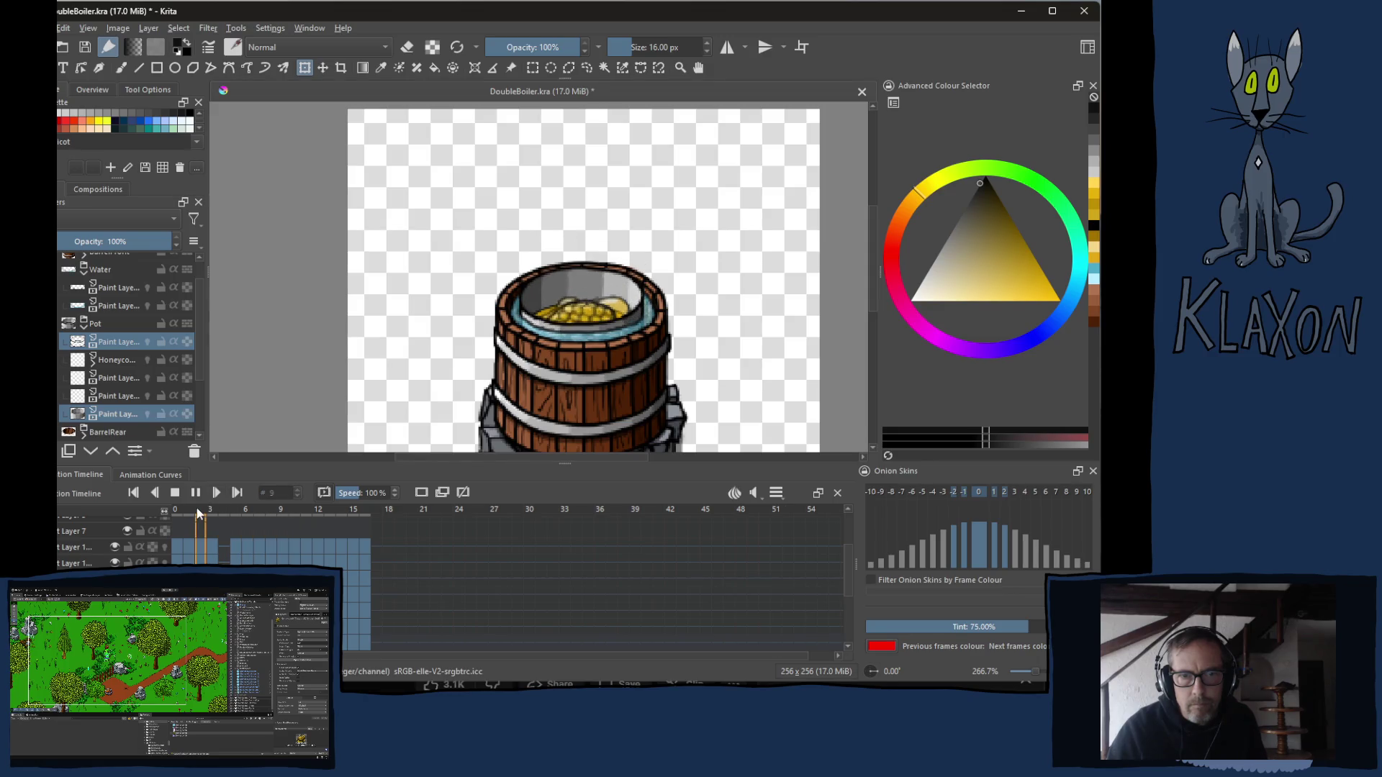
{"action": "left_click", "coordinate": [216, 493]}
{"action": "left_click", "coordinate": [200, 510]}
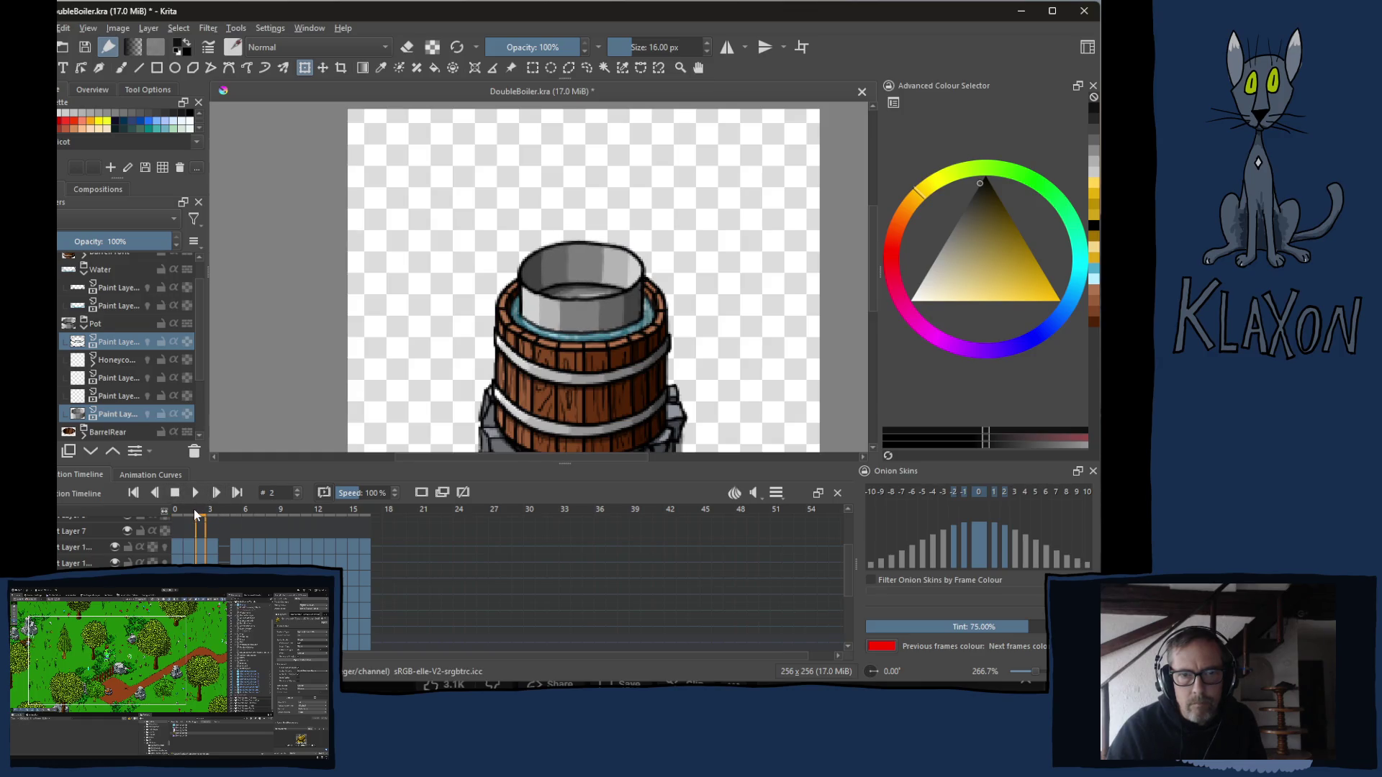
{"action": "left_click", "coordinate": [211, 508]}
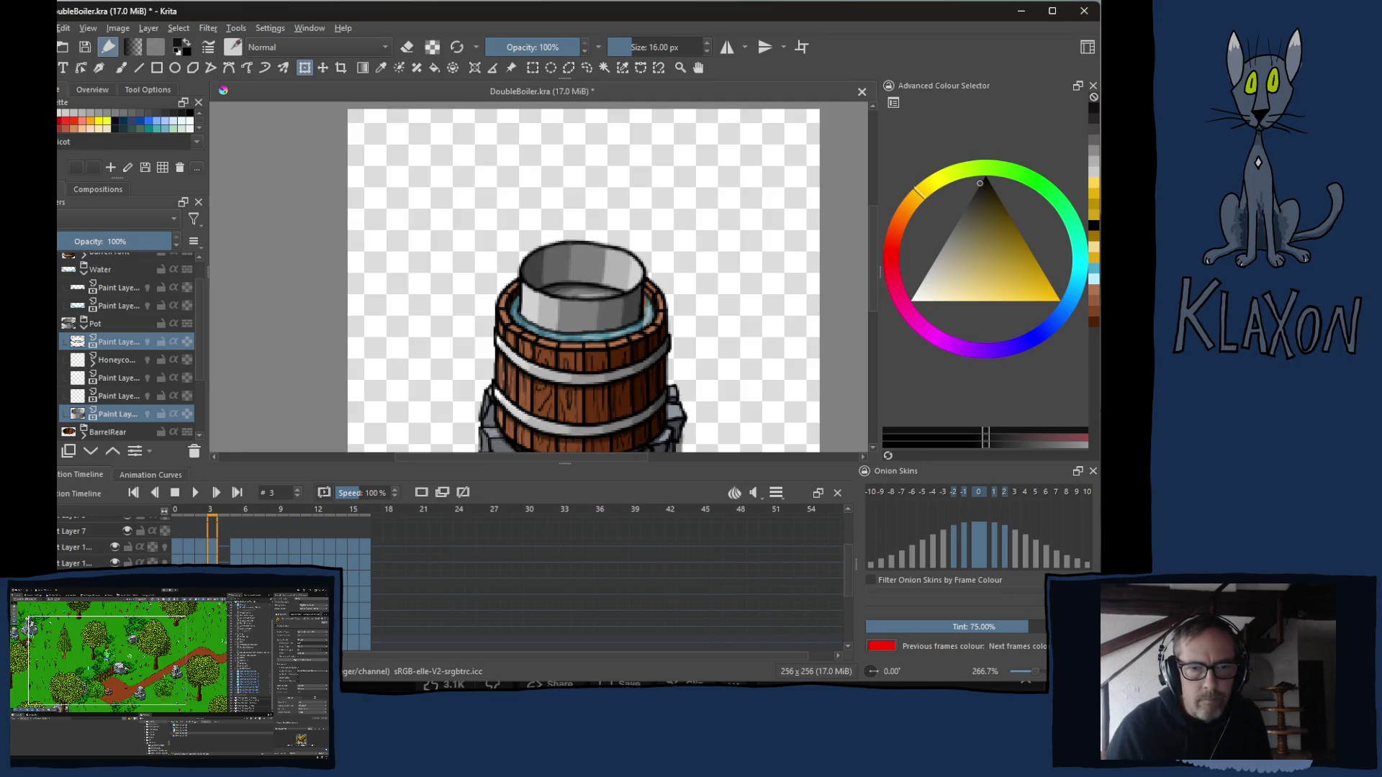
Reselect only the bottom paint layer and step back to frame 2.
{"action": "left_click", "coordinate": [108, 341]}
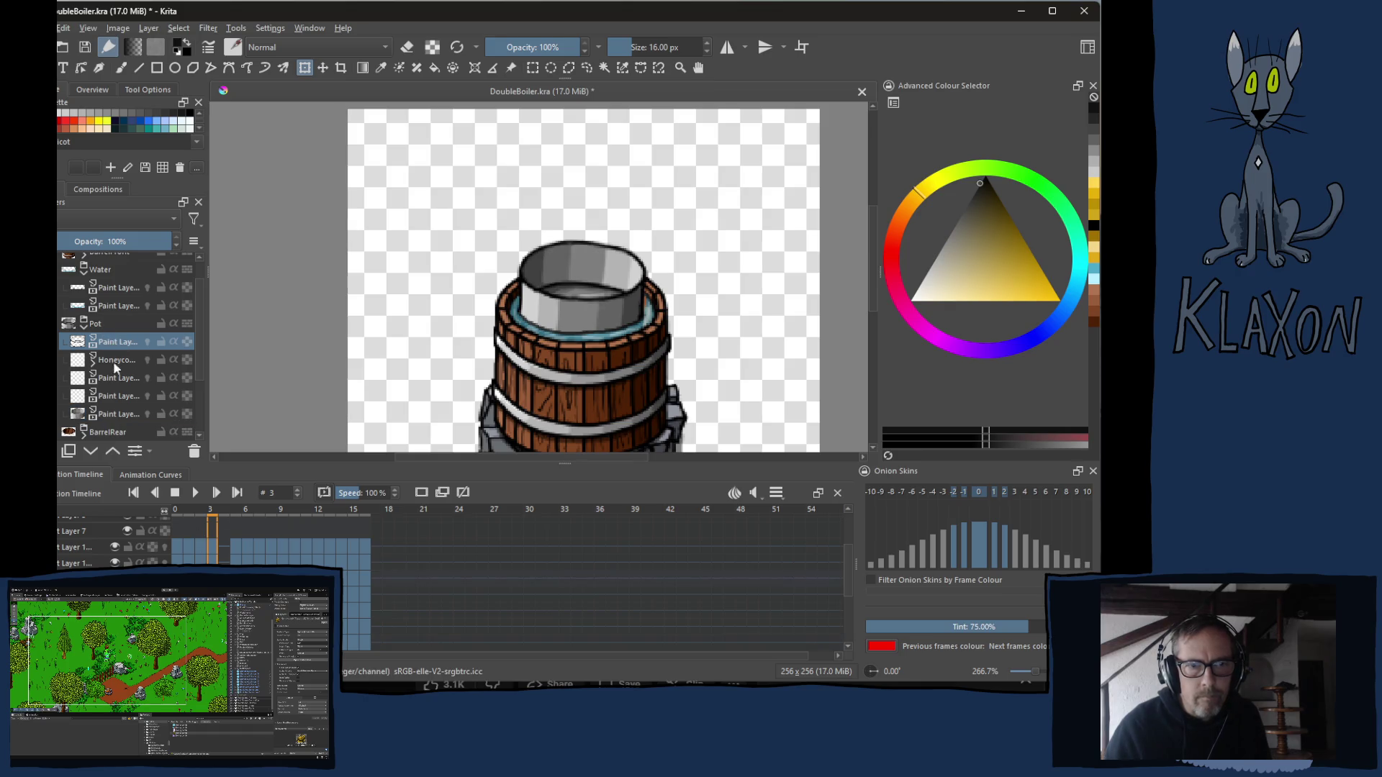
{"action": "left_click", "coordinate": [116, 415], "text": "shift"}
{"action": "left_click", "coordinate": [115, 416]}
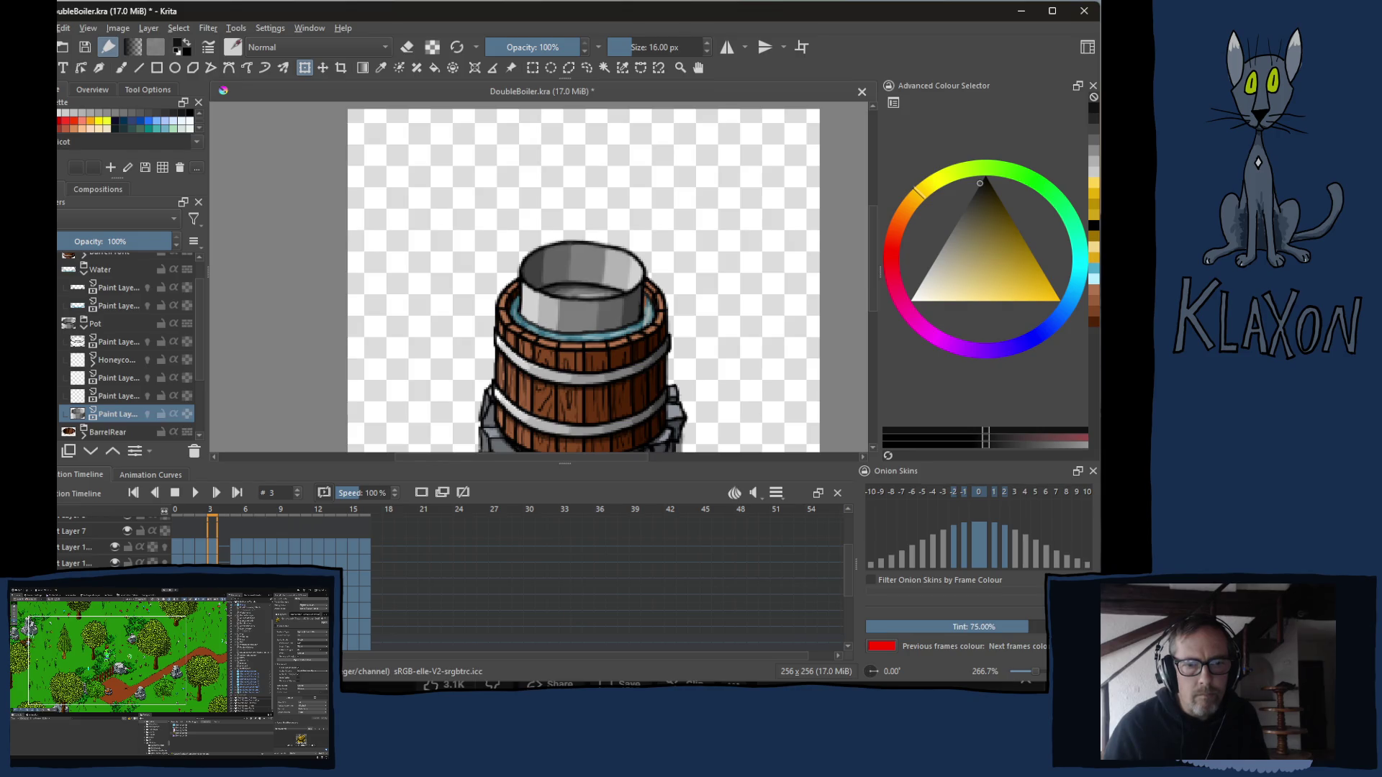
{"action": "key", "text": "comma"}
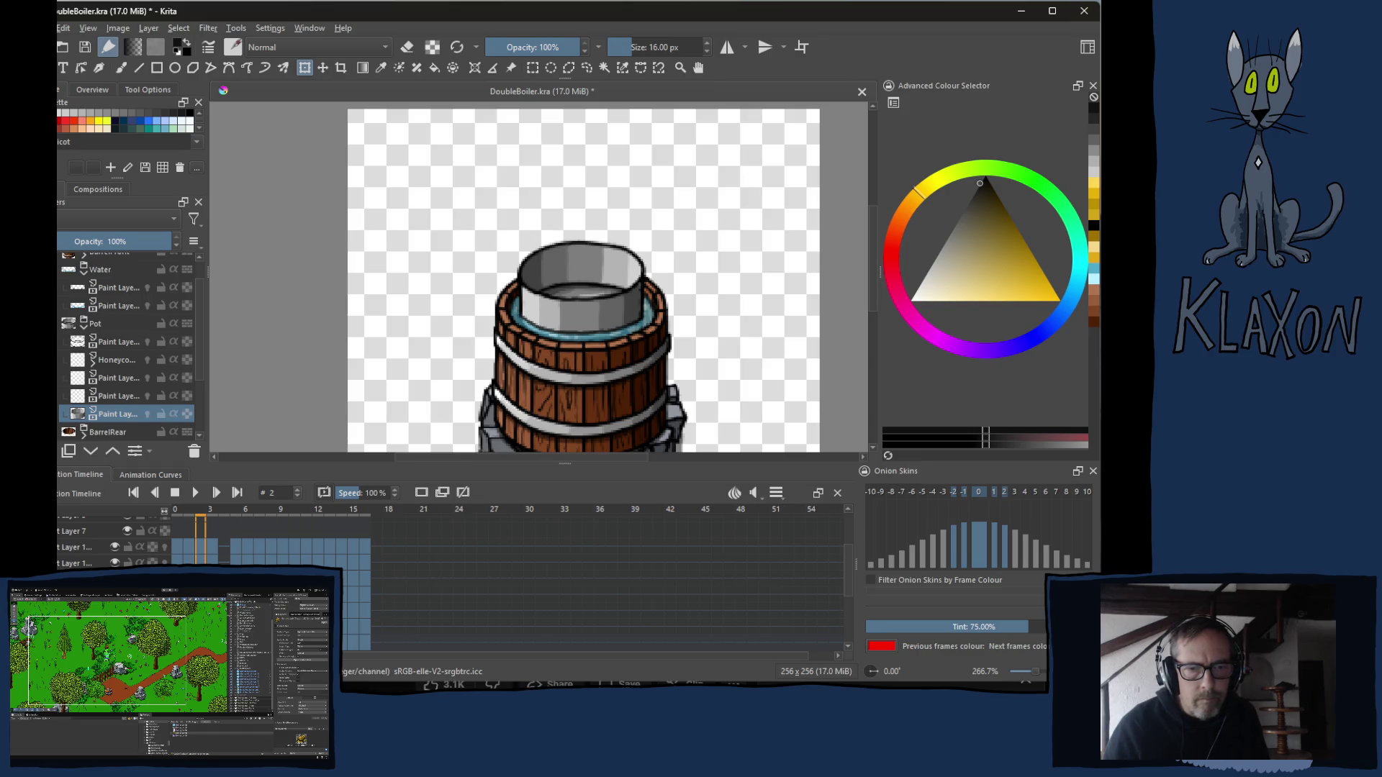
Scrub from the first frame to frame 3 and play the animation through once.
{"action": "right_click", "coordinate": [202, 575]}
{"action": "left_click", "coordinate": [180, 517]}
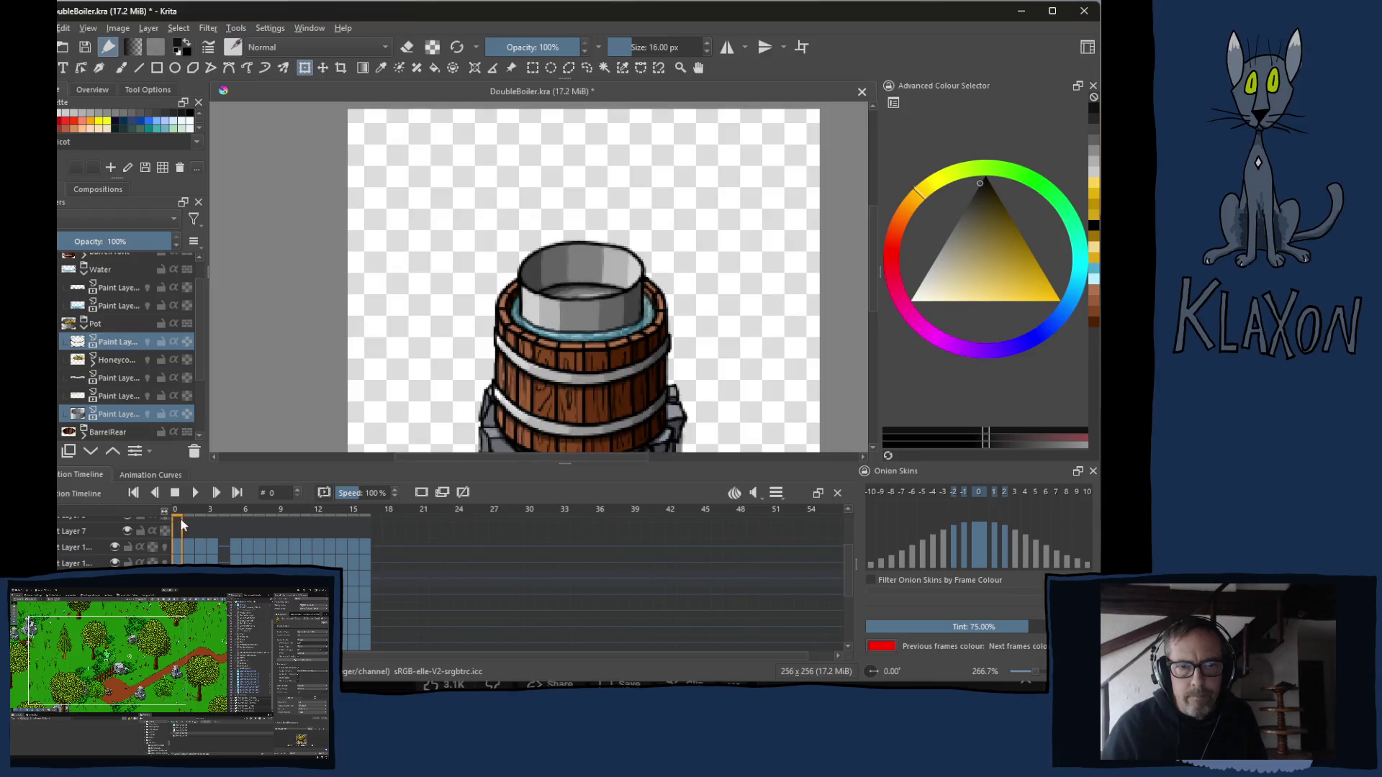
{"action": "left_click_drag", "start_coordinate": [191, 508], "coordinate": [222, 513]}
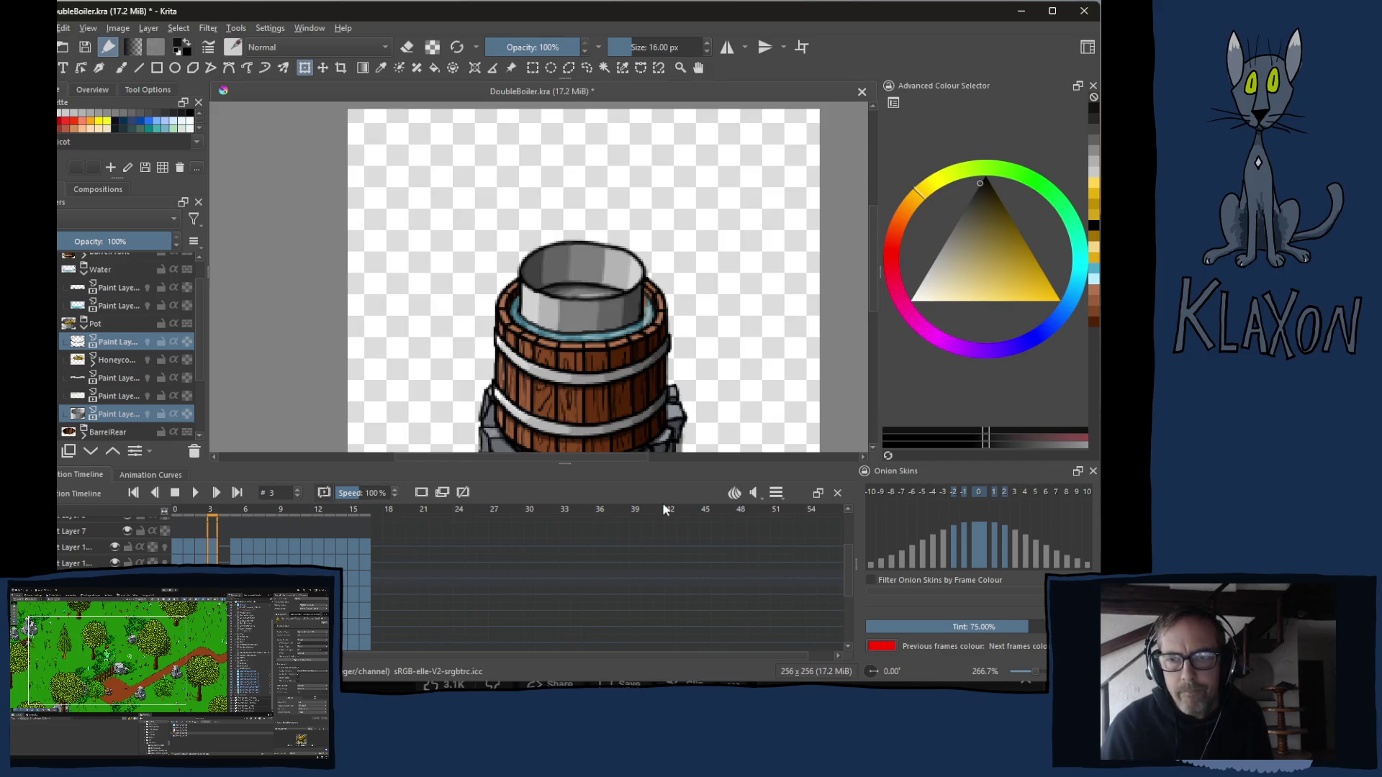
{"action": "left_click", "coordinate": [196, 493]}
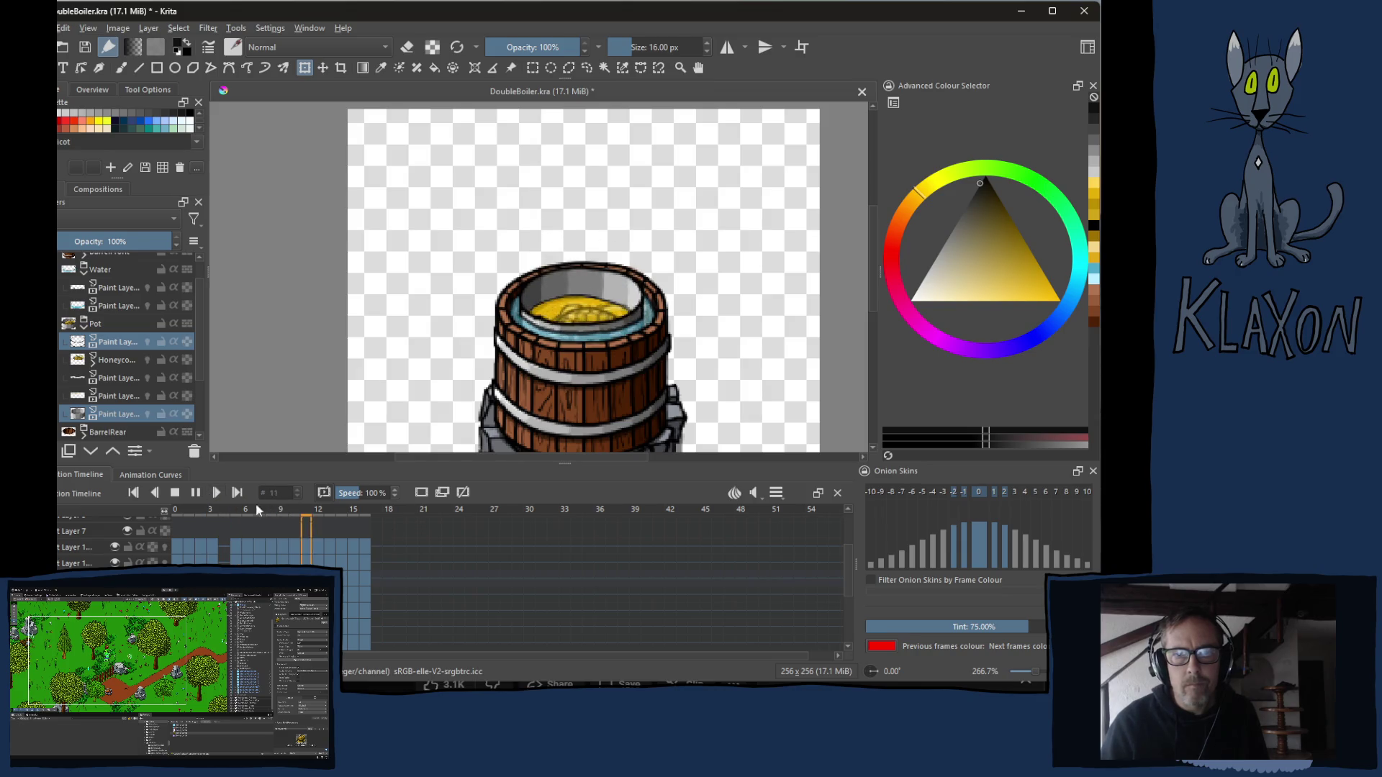
{"action": "left_click", "coordinate": [183, 491]}
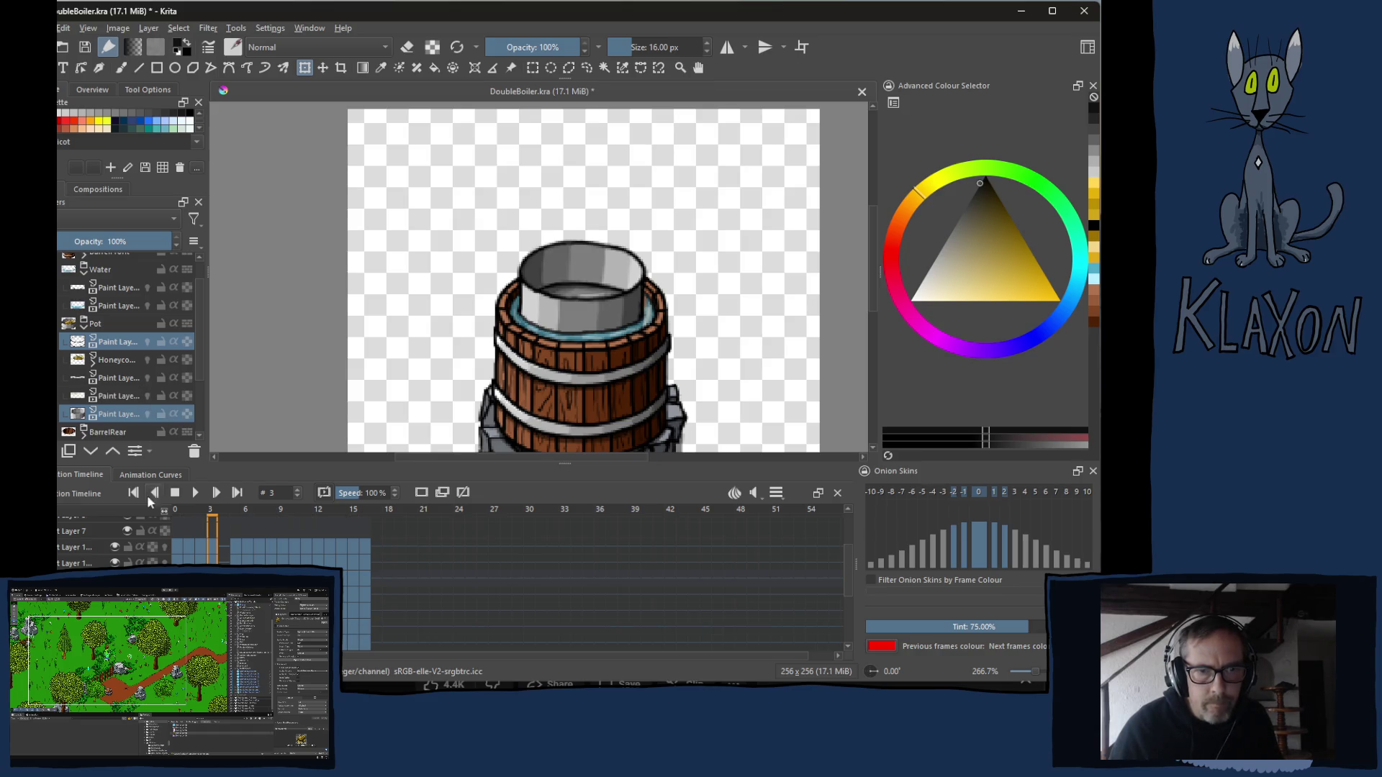
Go to frame 12, toggle the layer's onion skins on and off, and select the honey layer.
{"action": "left_click_drag", "start_coordinate": [245, 510], "coordinate": [321, 507]}
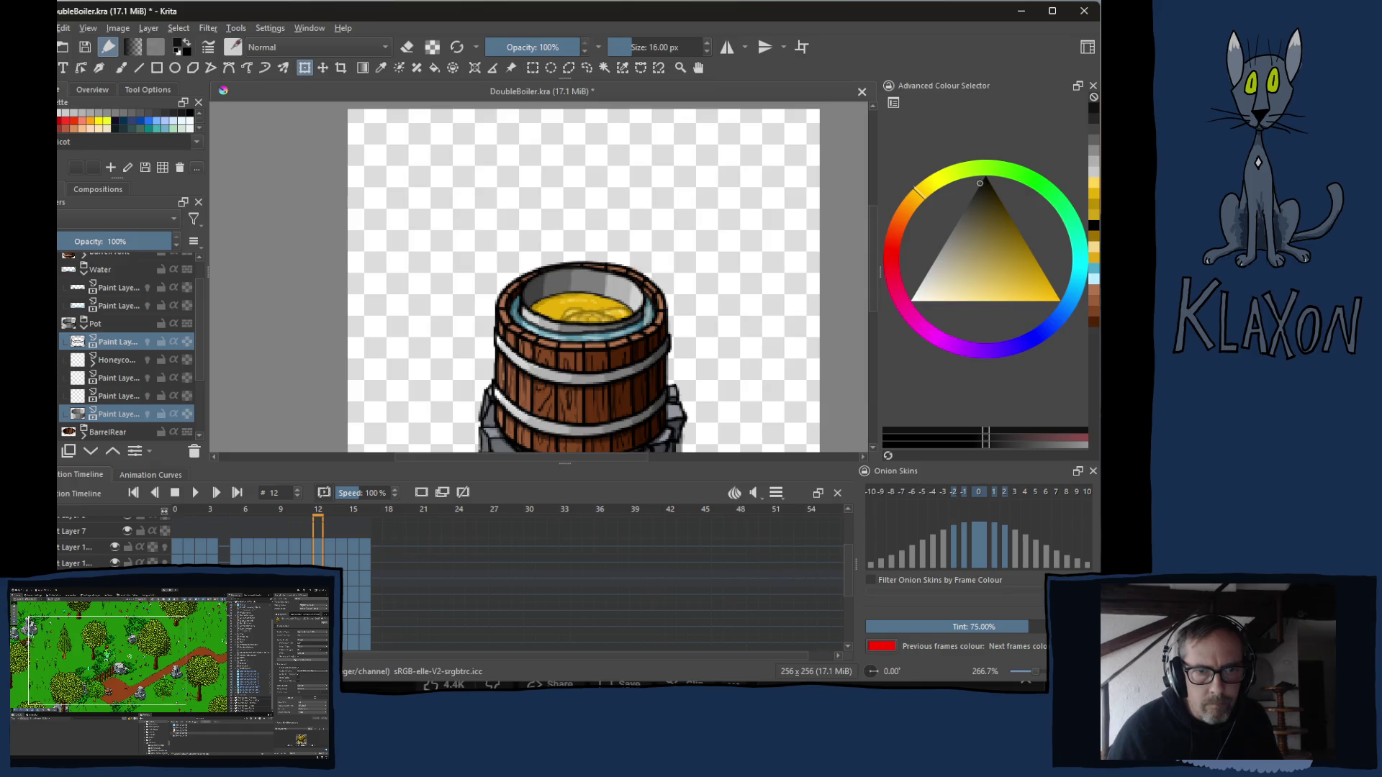
{"action": "left_click", "coordinate": [145, 394]}
{"action": "left_click", "coordinate": [147, 396]}
{"action": "left_click", "coordinate": [113, 396]}
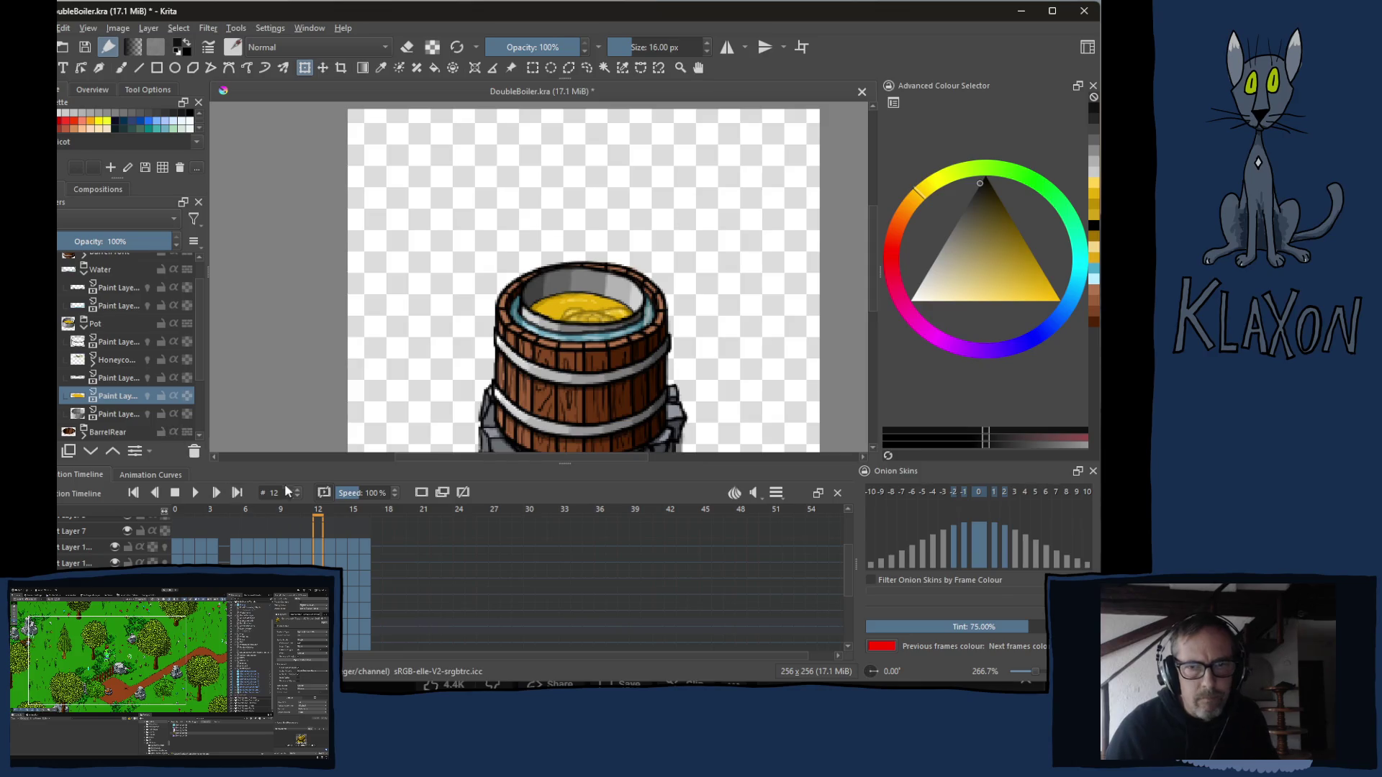
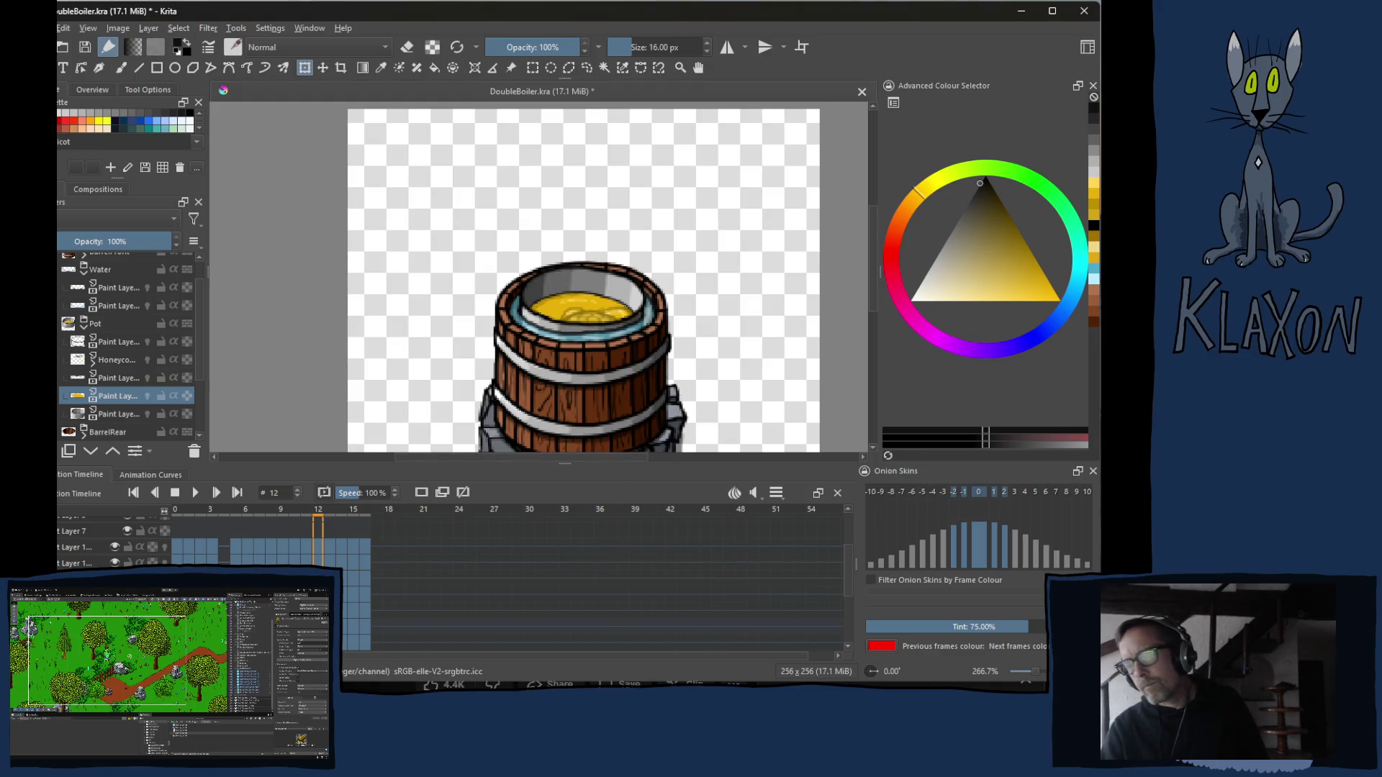
Play back the melting-honey animation, then stop and step back to frame 9.
{"action": "key", "text": "space"}
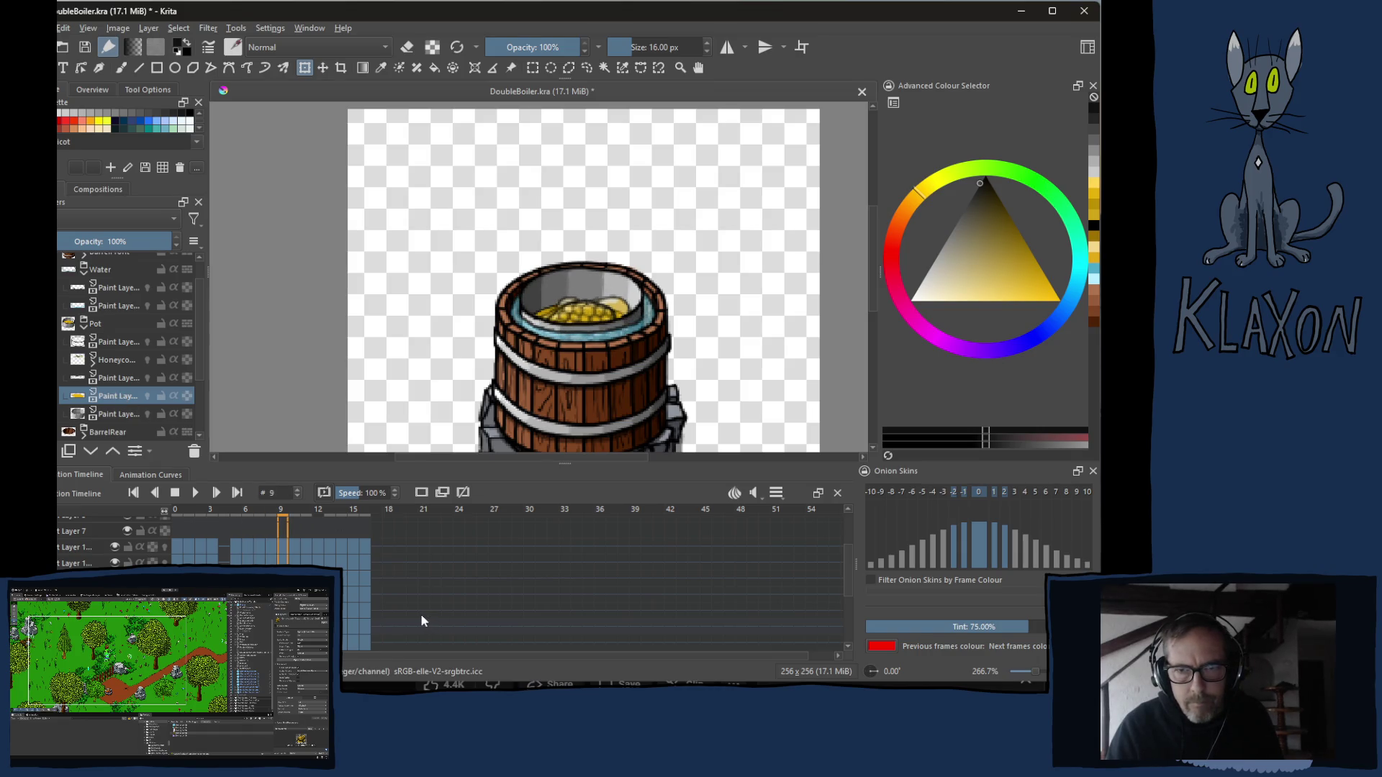
{"action": "key", "text": "Left"}
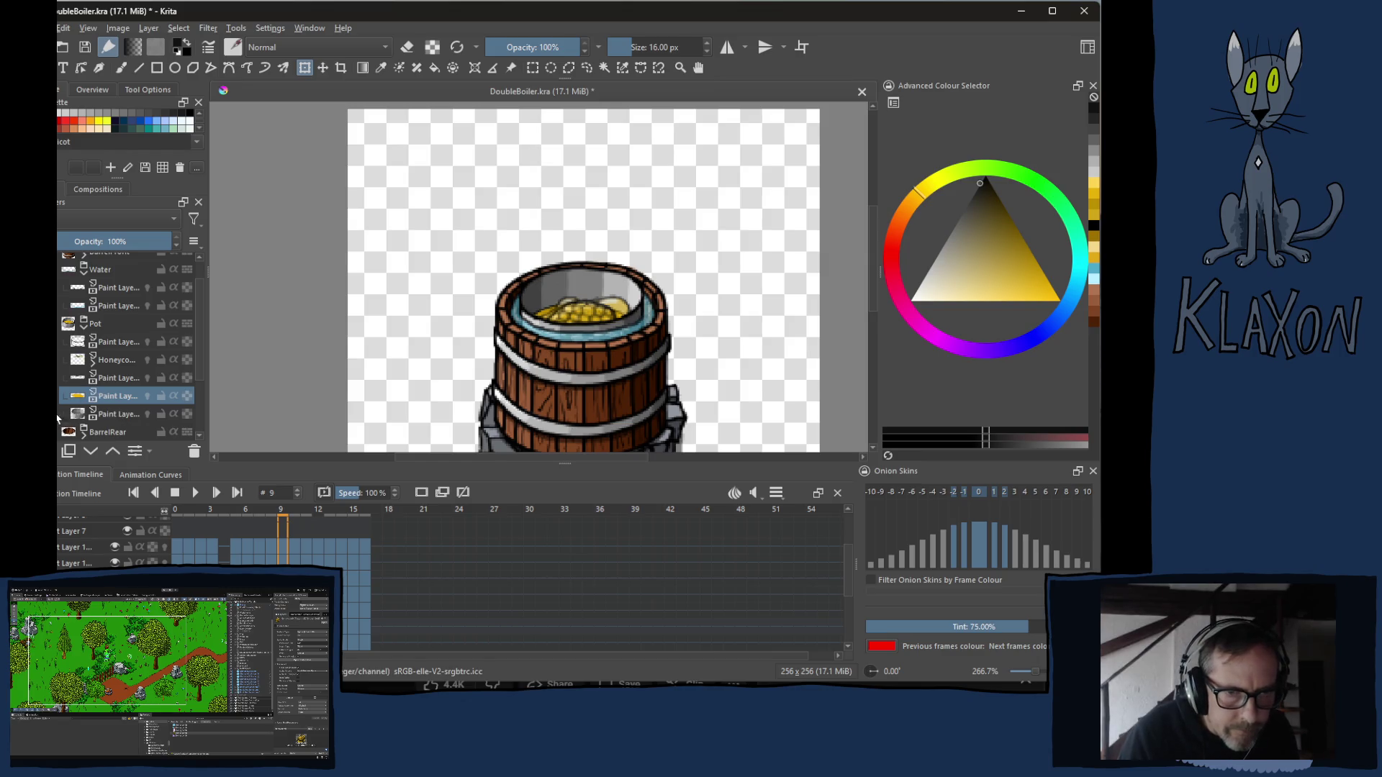
Hide the Honeycomb layer and go to frame 6.
{"action": "left_click", "coordinate": [148, 360]}
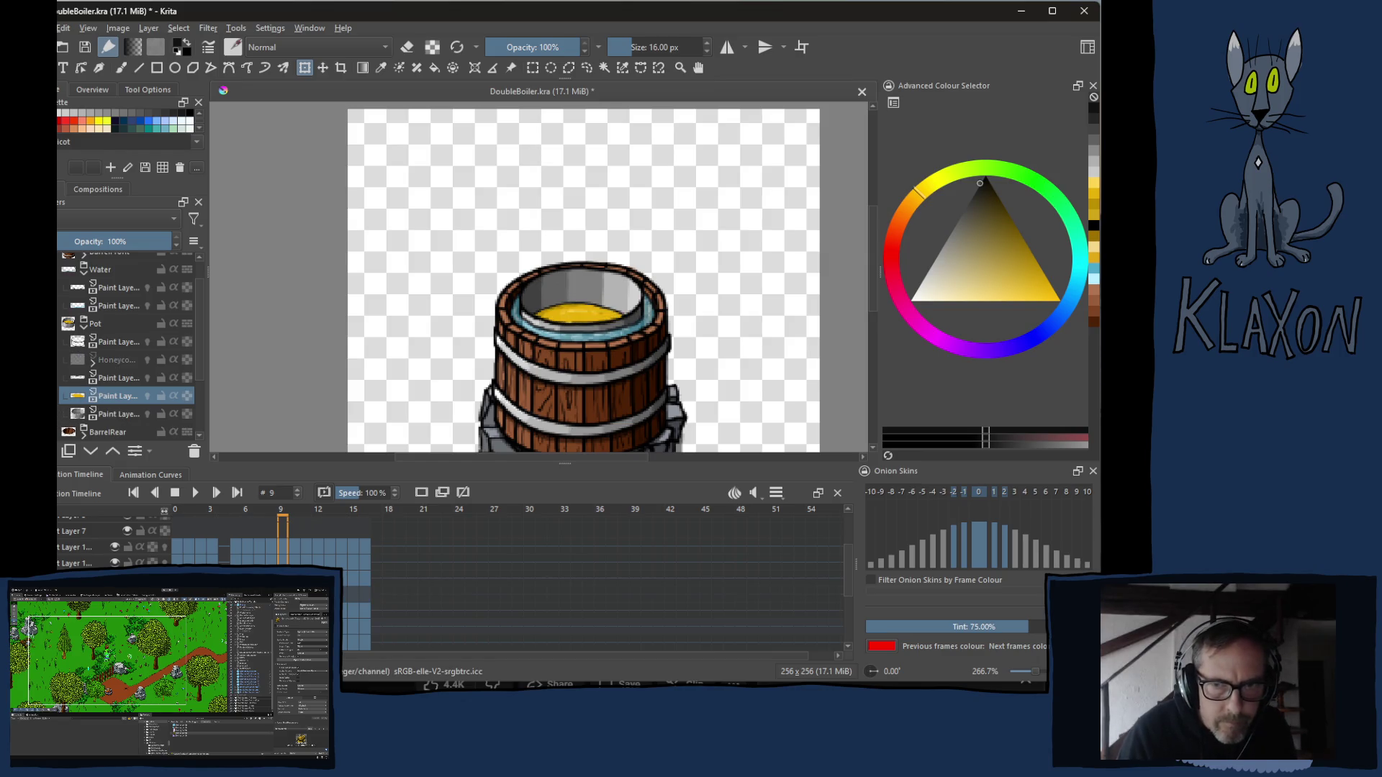
{"action": "key", "text": "Left"}
{"action": "key", "text": "Left"}
{"action": "key", "text": "Left"}
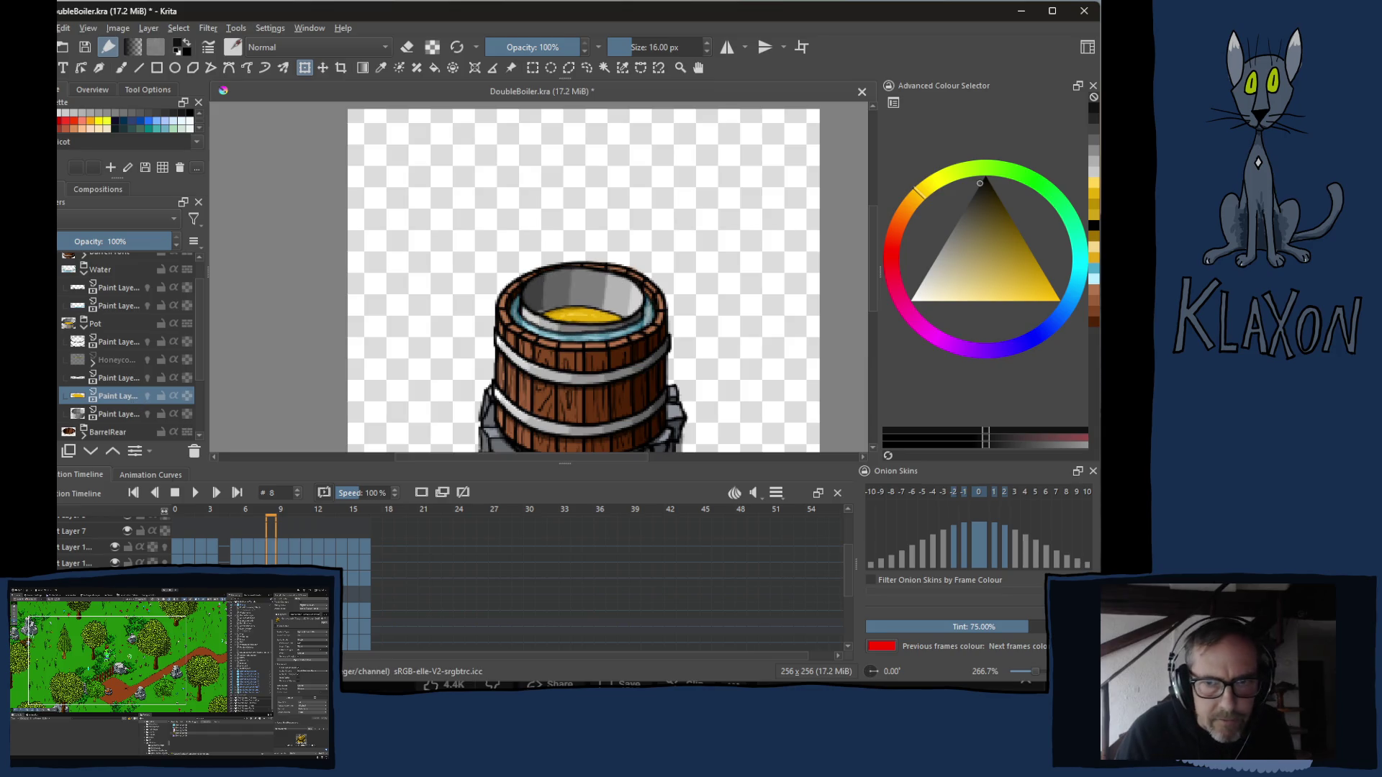
{"action": "key", "text": "Left"}
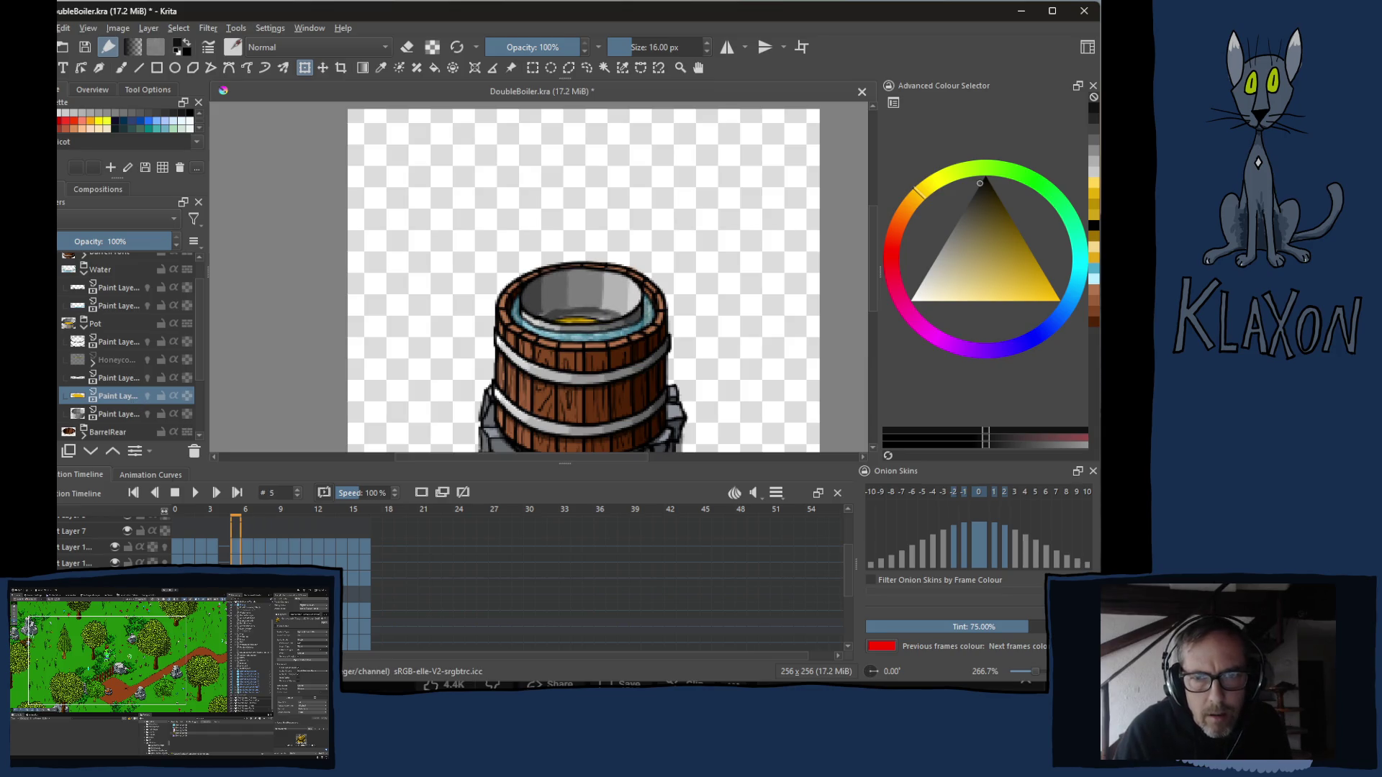
{"action": "key", "text": "Right"}
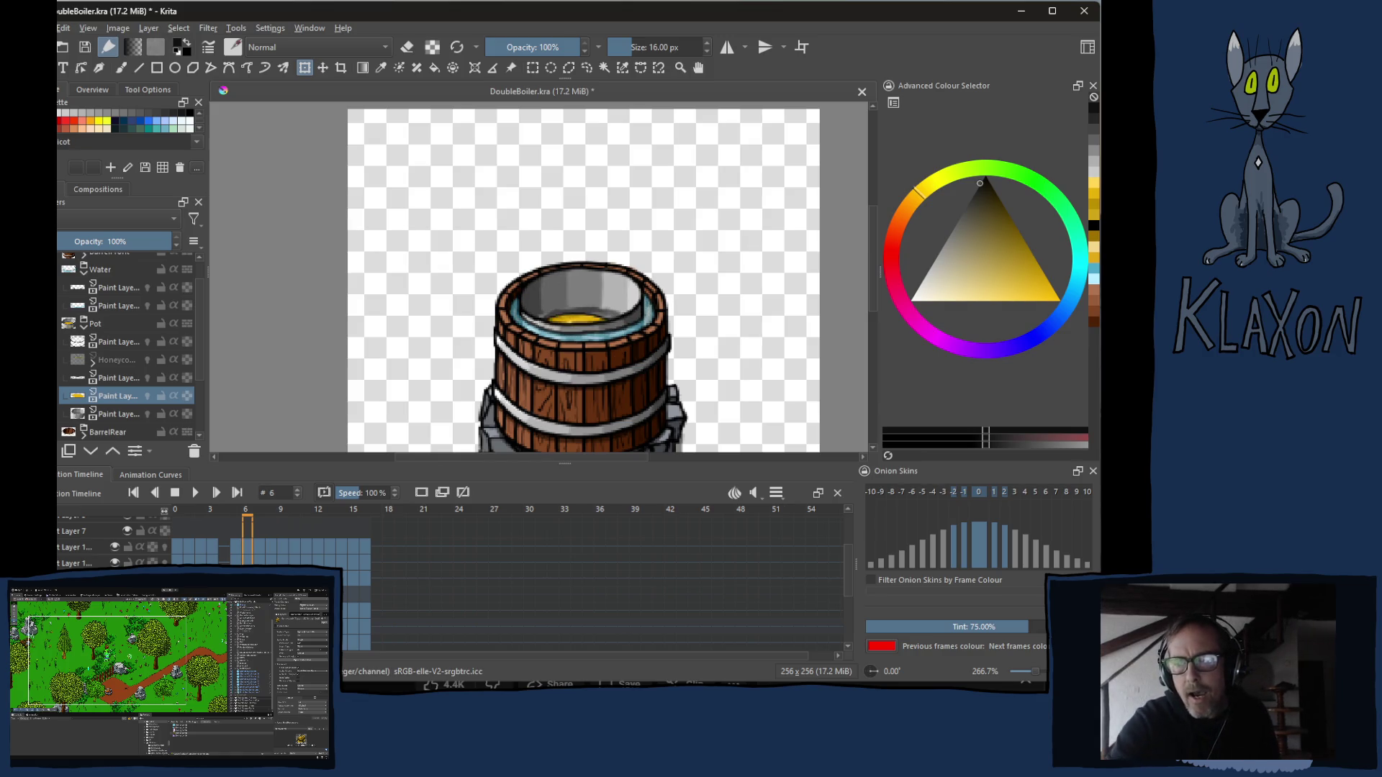
Zoom in on the barrel and switch to the freehand brush.
{"action": "scroll", "coordinate": [568, 362], "scroll_direction": "up", "scroll_amount": 4}
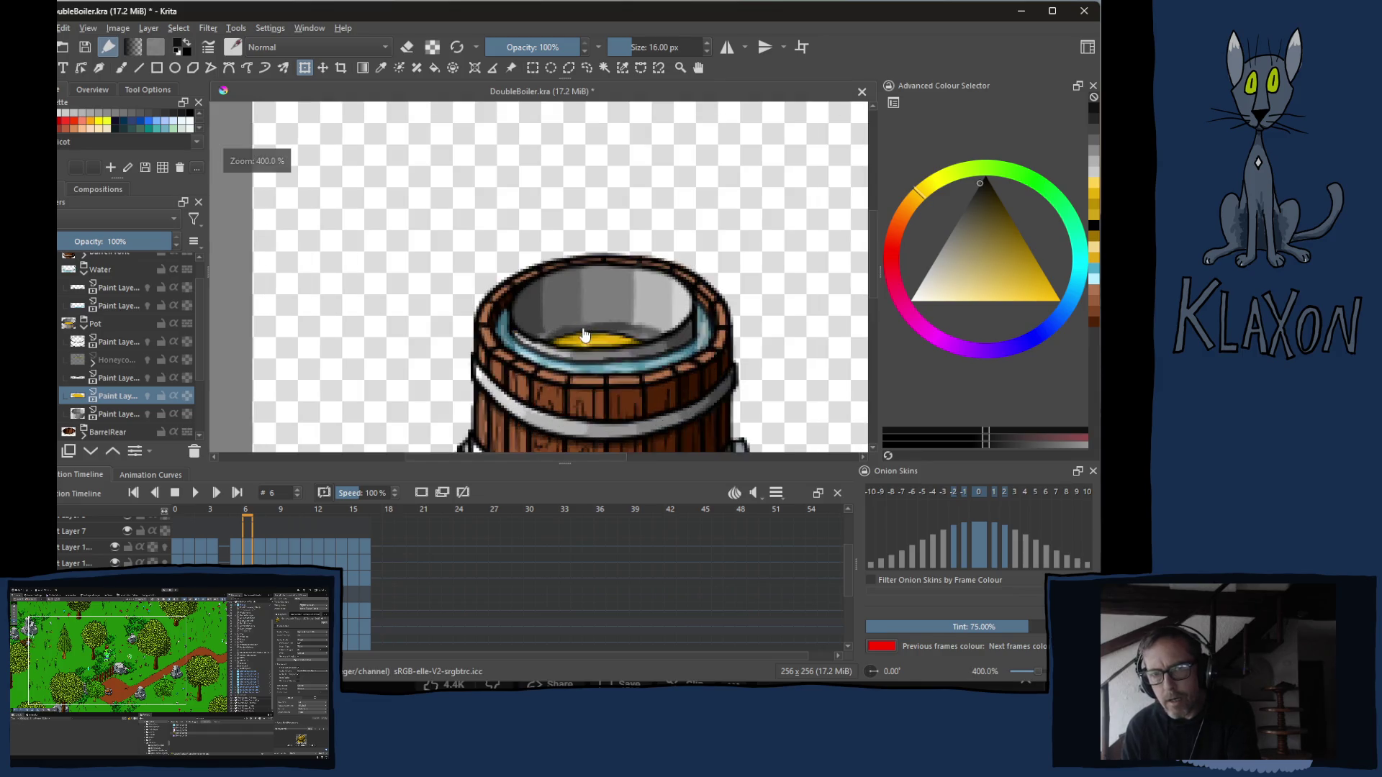
{"action": "scroll", "coordinate": [534, 247], "scroll_direction": "down", "scroll_amount": 2}
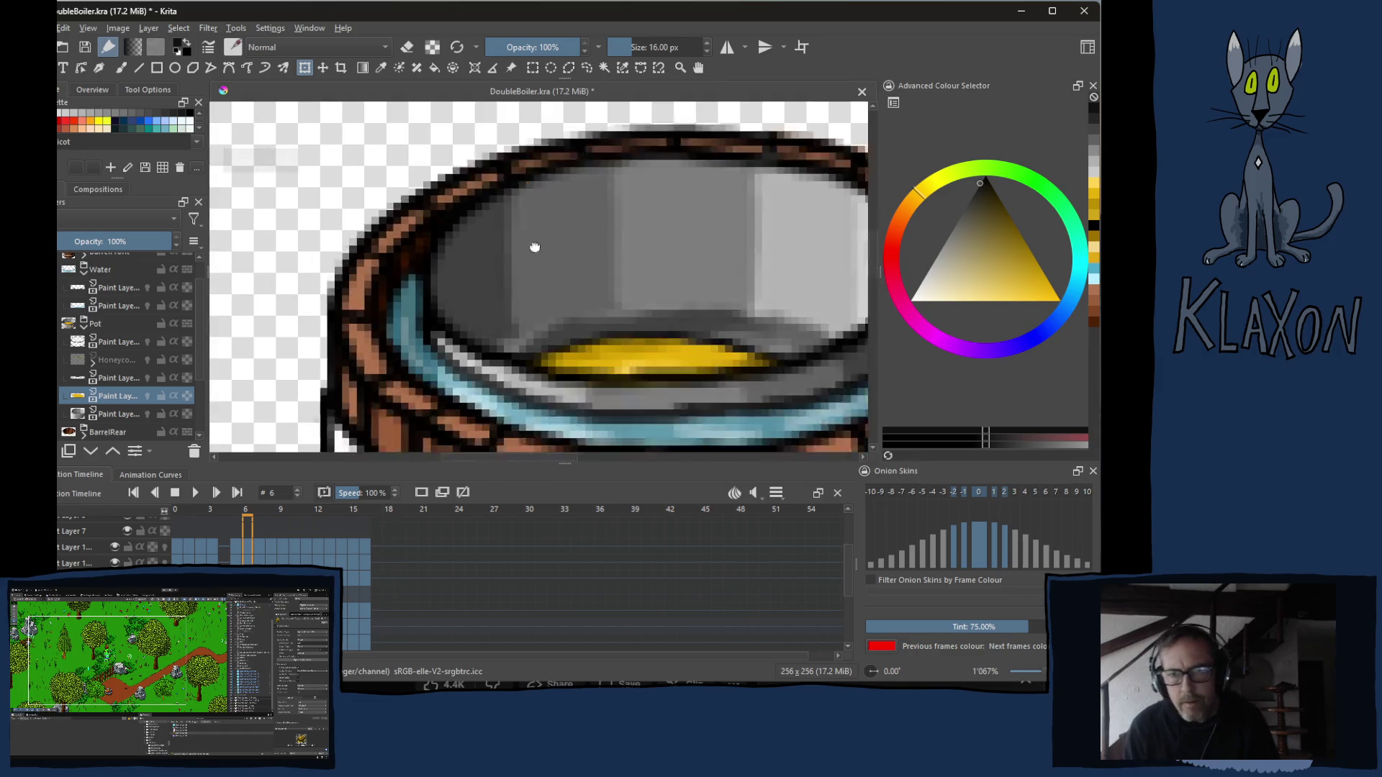
{"action": "scroll", "coordinate": [339, 312], "scroll_direction": "up", "scroll_amount": 1}
{"action": "right_click", "coordinate": [501, 295]}
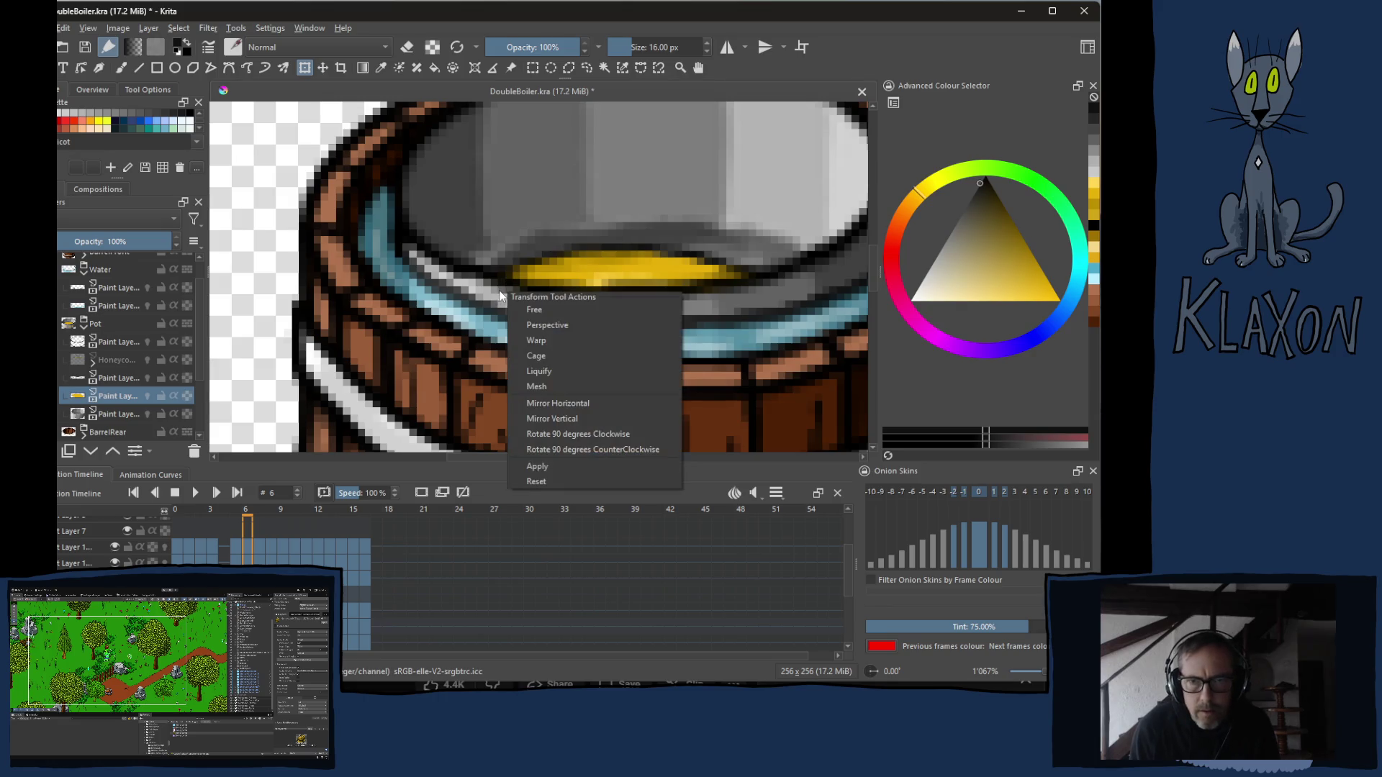
{"action": "left_click", "coordinate": [473, 95]}
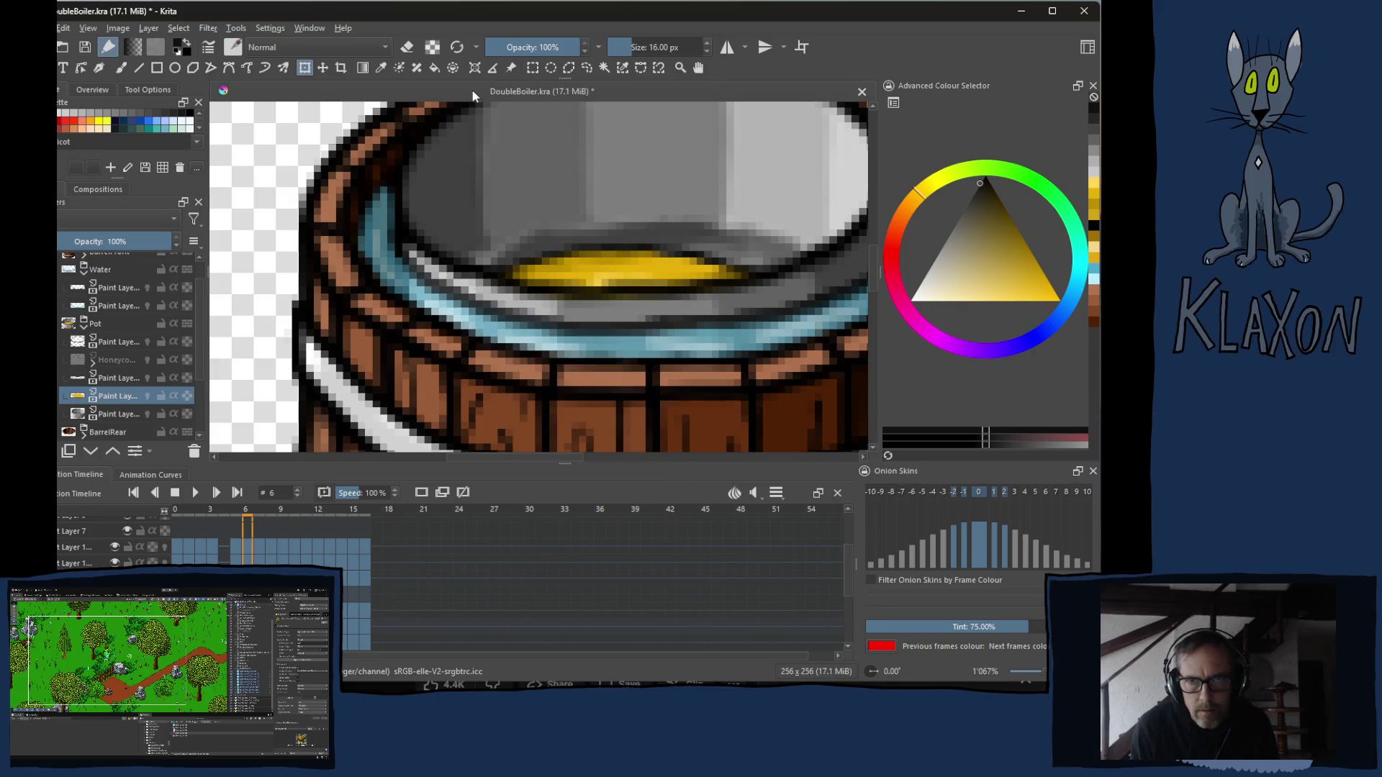
{"action": "key", "text": "b"}
{"action": "right_click", "coordinate": [493, 272]}
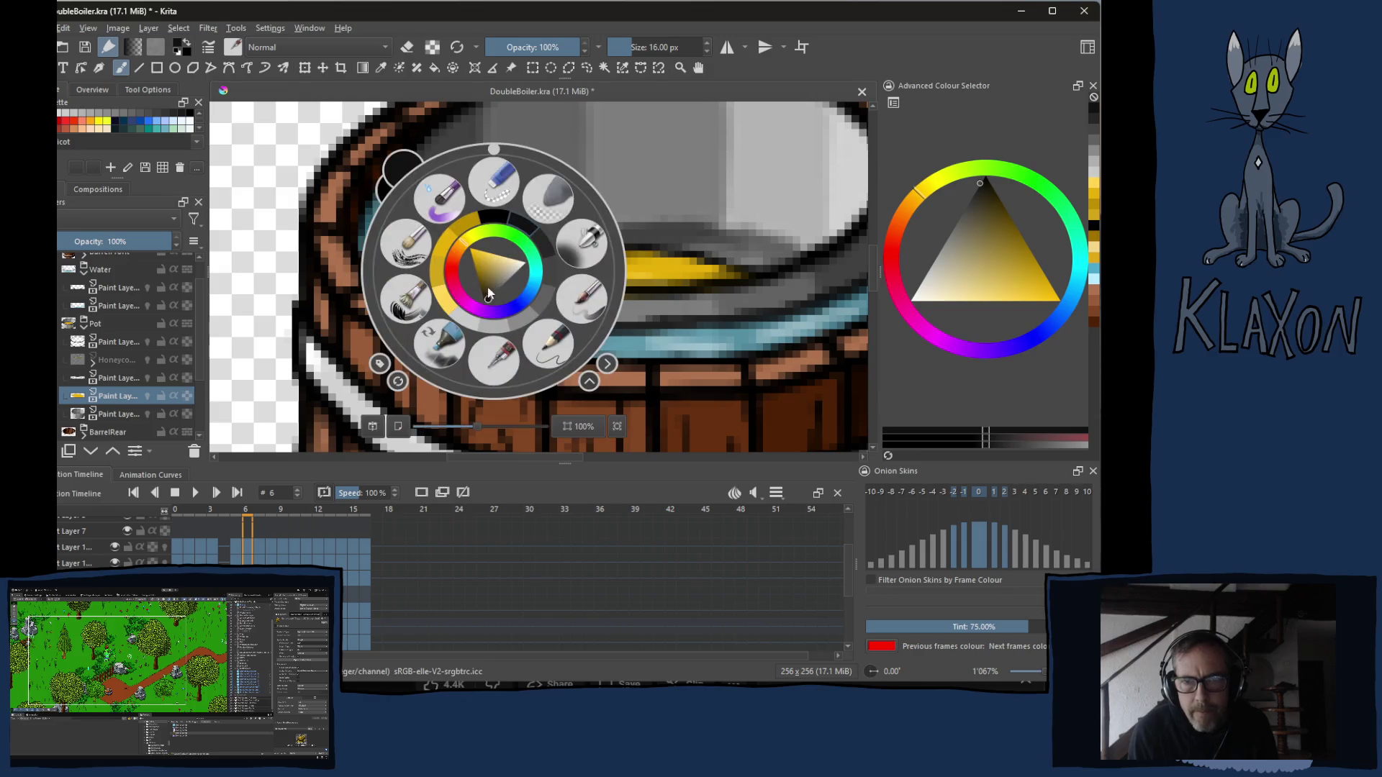
Shrink the brush to about 5 px and sample the liquid's yellow.
{"action": "right_click", "coordinate": [454, 279]}
{"action": "mouse_move", "coordinate": [460, 302]}
{"action": "left_mouse_down"}
{"action": "mouse_move", "coordinate": [514, 325]}
{"action": "mouse_move", "coordinate": [497, 324]}
{"action": "left_mouse_up"}
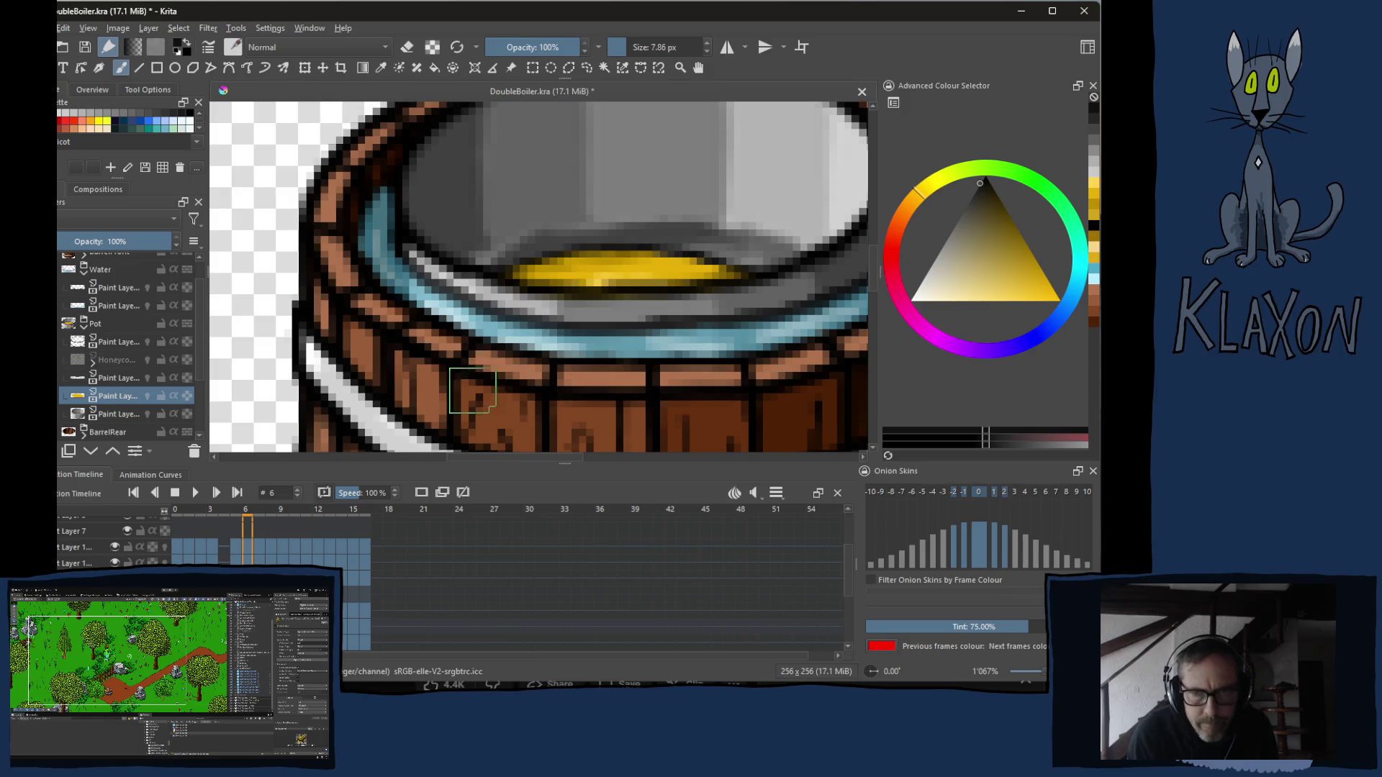
{"action": "left_click_drag", "start_coordinate": [611, 284], "coordinate": [592, 285], "text": "shift"}
{"action": "left_click", "coordinate": [630, 308]}
{"action": "key", "text": "ctrl+z"}
{"action": "left_click", "coordinate": [583, 268]}
{"action": "key", "text": "ctrl+z"}
{"action": "left_click", "coordinate": [576, 262], "text": "ctrl"}
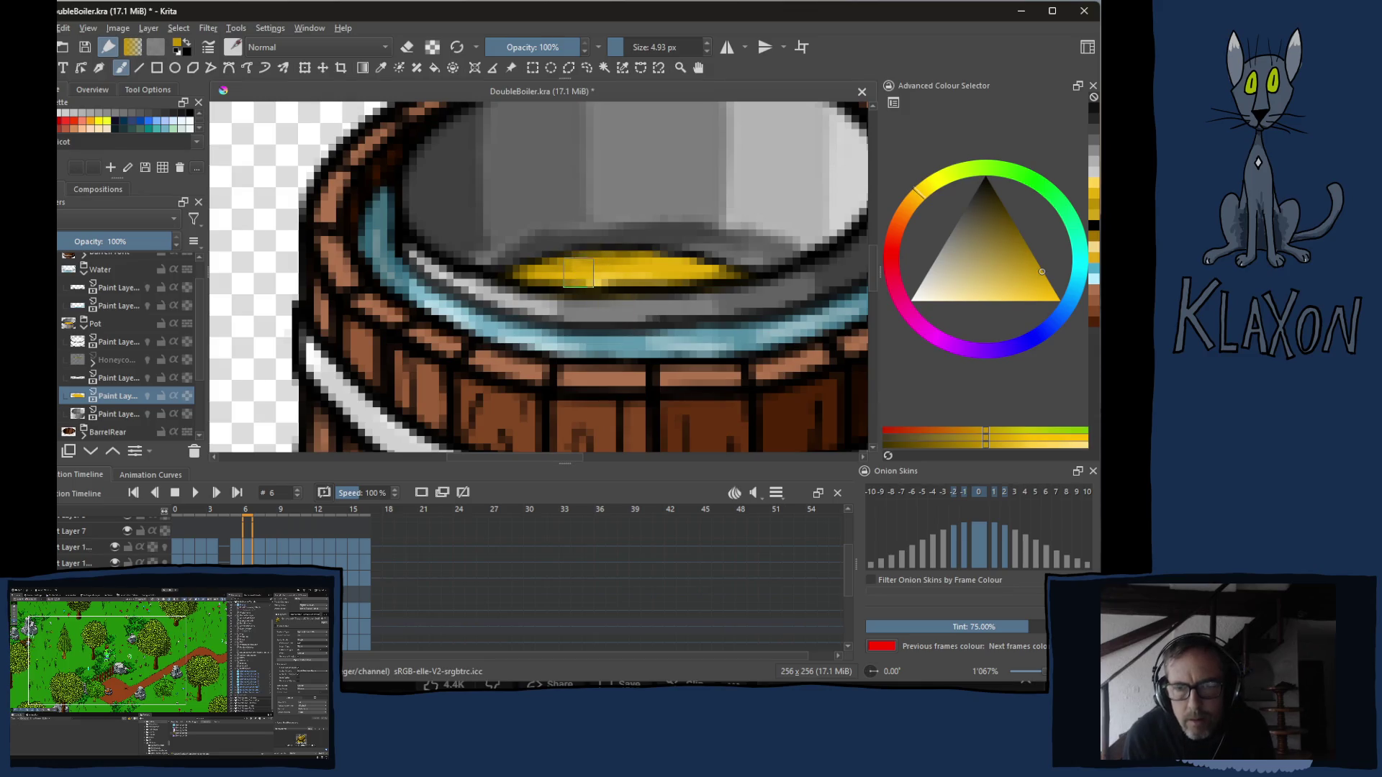
Paint darker yellow over the light stripe on frames 6, 7 and 8, then show the Honeycomb layer again.
{"action": "mouse_move", "coordinate": [574, 277]}
{"action": "left_mouse_down"}
{"action": "mouse_move", "coordinate": [537, 277]}
{"action": "mouse_move", "coordinate": [713, 273]}
{"action": "left_mouse_up"}
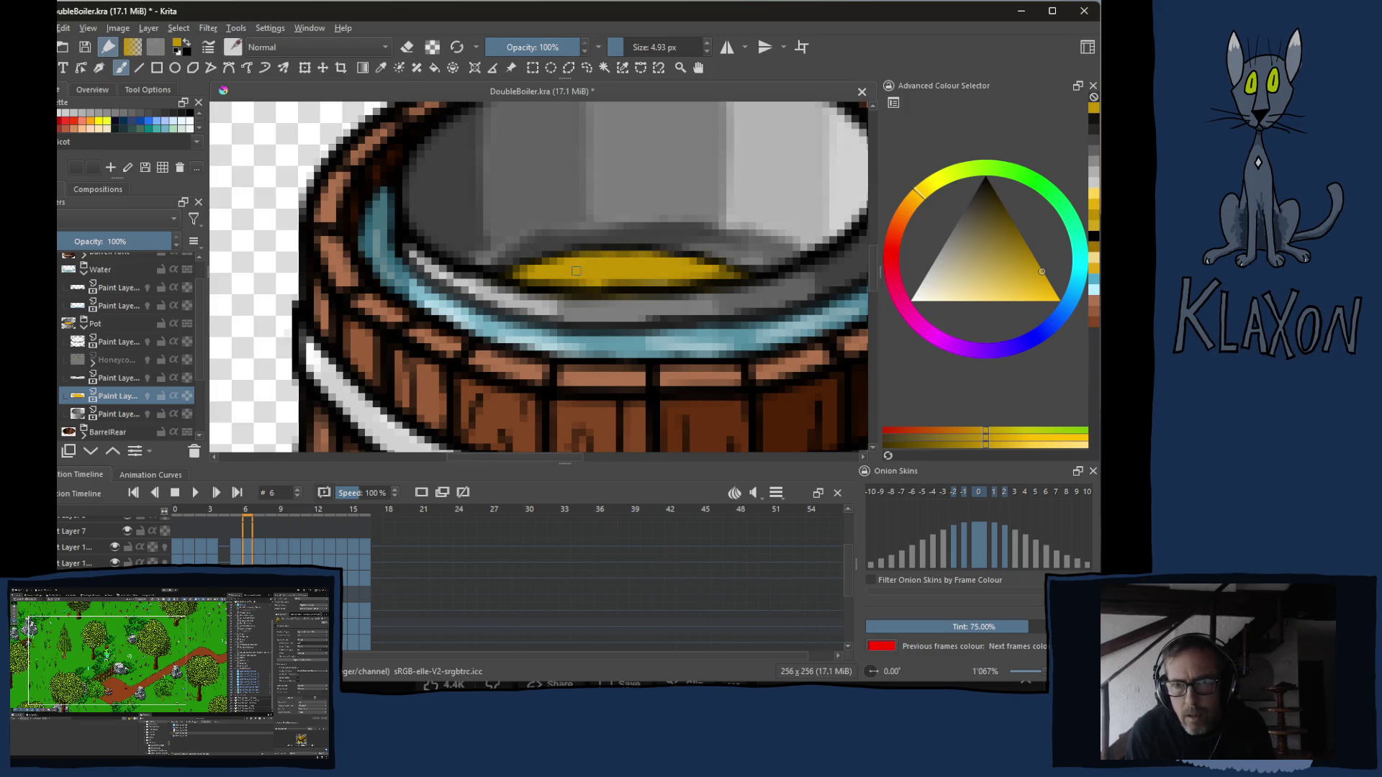
{"action": "key", "text": "period"}
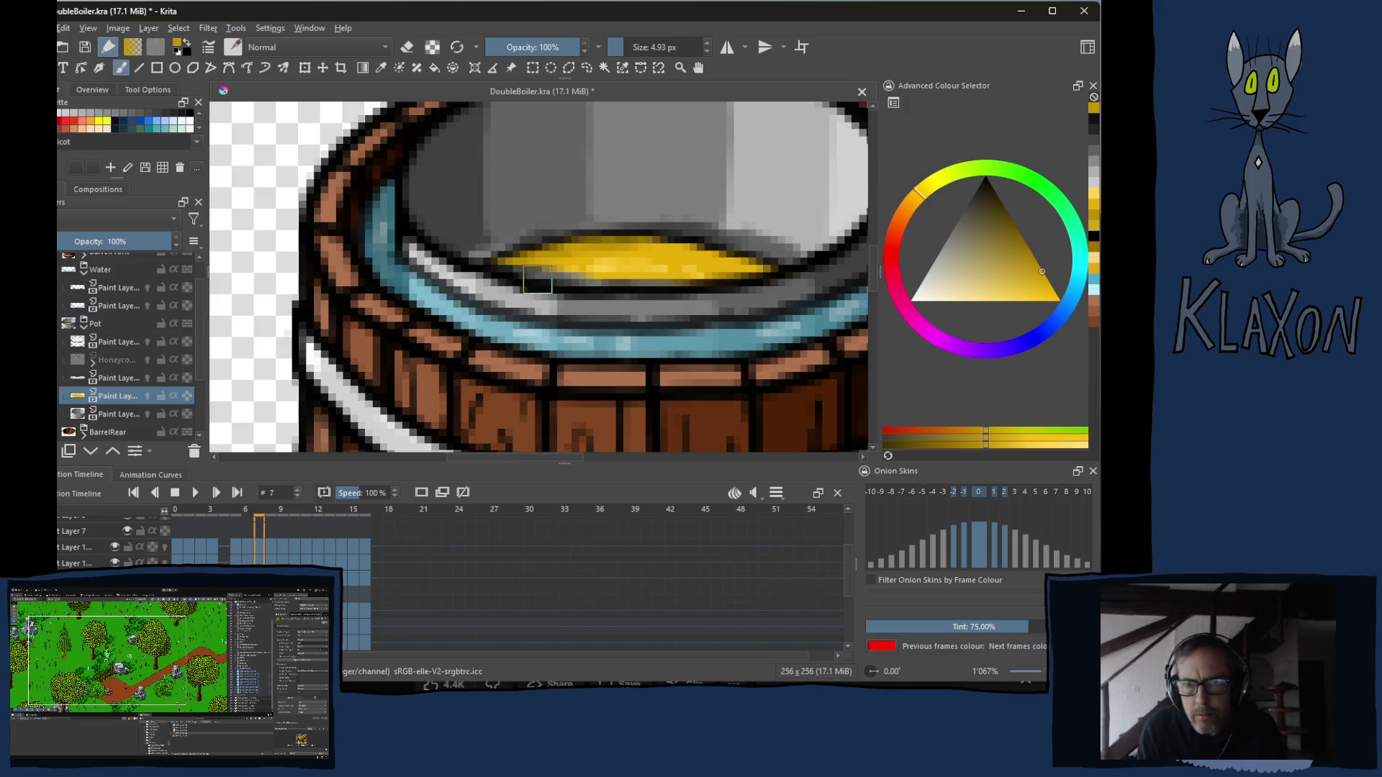
{"action": "mouse_move", "coordinate": [573, 274]}
{"action": "left_mouse_down"}
{"action": "mouse_move", "coordinate": [645, 263]}
{"action": "mouse_move", "coordinate": [584, 257]}
{"action": "mouse_move", "coordinate": [641, 253]}
{"action": "mouse_move", "coordinate": [738, 275]}
{"action": "mouse_move", "coordinate": [561, 268]}
{"action": "left_mouse_up"}
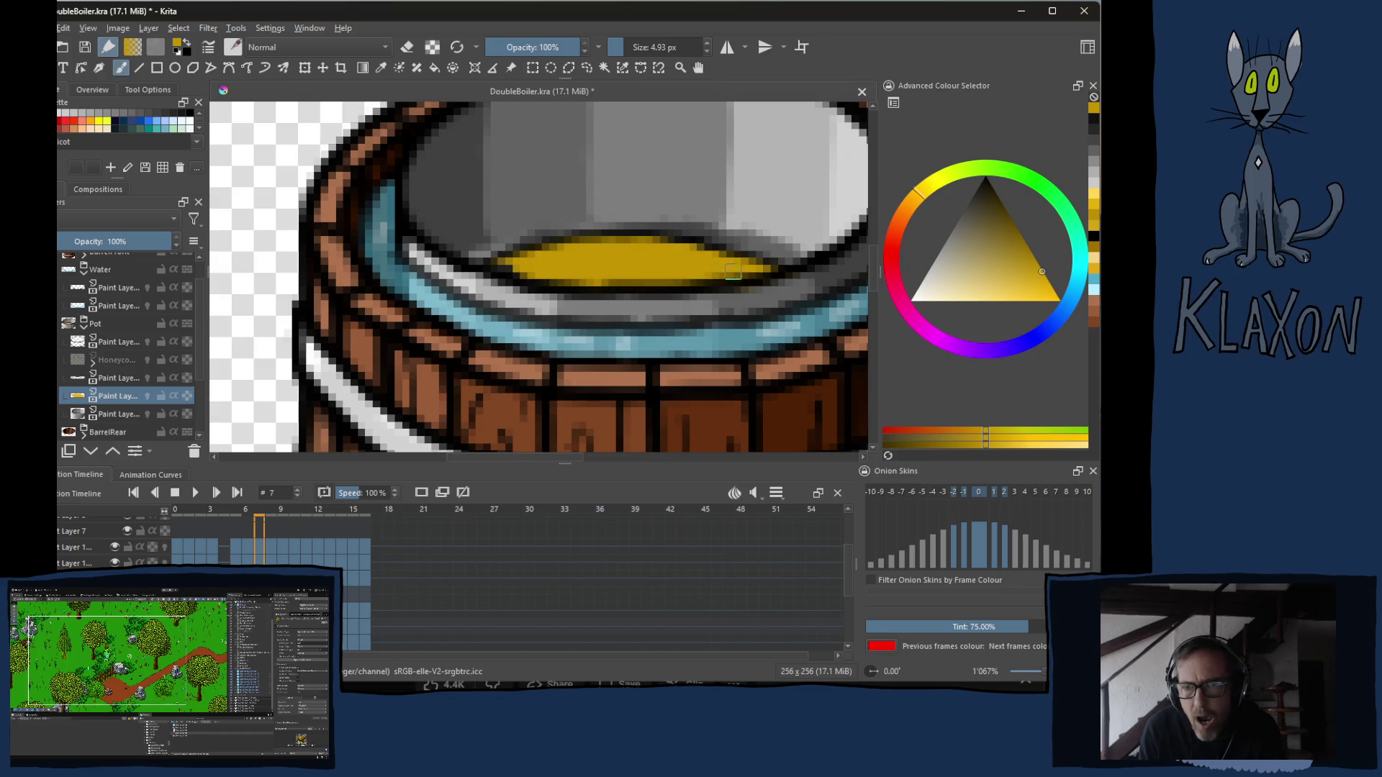
{"action": "key", "text": "period"}
{"action": "mouse_move", "coordinate": [540, 262]}
{"action": "left_mouse_down"}
{"action": "mouse_move", "coordinate": [634, 248]}
{"action": "mouse_move", "coordinate": [586, 242]}
{"action": "mouse_move", "coordinate": [619, 270]}
{"action": "mouse_move", "coordinate": [727, 252]}
{"action": "mouse_move", "coordinate": [788, 273]}
{"action": "left_mouse_up"}
{"action": "key", "text": "period"}
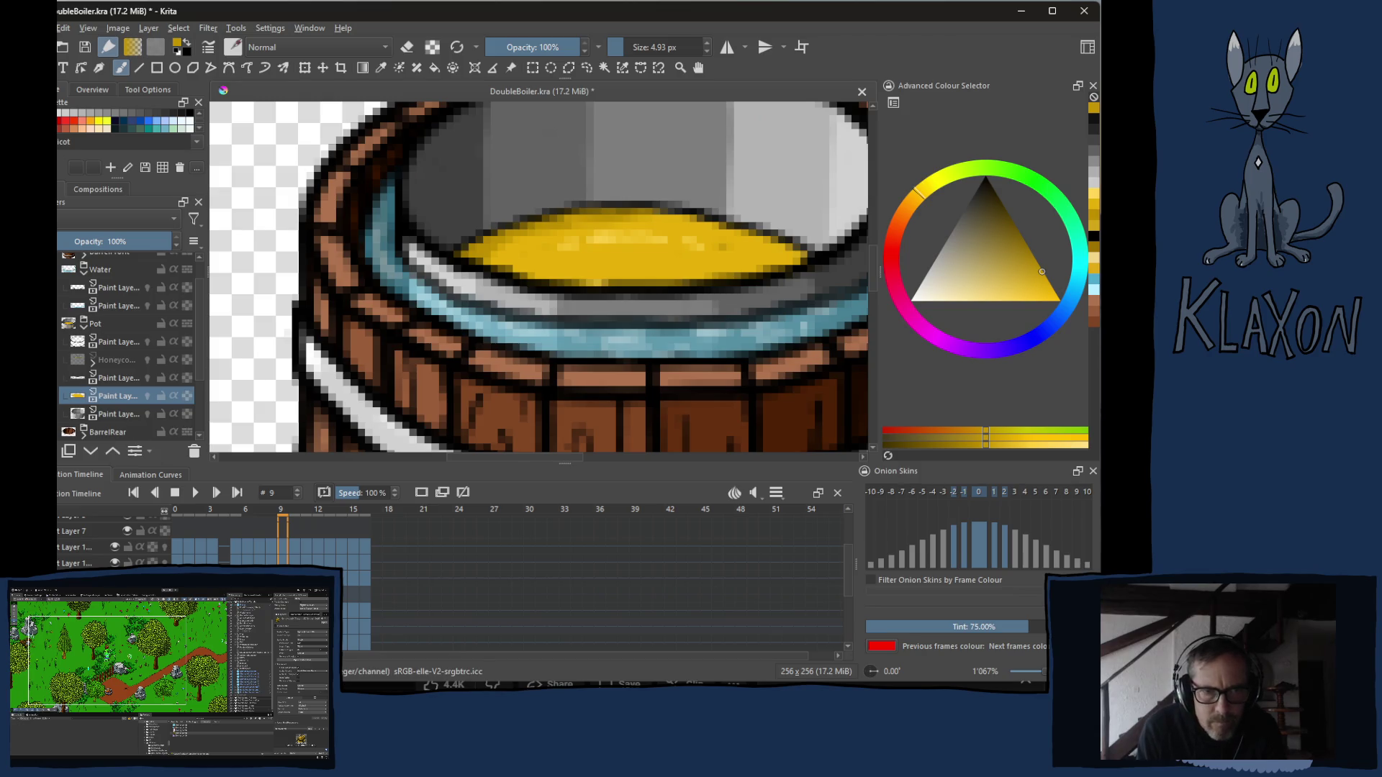
{"action": "left_click", "coordinate": [148, 360]}
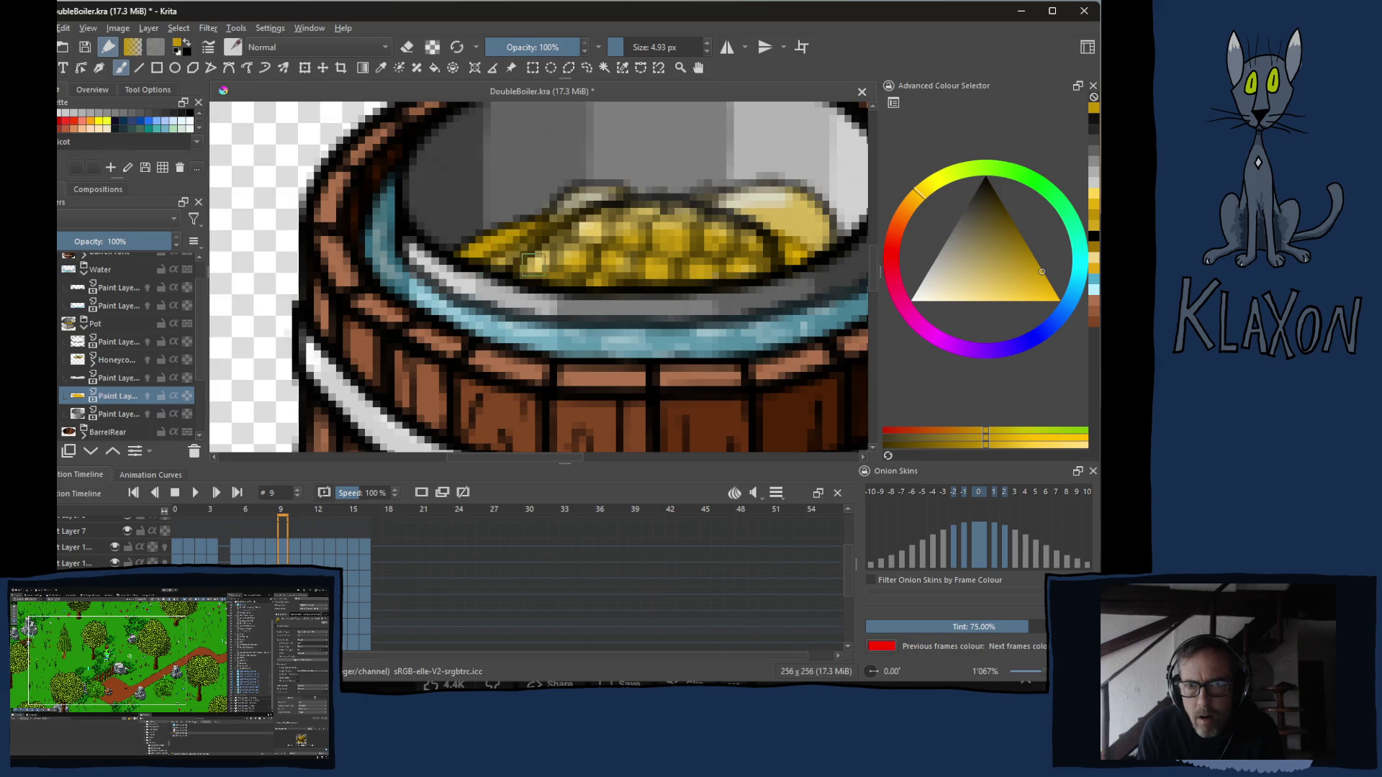
Brush gold over the honeycomb highlights on frames 10, 11, 12 and 13.
{"action": "key", "text": "Right"}
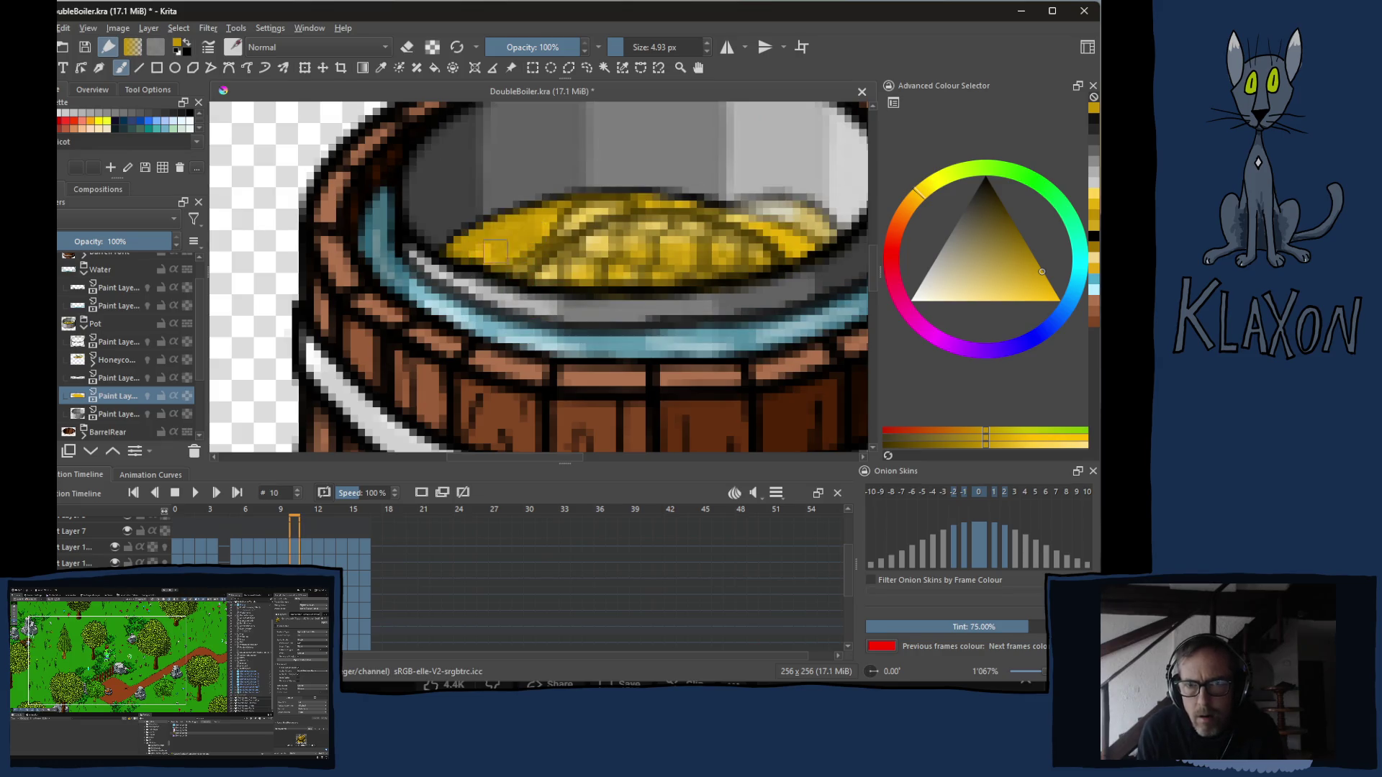
{"action": "mouse_move", "coordinate": [545, 251]}
{"action": "left_mouse_down"}
{"action": "mouse_move", "coordinate": [676, 216]}
{"action": "mouse_move", "coordinate": [802, 251]}
{"action": "left_mouse_up"}
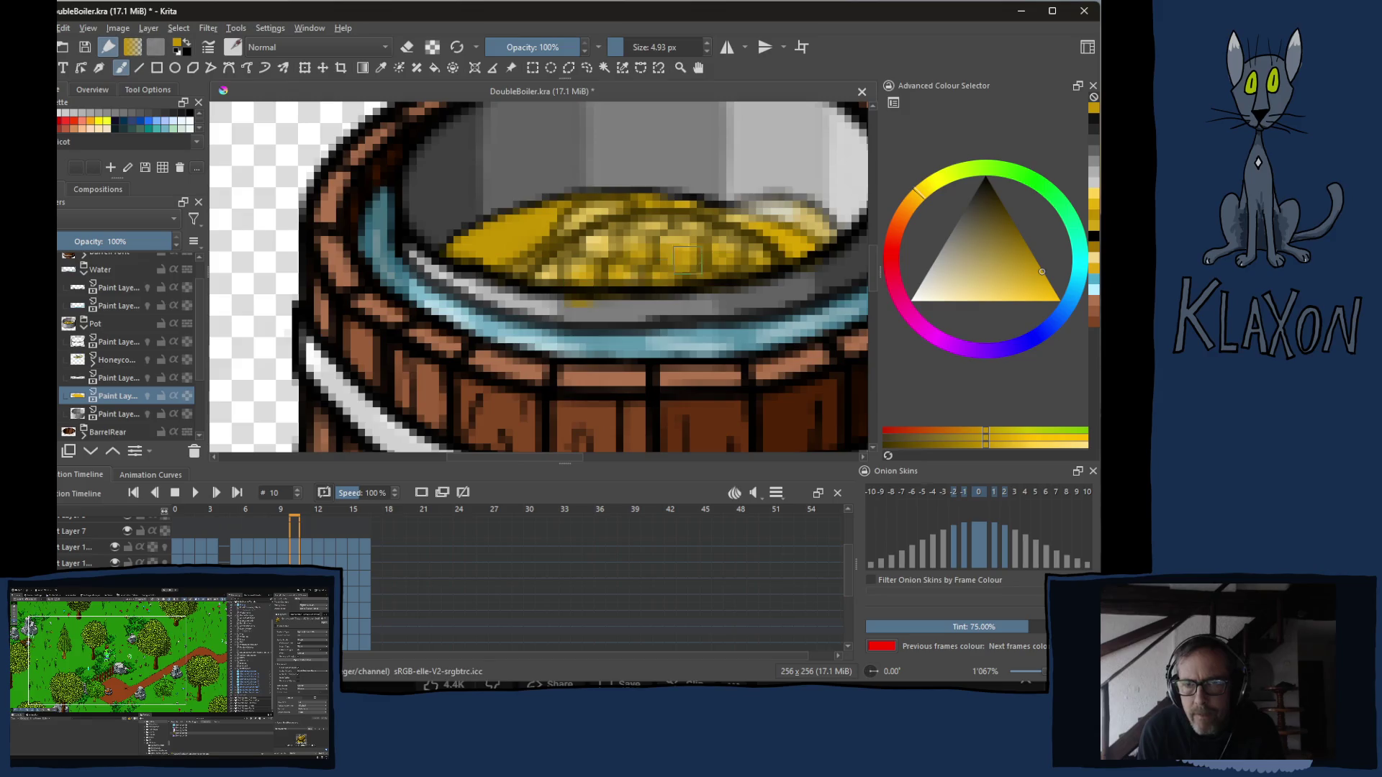
{"action": "key", "text": "period"}
{"action": "mouse_move", "coordinate": [590, 252]}
{"action": "left_mouse_down"}
{"action": "mouse_move", "coordinate": [594, 216]}
{"action": "mouse_move", "coordinate": [504, 231]}
{"action": "mouse_move", "coordinate": [547, 216]}
{"action": "mouse_move", "coordinate": [527, 258]}
{"action": "mouse_move", "coordinate": [633, 223]}
{"action": "mouse_move", "coordinate": [583, 205]}
{"action": "mouse_move", "coordinate": [691, 195]}
{"action": "mouse_move", "coordinate": [792, 245]}
{"action": "mouse_move", "coordinate": [720, 255]}
{"action": "mouse_move", "coordinate": [670, 224]}
{"action": "mouse_move", "coordinate": [605, 270]}
{"action": "left_mouse_up"}
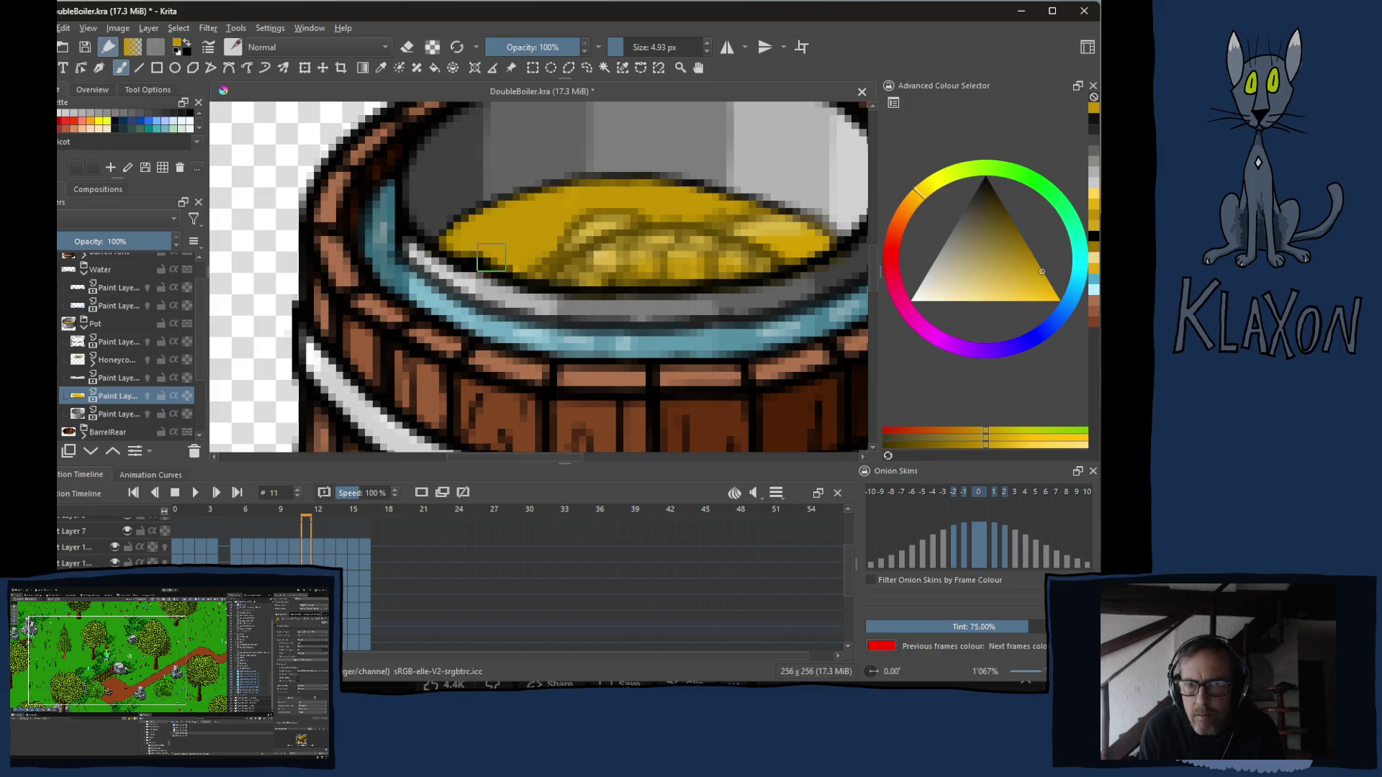
{"action": "key", "text": "period"}
{"action": "mouse_move", "coordinate": [578, 211]}
{"action": "left_mouse_down"}
{"action": "mouse_move", "coordinate": [504, 209]}
{"action": "mouse_move", "coordinate": [475, 227]}
{"action": "mouse_move", "coordinate": [578, 261]}
{"action": "mouse_move", "coordinate": [780, 262]}
{"action": "mouse_move", "coordinate": [820, 244]}
{"action": "mouse_move", "coordinate": [763, 201]}
{"action": "mouse_move", "coordinate": [648, 188]}
{"action": "mouse_move", "coordinate": [580, 207]}
{"action": "mouse_move", "coordinate": [735, 220]}
{"action": "mouse_move", "coordinate": [774, 241]}
{"action": "left_mouse_up"}
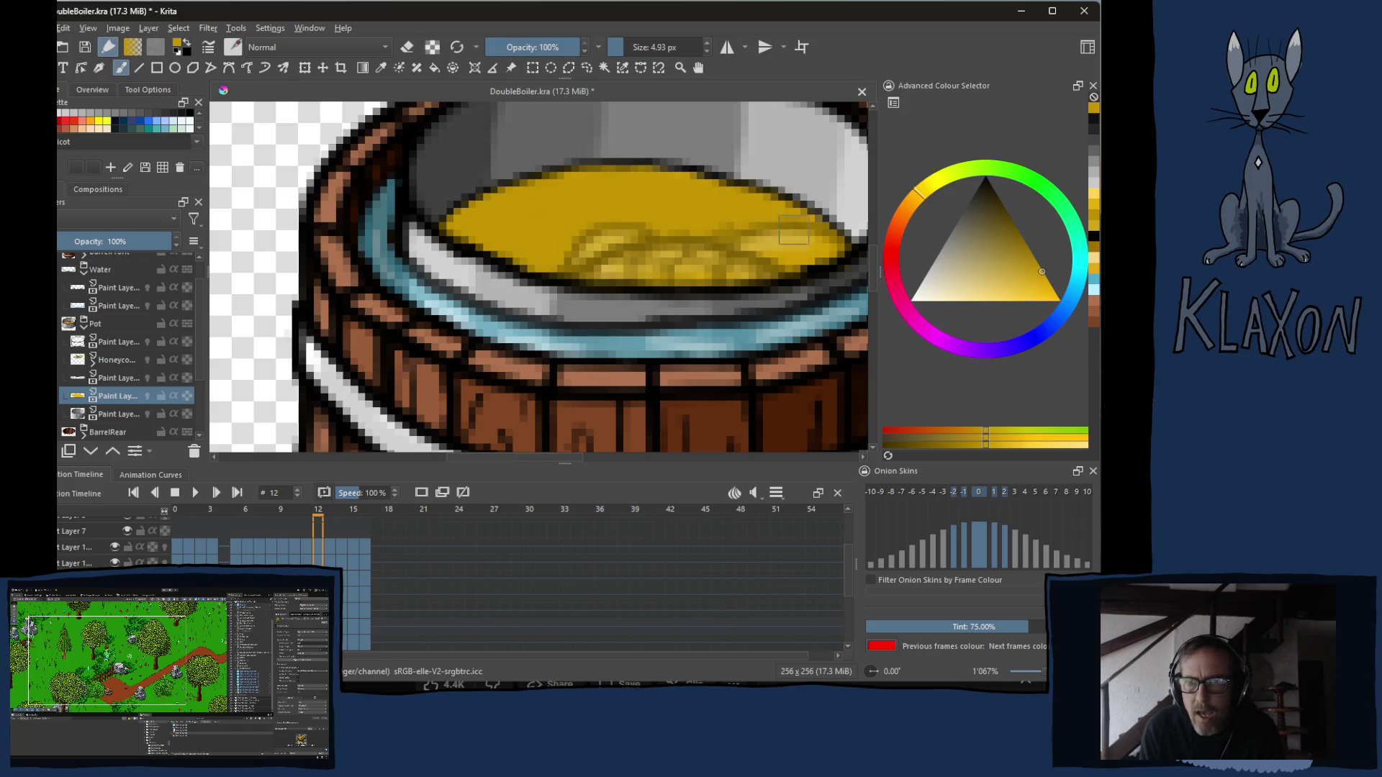
{"action": "key", "text": "period"}
{"action": "mouse_move", "coordinate": [648, 242]}
{"action": "left_mouse_down"}
{"action": "mouse_move", "coordinate": [555, 226]}
{"action": "mouse_move", "coordinate": [504, 187]}
{"action": "mouse_move", "coordinate": [455, 229]}
{"action": "left_mouse_up"}
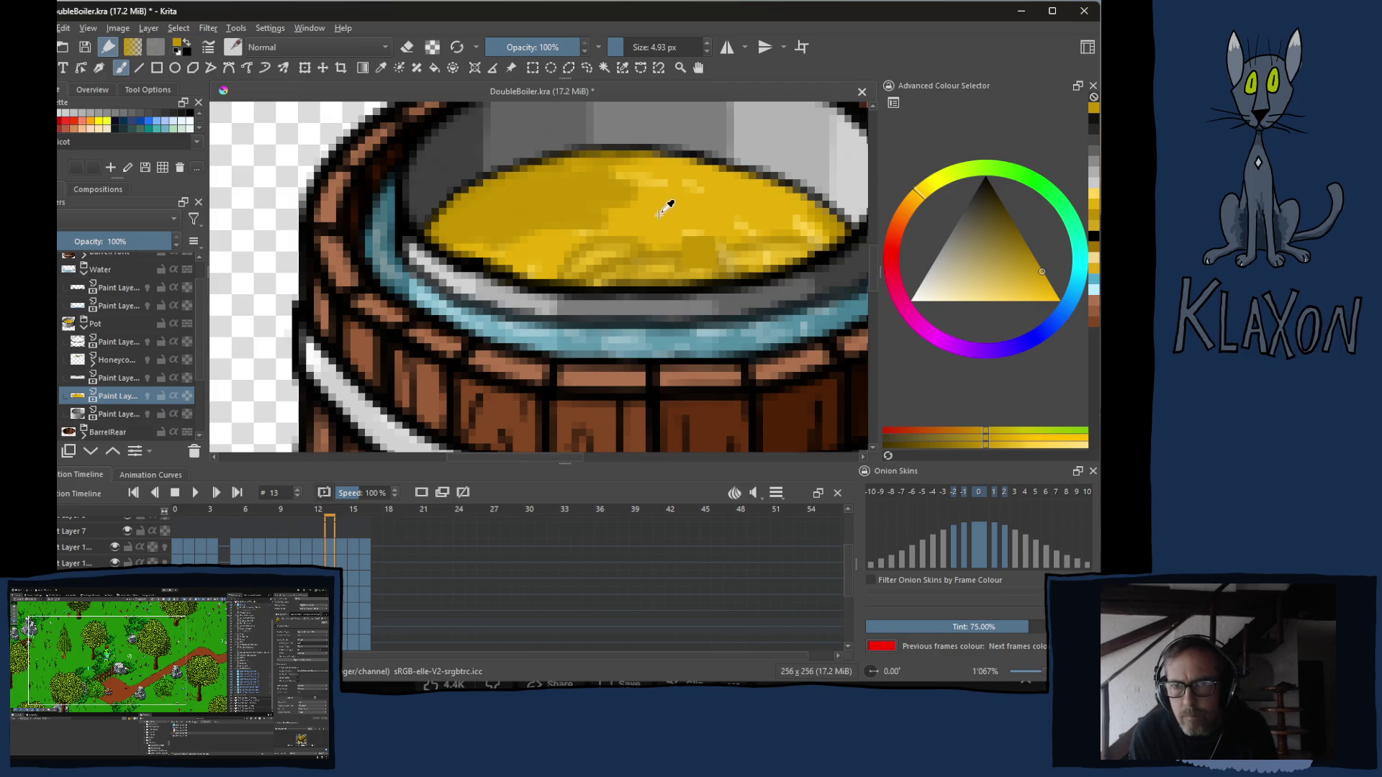
Choose a slightly different yellow from the pop-up palette.
{"action": "left_click", "coordinate": [671, 208], "text": "ctrl"}
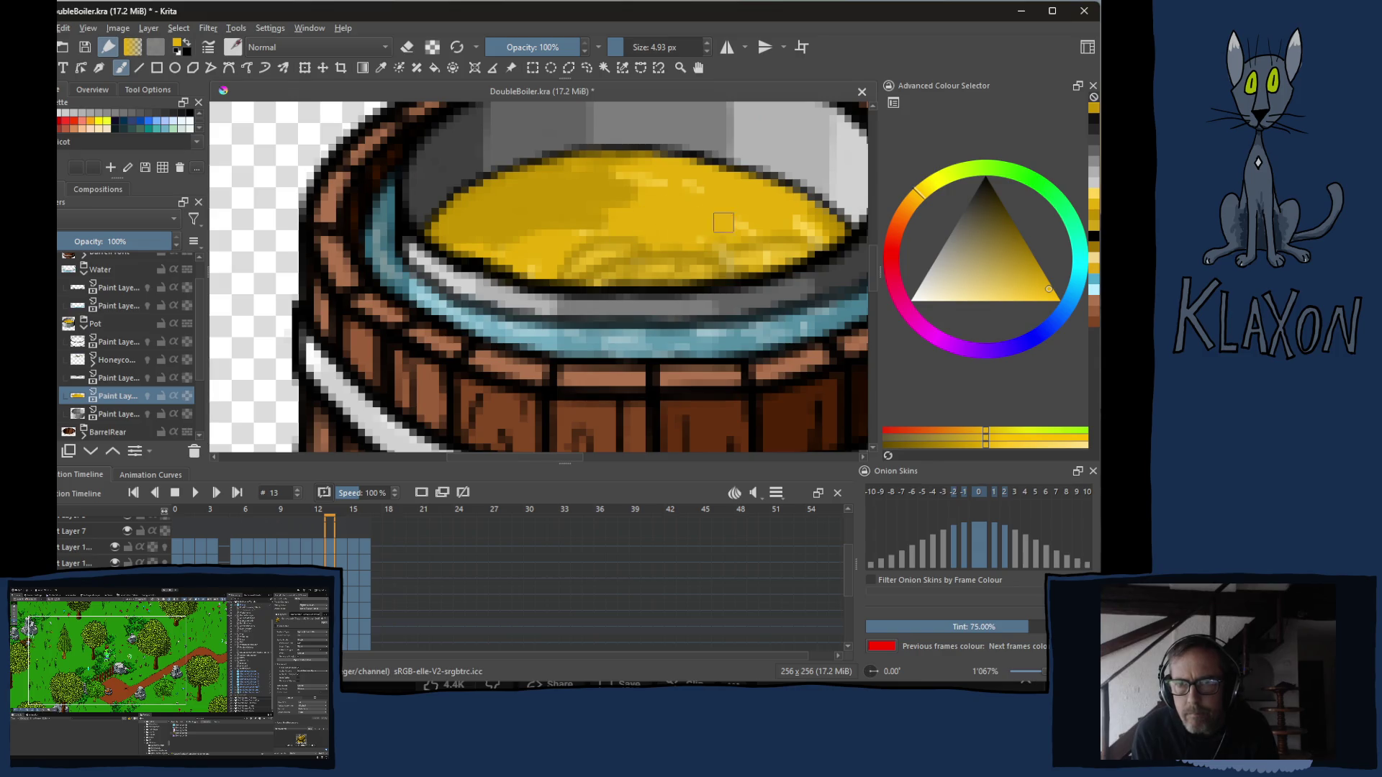
{"action": "left_click", "coordinate": [714, 216]}
{"action": "right_click", "coordinate": [612, 214]}
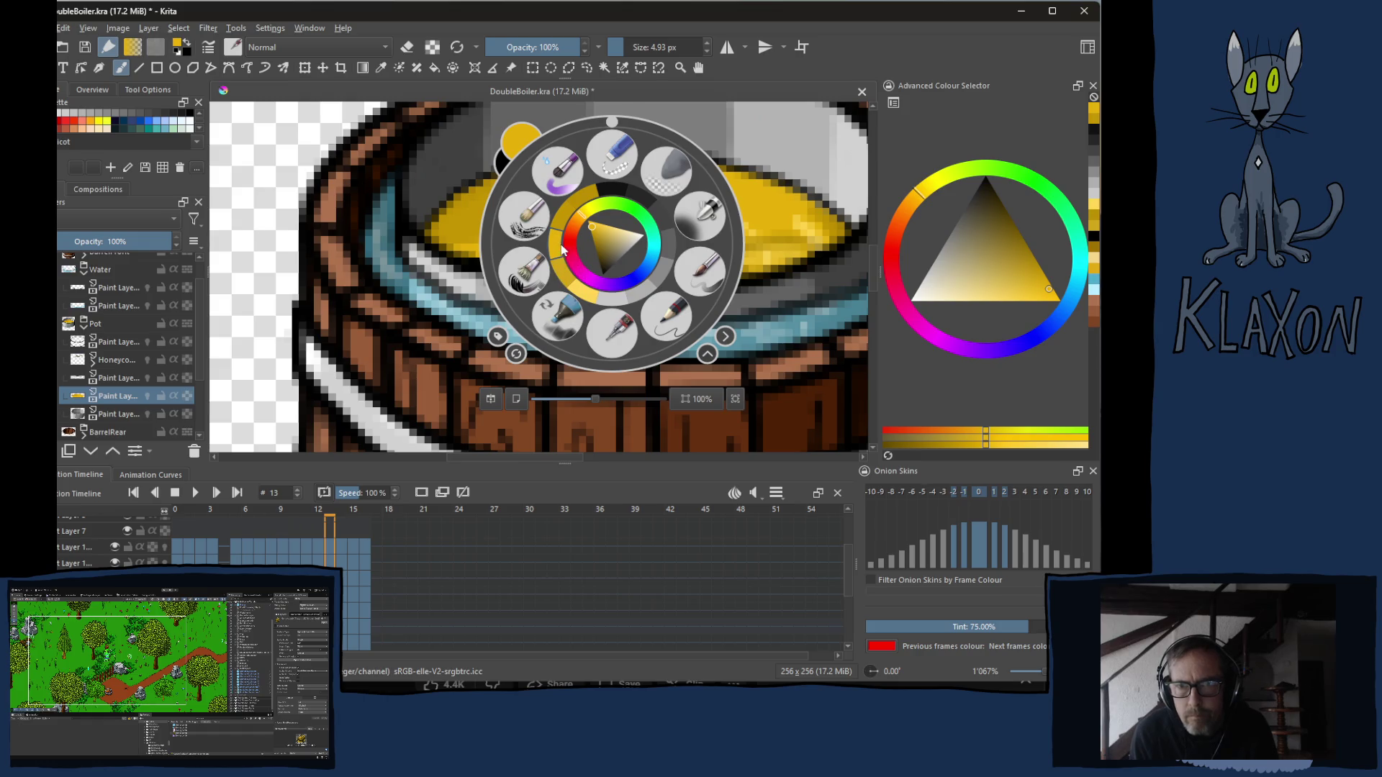
{"action": "left_click", "coordinate": [442, 237]}
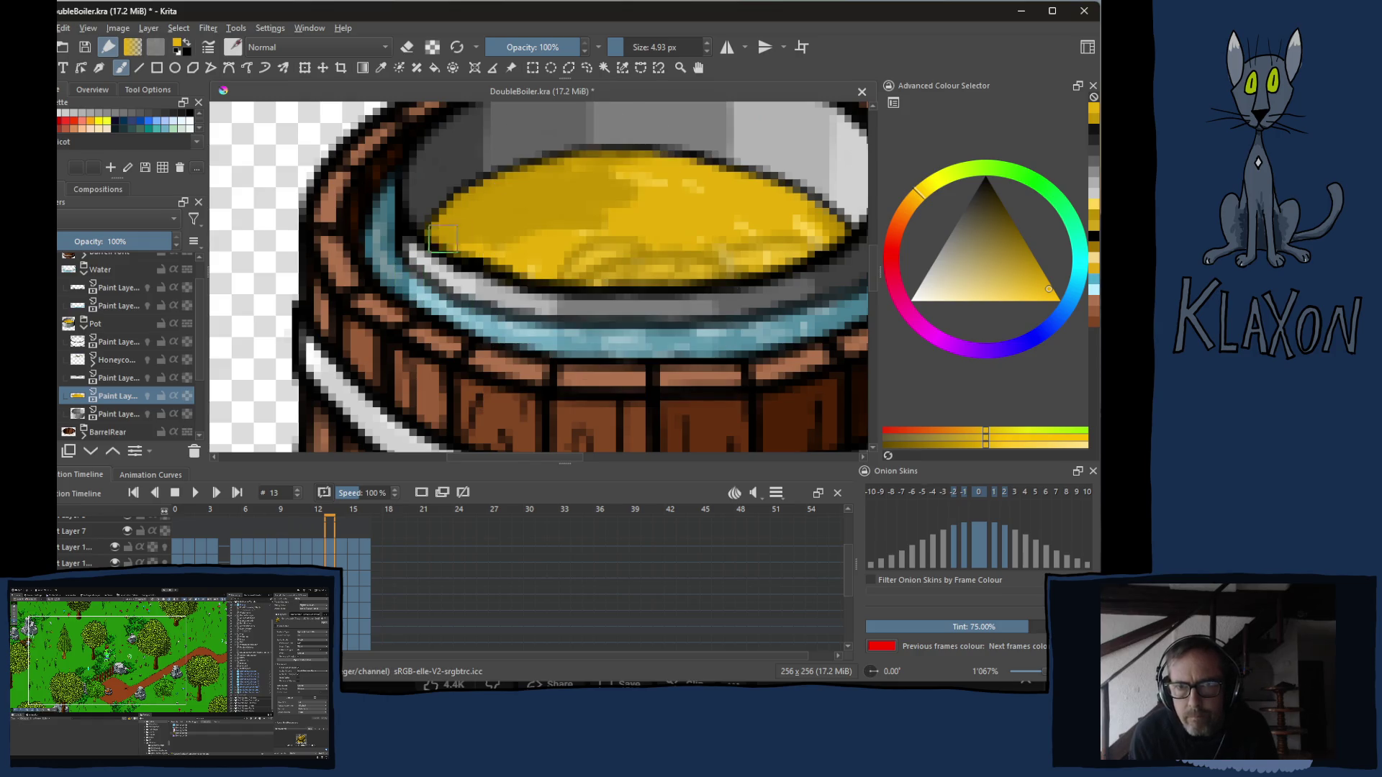
{"action": "left_click", "coordinate": [513, 209], "text": "ctrl"}
{"action": "right_click", "coordinate": [575, 224]}
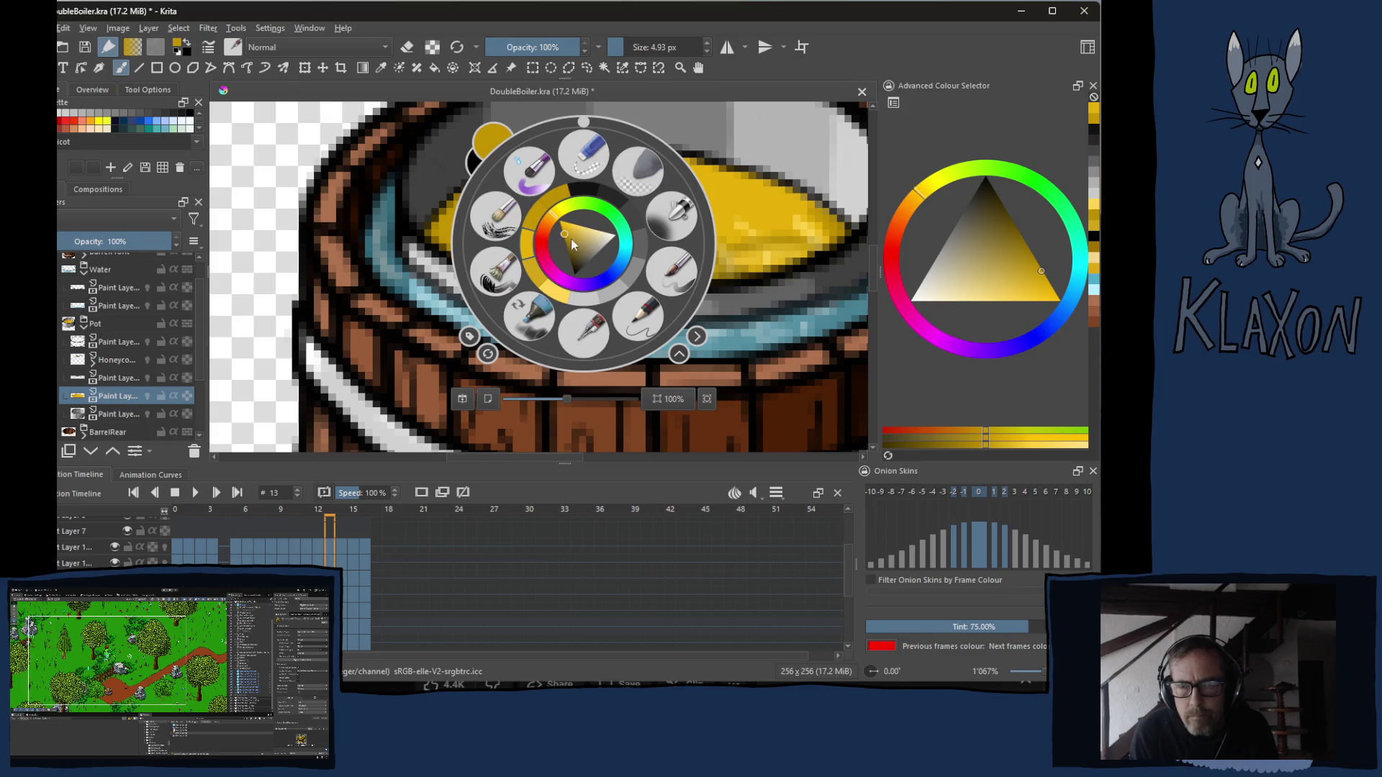
{"action": "left_click", "coordinate": [536, 281]}
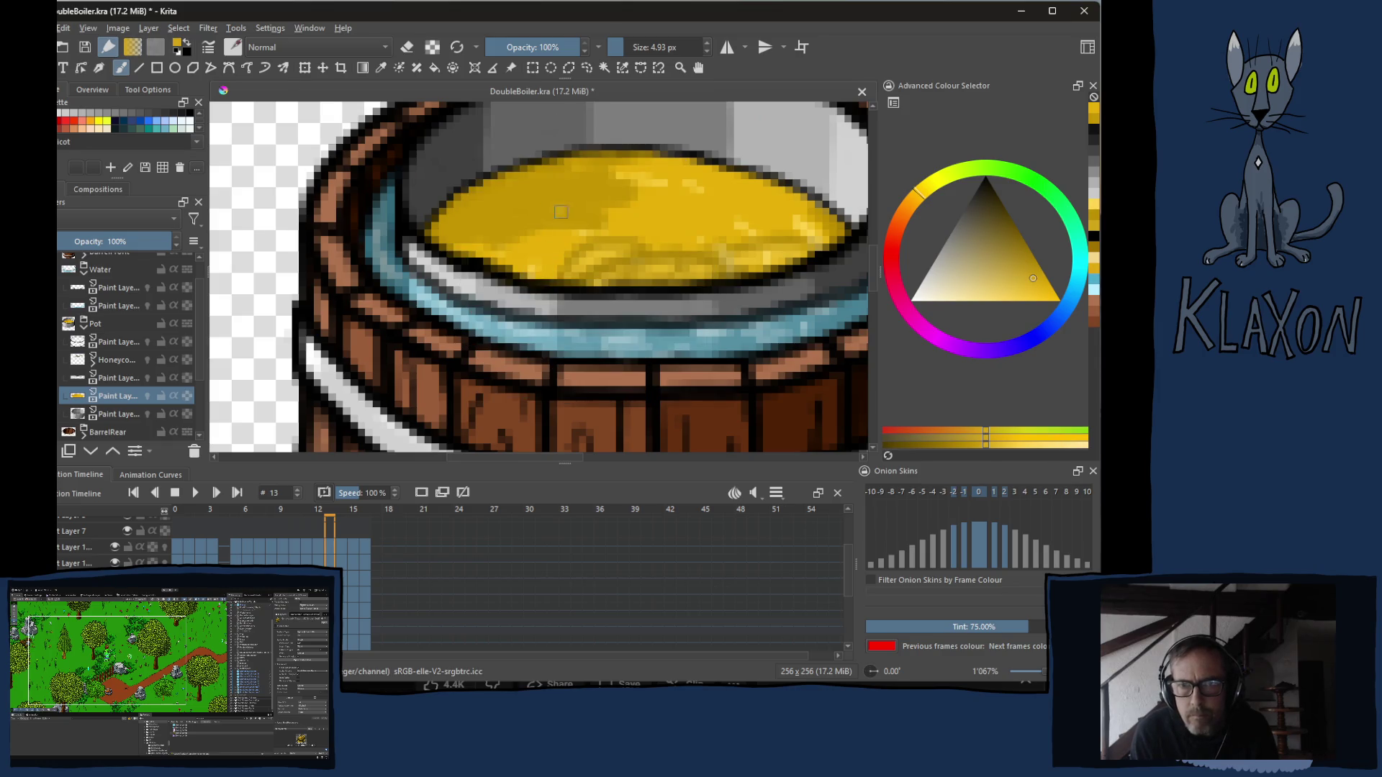
{"action": "right_click", "coordinate": [573, 210]}
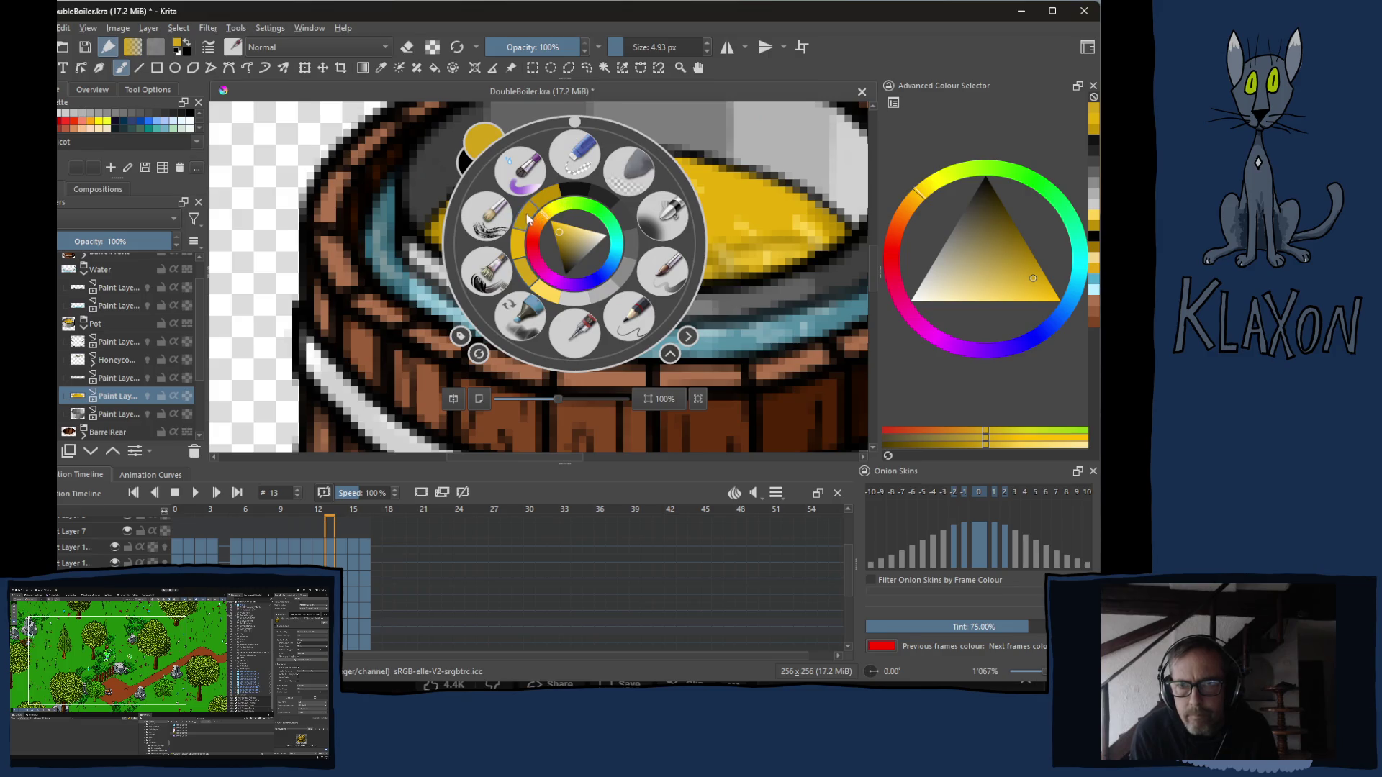
{"action": "left_click", "coordinate": [528, 218]}
Darken a patch of frame 13's liquid, then step back to frame 12.
{"action": "left_click", "coordinate": [608, 219]}
{"action": "mouse_move", "coordinate": [577, 198]}
{"action": "left_mouse_down"}
{"action": "mouse_move", "coordinate": [577, 178]}
{"action": "mouse_move", "coordinate": [691, 180]}
{"action": "mouse_move", "coordinate": [554, 234]}
{"action": "mouse_move", "coordinate": [468, 248]}
{"action": "mouse_move", "coordinate": [535, 256]}
{"action": "mouse_move", "coordinate": [648, 202]}
{"action": "mouse_move", "coordinate": [774, 198]}
{"action": "mouse_move", "coordinate": [837, 229]}
{"action": "left_mouse_up"}
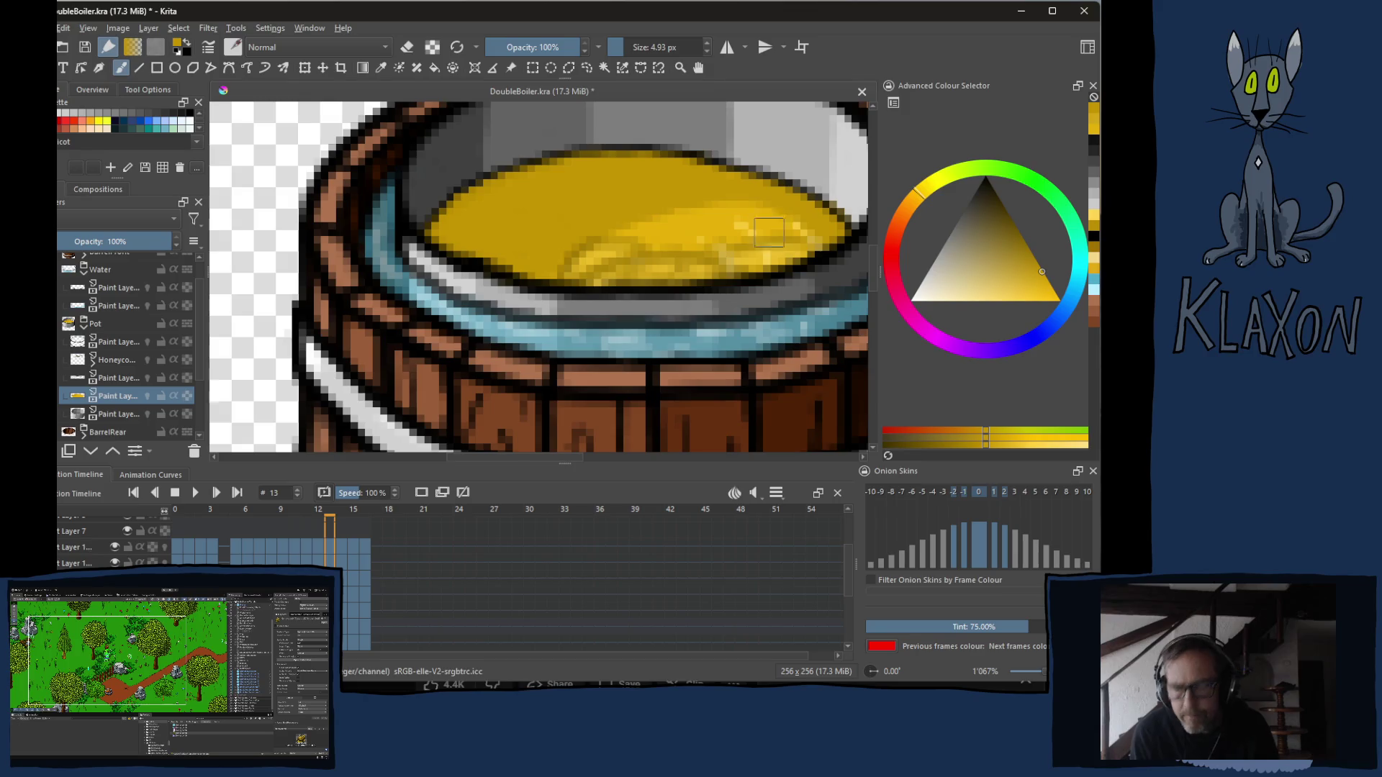
{"action": "key", "text": "Left"}
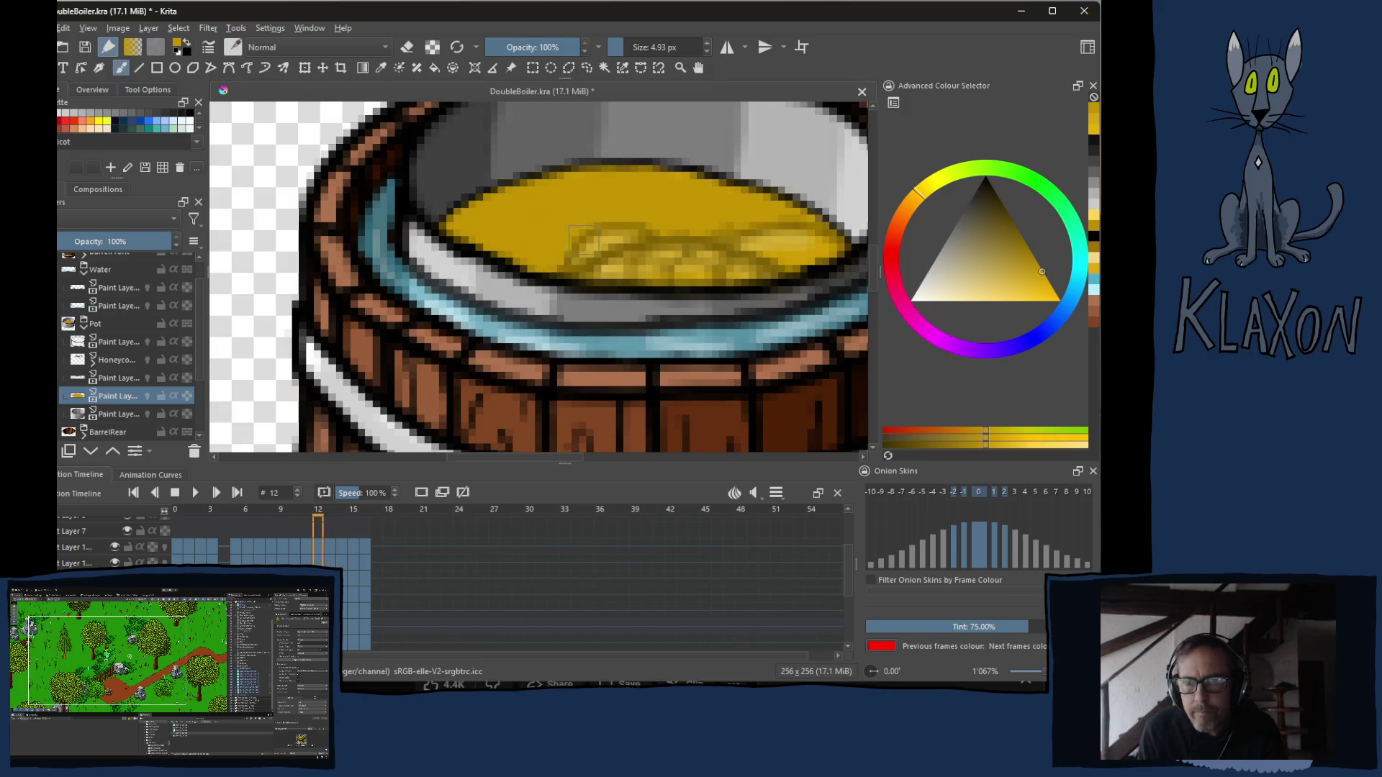
Compare frames 13–16, then darken the upper-left liquid on frame 14.
{"action": "key", "text": "Right"}
{"action": "key", "text": "Right"}
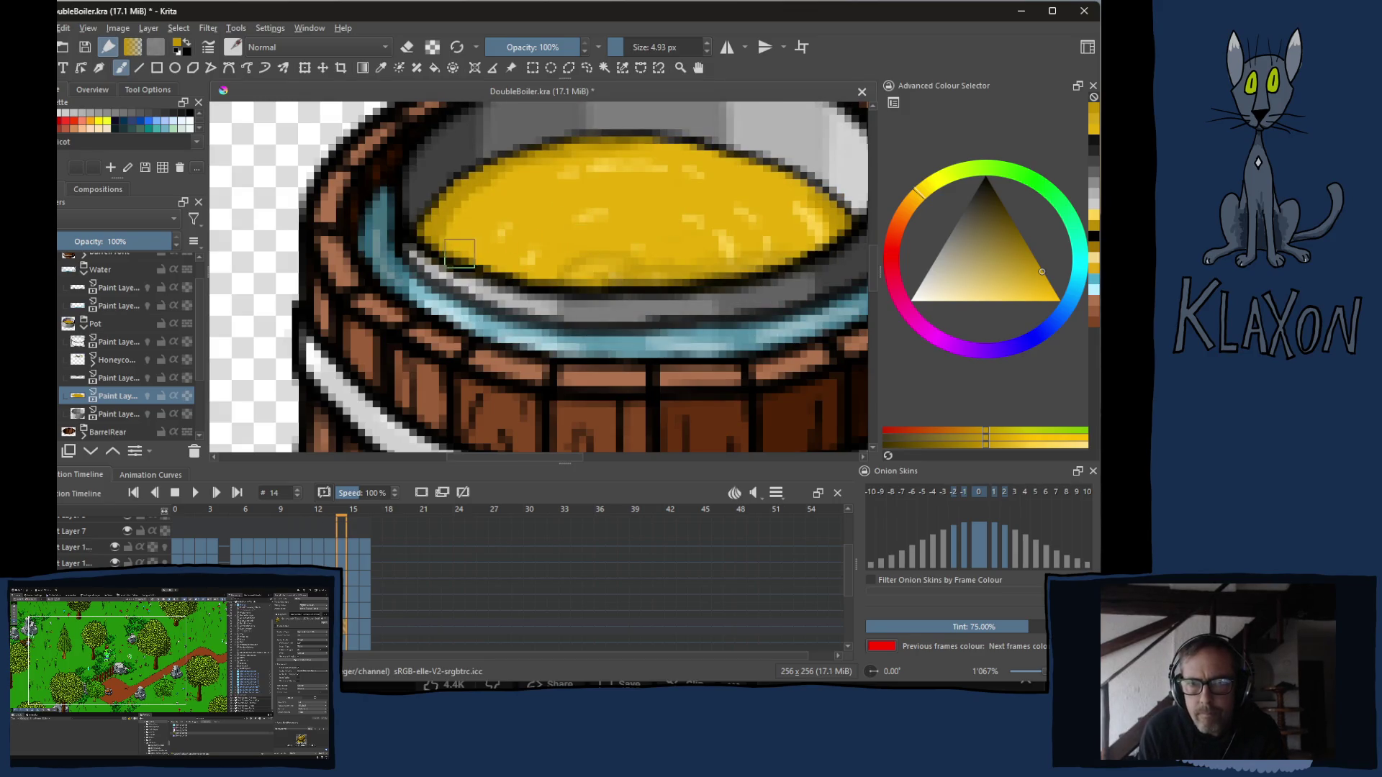
{"action": "key", "text": "Right"}
{"action": "key", "text": "Right"}
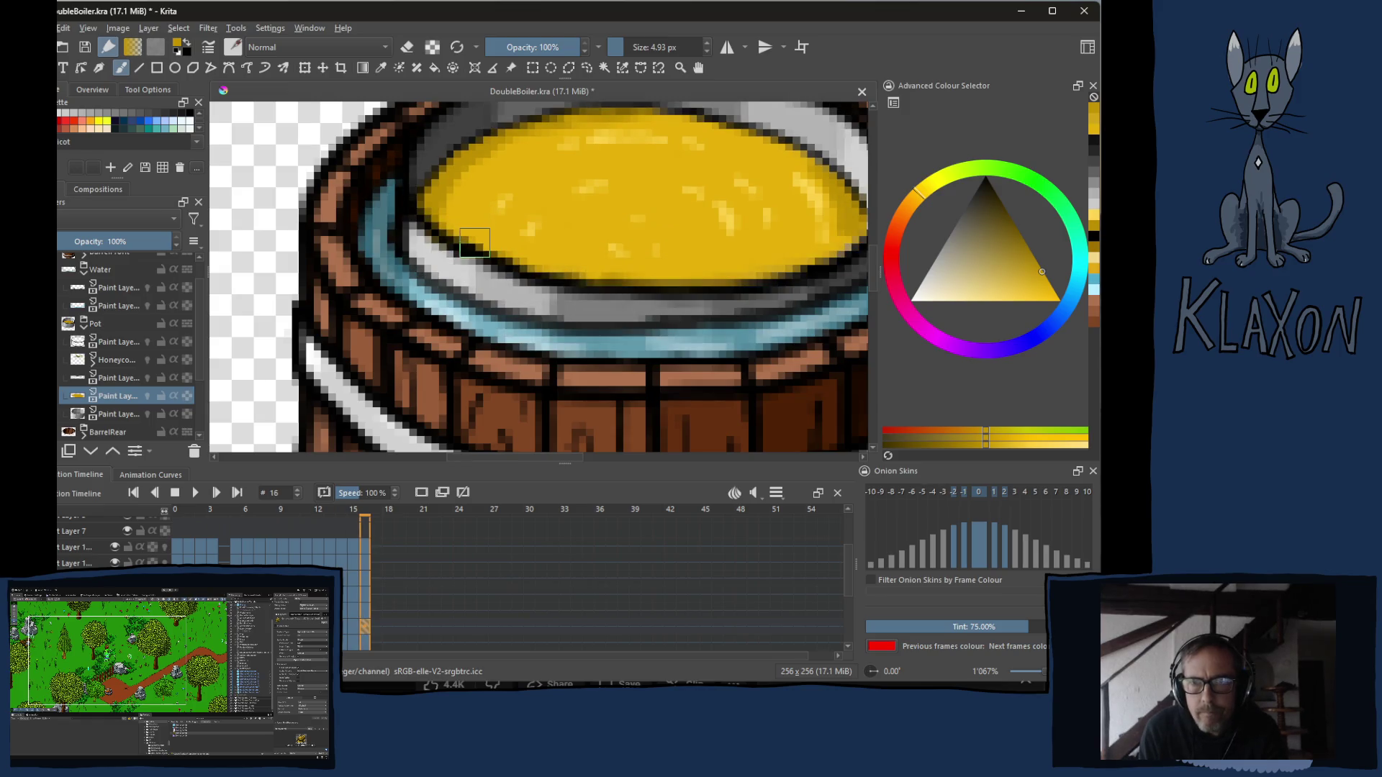
{"action": "key", "text": "Left"}
{"action": "key", "text": "Left"}
{"action": "key", "text": "Left"}
{"action": "key", "text": "Right"}
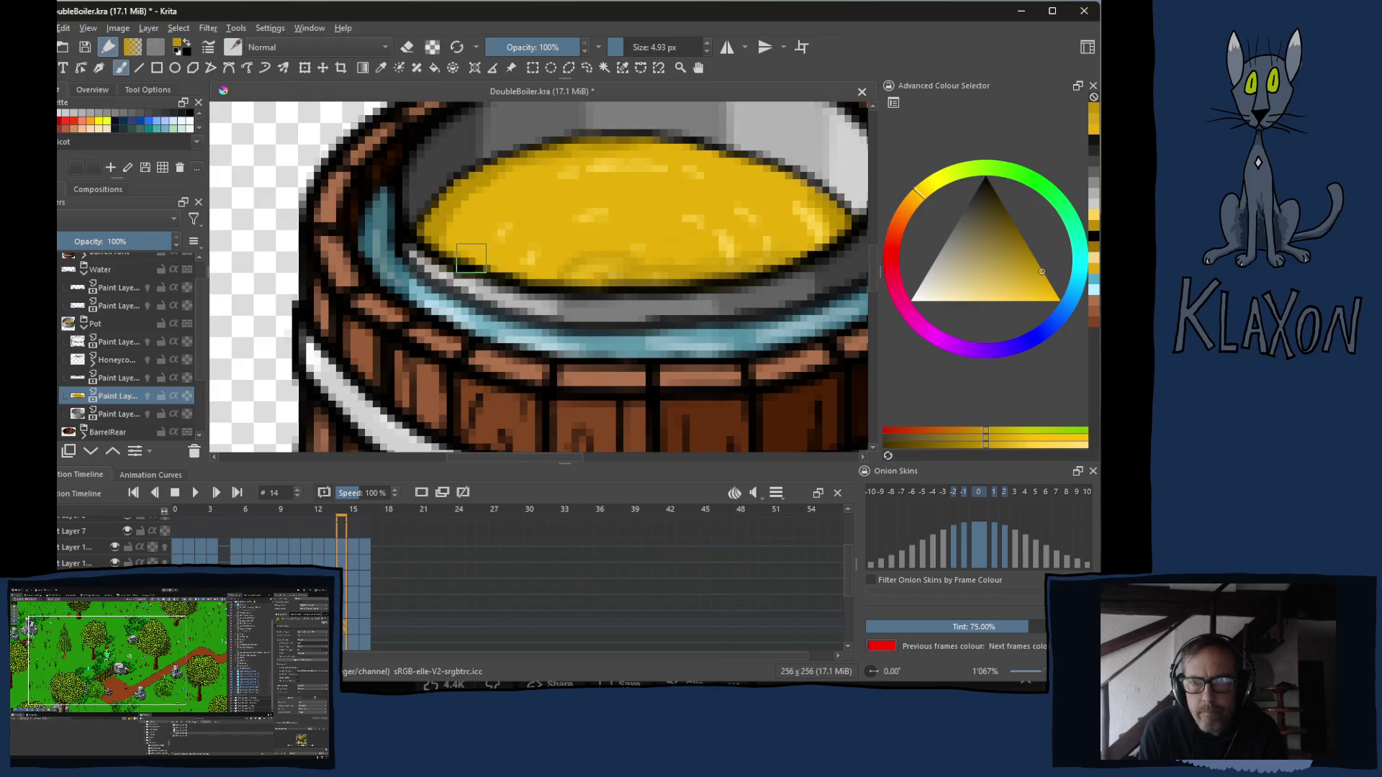
{"action": "key", "text": "Right"}
{"action": "key", "text": "Right"}
{"action": "key", "text": "Left"}
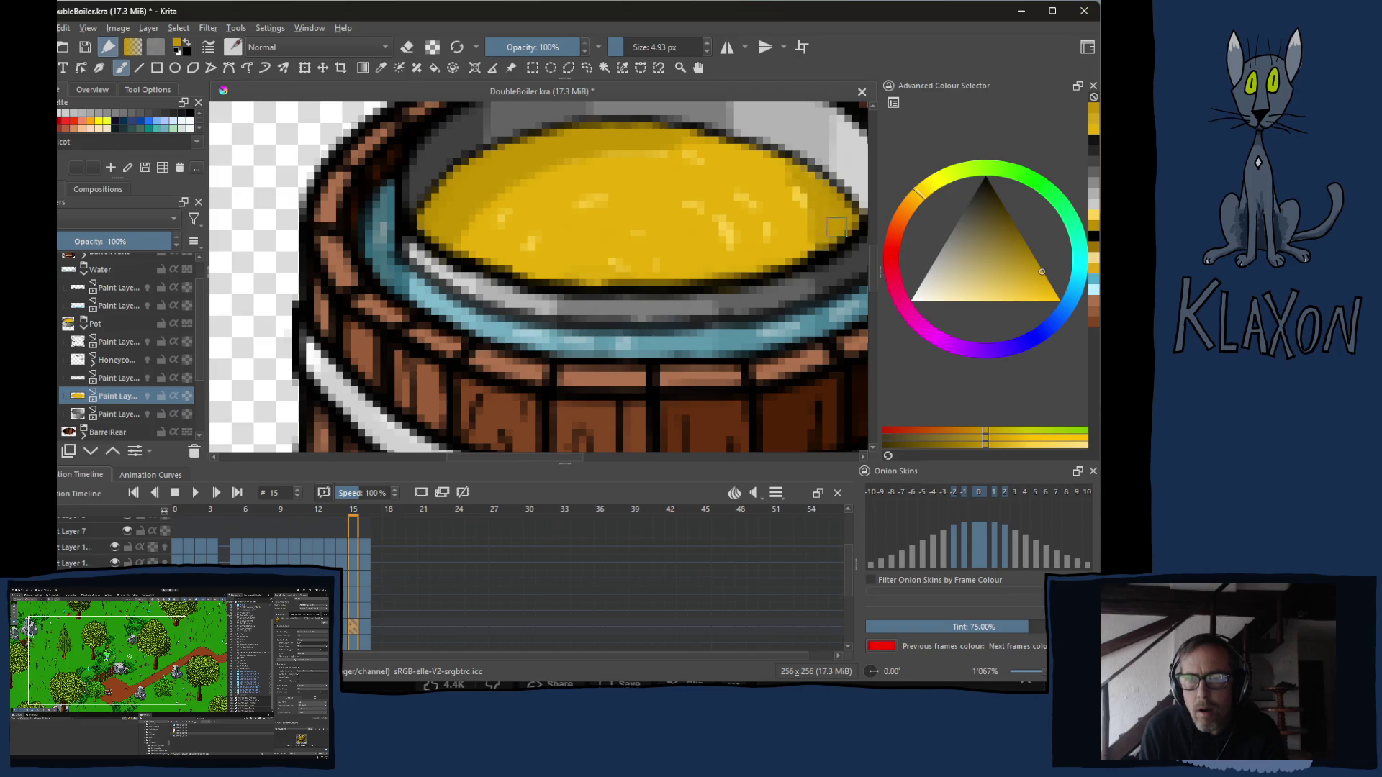
{"action": "key", "text": "Right"}
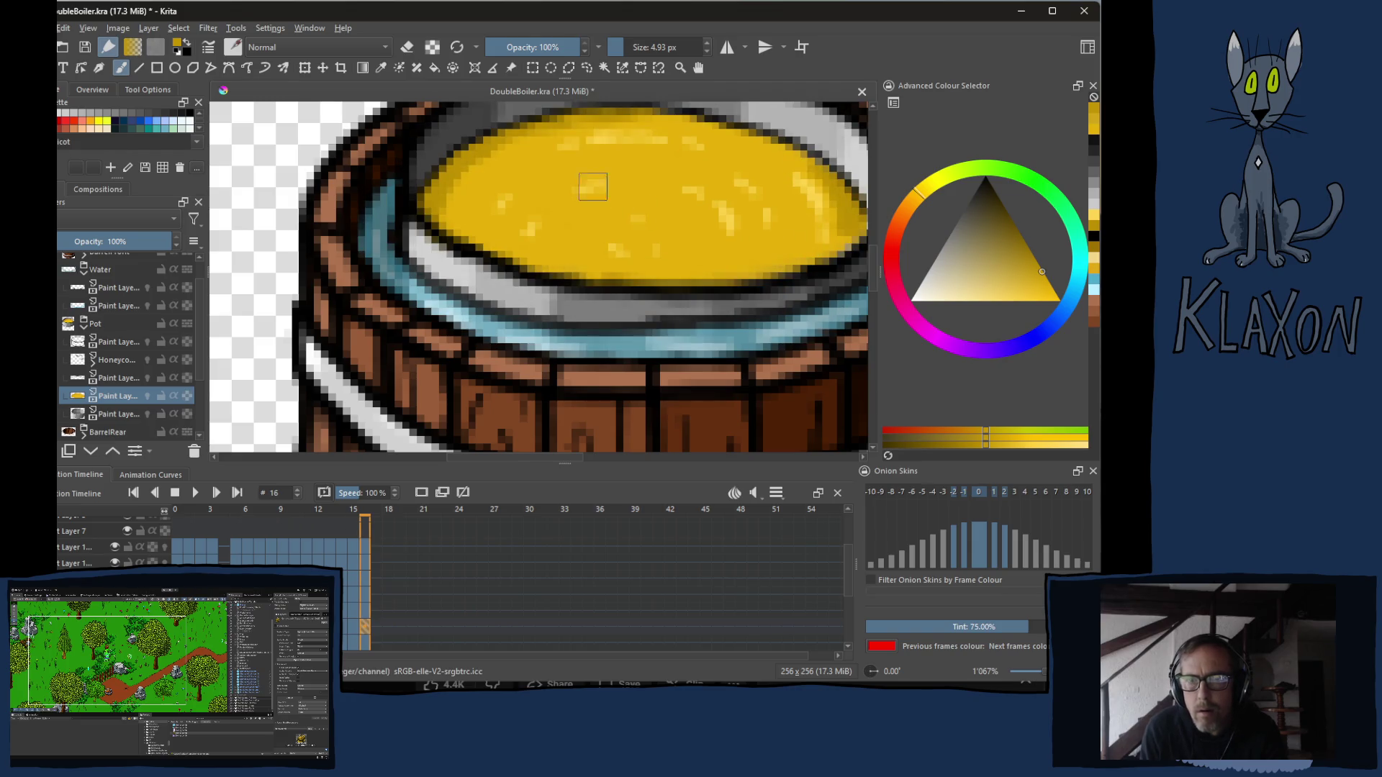
{"action": "key", "text": "Left"}
{"action": "key", "text": "Left"}
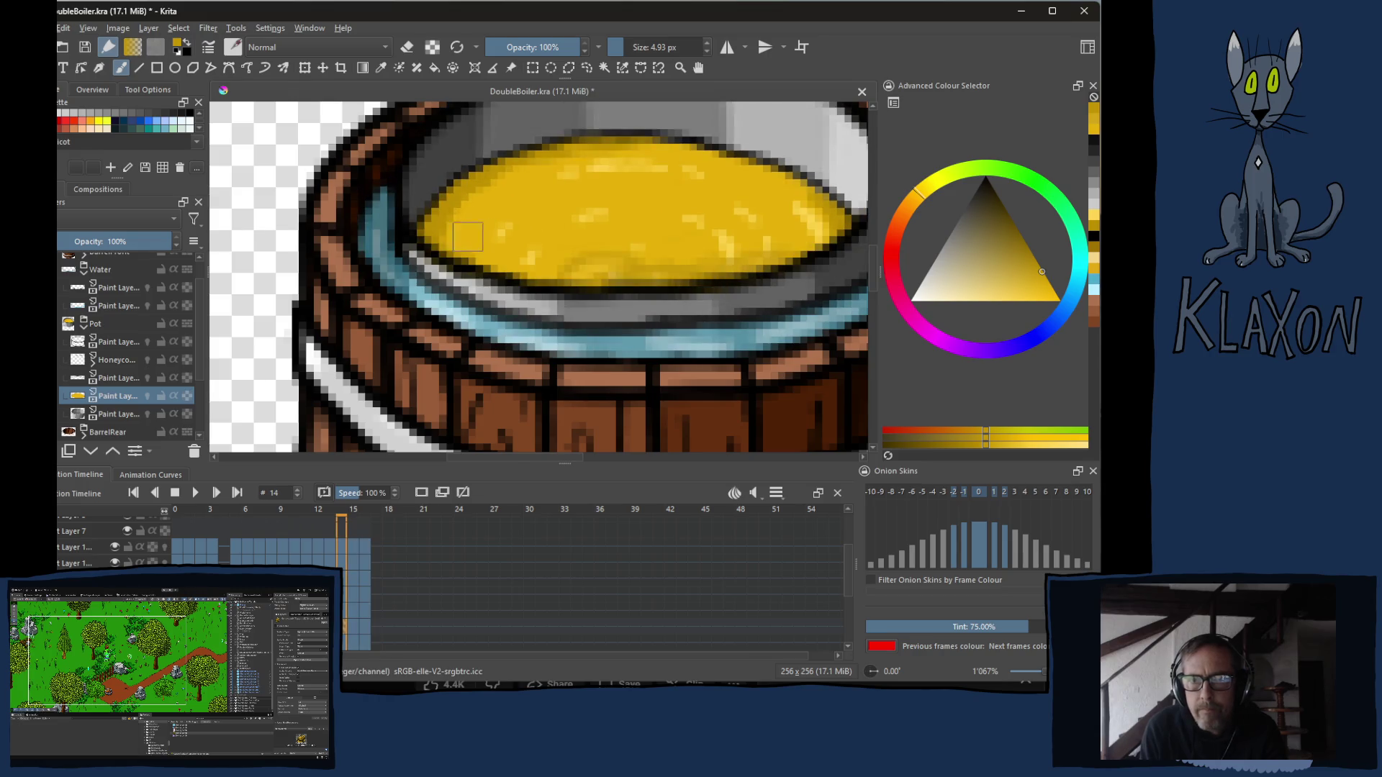
{"action": "mouse_move", "coordinate": [468, 248]}
{"action": "left_mouse_down"}
{"action": "mouse_move", "coordinate": [612, 166]}
{"action": "mouse_move", "coordinate": [504, 187]}
{"action": "mouse_move", "coordinate": [497, 216]}
{"action": "mouse_move", "coordinate": [597, 180]}
{"action": "mouse_move", "coordinate": [720, 164]}
{"action": "mouse_move", "coordinate": [785, 212]}
{"action": "mouse_move", "coordinate": [826, 222]}
{"action": "left_mouse_up"}
Flip between frames 13–16 to compare shading and pick a slightly different yellow.
{"action": "key", "text": "Right"}
{"action": "key", "text": "Left"}
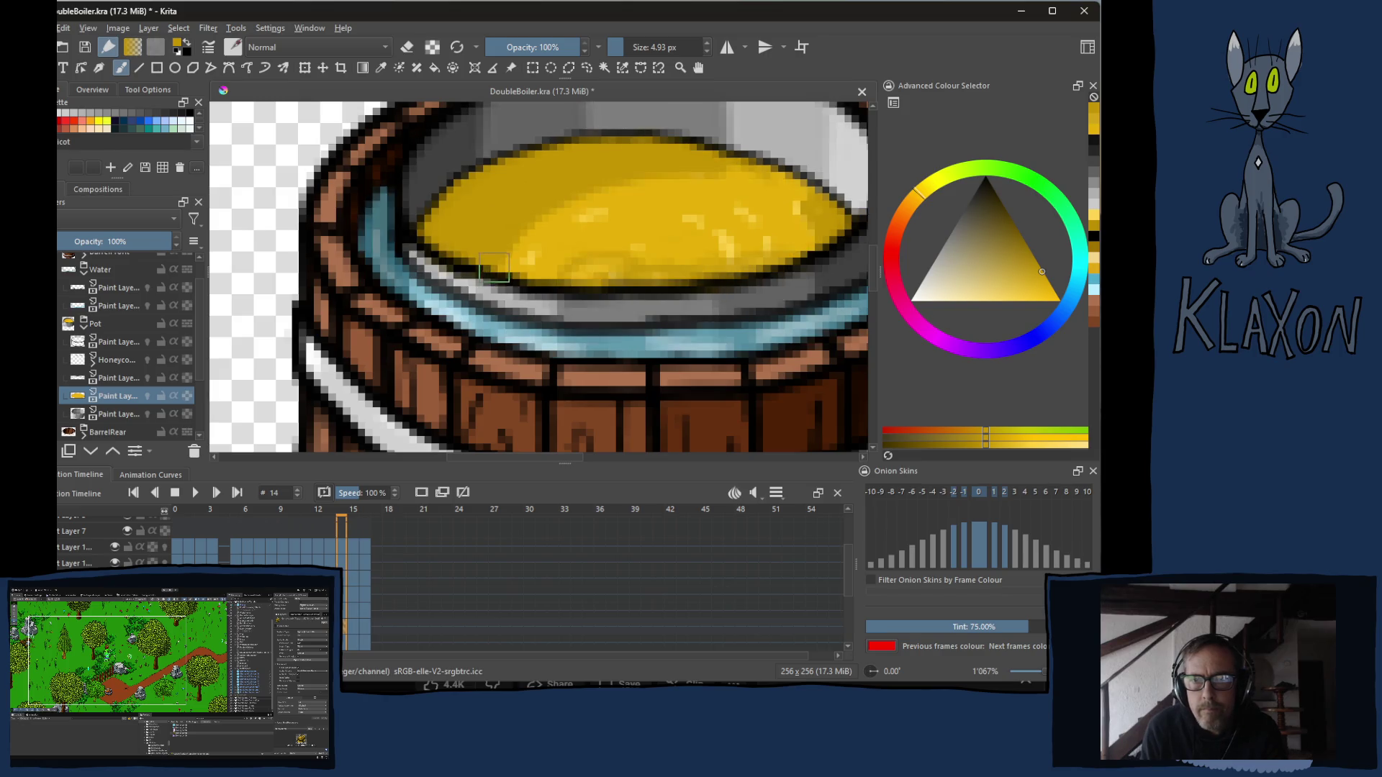
{"action": "key", "text": "Left"}
{"action": "key", "text": "Right"}
{"action": "key", "text": "Right"}
{"action": "key", "text": "Right"}
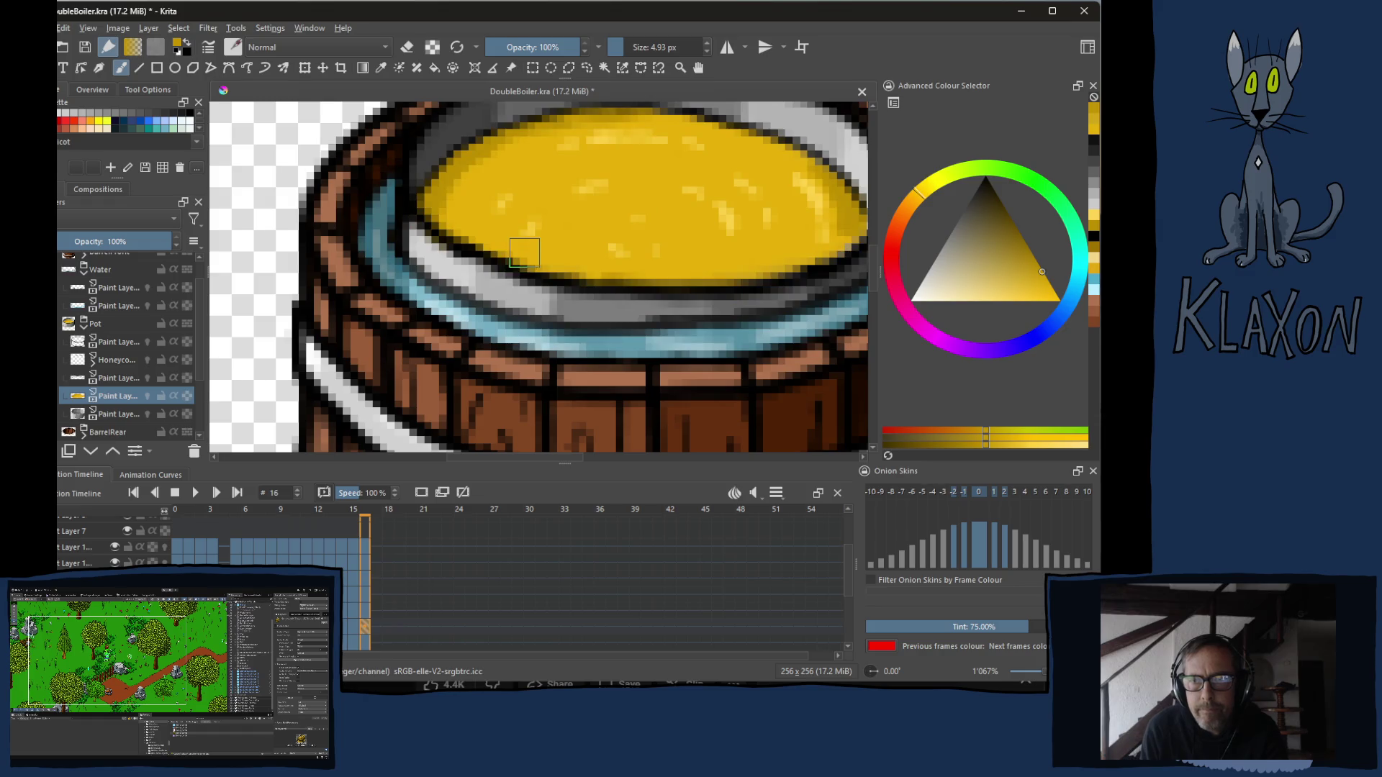
{"action": "key", "text": "Left"}
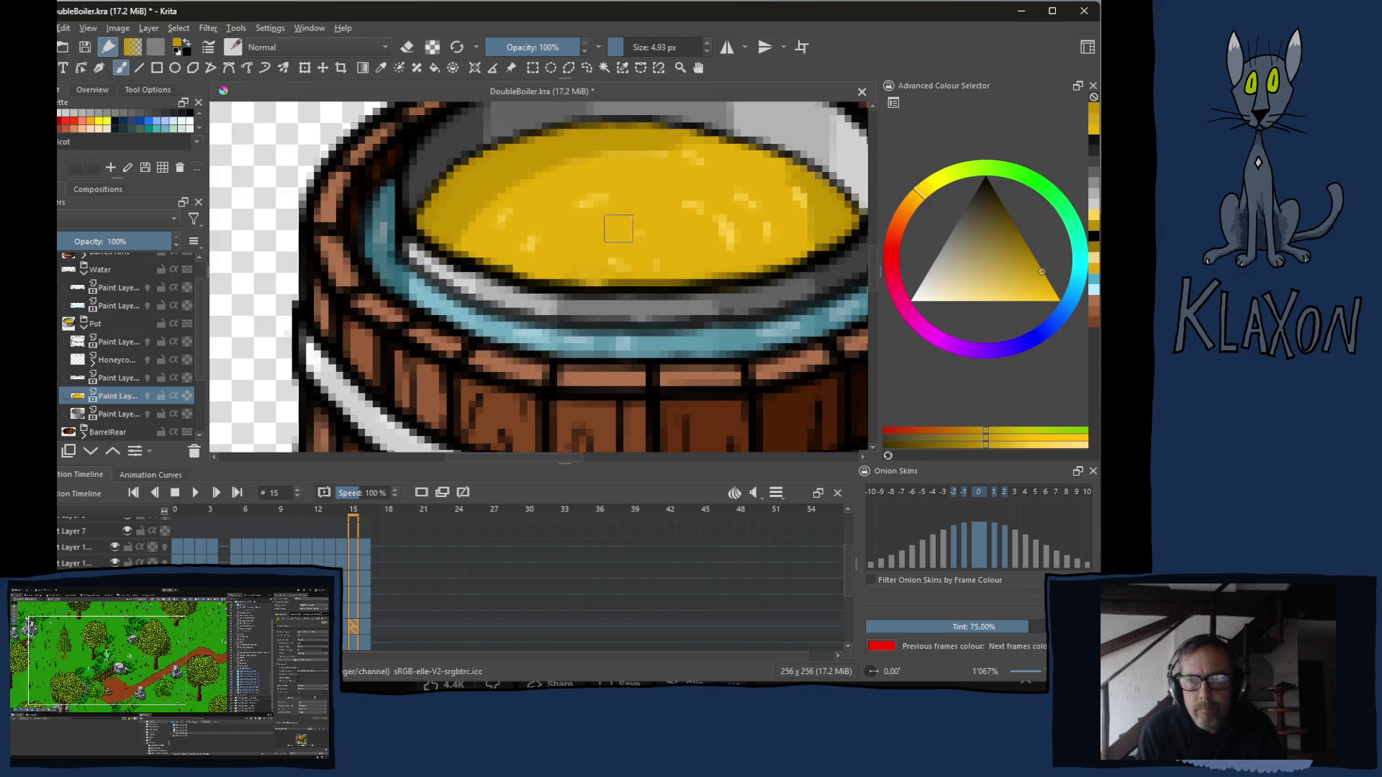
{"action": "left_click", "coordinate": [678, 245], "text": "ctrl"}
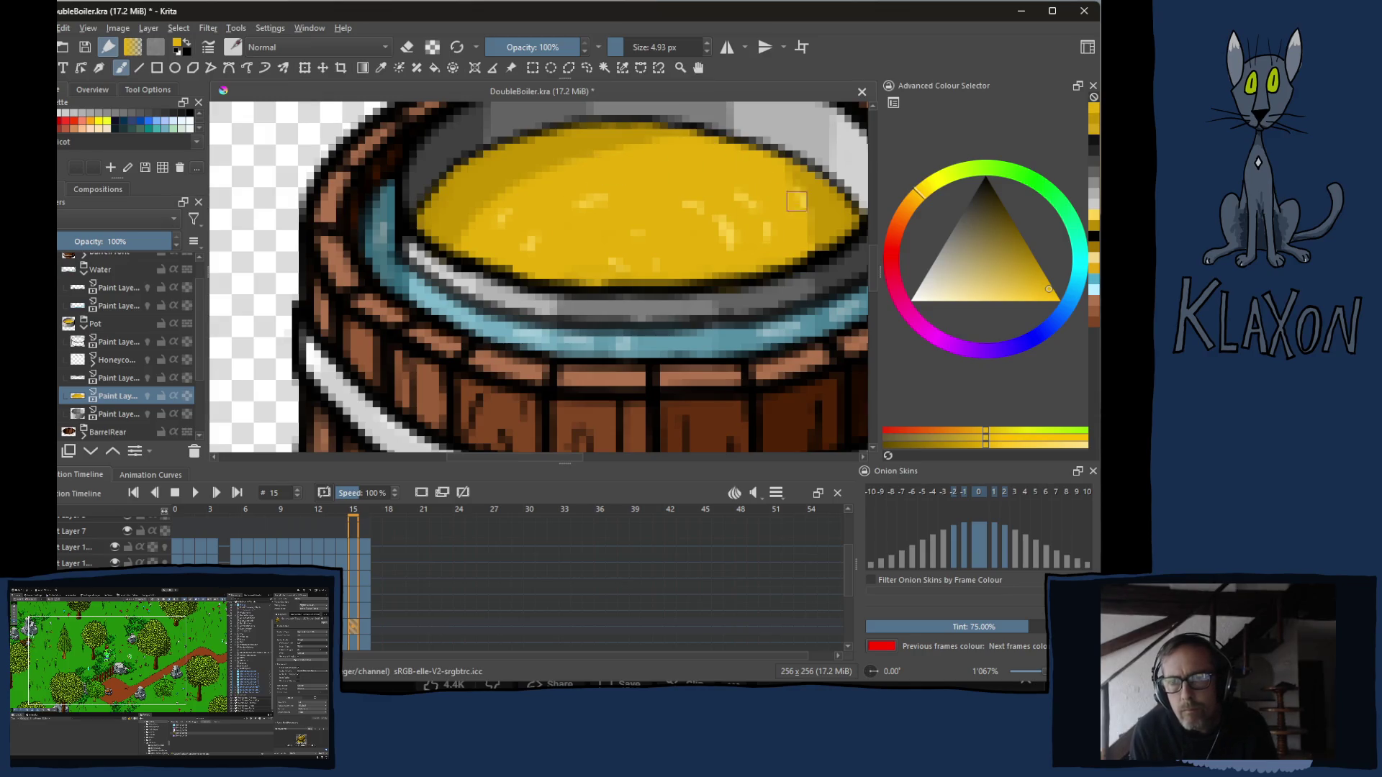
{"action": "key", "text": "Left"}
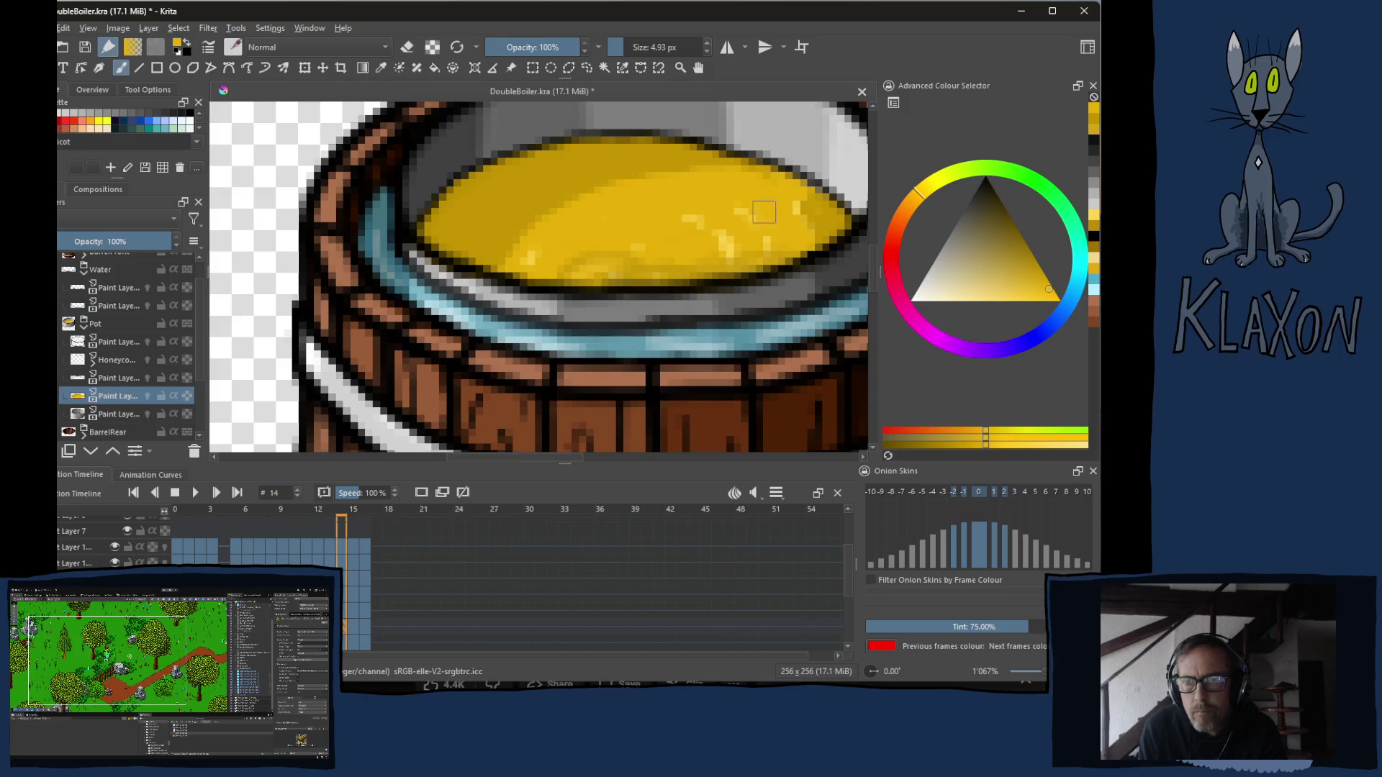
{"action": "key", "text": "Right"}
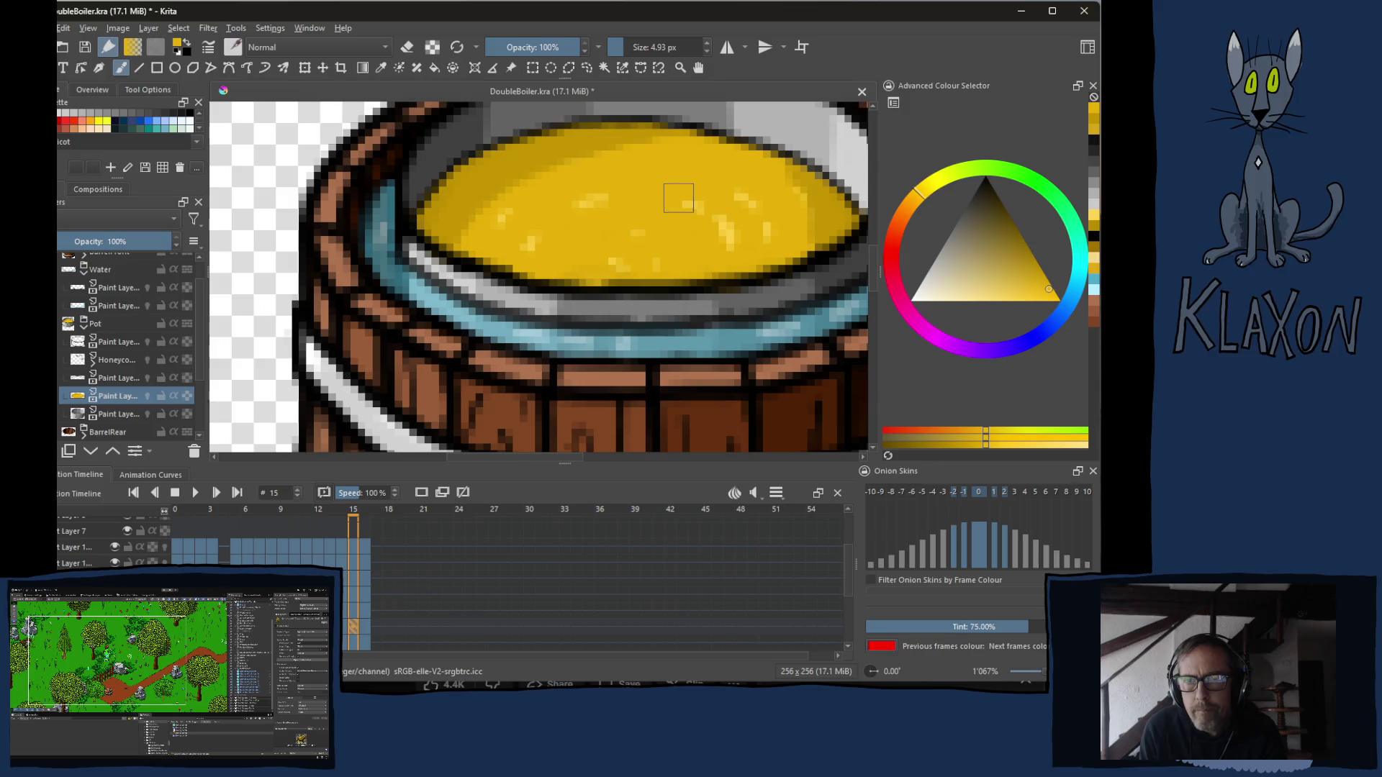
{"action": "key", "text": "Left"}
{"action": "key", "text": "Left"}
{"action": "key", "text": "Right"}
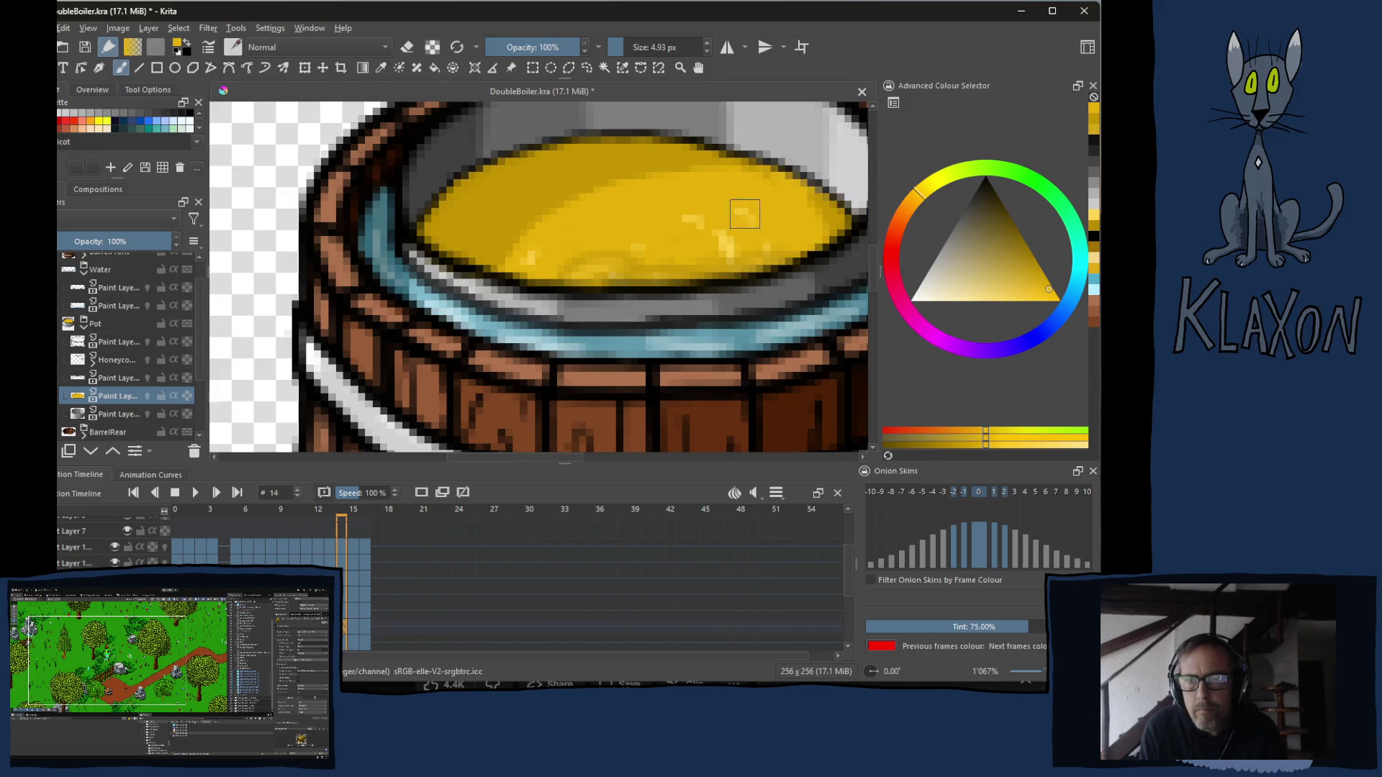
{"action": "key", "text": "Right"}
{"action": "key", "text": "Left"}
{"action": "key", "text": "Right"}
{"action": "key", "text": "Right"}
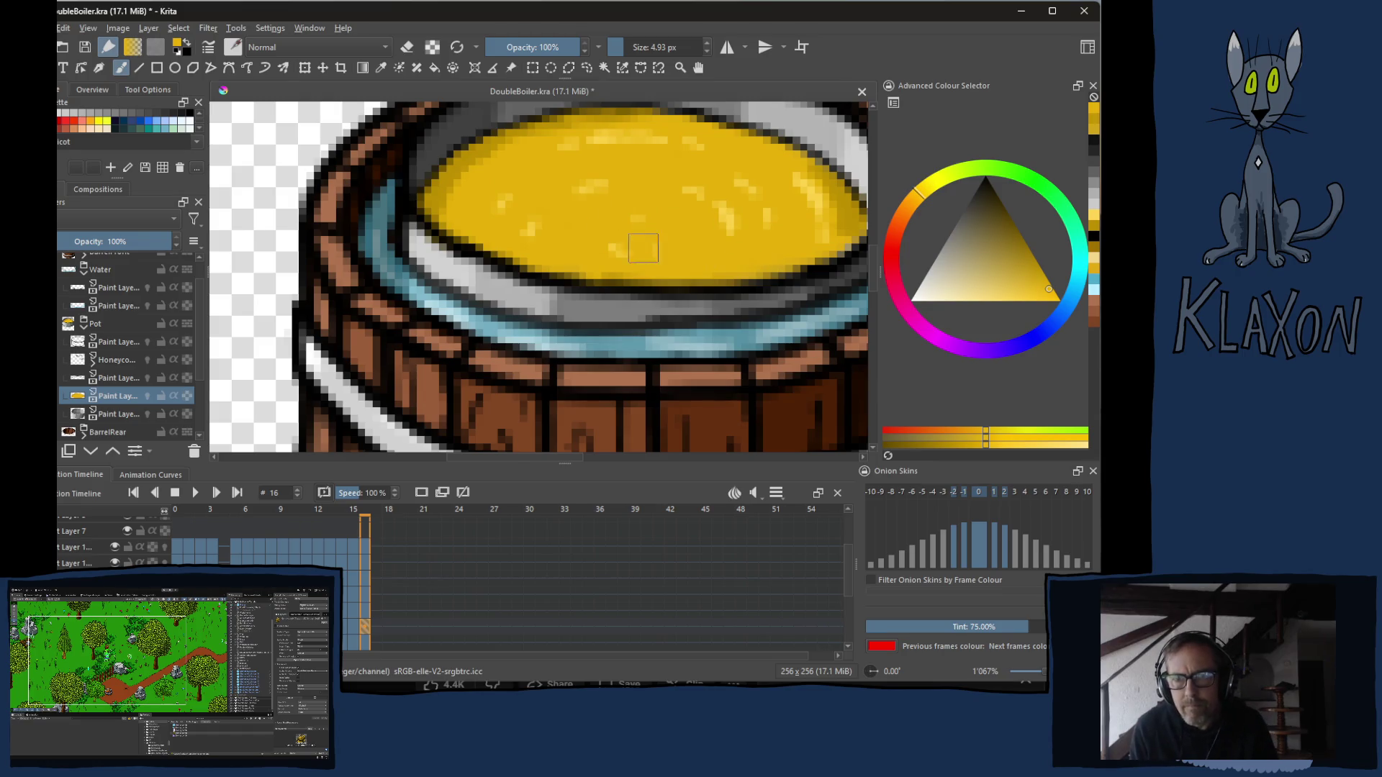
Pick darker and recent yellows from the pop-up palette, sample the liquid, and go back to frame 10.
{"action": "right_click", "coordinate": [620, 243]}
{"action": "left_click", "coordinate": [576, 216]}
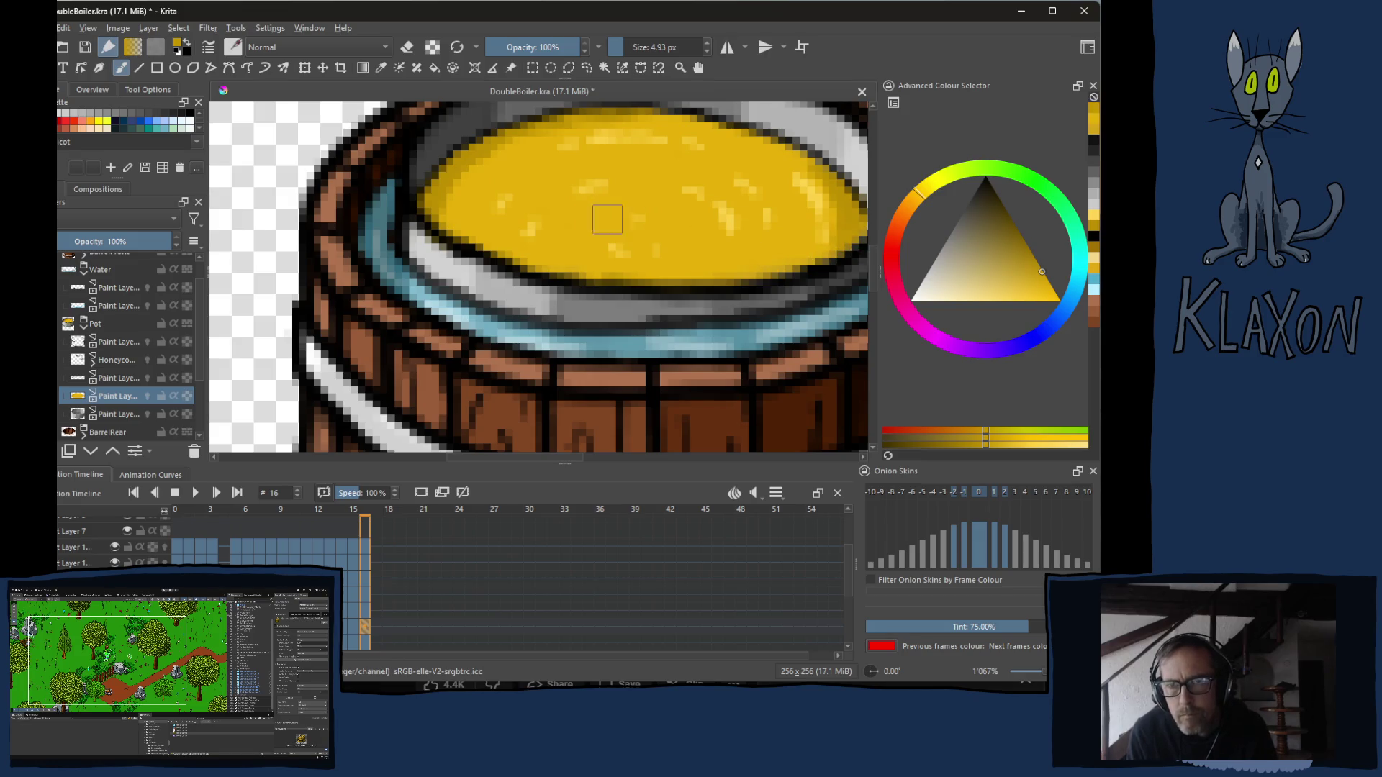
{"action": "right_click", "coordinate": [584, 245]}
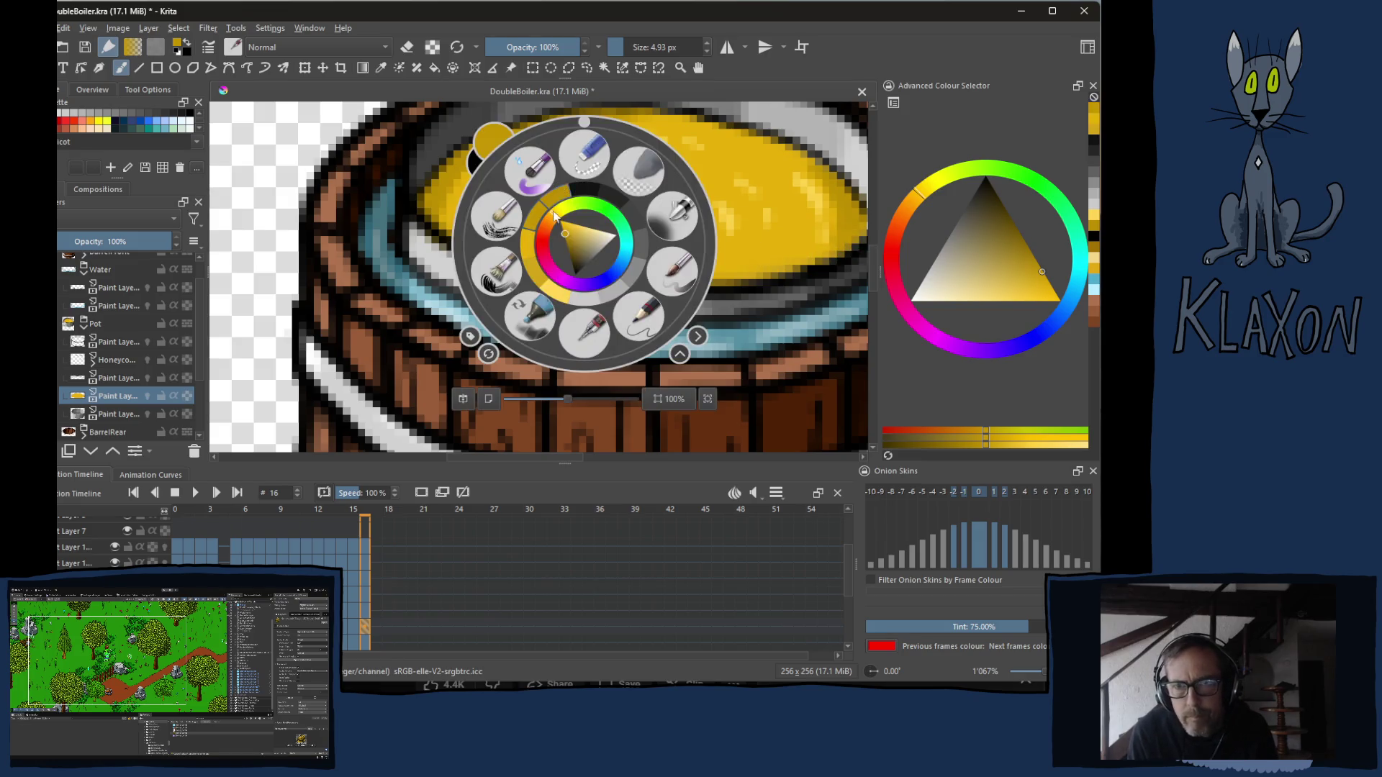
{"action": "left_click", "coordinate": [553, 295]}
{"action": "key", "text": "Left"}
{"action": "key", "text": "Left"}
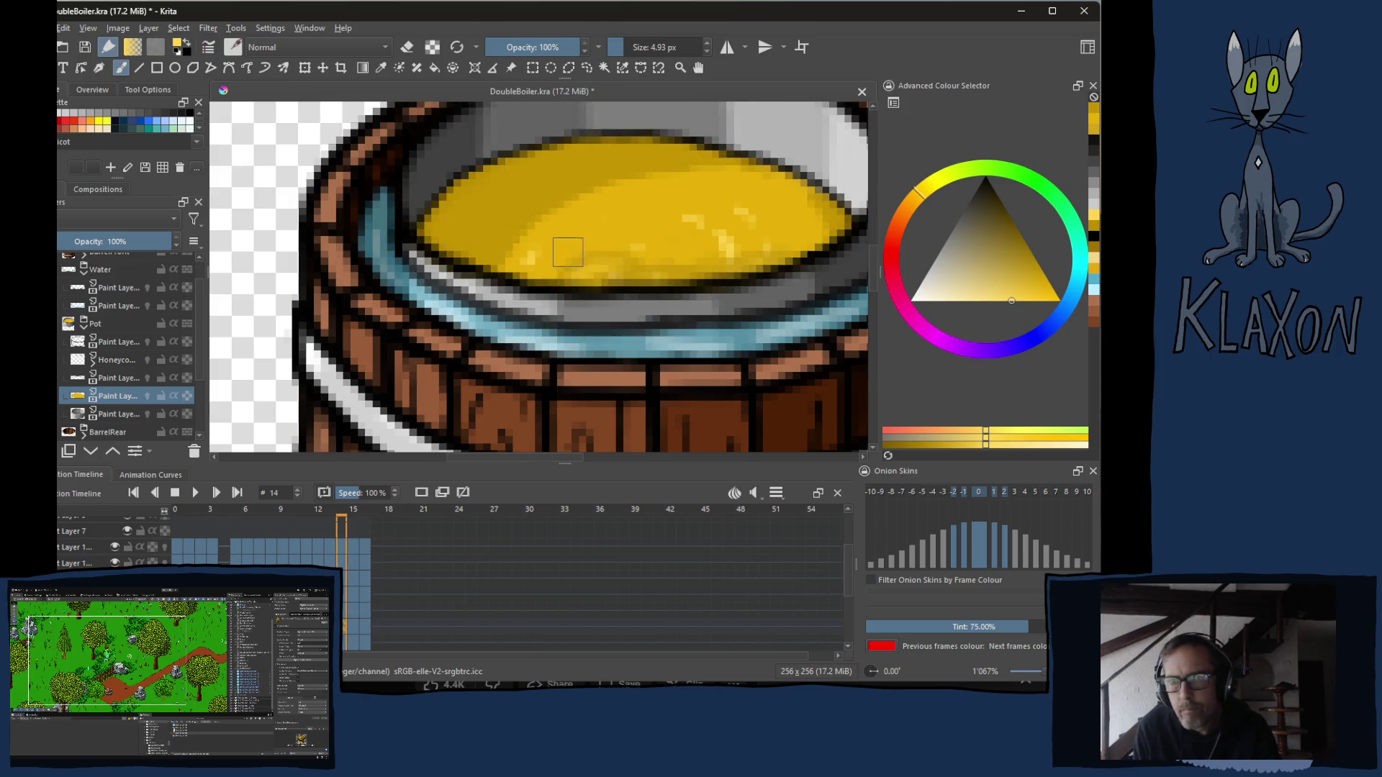
{"action": "key", "text": "Left"}
{"action": "key", "text": "Left"}
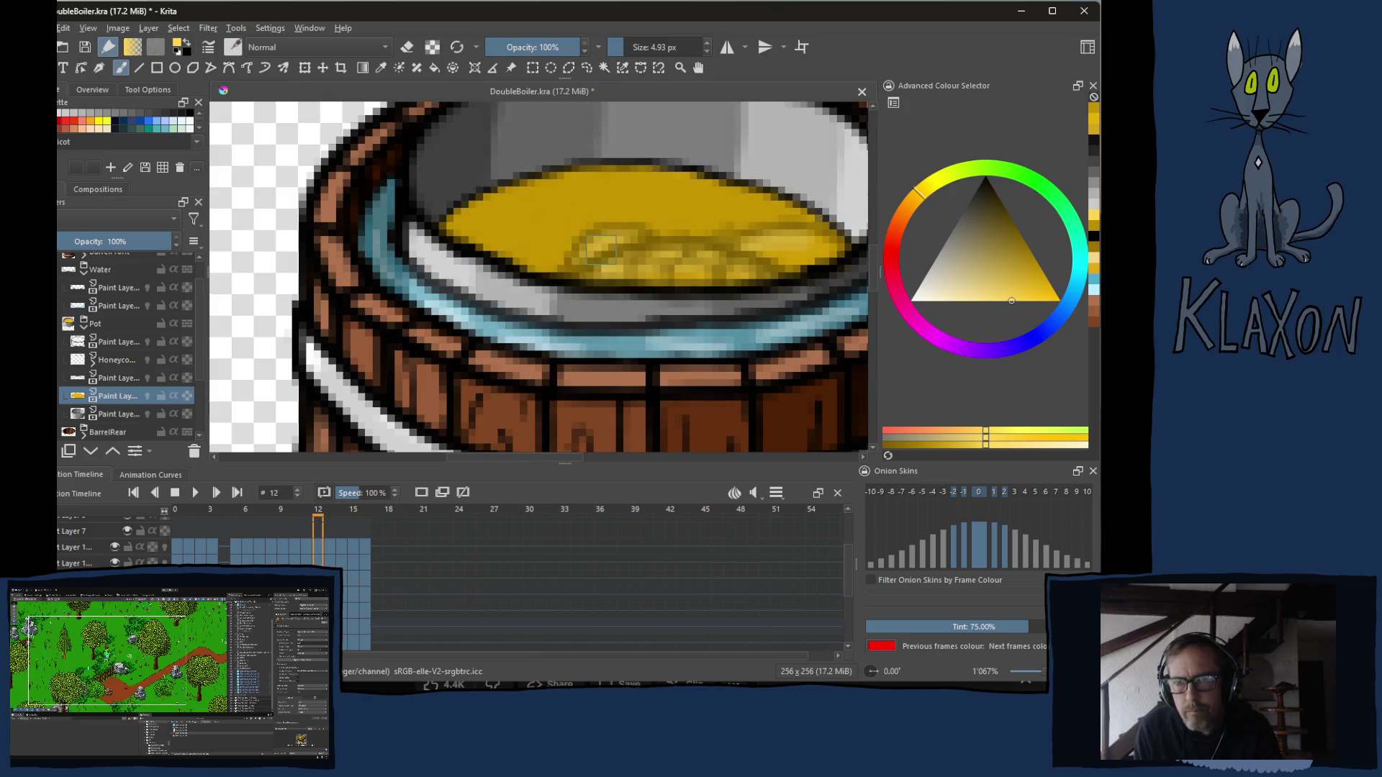
{"action": "key", "text": "Right"}
{"action": "key", "text": "Right"}
{"action": "key", "text": "Right"}
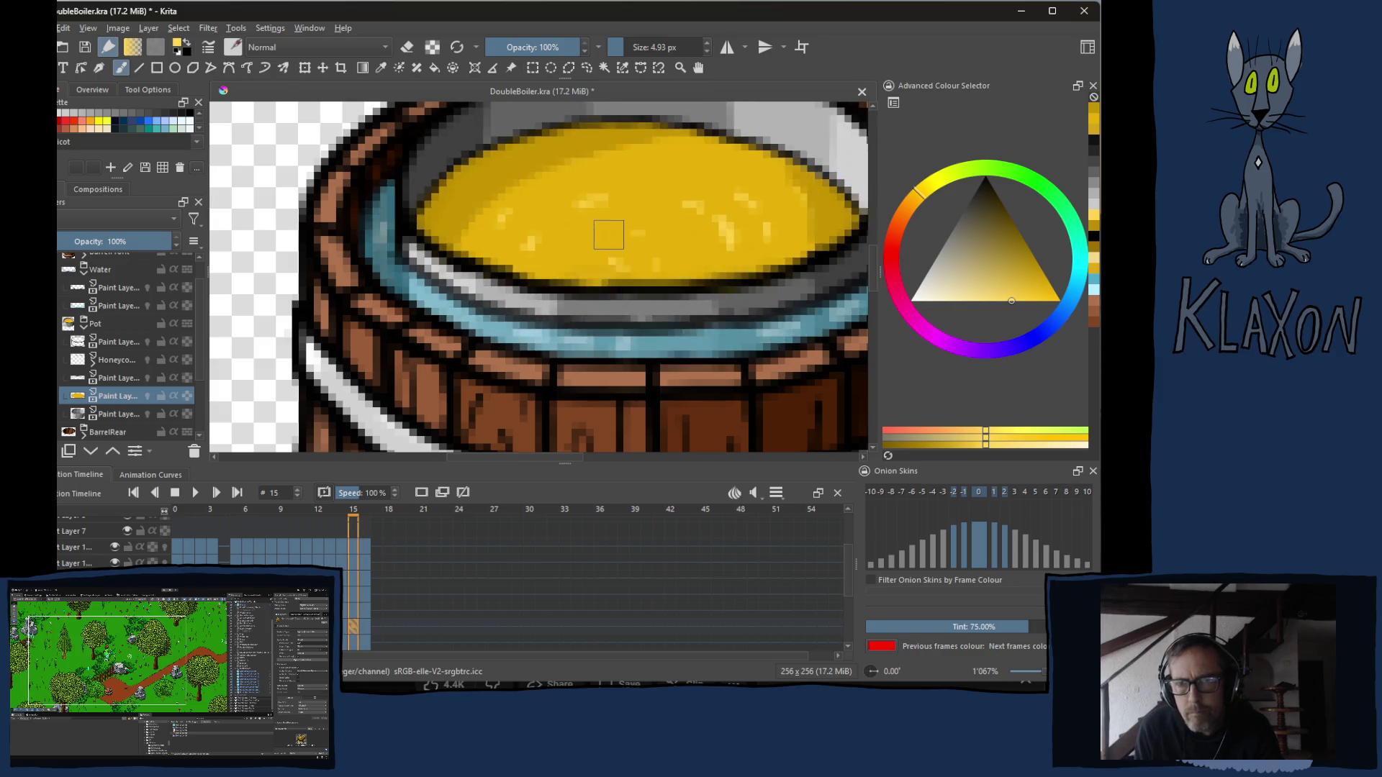
{"action": "left_click", "coordinate": [639, 176], "text": "ctrl"}
{"action": "key", "text": "Left"}
{"action": "key", "text": "Left"}
{"action": "key", "text": "Left"}
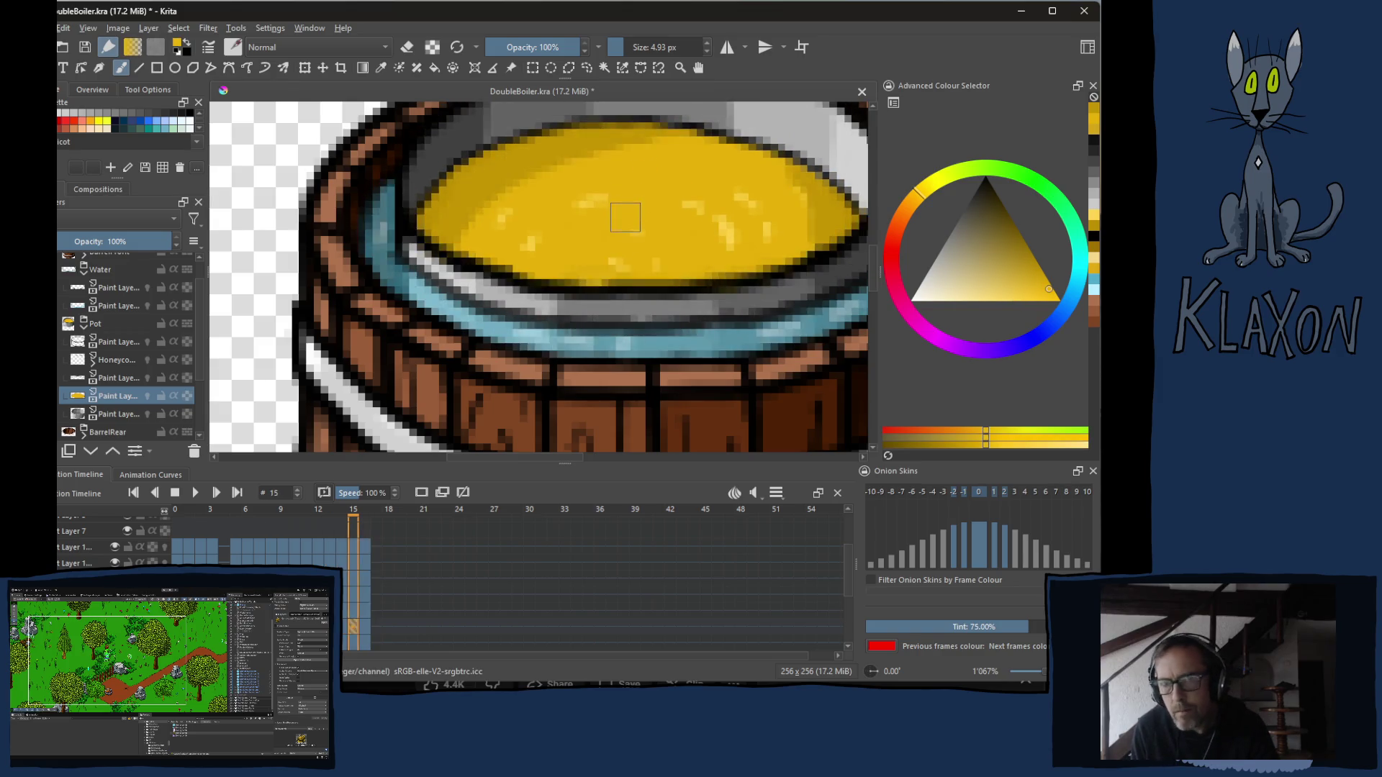
{"action": "key", "text": "Left"}
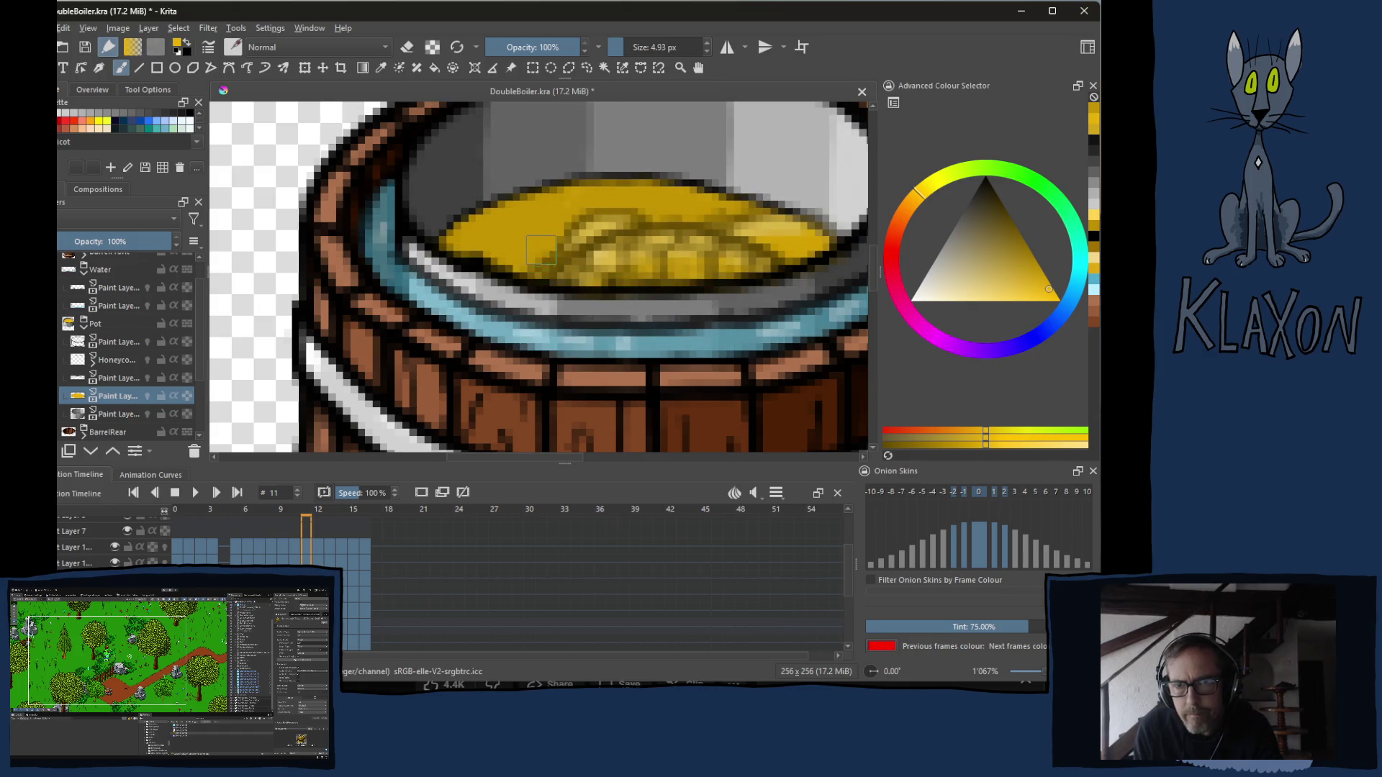
{"action": "key", "text": "Left"}
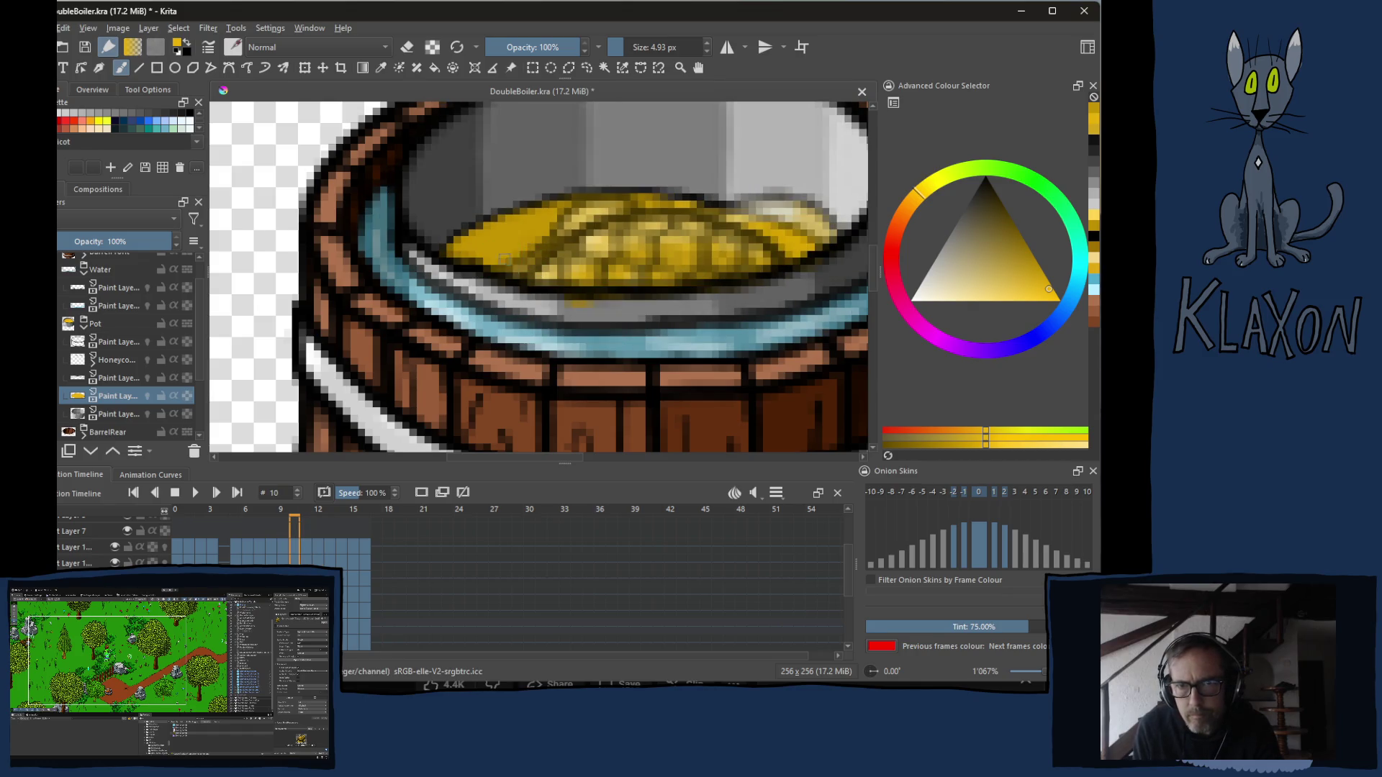
Paint lighter yellow highlights in the liquid on frames 11, 12 and 13.
{"action": "key", "text": "Right"}
{"action": "left_click_drag", "start_coordinate": [648, 212], "coordinate": [691, 213]}
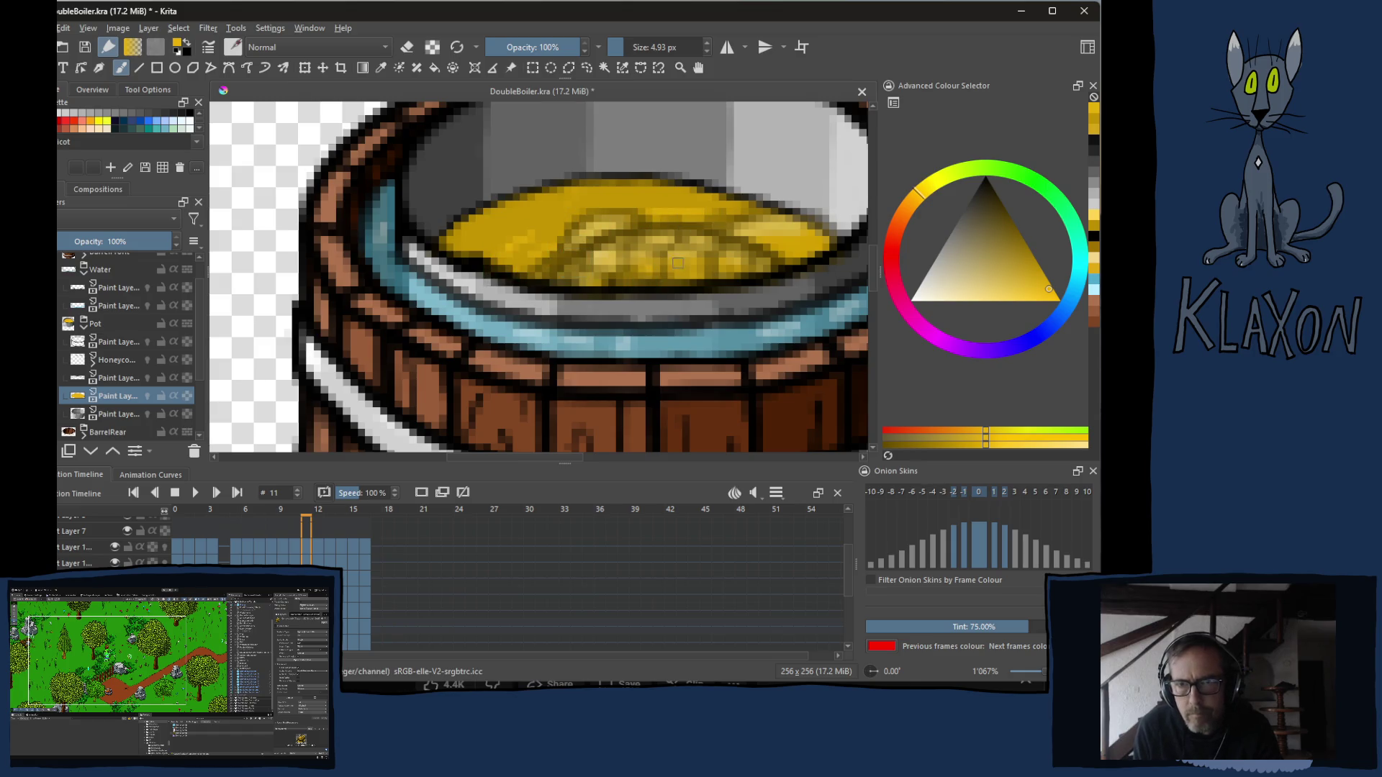
{"action": "key", "text": "Right"}
{"action": "left_click_drag", "start_coordinate": [514, 244], "coordinate": [643, 212]}
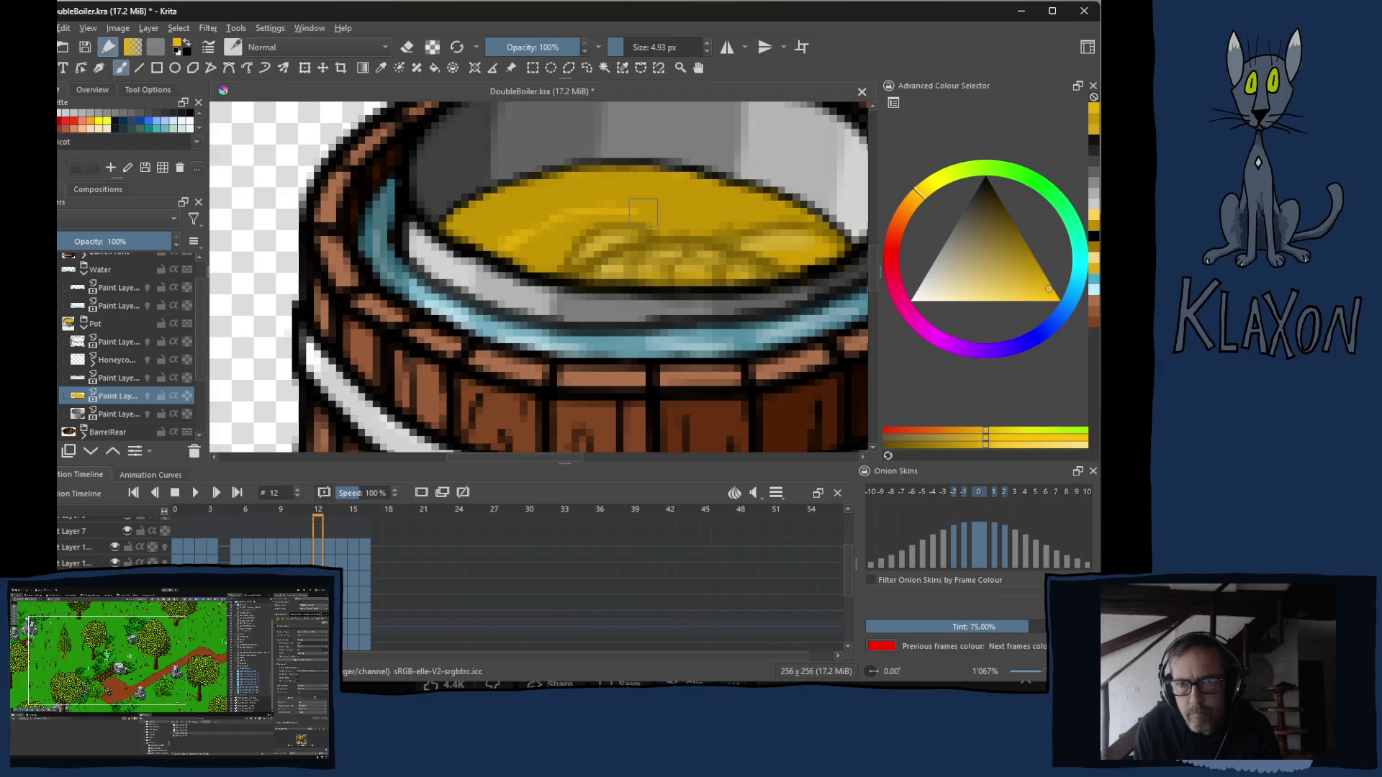
{"action": "mouse_move", "coordinate": [557, 247]}
{"action": "left_mouse_down"}
{"action": "mouse_move", "coordinate": [716, 216]}
{"action": "mouse_move", "coordinate": [743, 226]}
{"action": "left_mouse_up"}
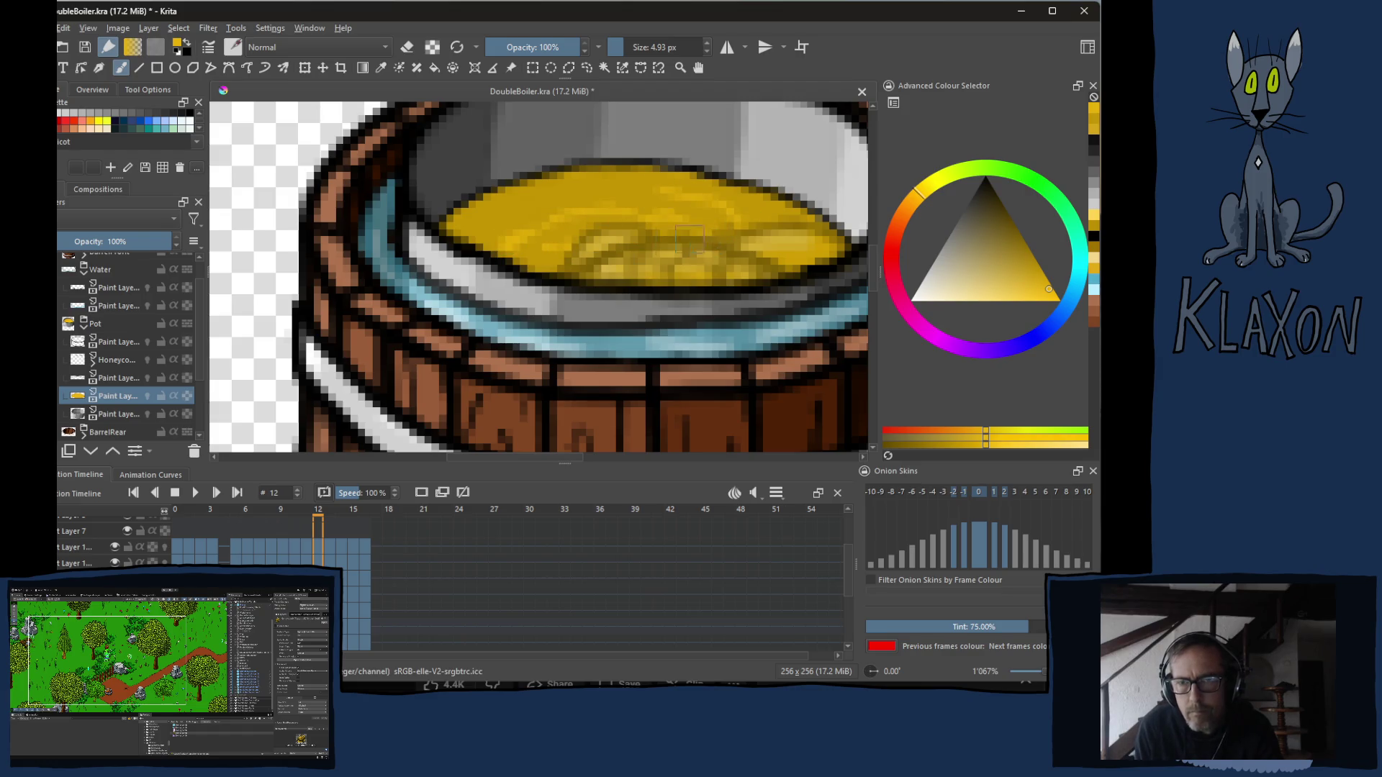
{"action": "key", "text": "Right"}
{"action": "left_click_drag", "start_coordinate": [531, 258], "coordinate": [615, 213]}
{"action": "left_click_drag", "start_coordinate": [511, 231], "coordinate": [586, 193]}
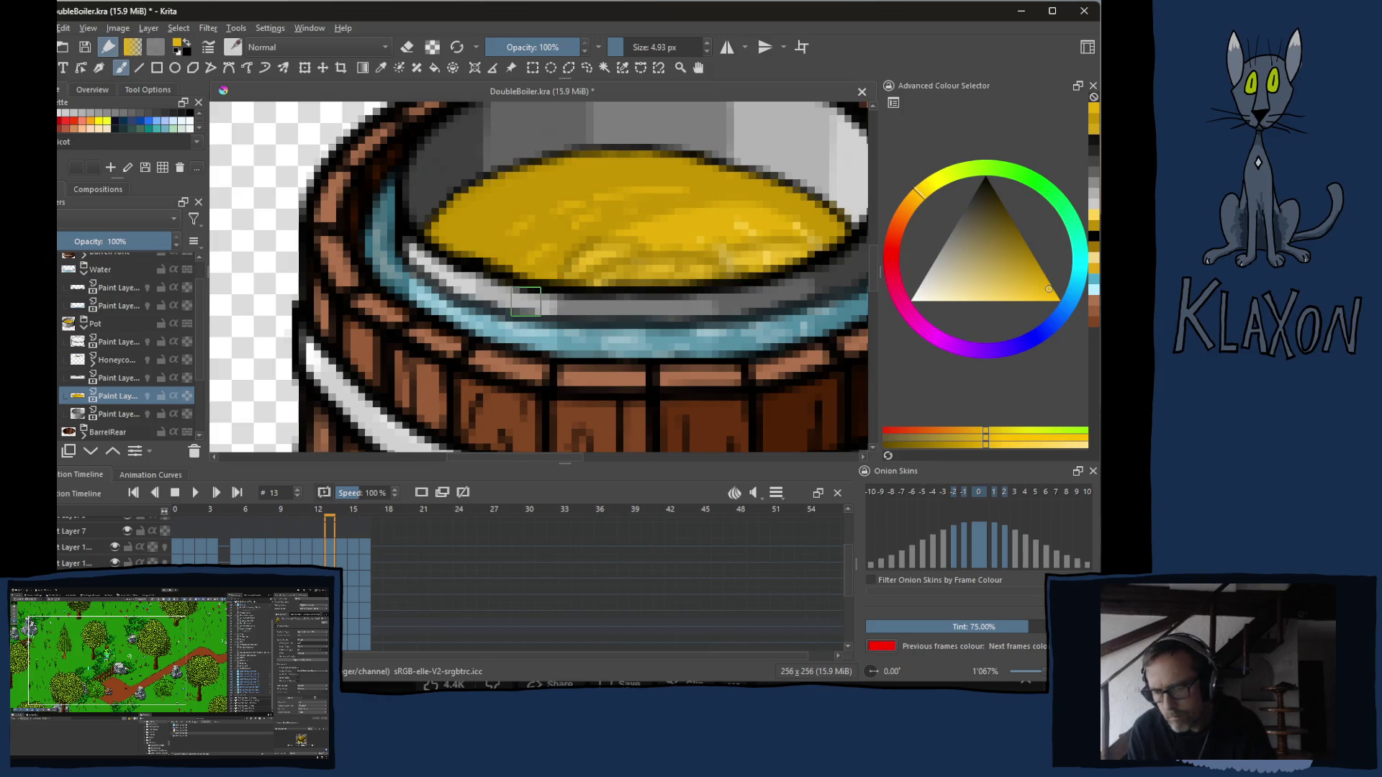
Step forward to frame 15 and back through earlier frames, then switch to the YouTube browser.
{"action": "key", "text": "period"}
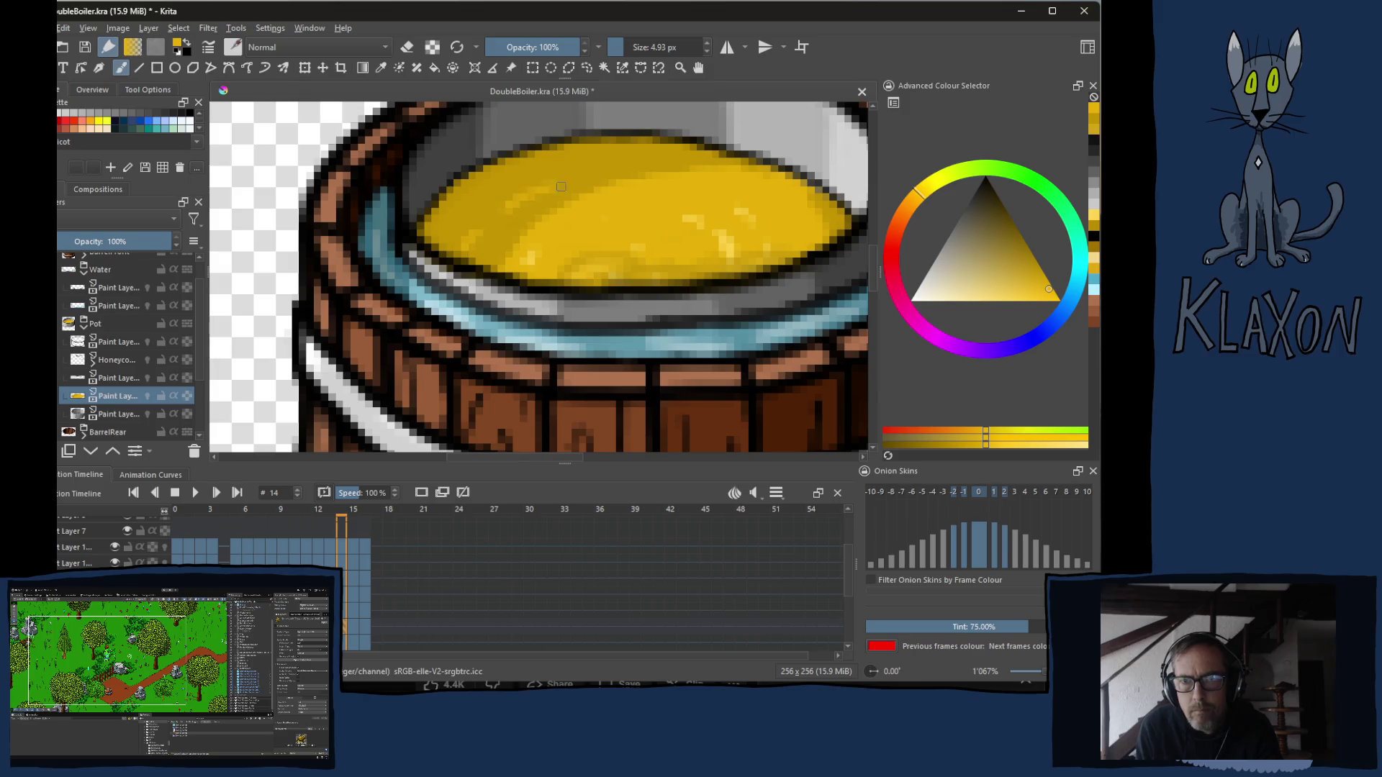
{"action": "key", "text": "period"}
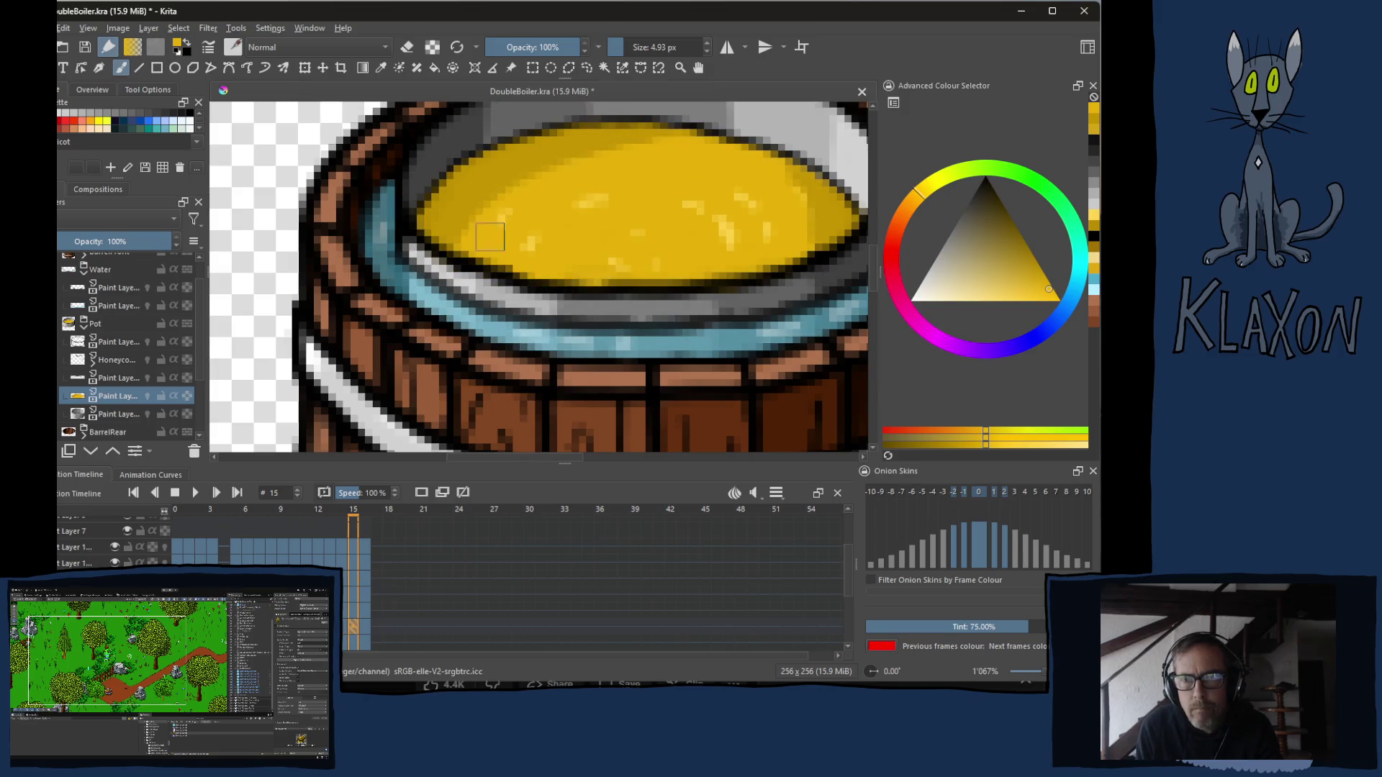
{"action": "key", "text": "period"}
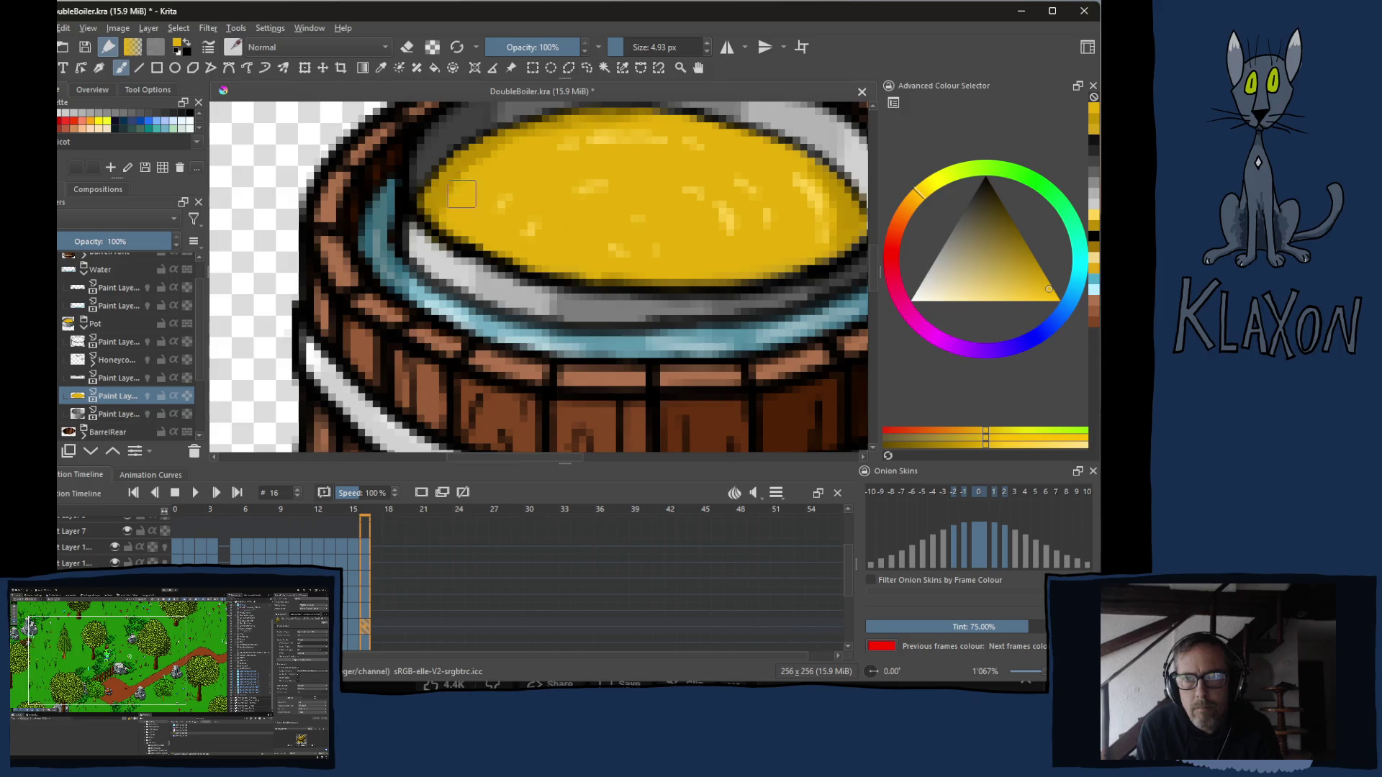
{"action": "key", "text": "comma"}
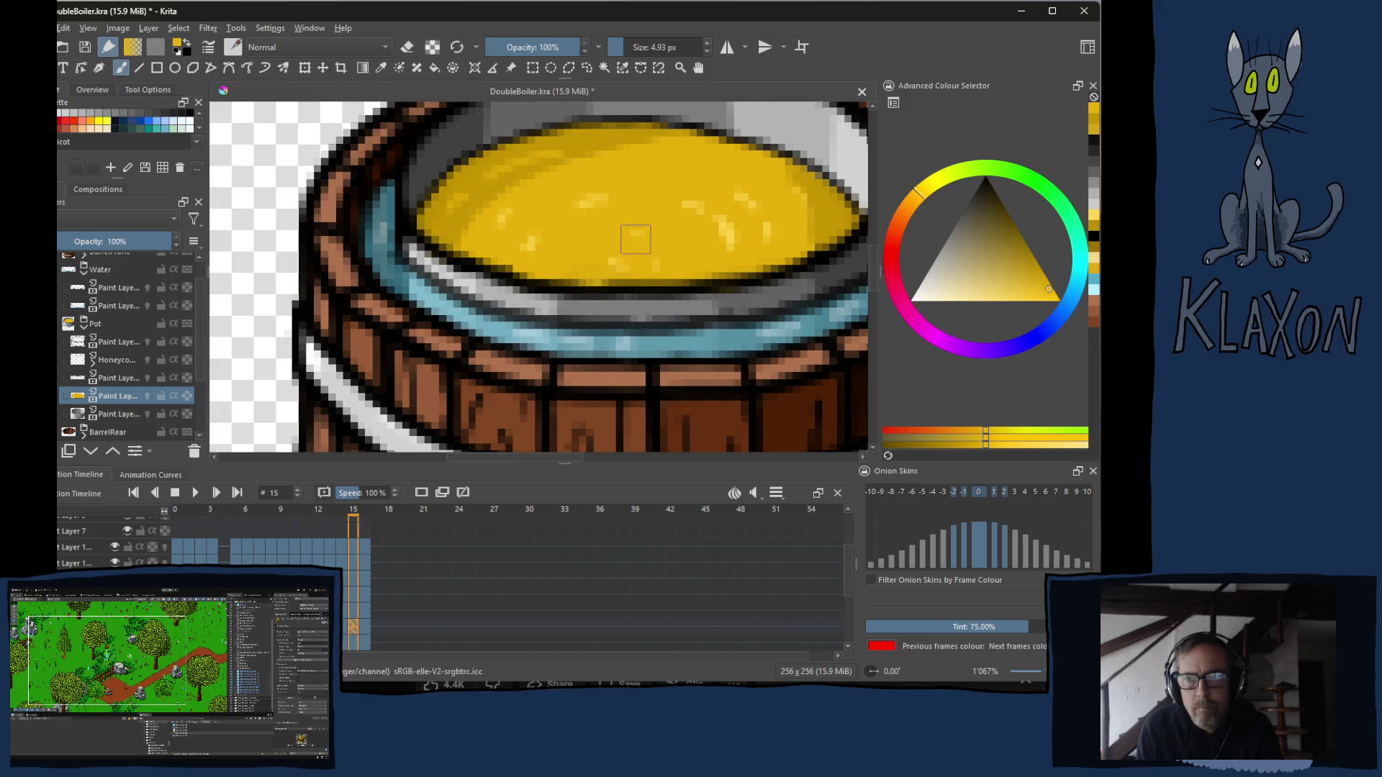
{"action": "key", "text": "comma"}
{"action": "key", "text": "comma"}
{"action": "key", "text": "comma"}
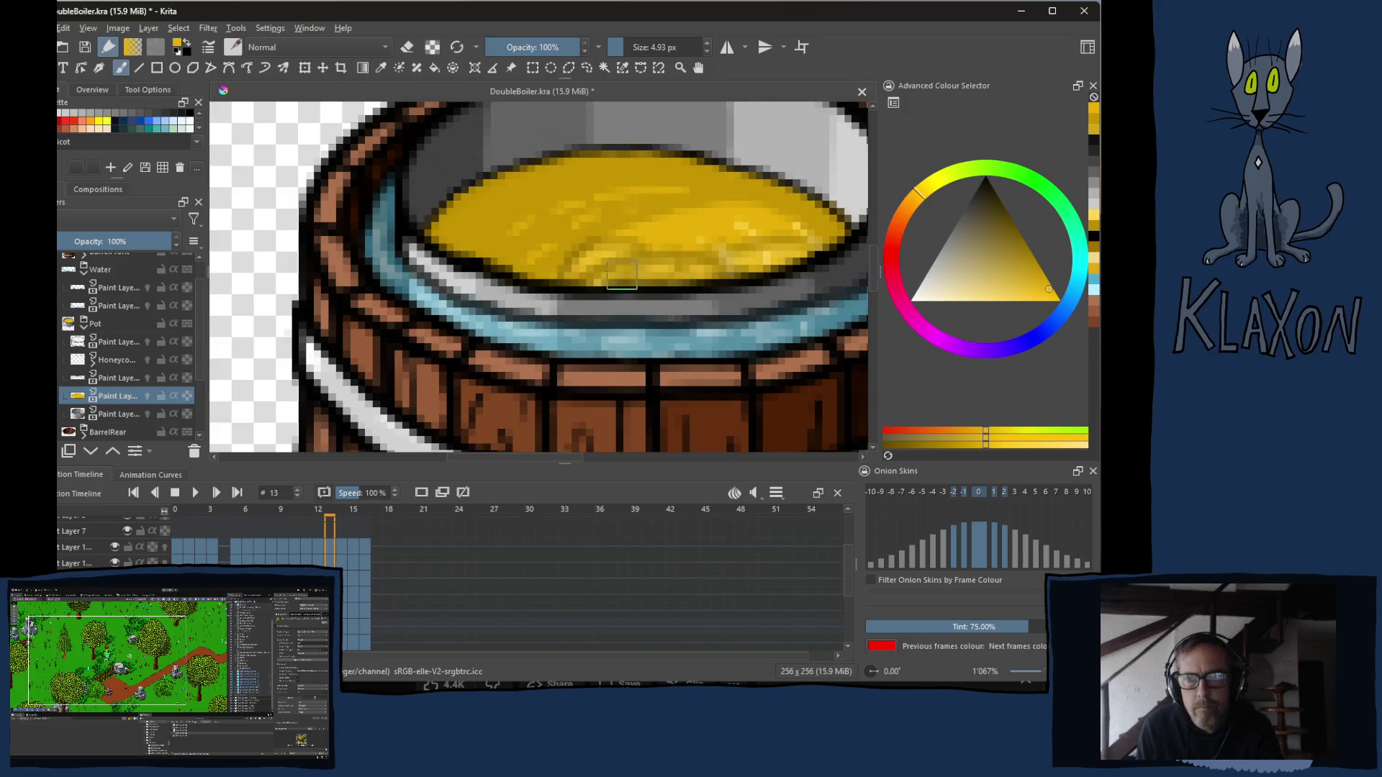
{"action": "key", "text": "comma"}
{"action": "key", "text": "comma"}
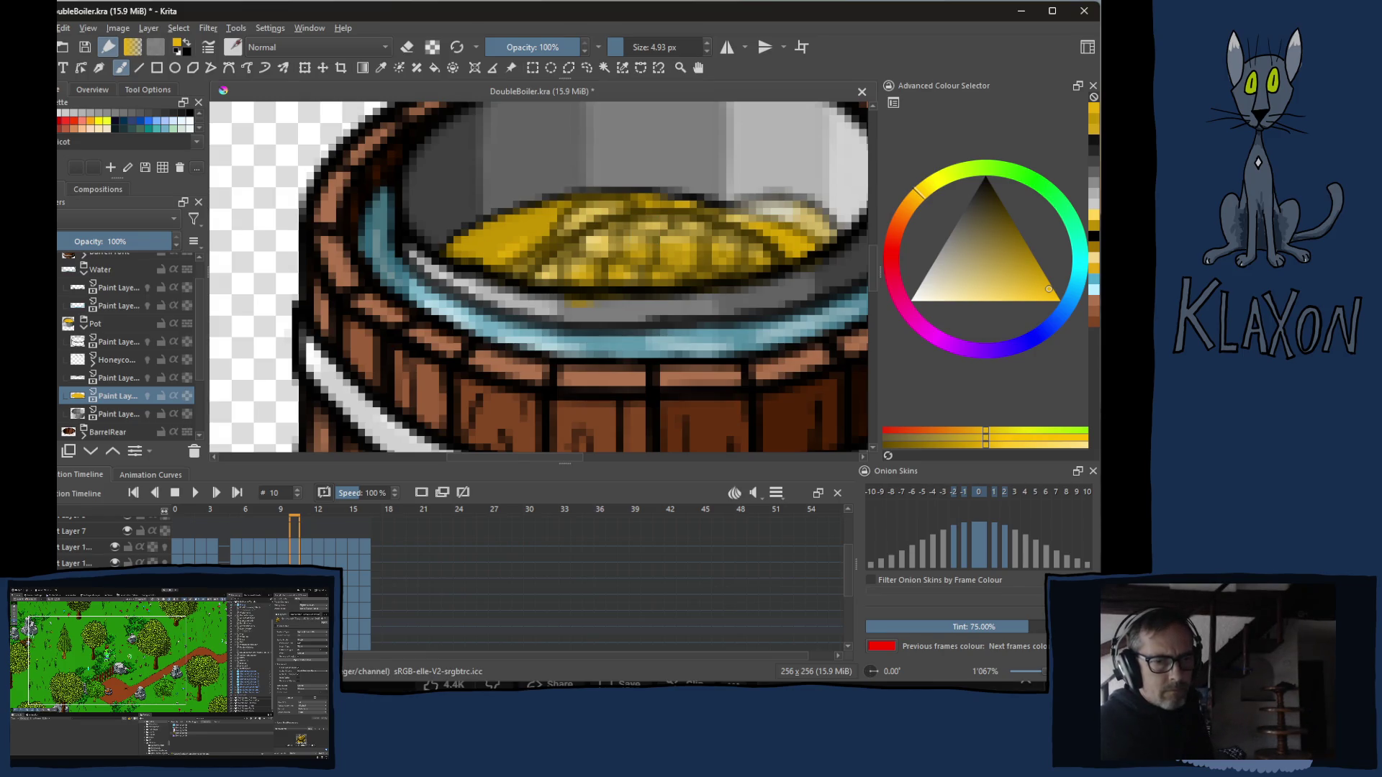
{"action": "key", "text": "alt+Tab"}
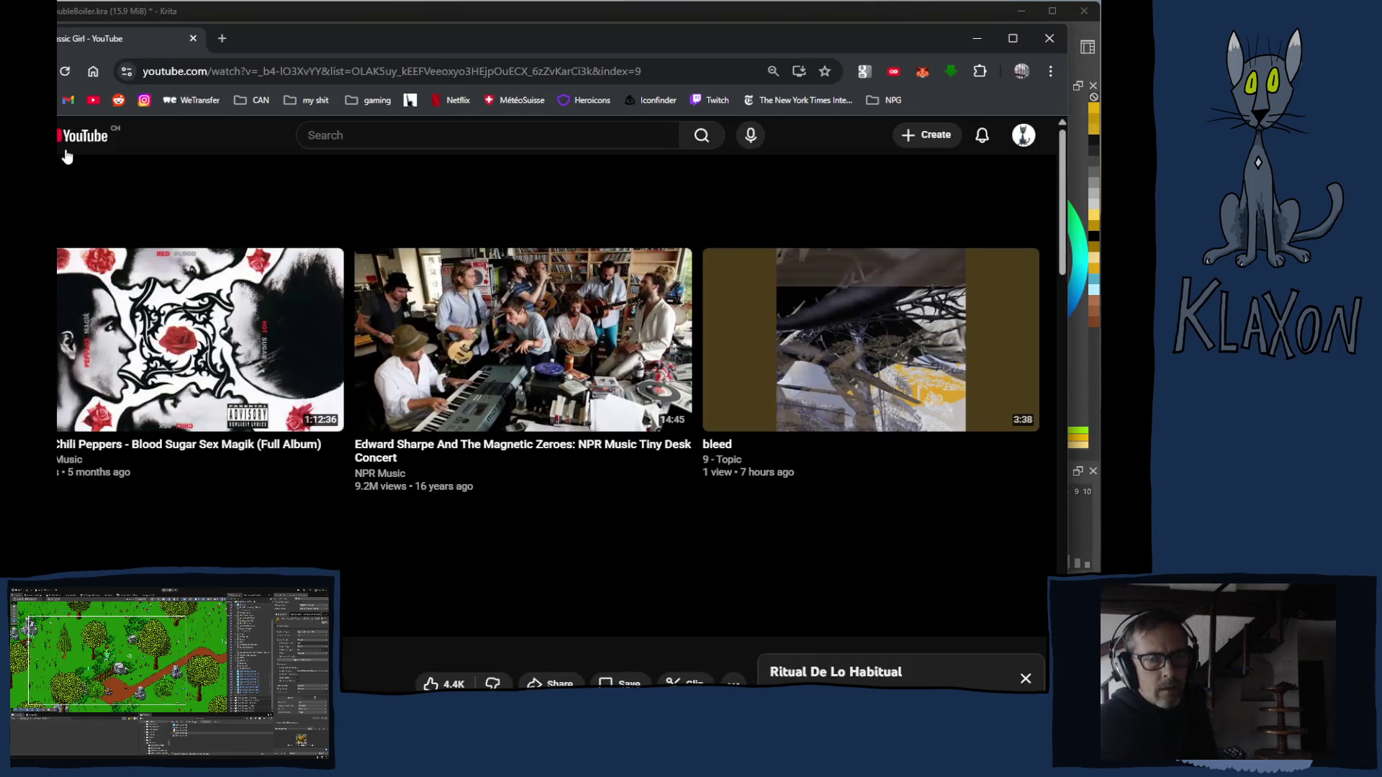
Open YouTube's Playlists page from the sidebar, close the miniplayer, and scroll through it.
{"action": "left_click", "coordinate": [29, 135]}
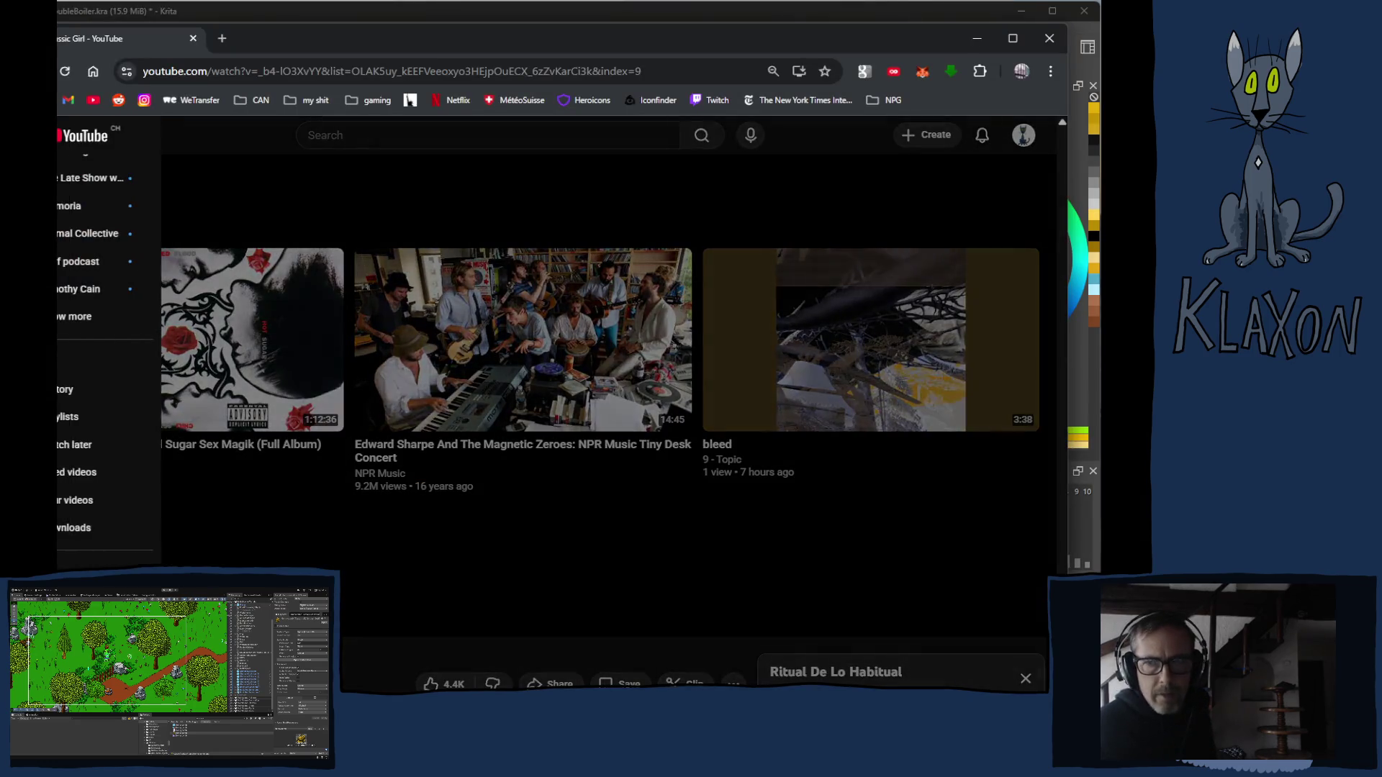
{"action": "left_click", "coordinate": [82, 417]}
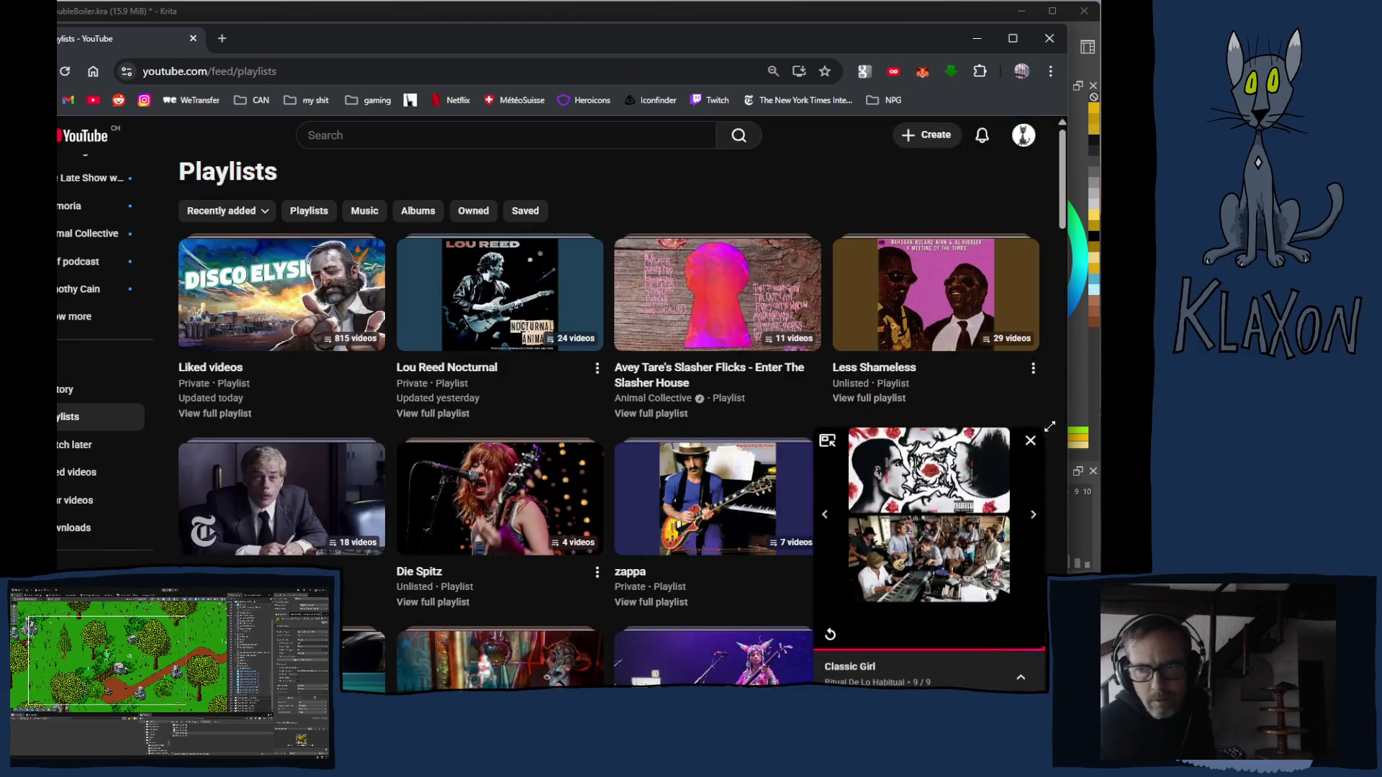
{"action": "left_click", "coordinate": [1031, 442]}
{"action": "scroll", "coordinate": [720, 489], "scroll_direction": "down", "scroll_amount": 5}
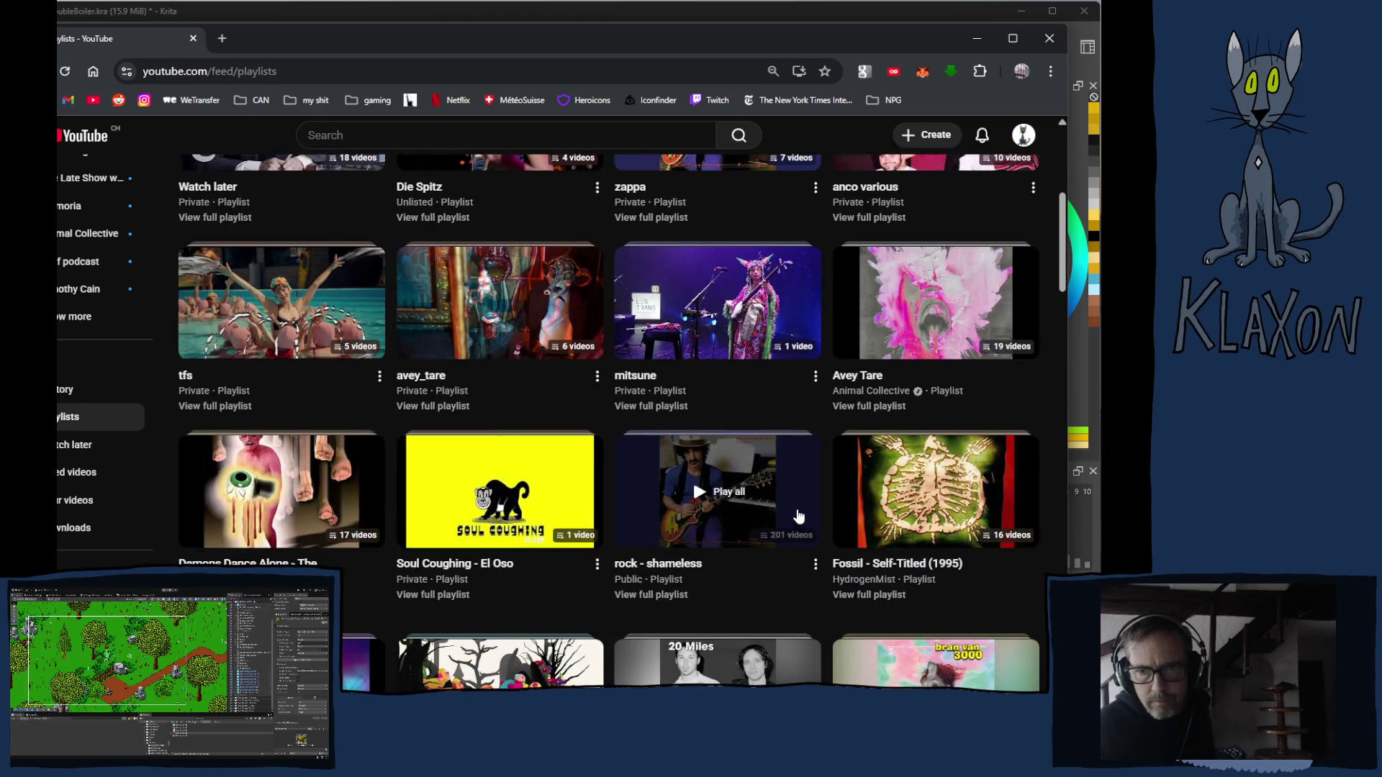
{"action": "scroll", "coordinate": [720, 496], "scroll_direction": "down", "scroll_amount": 15}
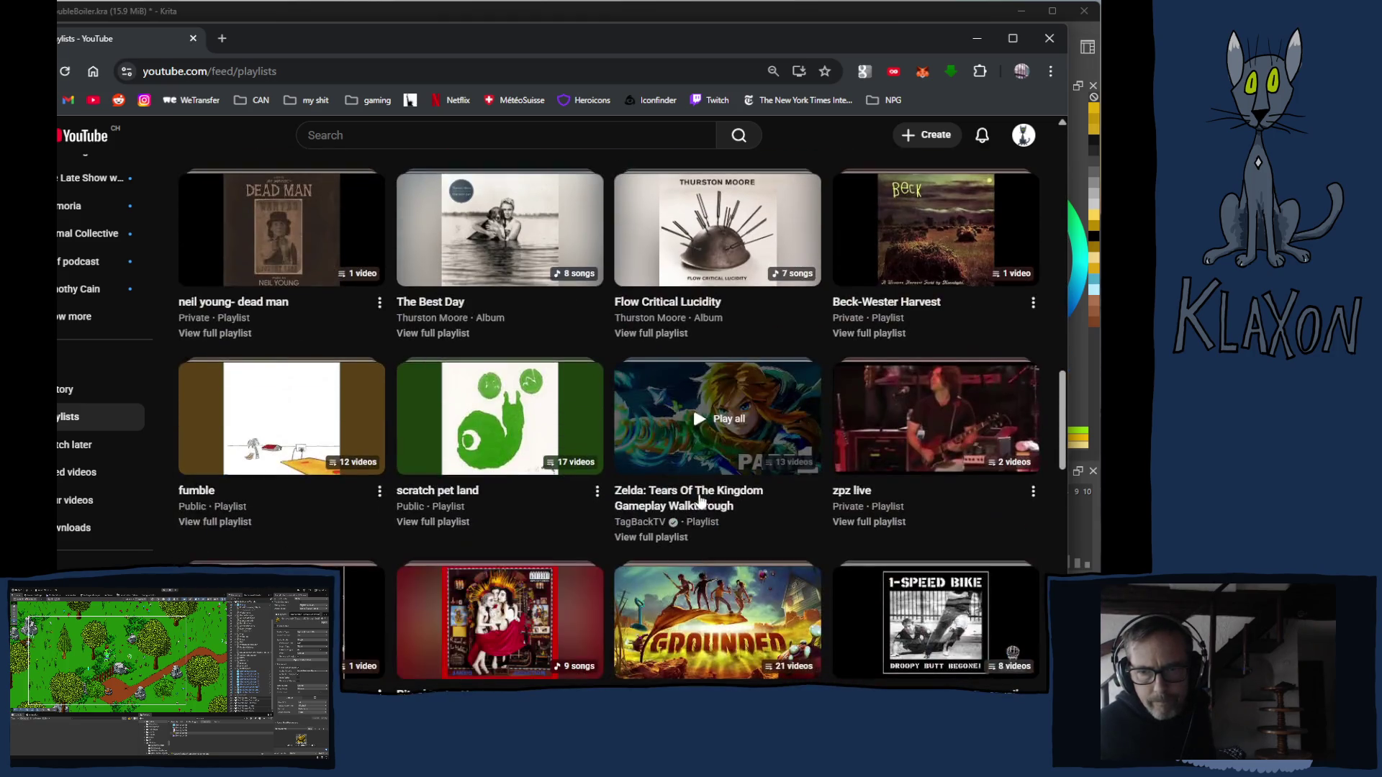
{"action": "scroll", "coordinate": [692, 496], "scroll_direction": "down", "scroll_amount": 7}
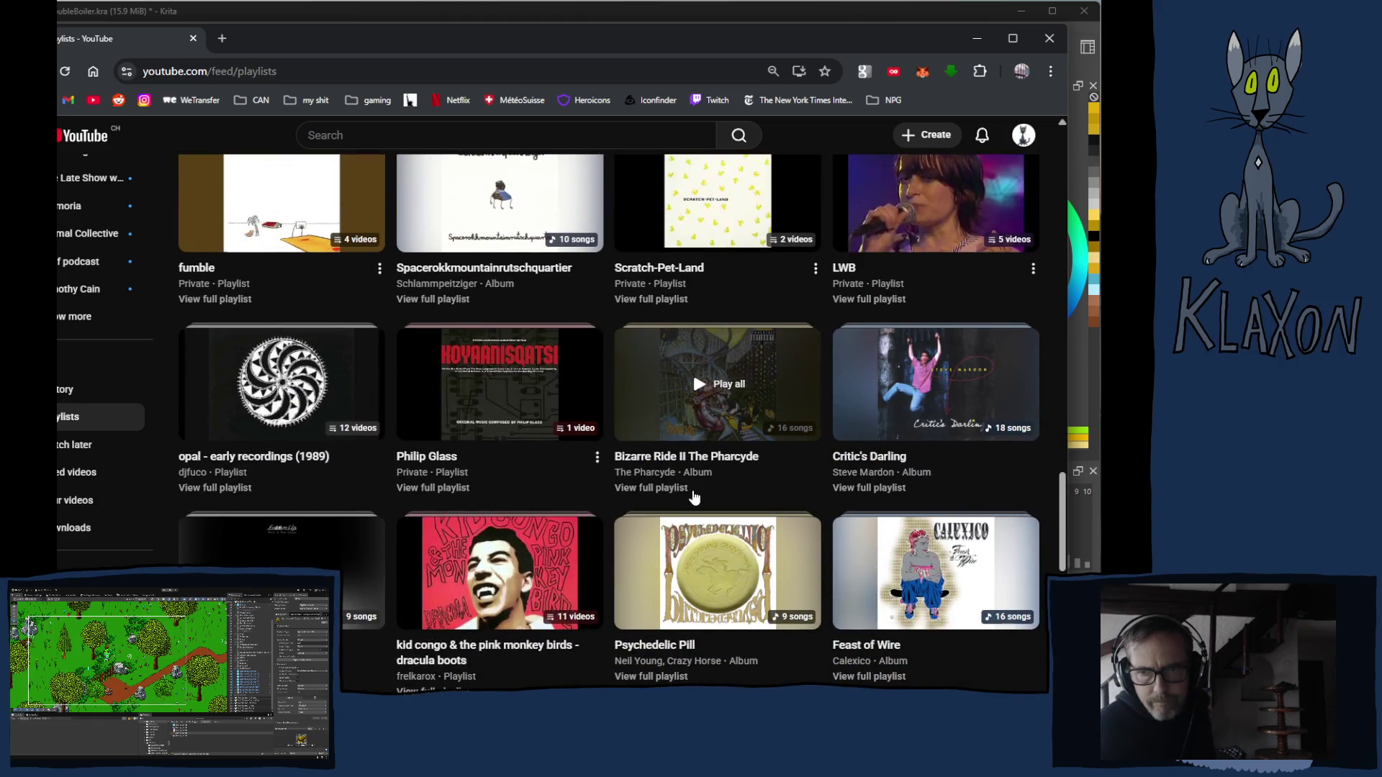
{"action": "scroll", "coordinate": [690, 496], "scroll_direction": "down", "scroll_amount": 9}
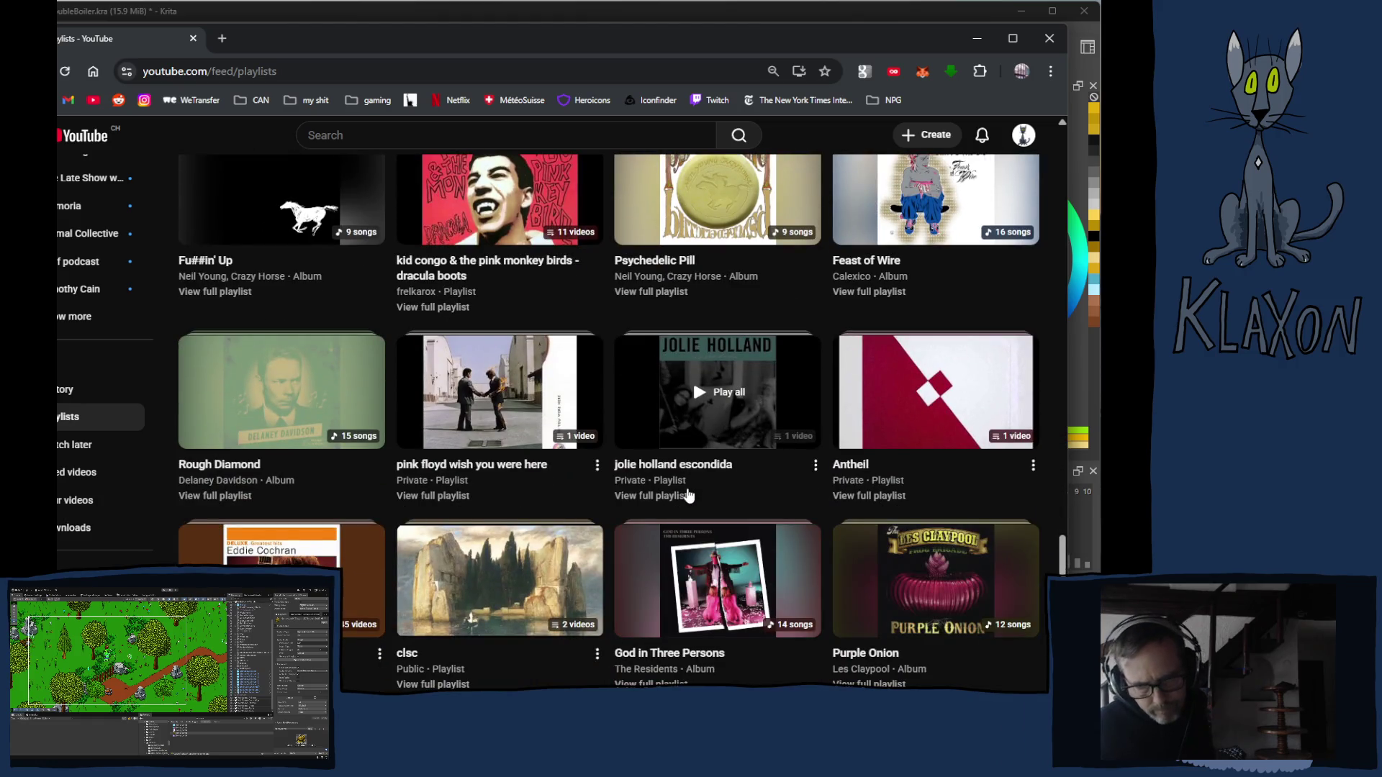
{"action": "scroll", "coordinate": [690, 496], "scroll_direction": "down", "scroll_amount": 5}
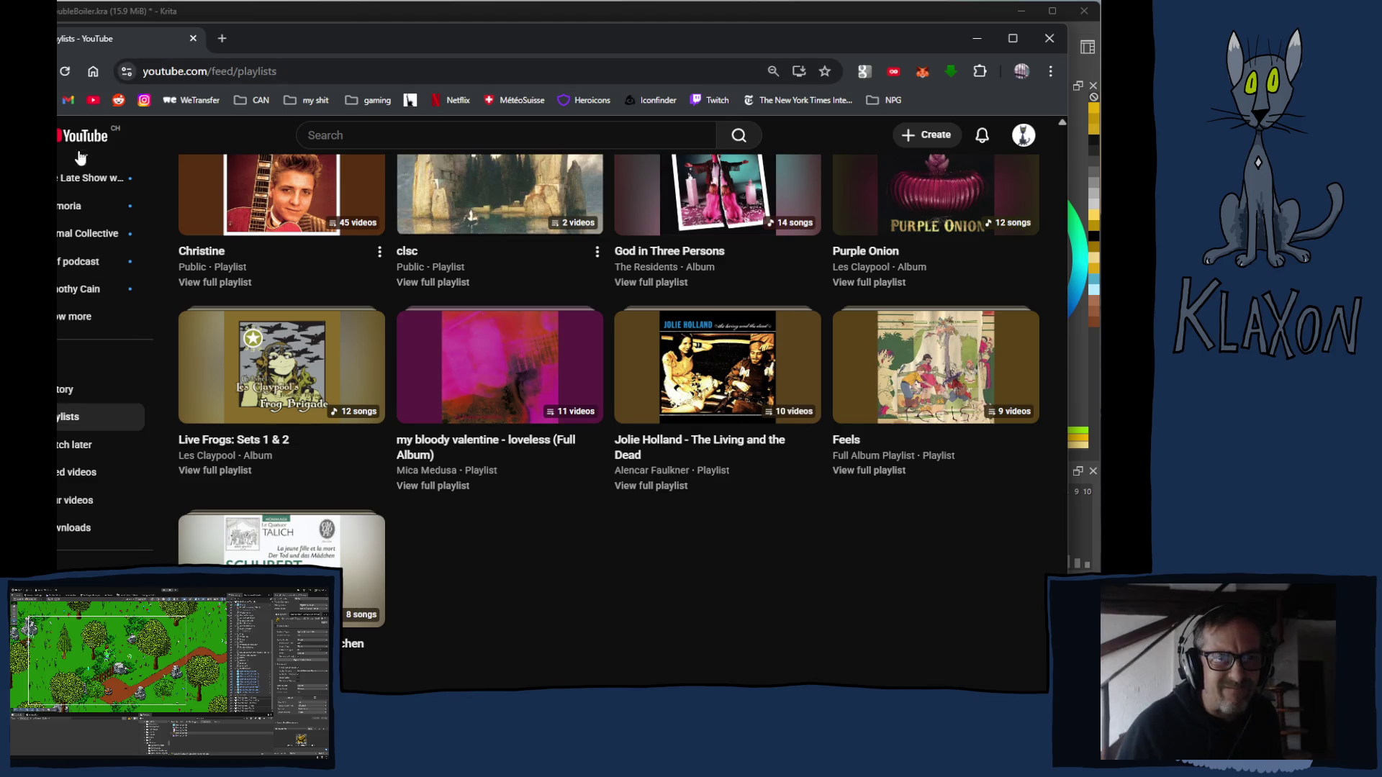
{"action": "scroll", "coordinate": [61, 532], "scroll_direction": "up", "scroll_amount": 1}
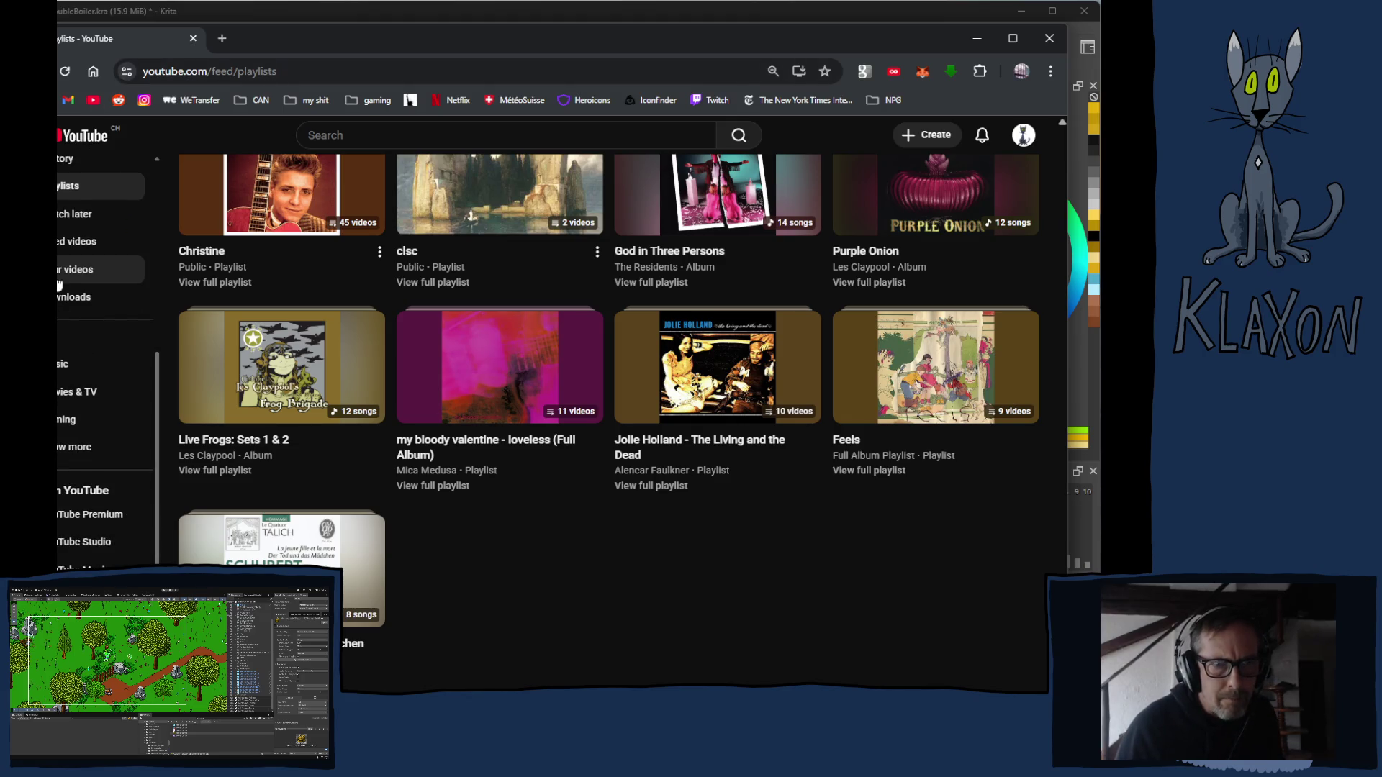
Expand the full subscriptions list and open a subscribed artist's Topic channel.
{"action": "left_click", "coordinate": [75, 395]}
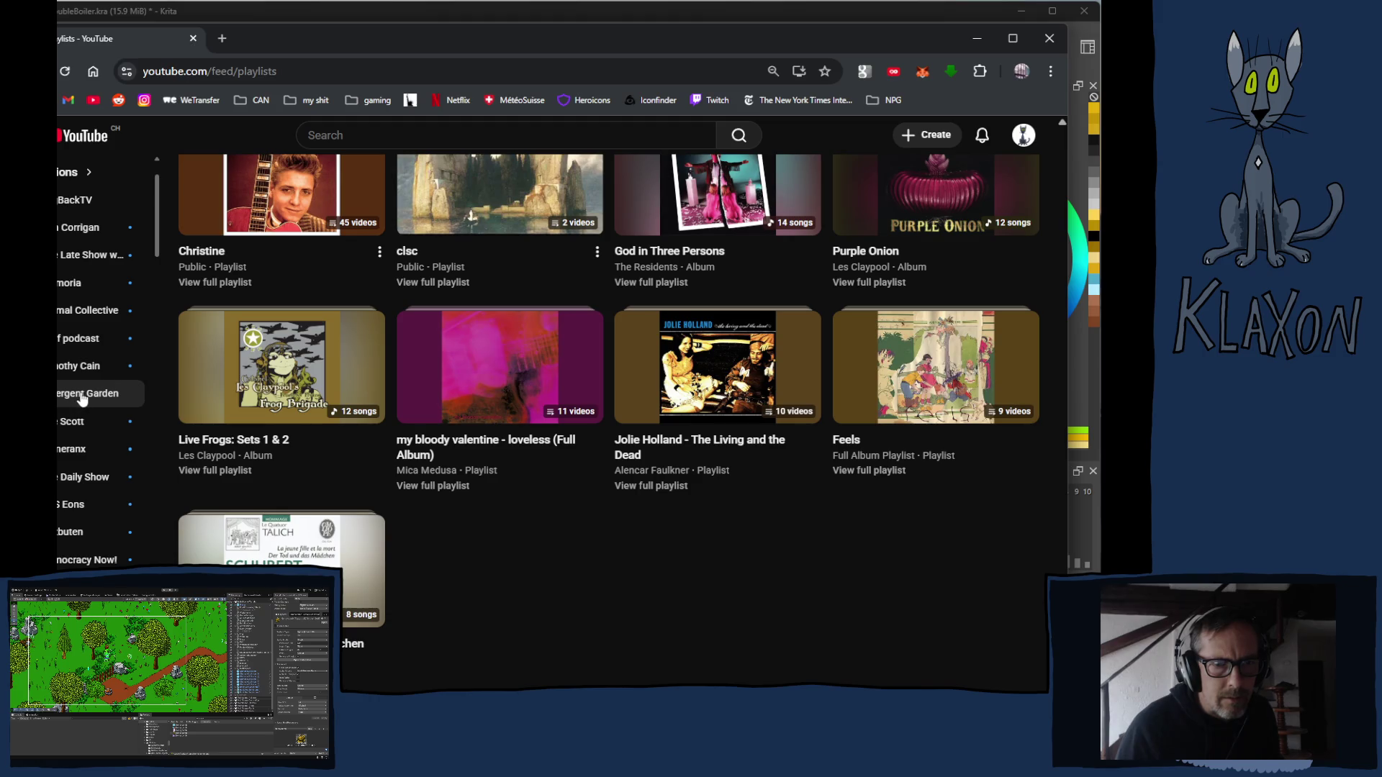
{"action": "scroll", "coordinate": [90, 417], "scroll_direction": "down", "scroll_amount": 3}
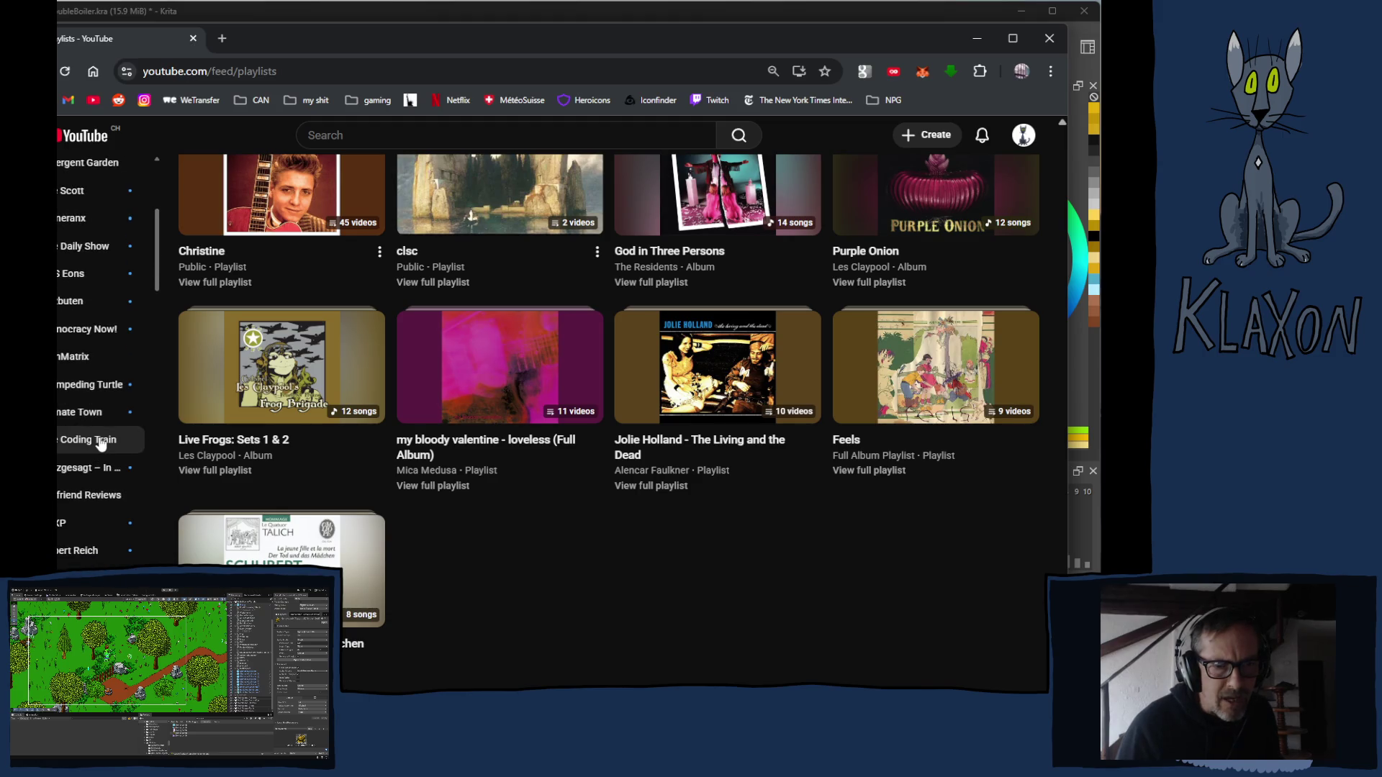
{"action": "scroll", "coordinate": [101, 444], "scroll_direction": "down", "scroll_amount": 3}
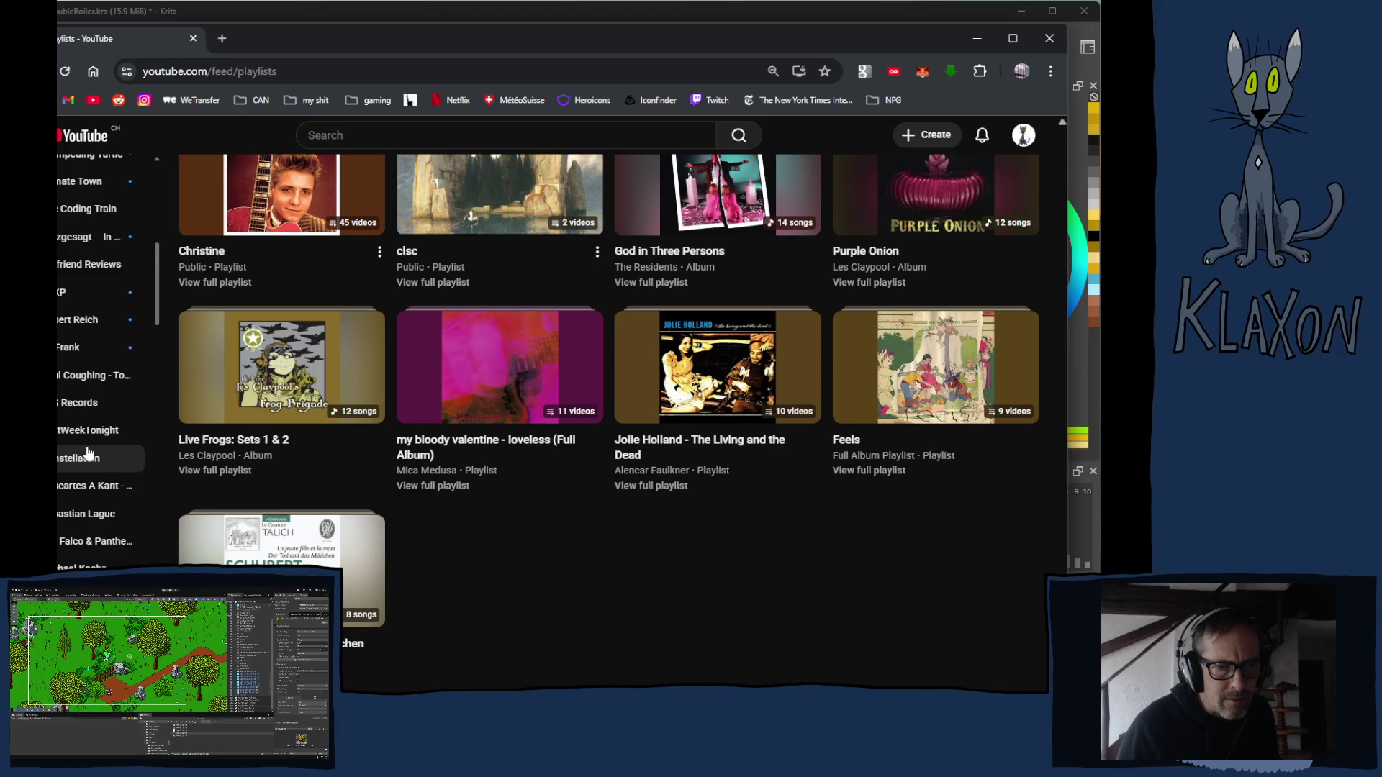
{"action": "scroll", "coordinate": [87, 453], "scroll_direction": "down", "scroll_amount": 5}
{"action": "scroll", "coordinate": [83, 459], "scroll_direction": "down", "scroll_amount": 2}
{"action": "left_click", "coordinate": [81, 456]}
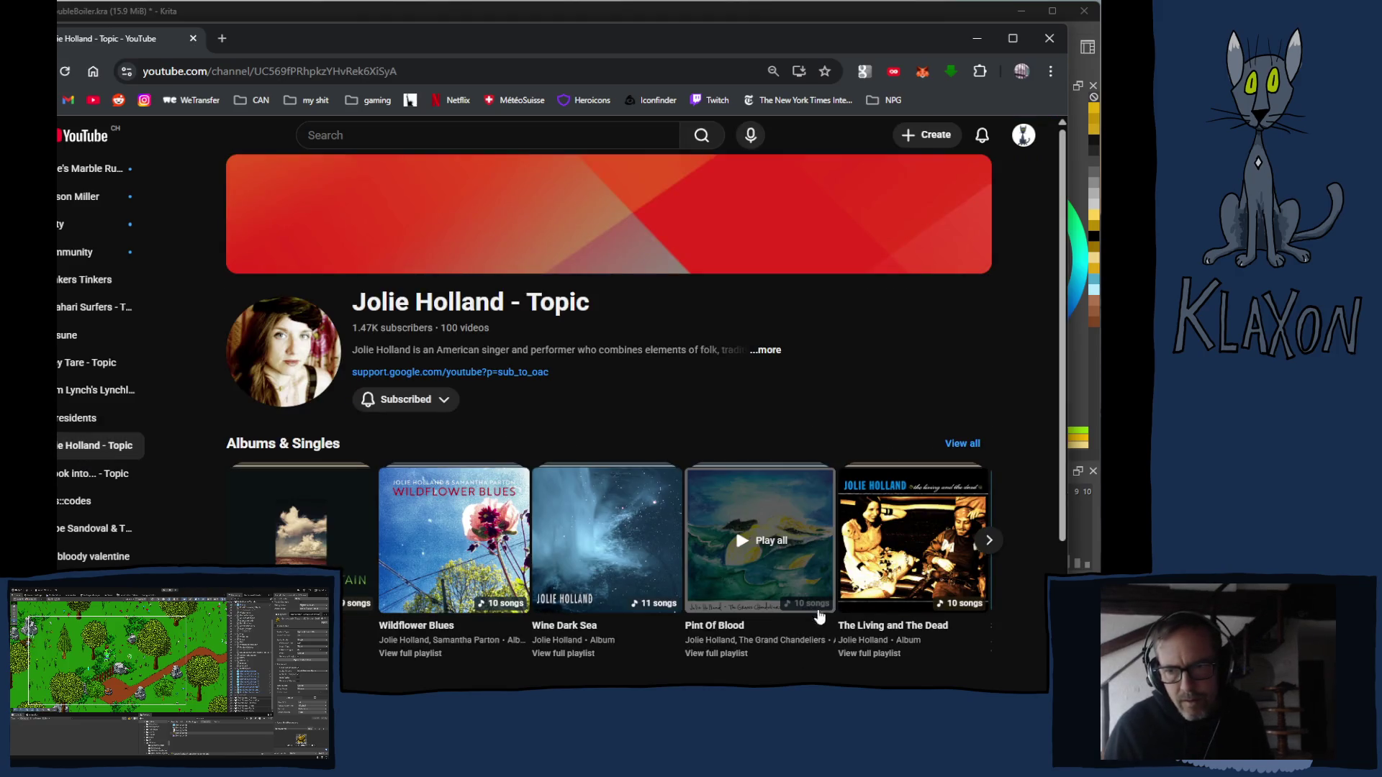
Play the Escondida album from the Albums & Singles row and bring Krita back to the front.
{"action": "left_click", "coordinate": [992, 540]}
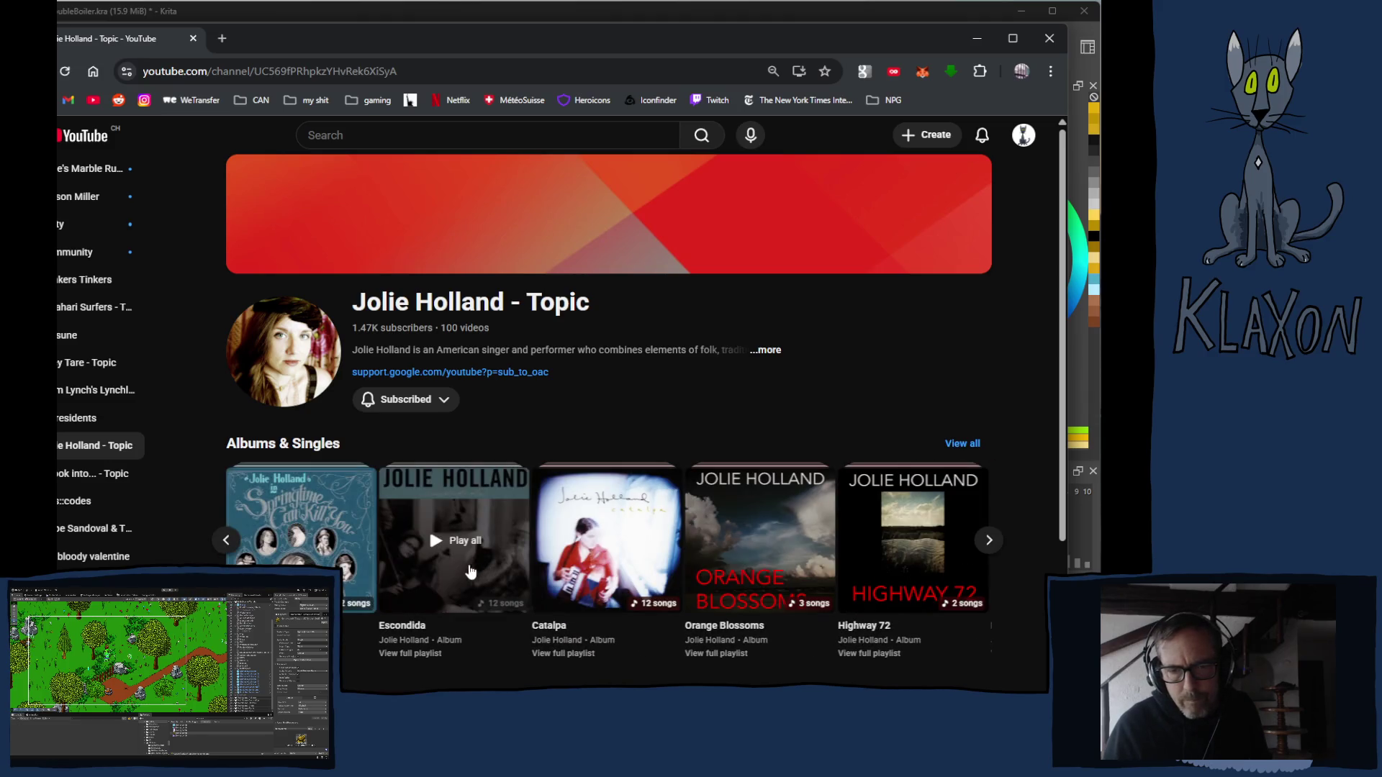
{"action": "left_click", "coordinate": [470, 570]}
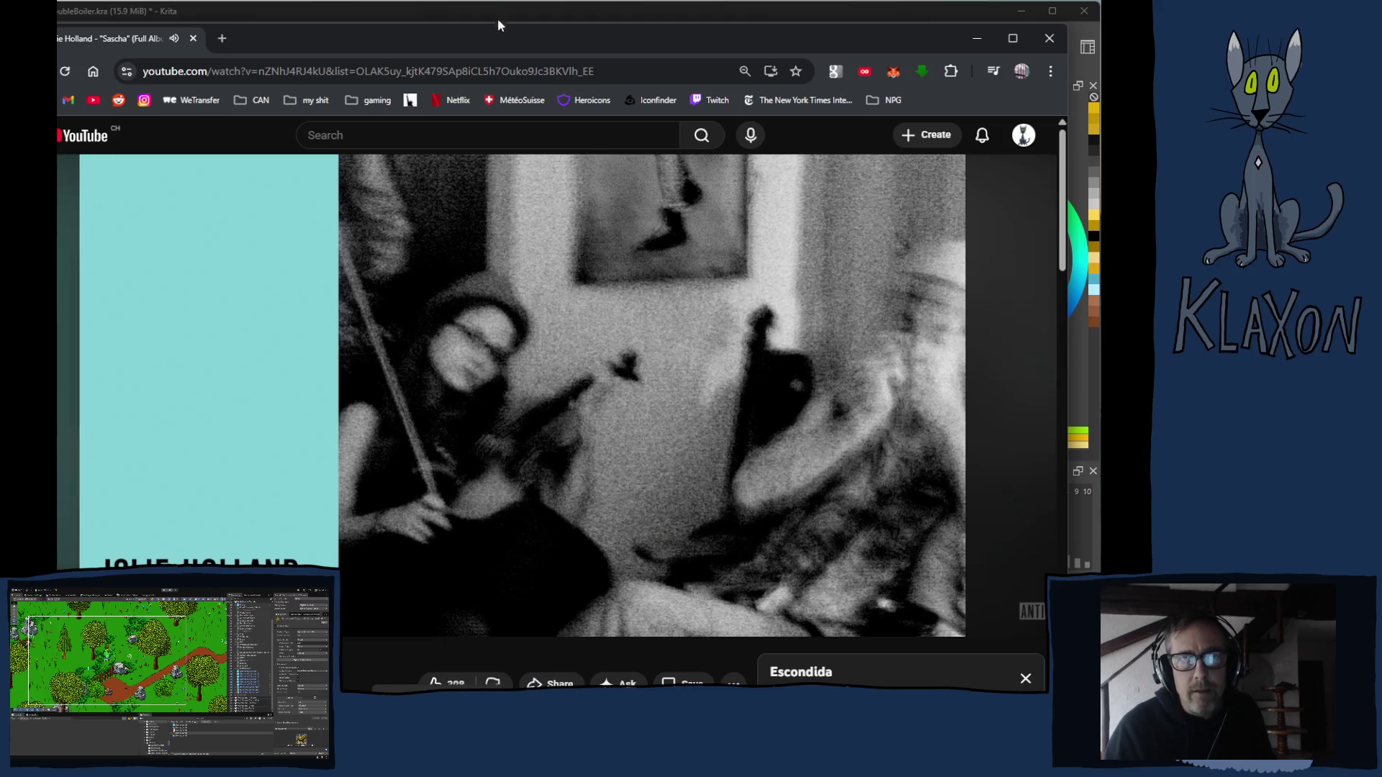
{"action": "left_click", "coordinate": [401, 10]}
{"action": "scroll", "coordinate": [547, 326], "scroll_direction": "down", "scroll_amount": 3}
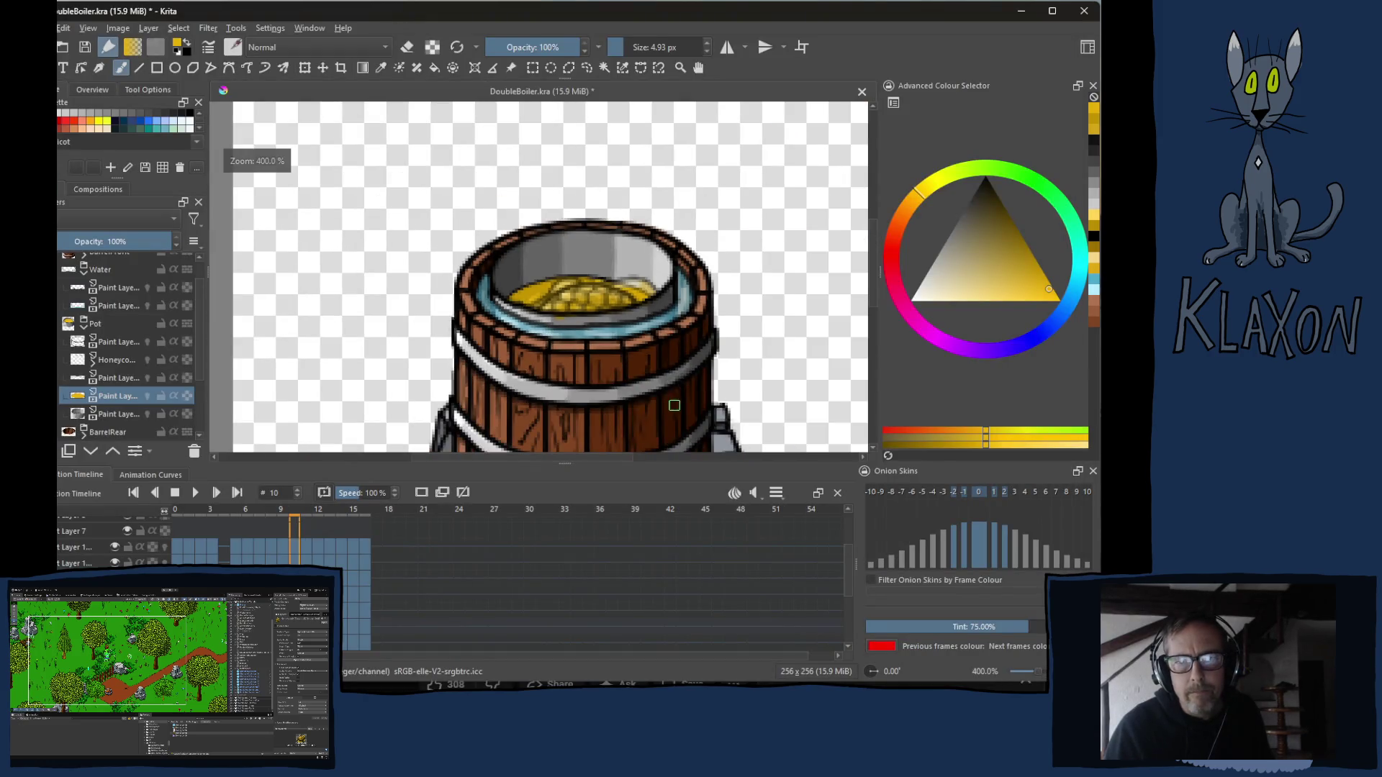
Switch to eraser mode, check the frames up to 17, and select the Paint Layer under Pot.
{"action": "scroll", "coordinate": [615, 325], "scroll_direction": "up", "scroll_amount": 2}
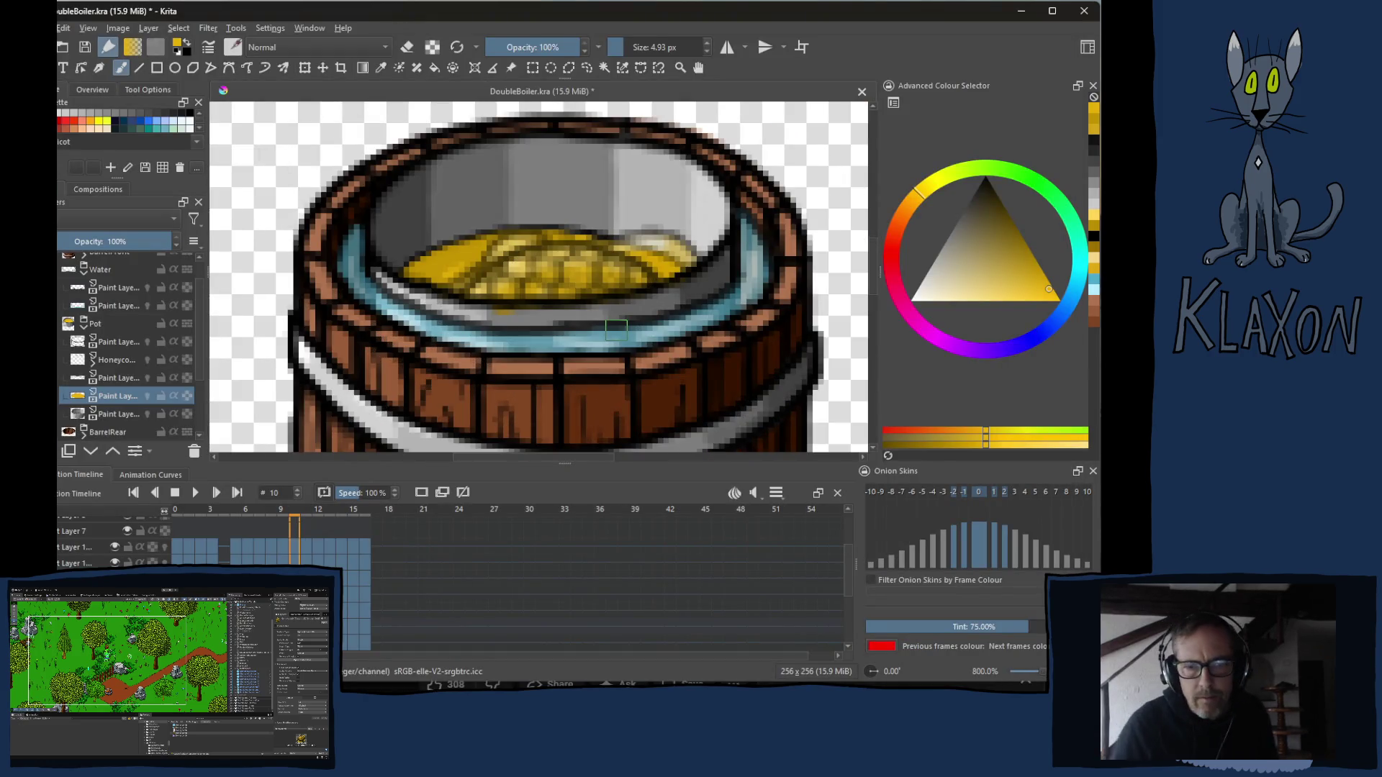
{"action": "right_click", "coordinate": [483, 256]}
{"action": "right_click", "coordinate": [475, 291]}
{"action": "key", "text": "e"}
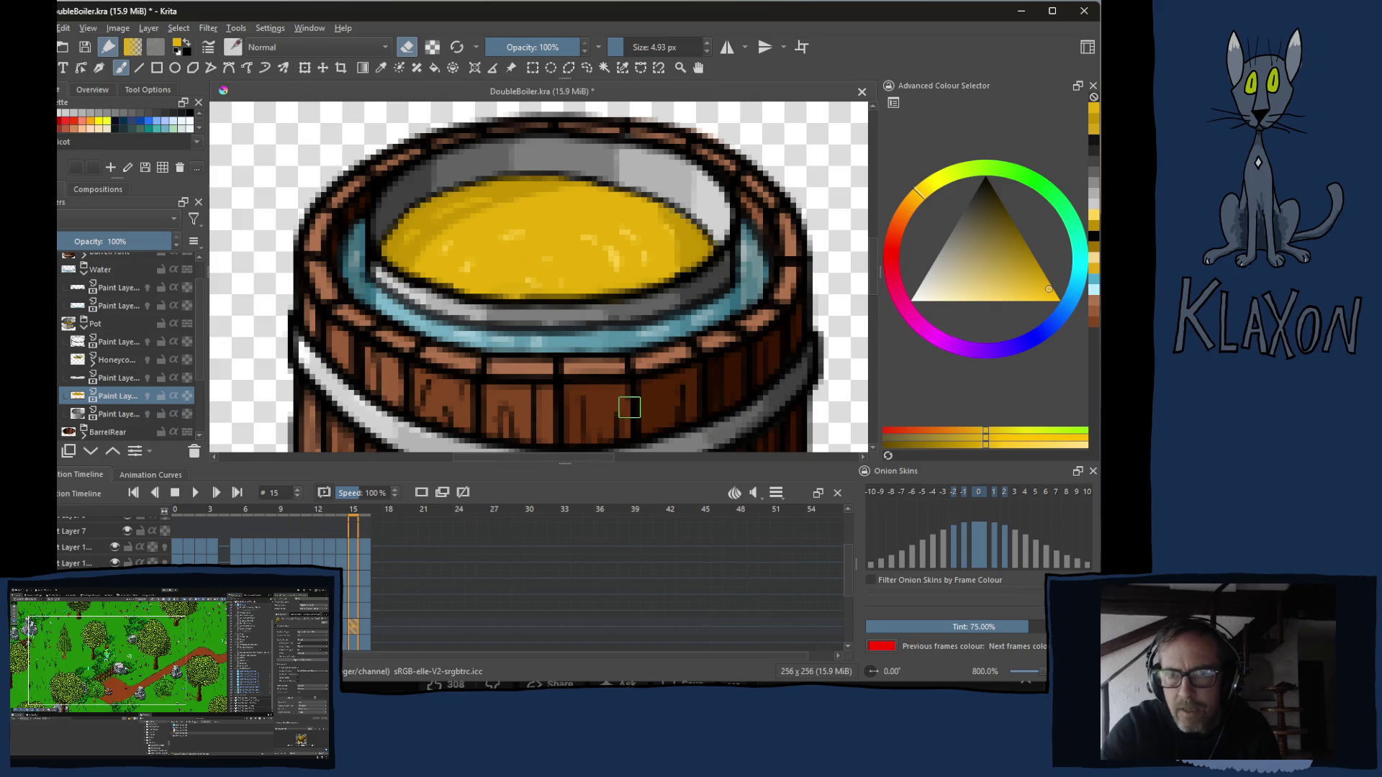
{"action": "key", "text": "Right"}
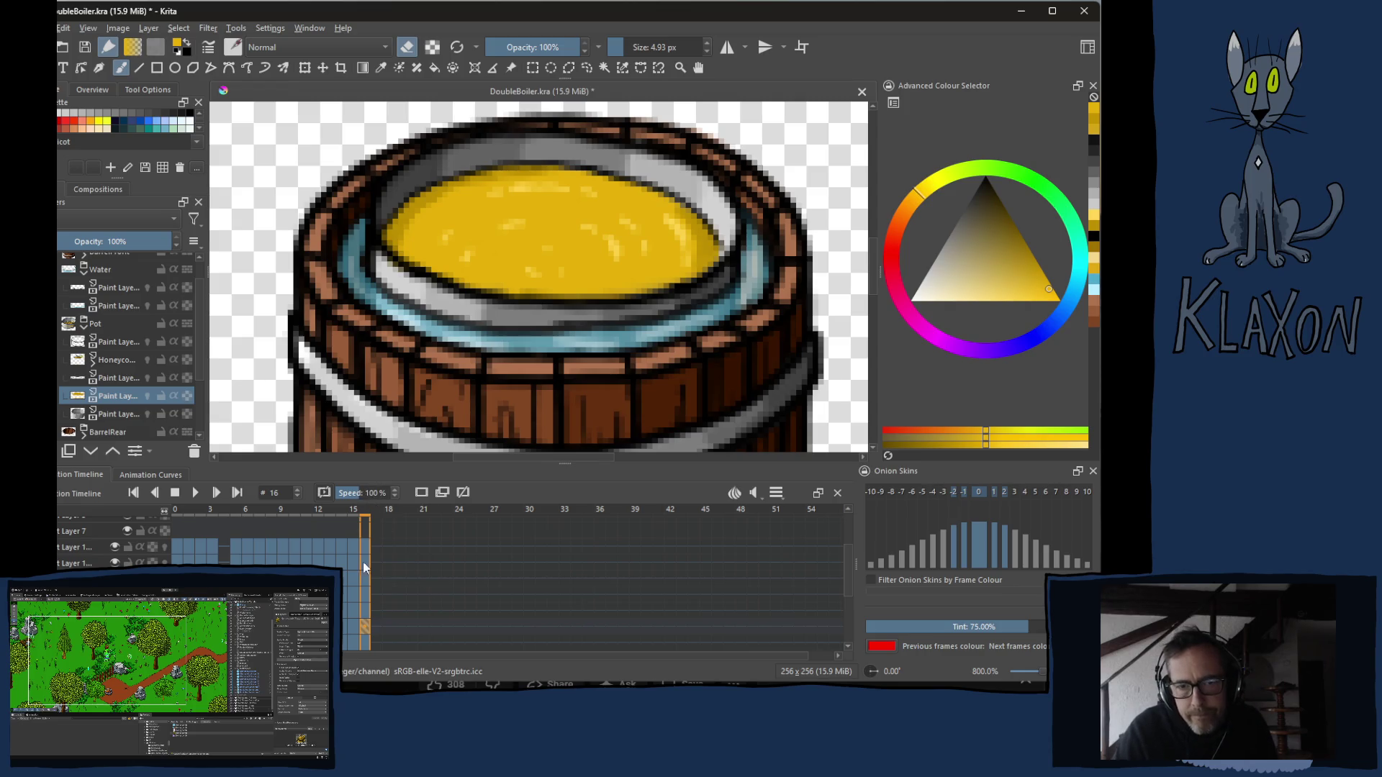
{"action": "mouse_move", "coordinate": [362, 514]}
{"action": "left_mouse_down"}
{"action": "mouse_move", "coordinate": [235, 518]}
{"action": "mouse_move", "coordinate": [373, 514]}
{"action": "left_mouse_up"}
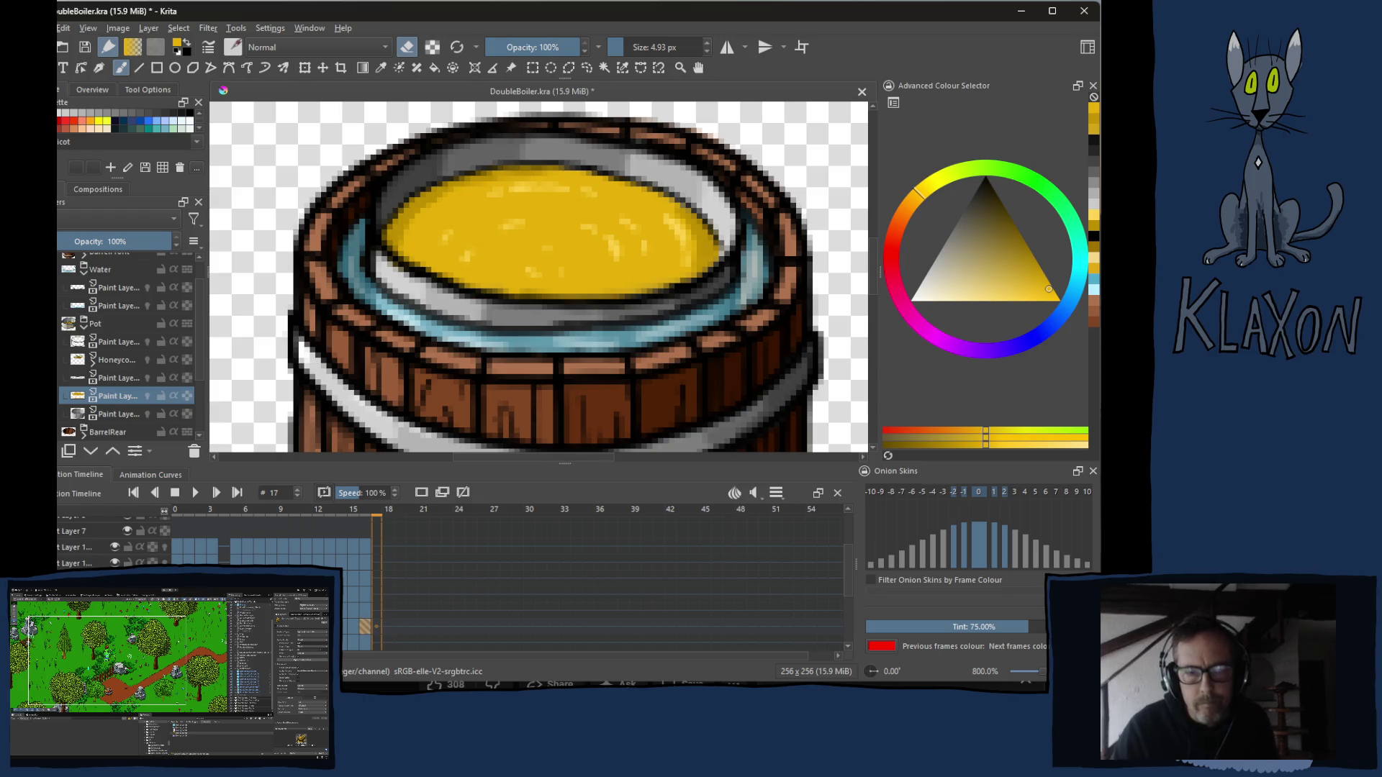
{"action": "left_click", "coordinate": [114, 339]}
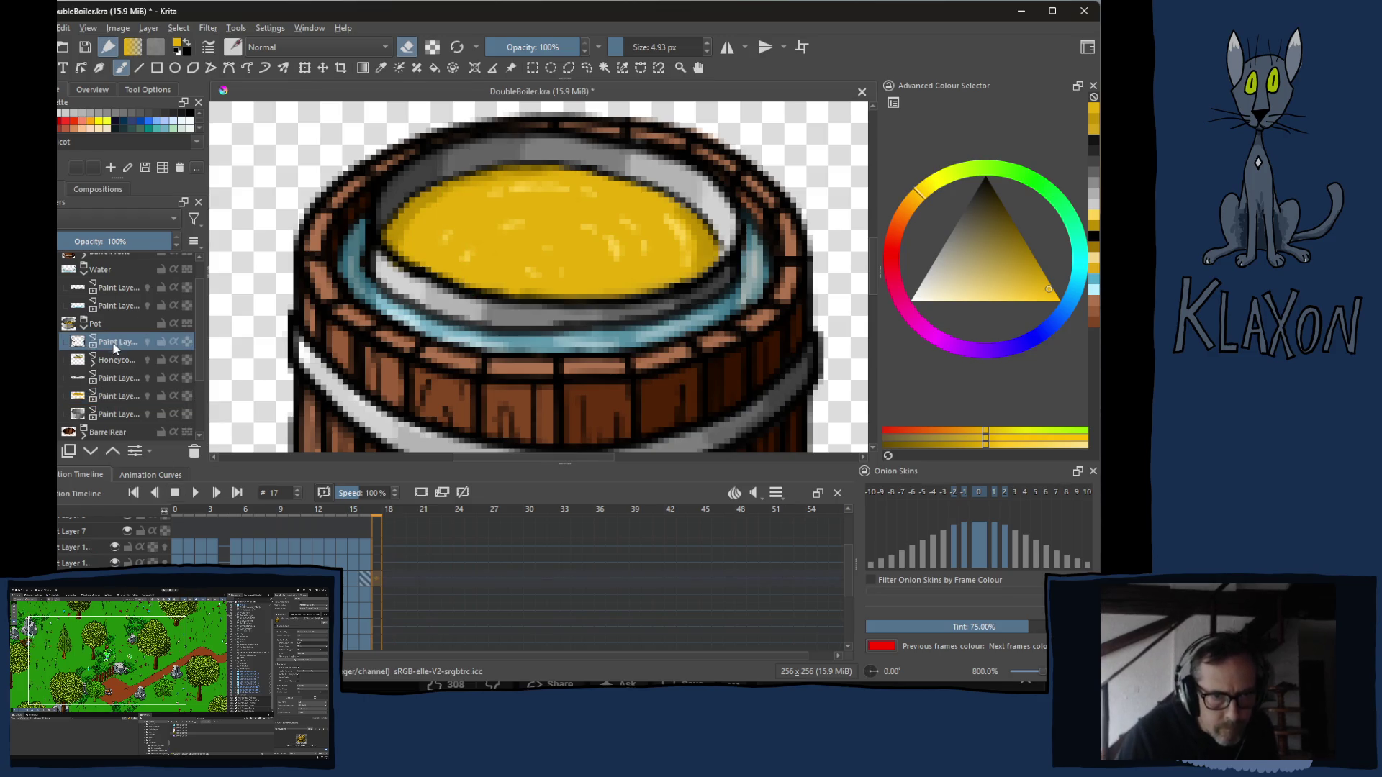
Copy Layer 4's keyframes 13–16 and paste them starting at frame 17.
{"action": "left_click", "coordinate": [117, 415], "text": "ctrl"}
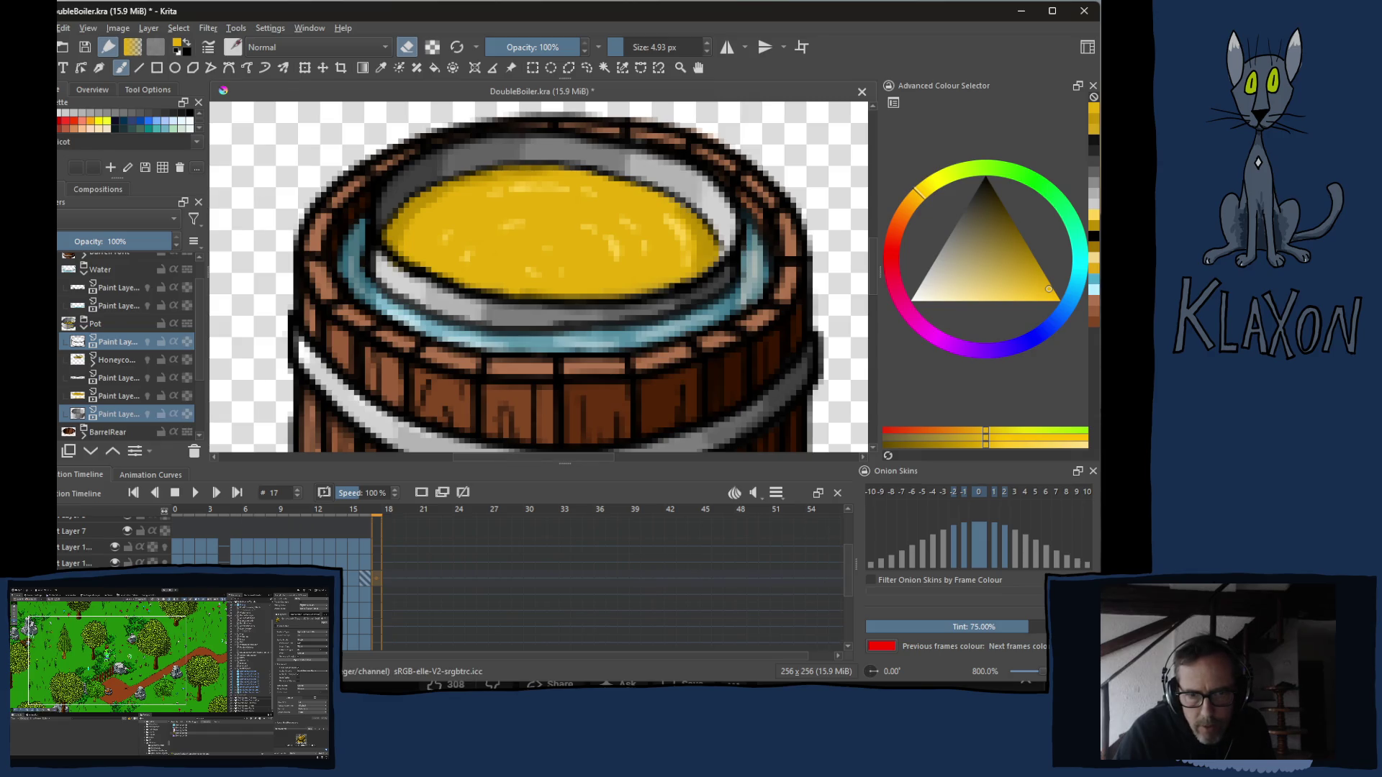
{"action": "scroll", "coordinate": [503, 596], "scroll_direction": "down", "scroll_amount": 2}
{"action": "left_click", "coordinate": [361, 556]}
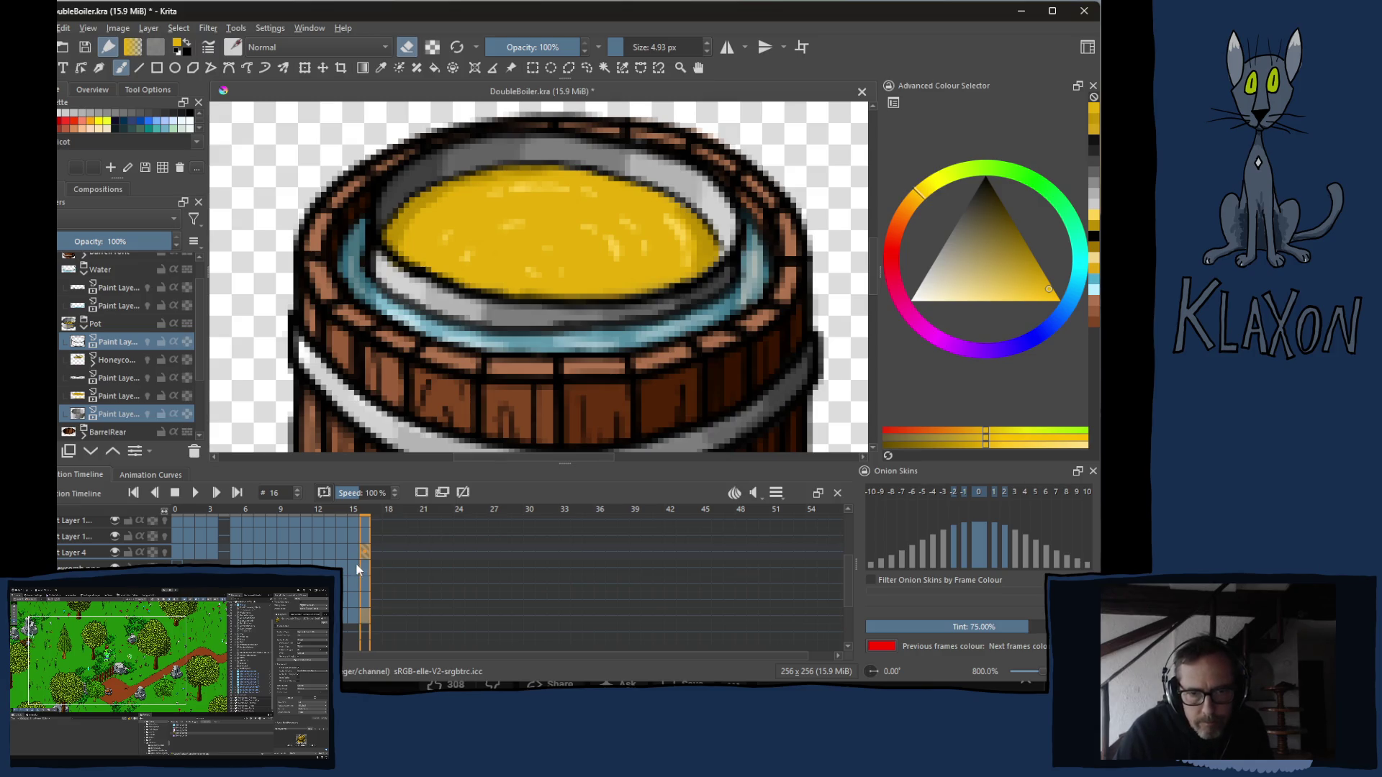
{"action": "left_click", "coordinate": [334, 551]}
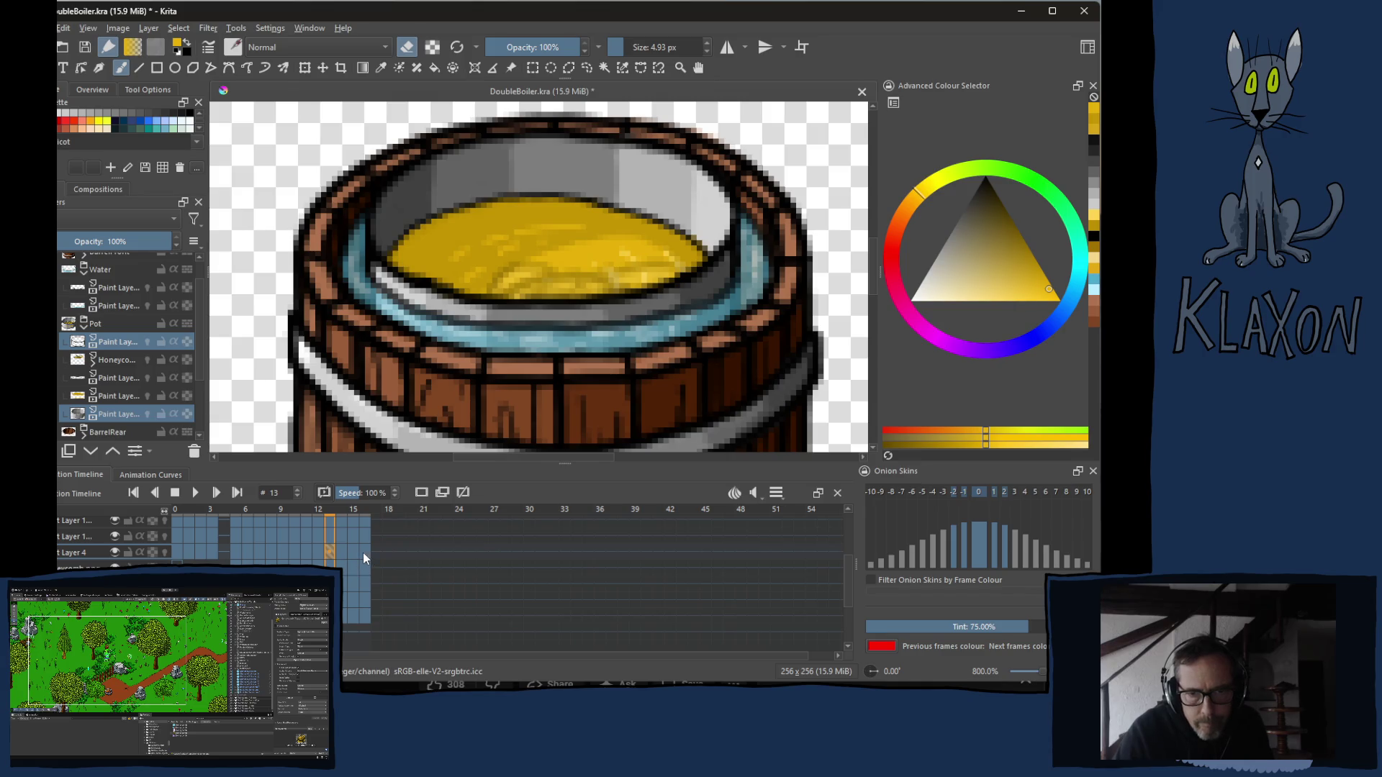
{"action": "left_click", "coordinate": [363, 552], "text": "shift"}
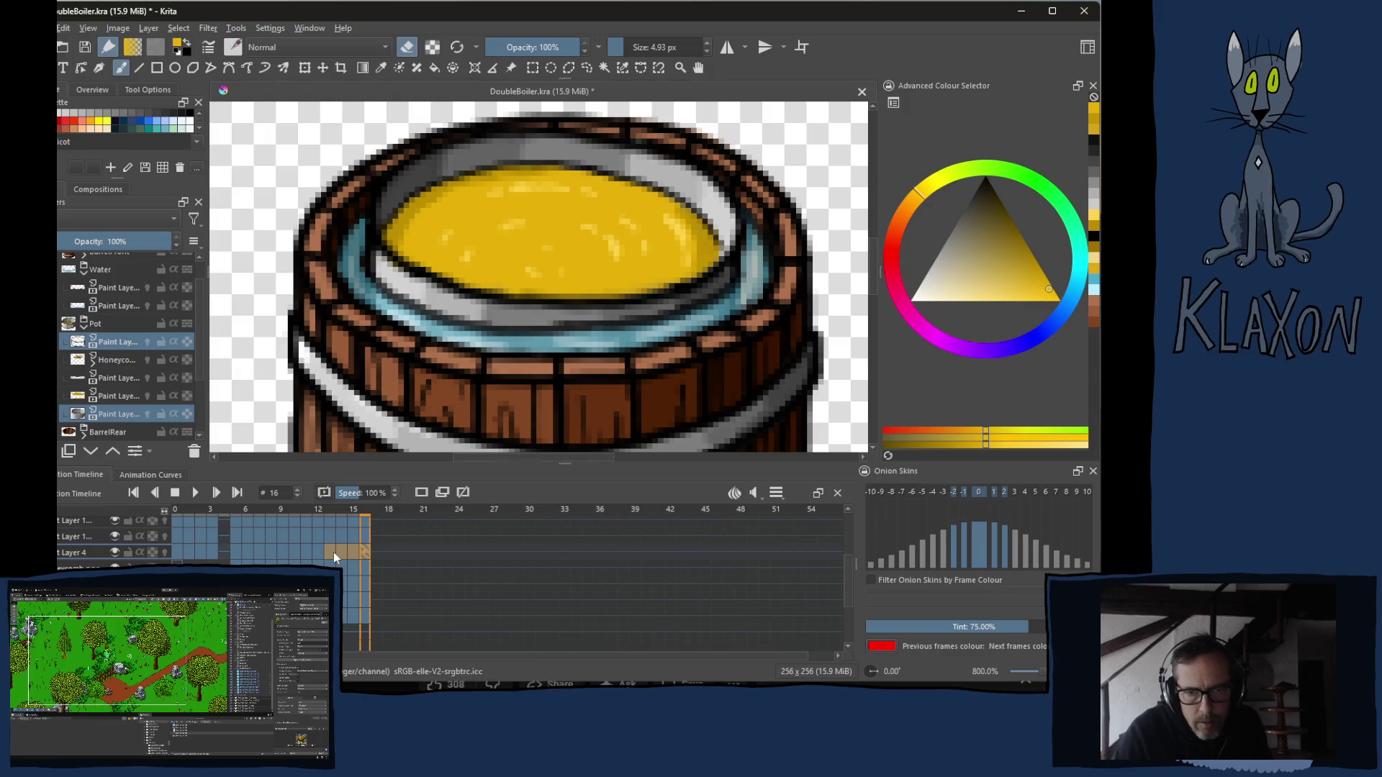
{"action": "right_click", "coordinate": [332, 551]}
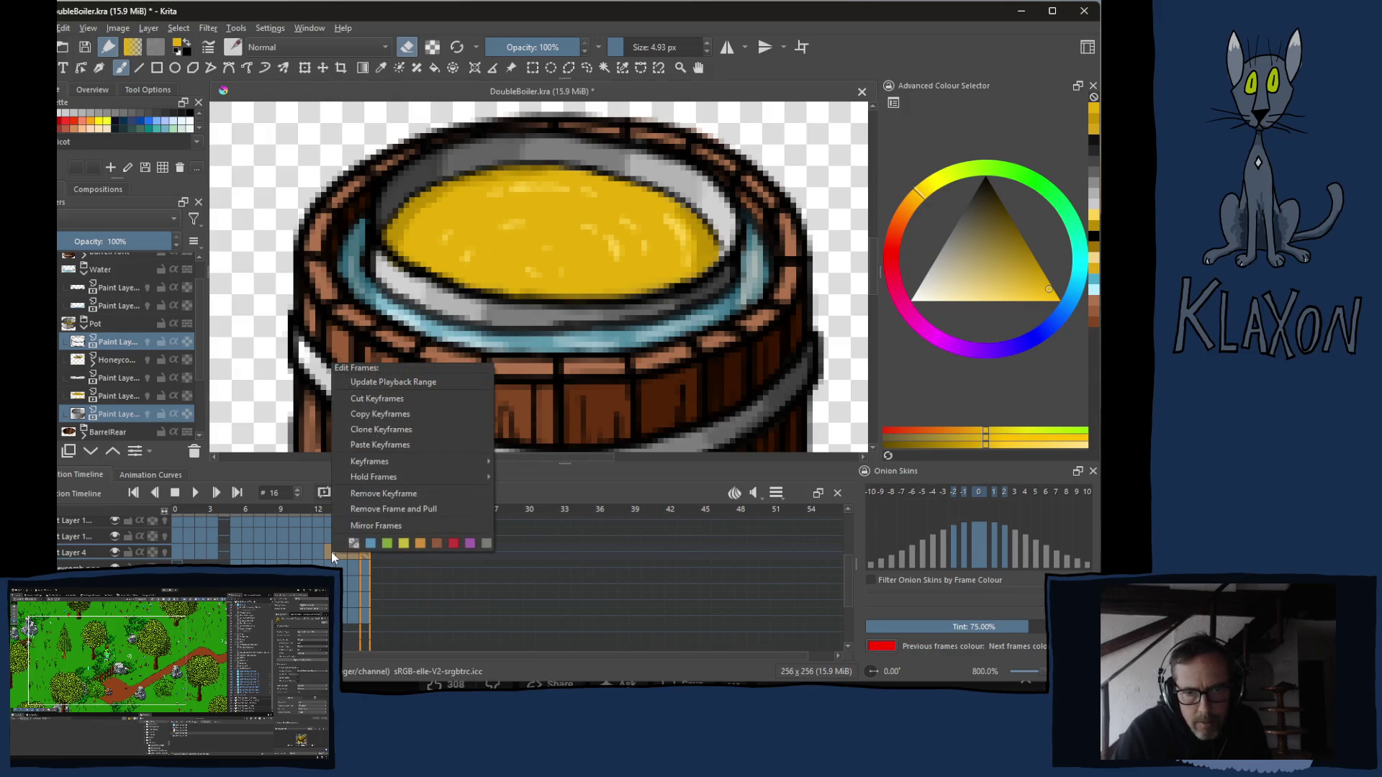
{"action": "mouse_move", "coordinate": [374, 481]}
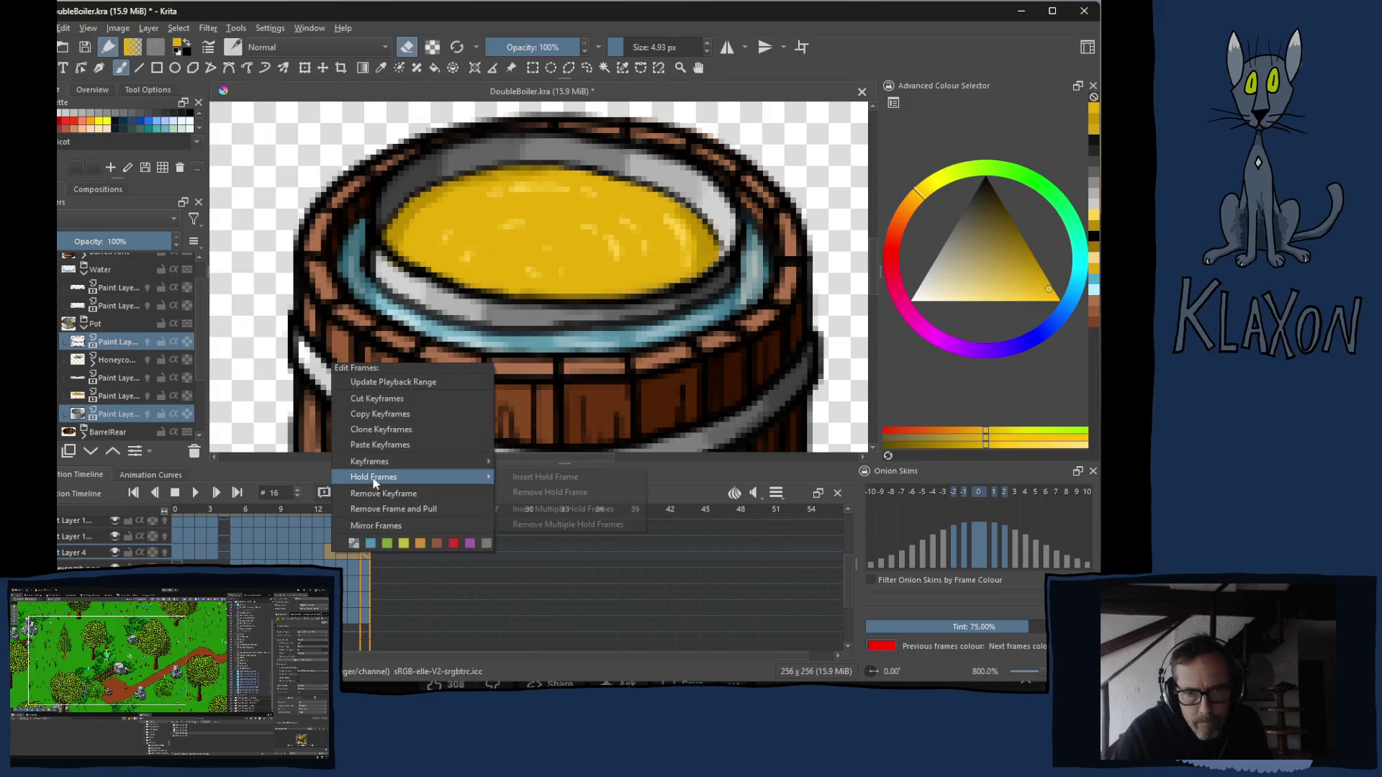
{"action": "left_click", "coordinate": [403, 413]}
{"action": "left_click", "coordinate": [376, 552]}
{"action": "right_click", "coordinate": [376, 553]}
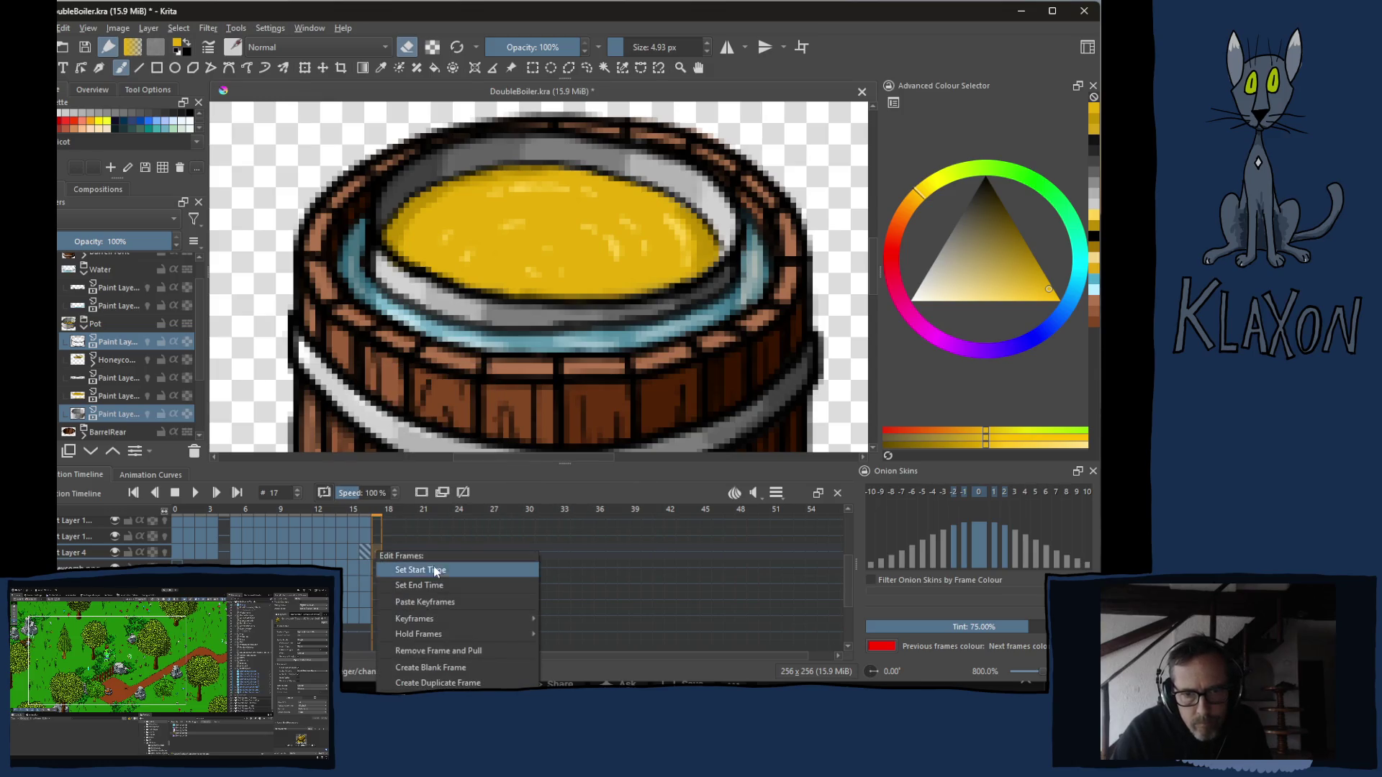
{"action": "left_click", "coordinate": [437, 603]}
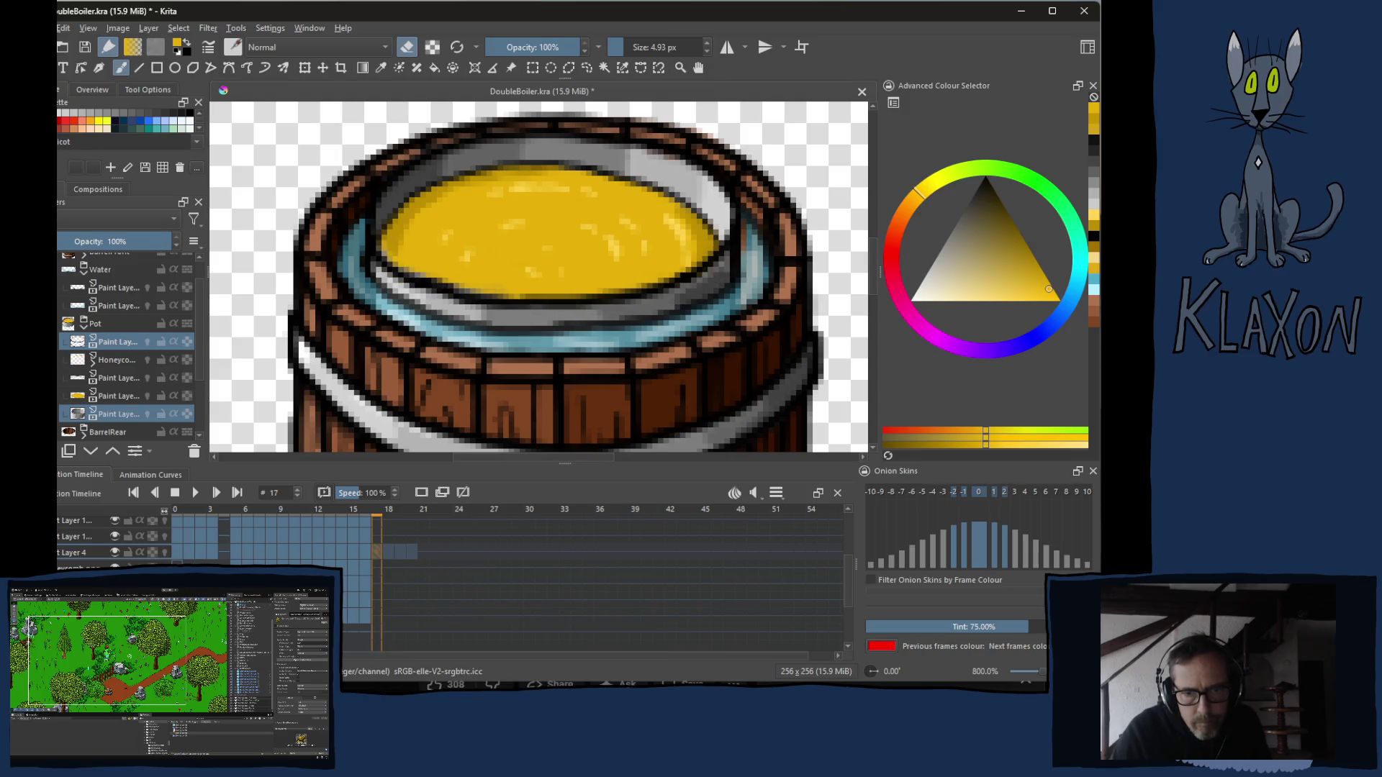
Copy the other layer's frame-16 keyframe, paste it at frame 17, and scrub the result.
{"action": "left_click", "coordinate": [365, 621]}
{"action": "right_click", "coordinate": [352, 621]}
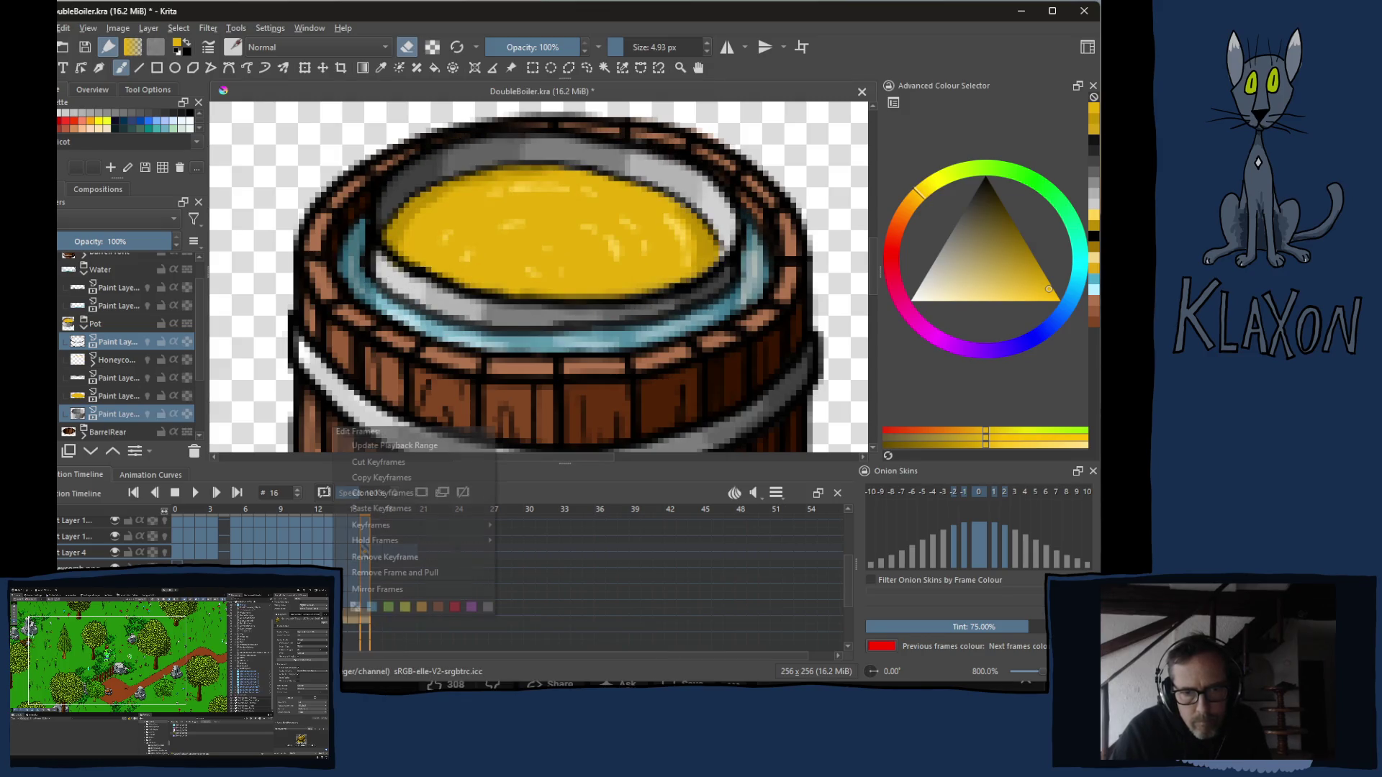
{"action": "left_click", "coordinate": [381, 477]}
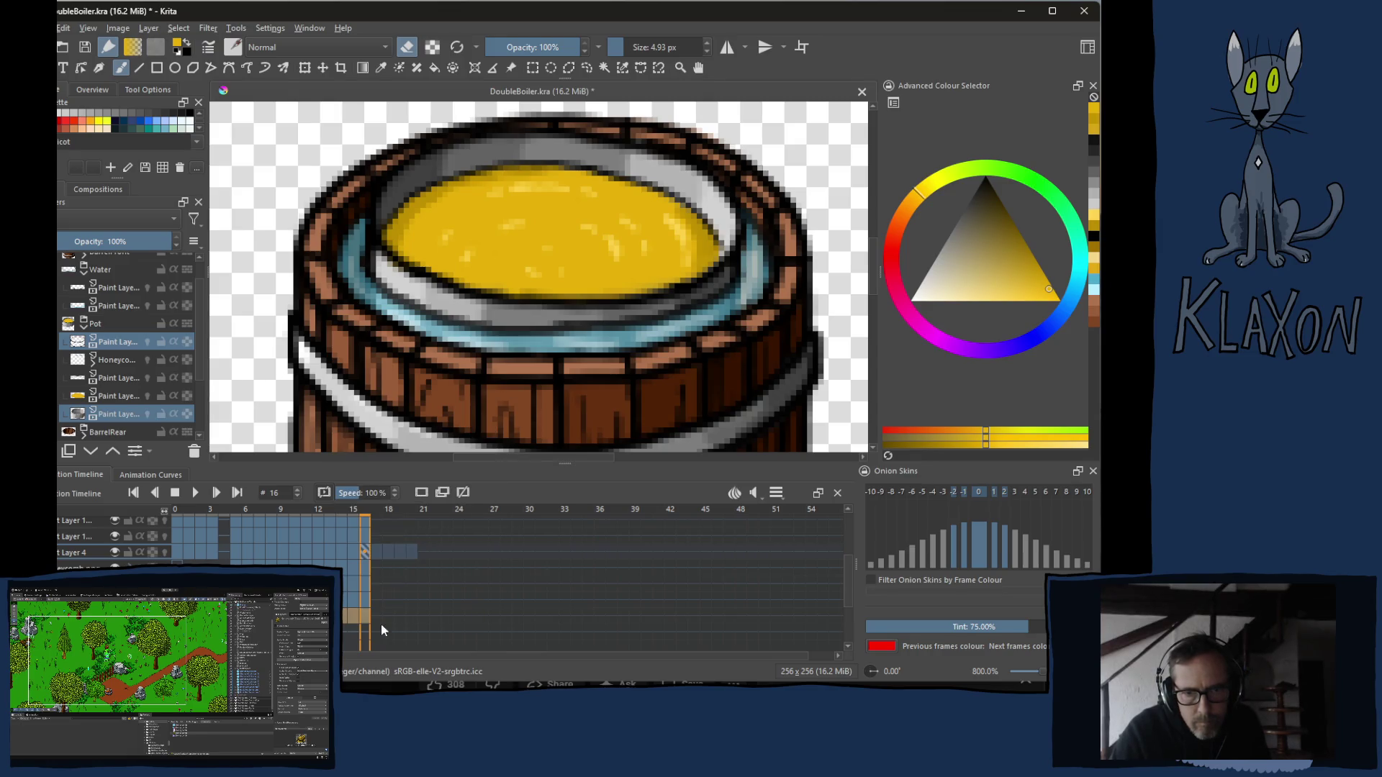
{"action": "left_click", "coordinate": [376, 612]}
{"action": "right_click", "coordinate": [376, 613]}
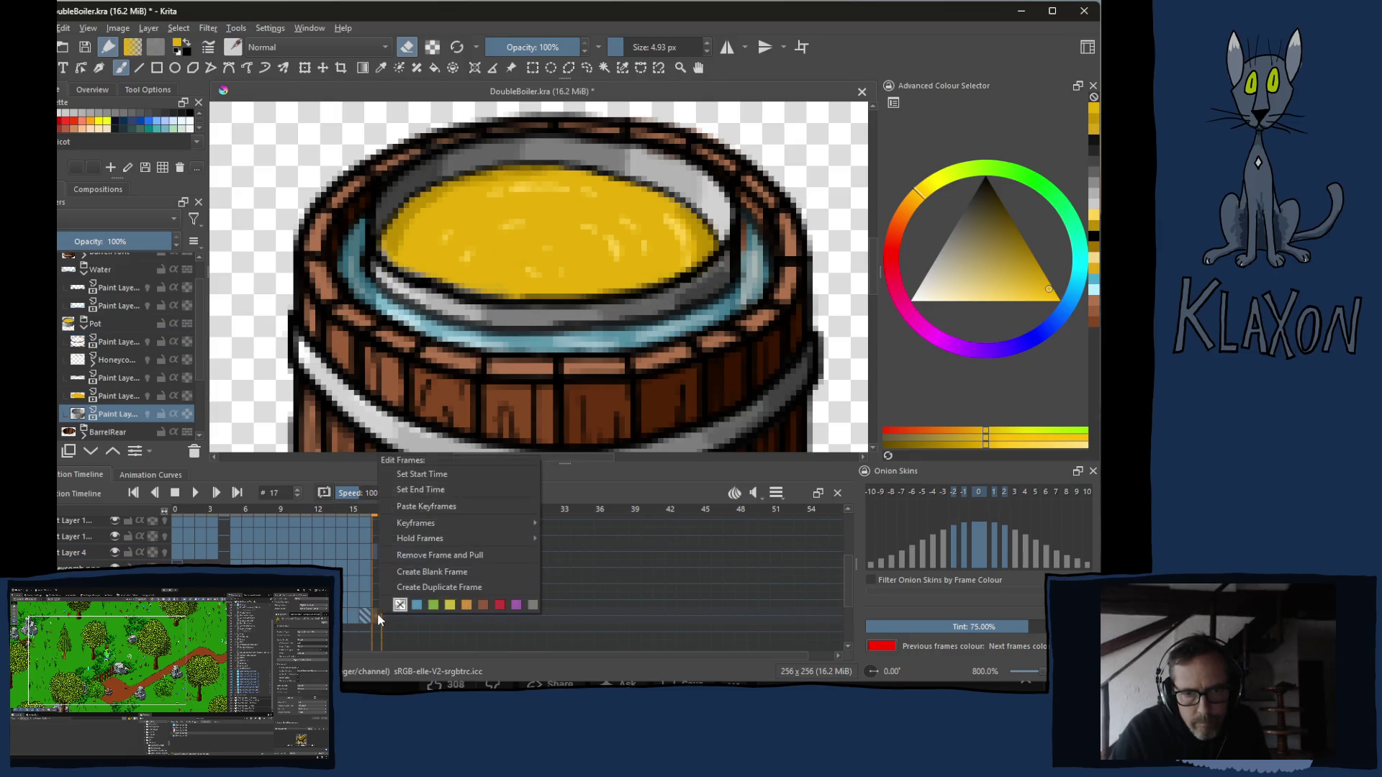
{"action": "left_click", "coordinate": [415, 508]}
{"action": "mouse_move", "coordinate": [385, 516]}
{"action": "left_mouse_down"}
{"action": "mouse_move", "coordinate": [401, 519]}
{"action": "mouse_move", "coordinate": [365, 526]}
{"action": "mouse_move", "coordinate": [418, 524]}
{"action": "mouse_move", "coordinate": [335, 533]}
{"action": "left_mouse_up"}
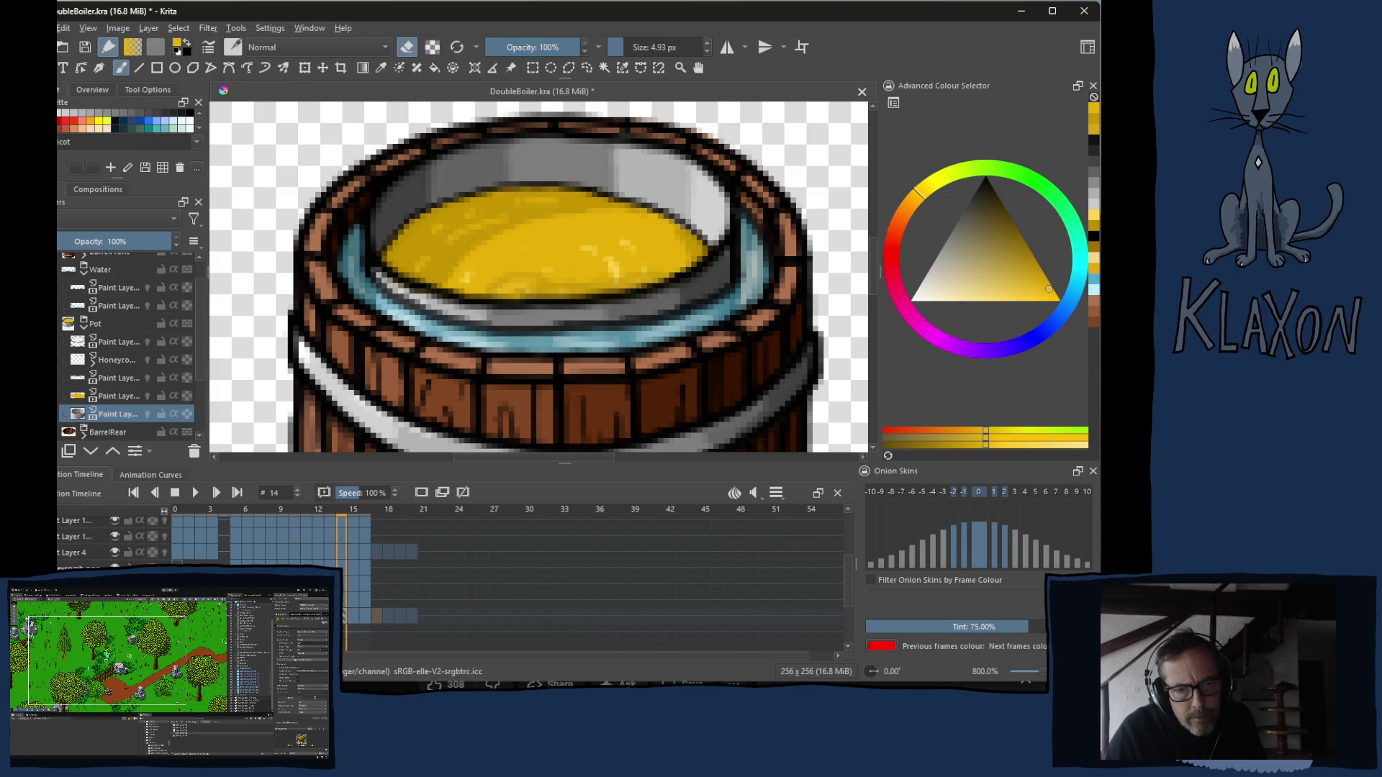
Raise the timeline's Clip End to 20 and scrub through frames 17–20.
{"action": "left_click", "coordinate": [788, 496]}
{"action": "left_click", "coordinate": [863, 539]}
{"action": "left_click", "coordinate": [862, 540]}
{"action": "left_click", "coordinate": [862, 539]}
{"action": "left_click", "coordinate": [862, 539]}
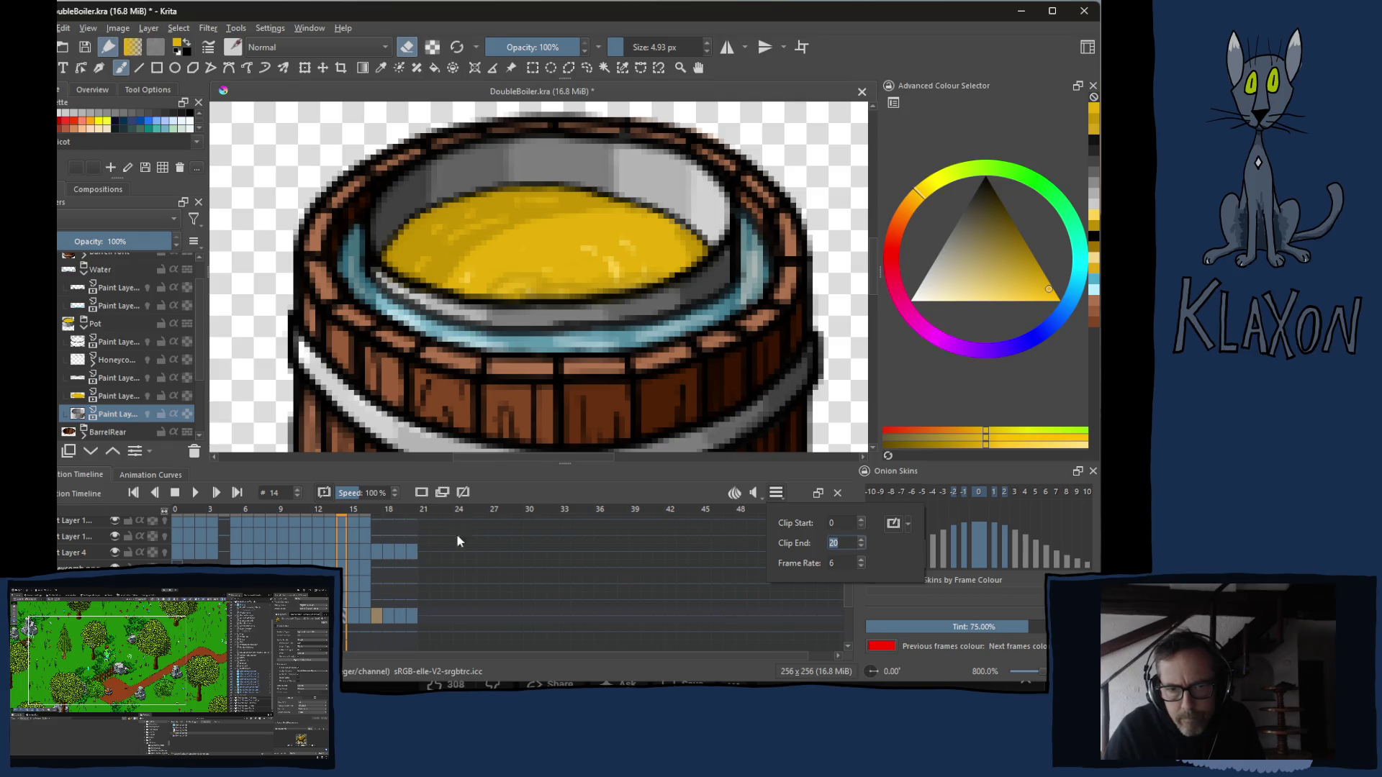
{"action": "mouse_move", "coordinate": [396, 513]}
{"action": "left_mouse_down"}
{"action": "mouse_move", "coordinate": [430, 512]}
{"action": "mouse_move", "coordinate": [275, 517]}
{"action": "mouse_move", "coordinate": [418, 501]}
{"action": "mouse_move", "coordinate": [381, 494]}
{"action": "left_mouse_up"}
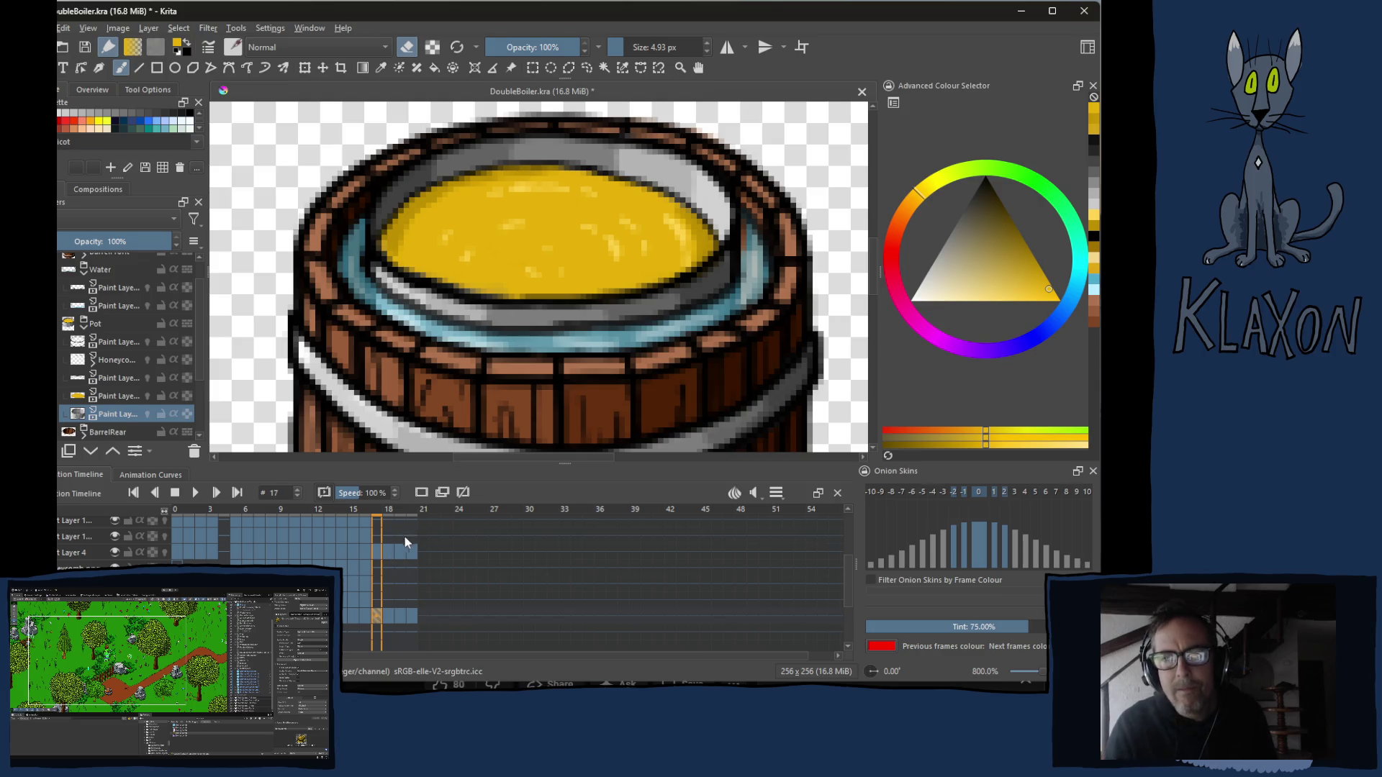
{"action": "left_click_drag", "start_coordinate": [377, 510], "coordinate": [409, 512]}
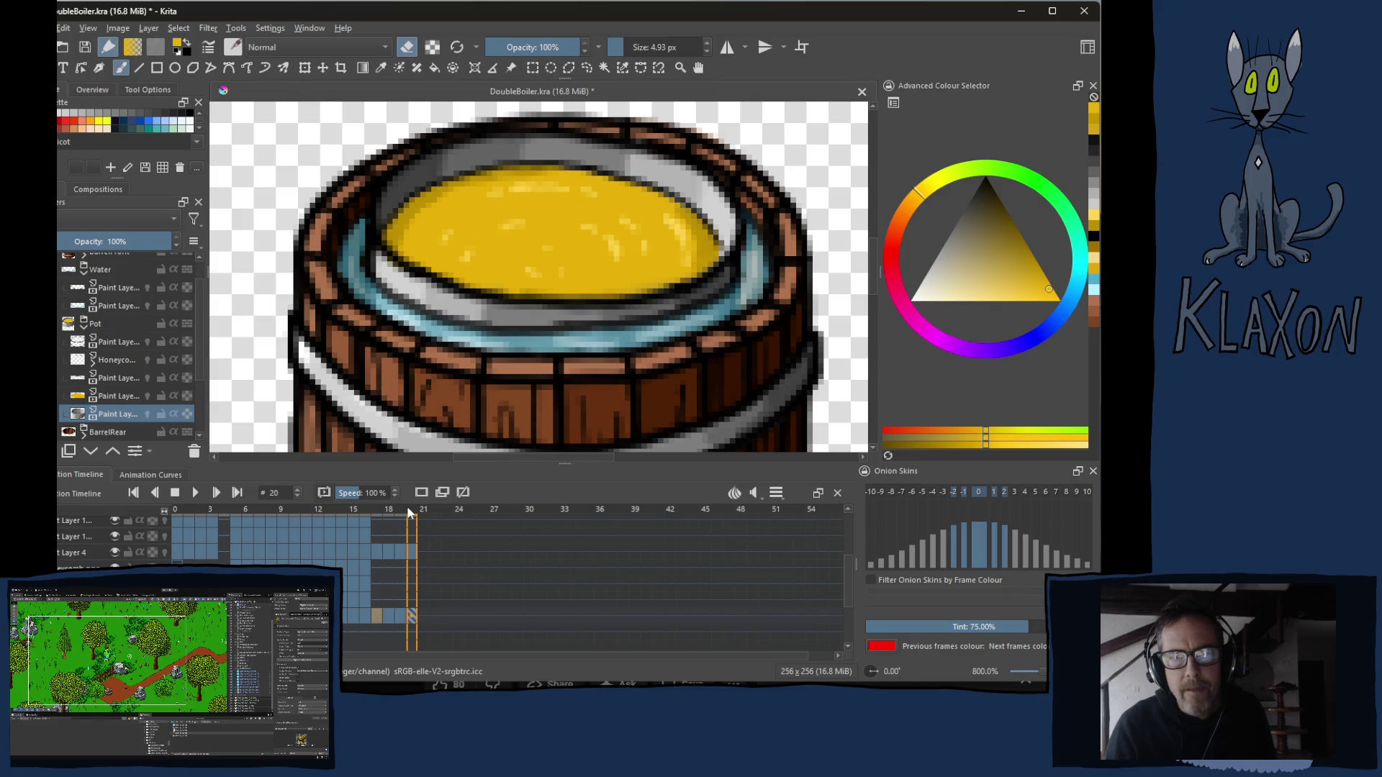
Select both honey paint layers and their frame-17 cells, then start a transform with Ctrl+T.
{"action": "mouse_move", "coordinate": [408, 512]}
{"action": "left_mouse_down"}
{"action": "mouse_move", "coordinate": [379, 512]}
{"action": "mouse_move", "coordinate": [415, 517]}
{"action": "mouse_move", "coordinate": [380, 515]}
{"action": "mouse_move", "coordinate": [408, 517]}
{"action": "mouse_move", "coordinate": [378, 521]}
{"action": "mouse_move", "coordinate": [389, 521]}
{"action": "left_mouse_up"}
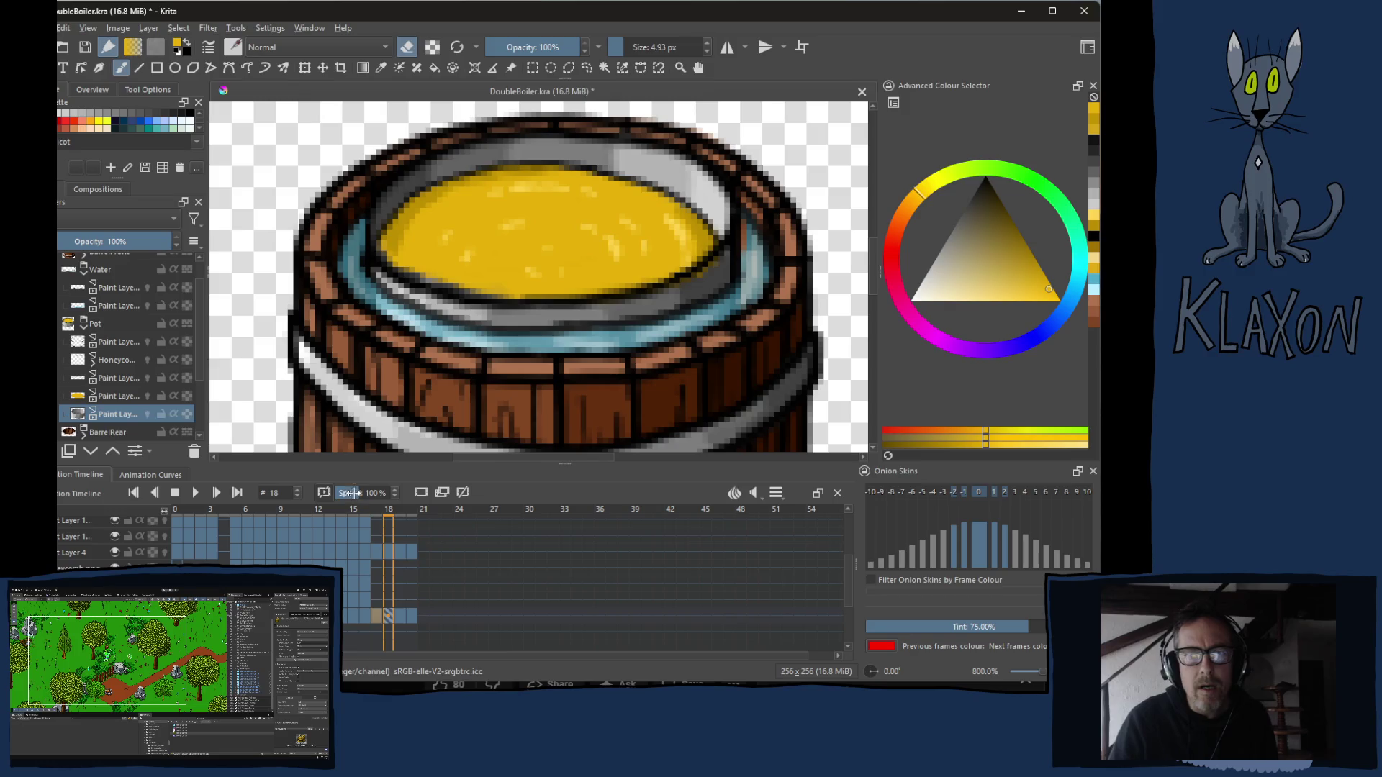
{"action": "left_click", "coordinate": [115, 379]}
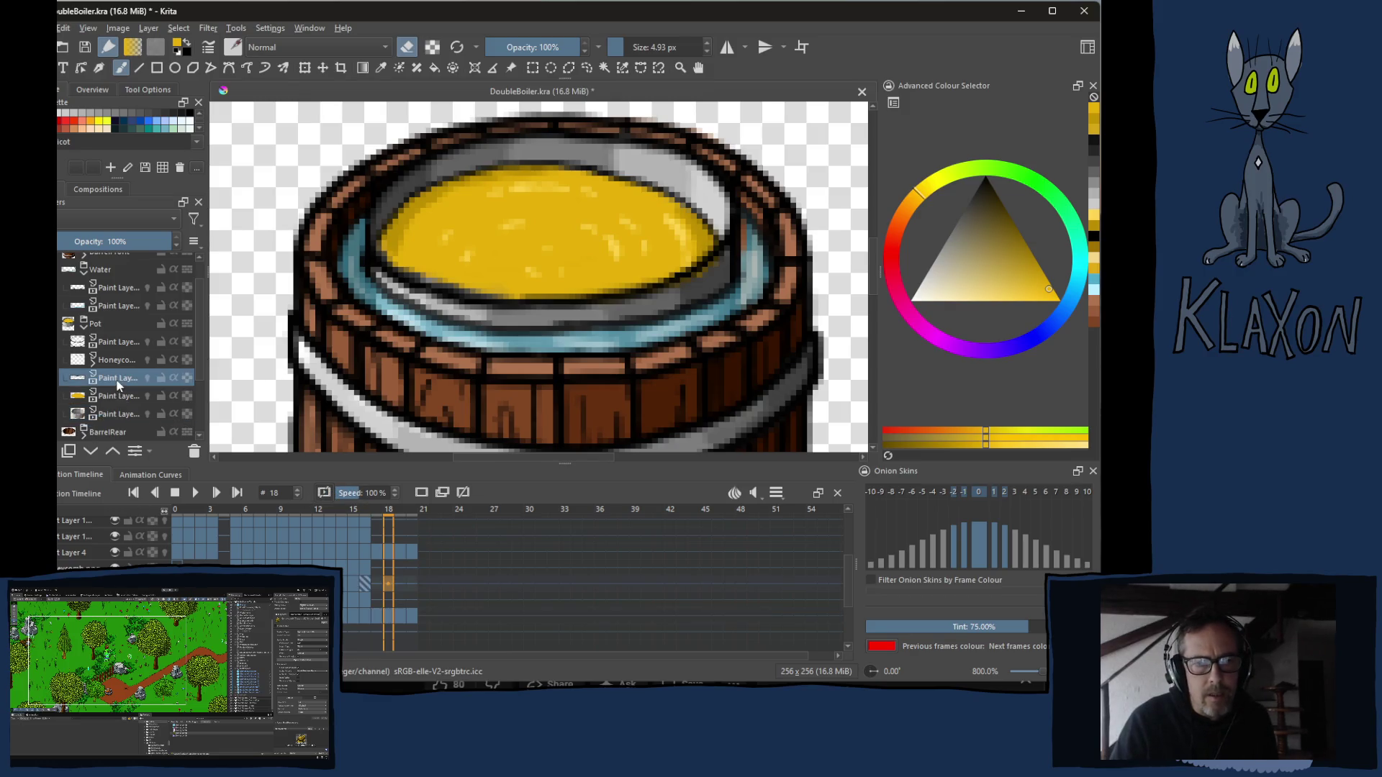
{"action": "left_click", "coordinate": [114, 396], "text": "ctrl"}
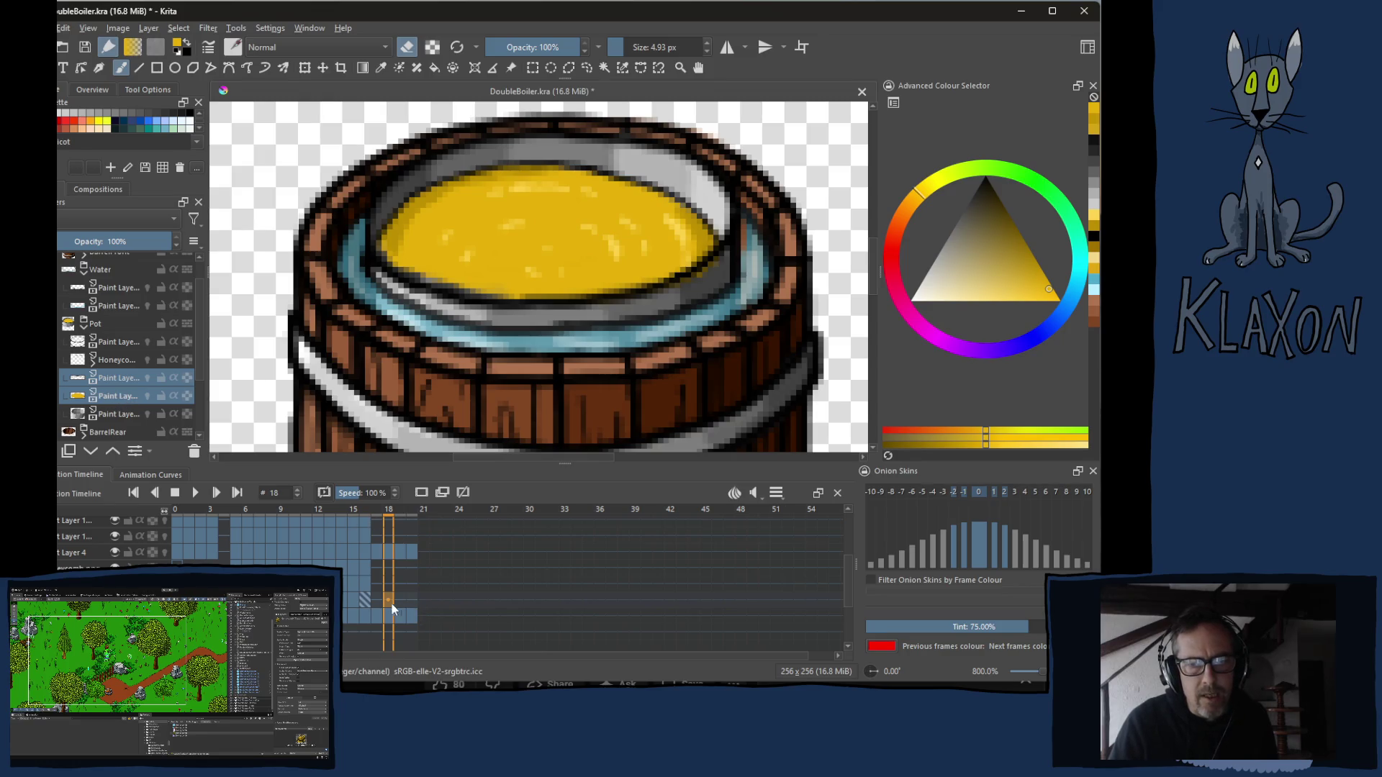
{"action": "left_click", "coordinate": [376, 585]}
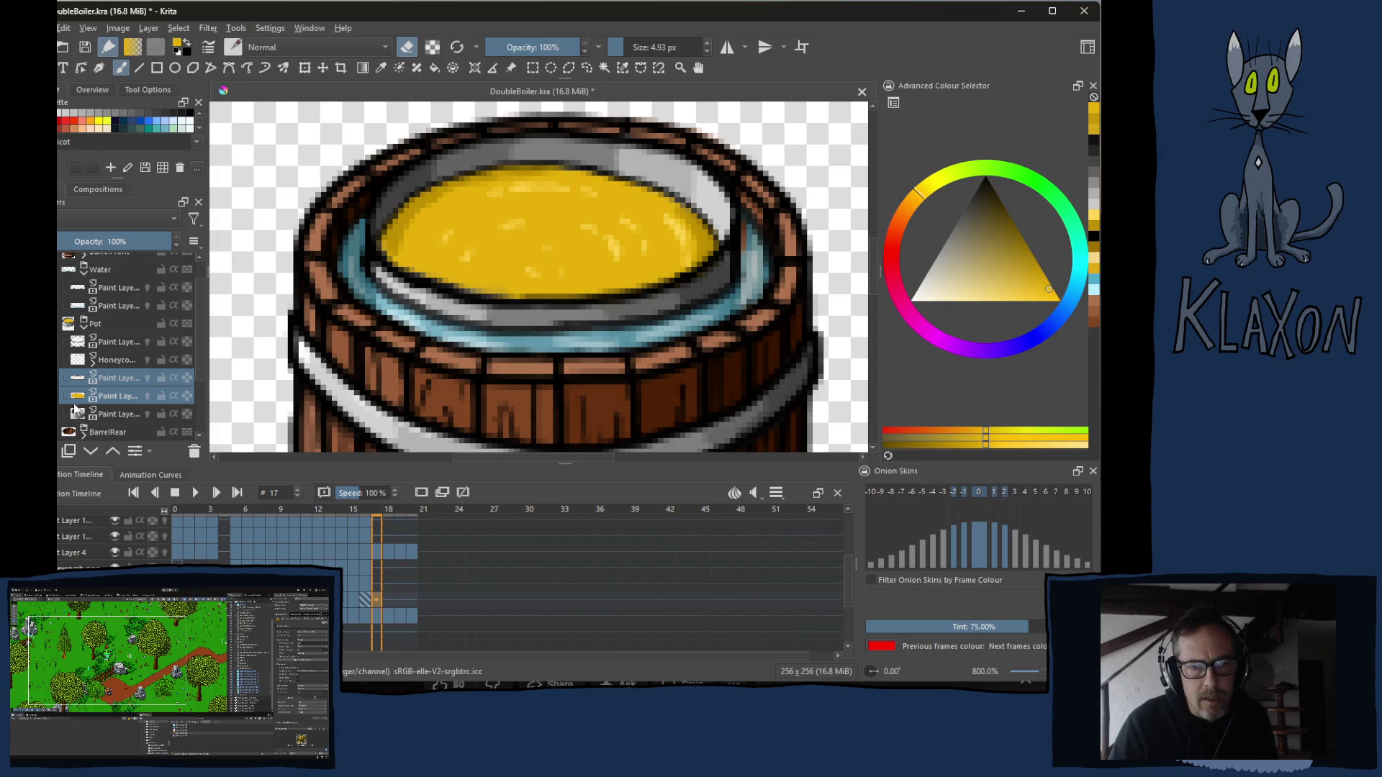
{"action": "left_click", "coordinate": [377, 585]}
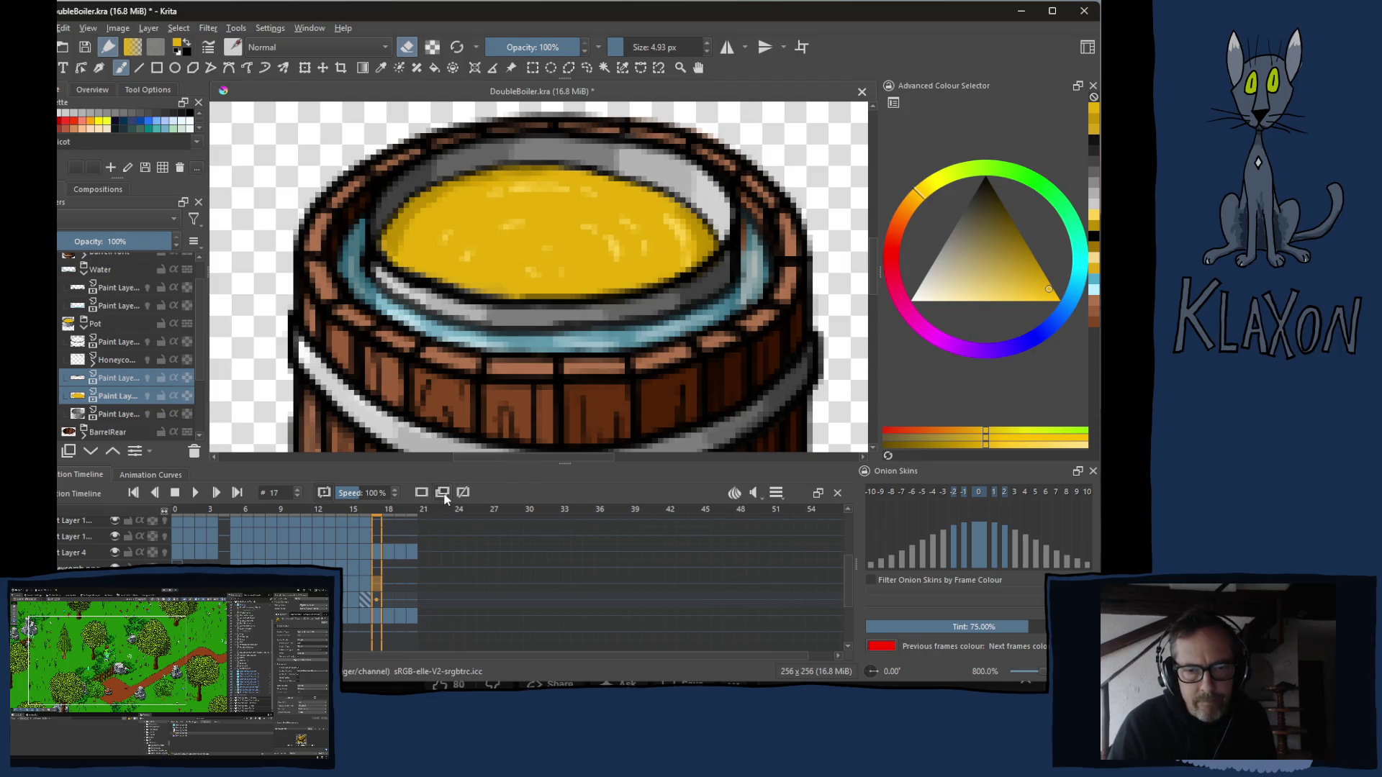
{"action": "left_click", "coordinate": [379, 599]}
{"action": "key", "text": "ctrl+t"}
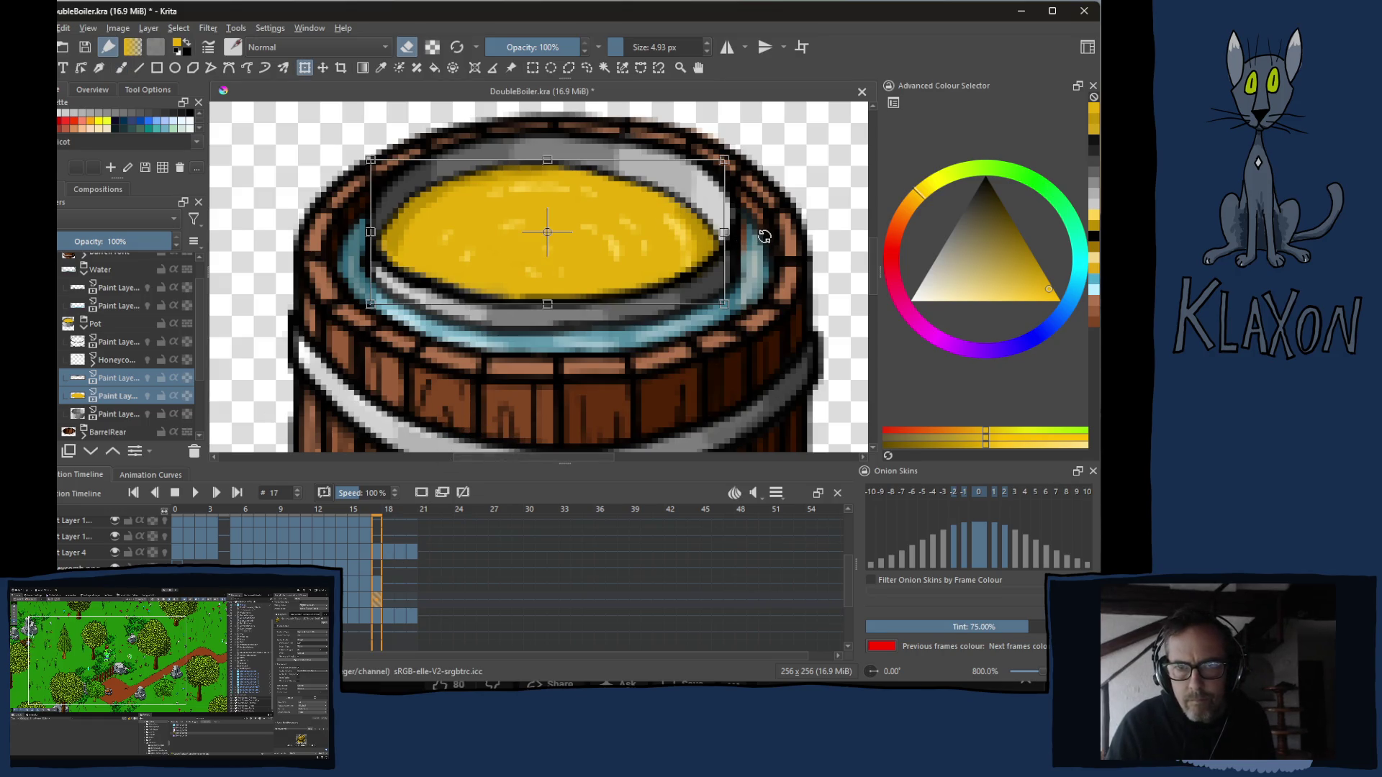
Leave frame 17 unchanged and apply a transform to the honey on frame 18.
{"action": "key", "text": "Return"}
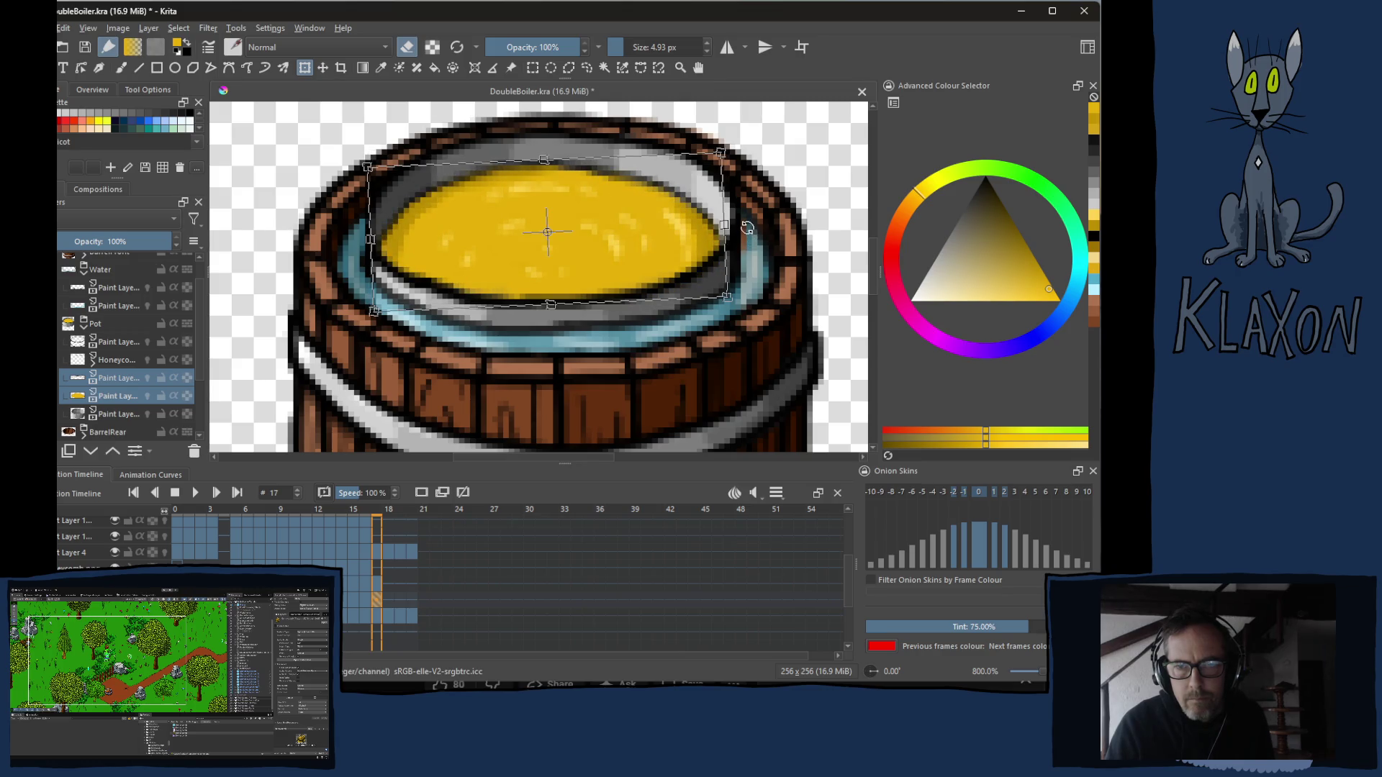
{"action": "left_click", "coordinate": [389, 587]}
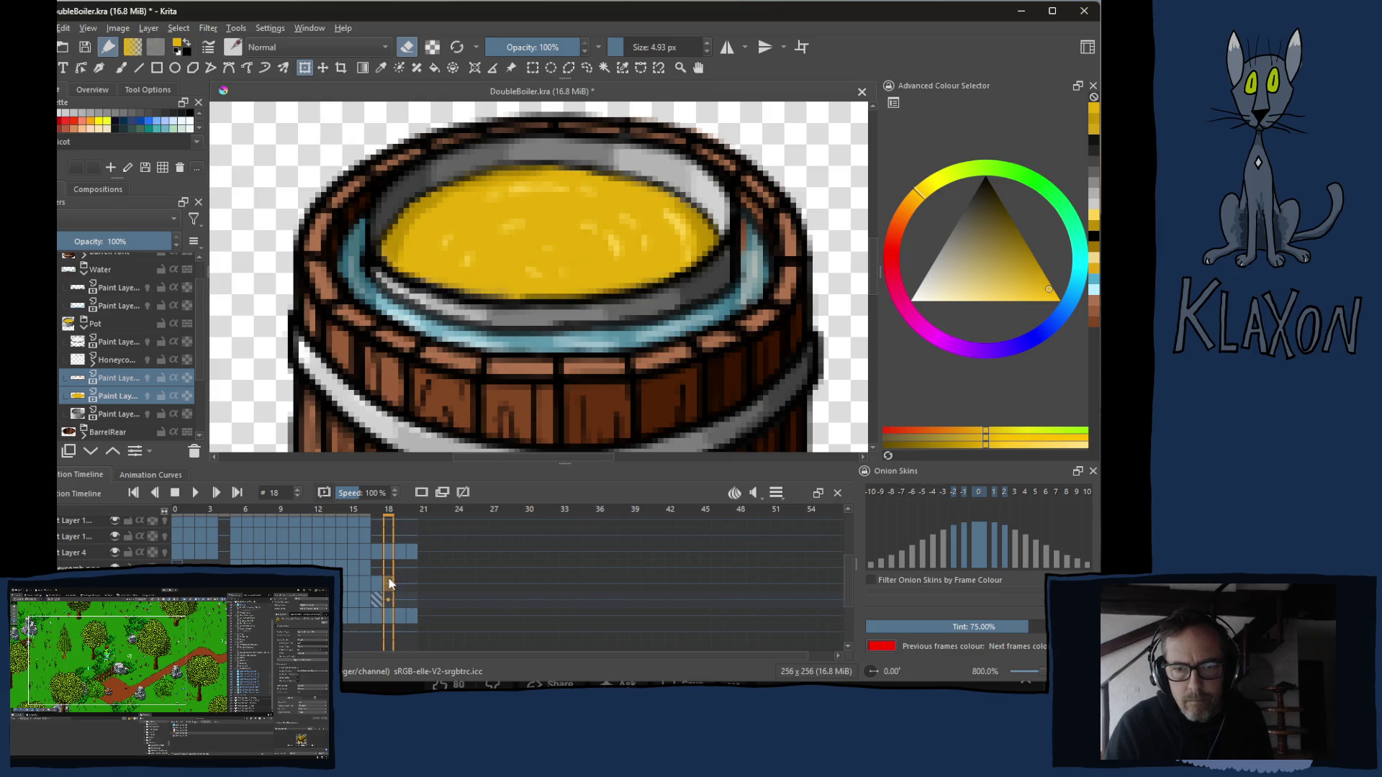
{"action": "left_click", "coordinate": [385, 599]}
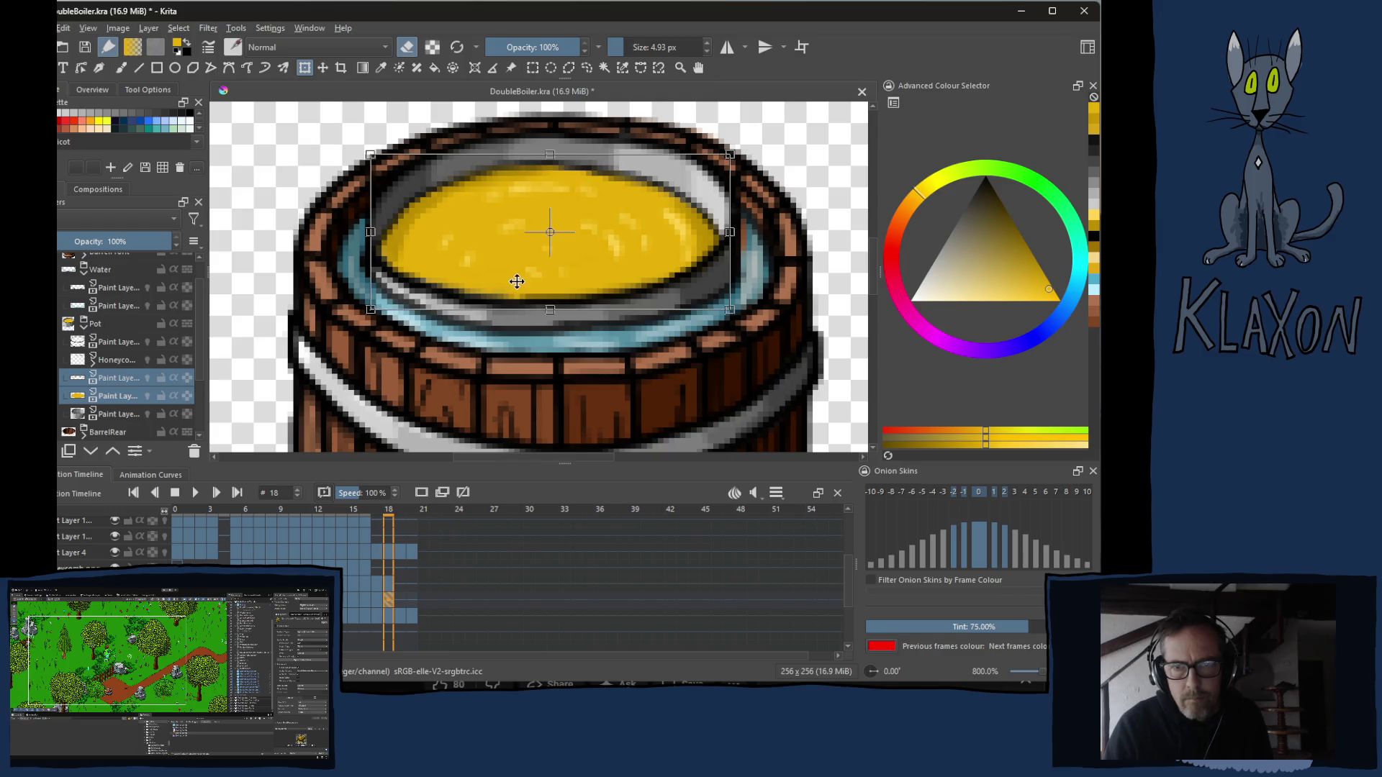
{"action": "key", "text": "Return"}
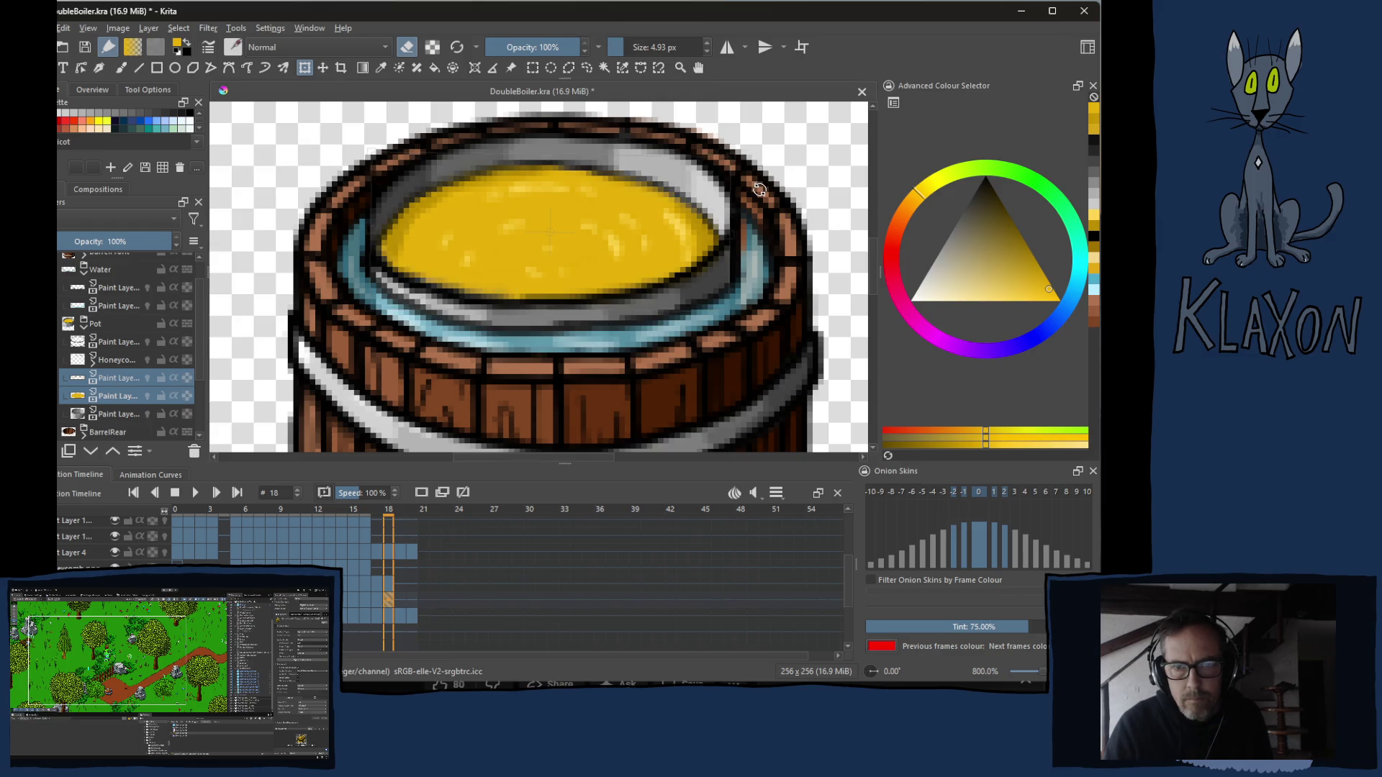
{"action": "left_click", "coordinate": [752, 185]}
{"action": "mouse_move", "coordinate": [392, 521]}
{"action": "left_mouse_down"}
{"action": "mouse_move", "coordinate": [369, 514]}
{"action": "mouse_move", "coordinate": [410, 506]}
{"action": "left_mouse_up"}
Tilt the yellow liquid slightly on frame 19 of both honey layers.
{"action": "left_click", "coordinate": [401, 599]}
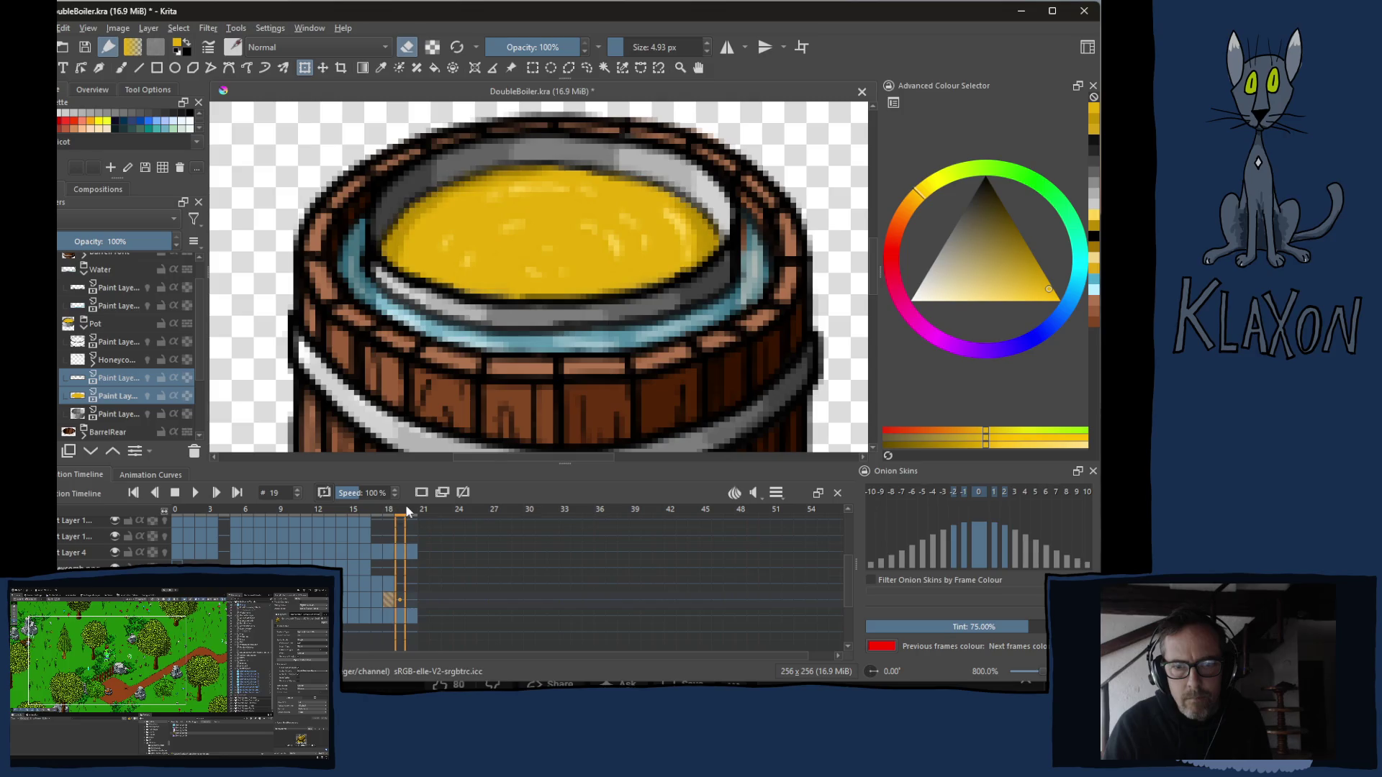
{"action": "left_click", "coordinate": [402, 583]}
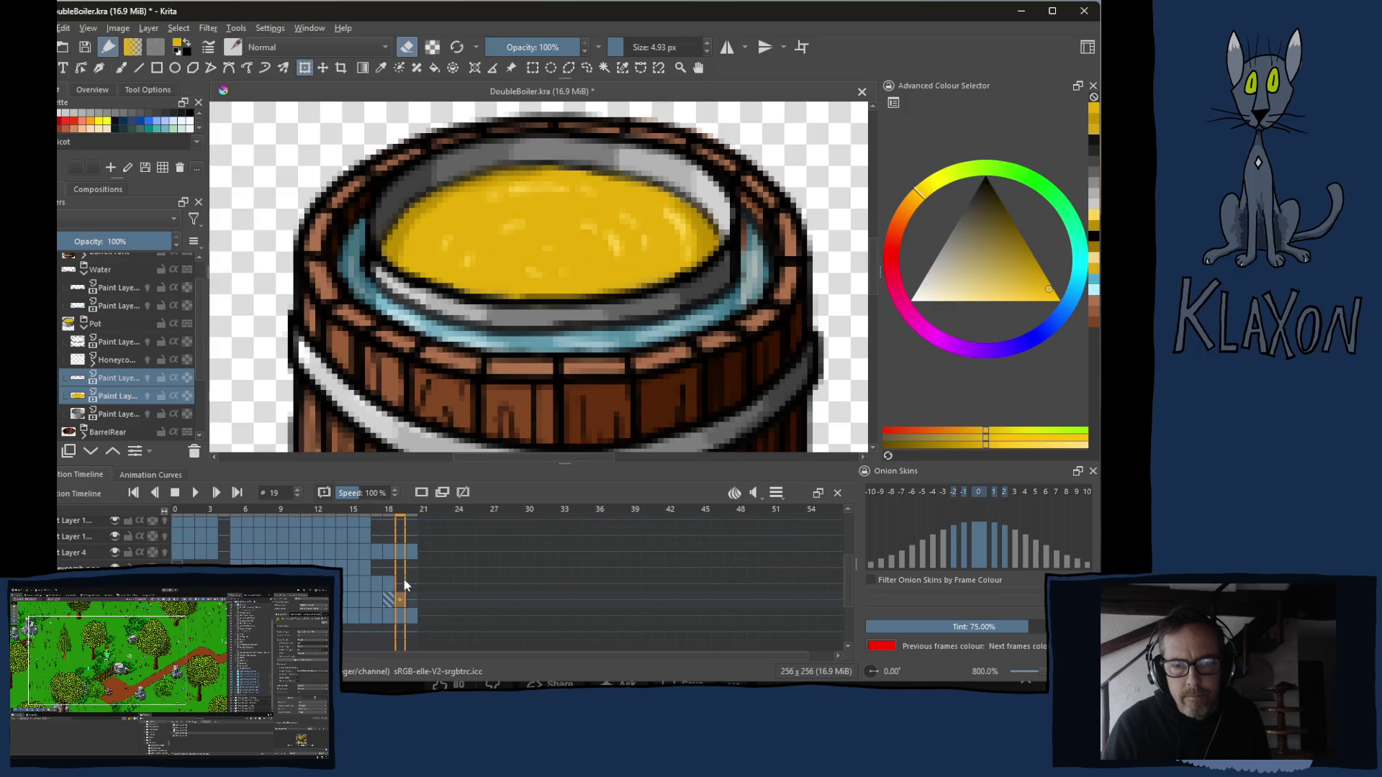
{"action": "left_click", "coordinate": [398, 601]}
{"action": "left_click", "coordinate": [398, 589]}
{"action": "key", "text": "ctrl+t"}
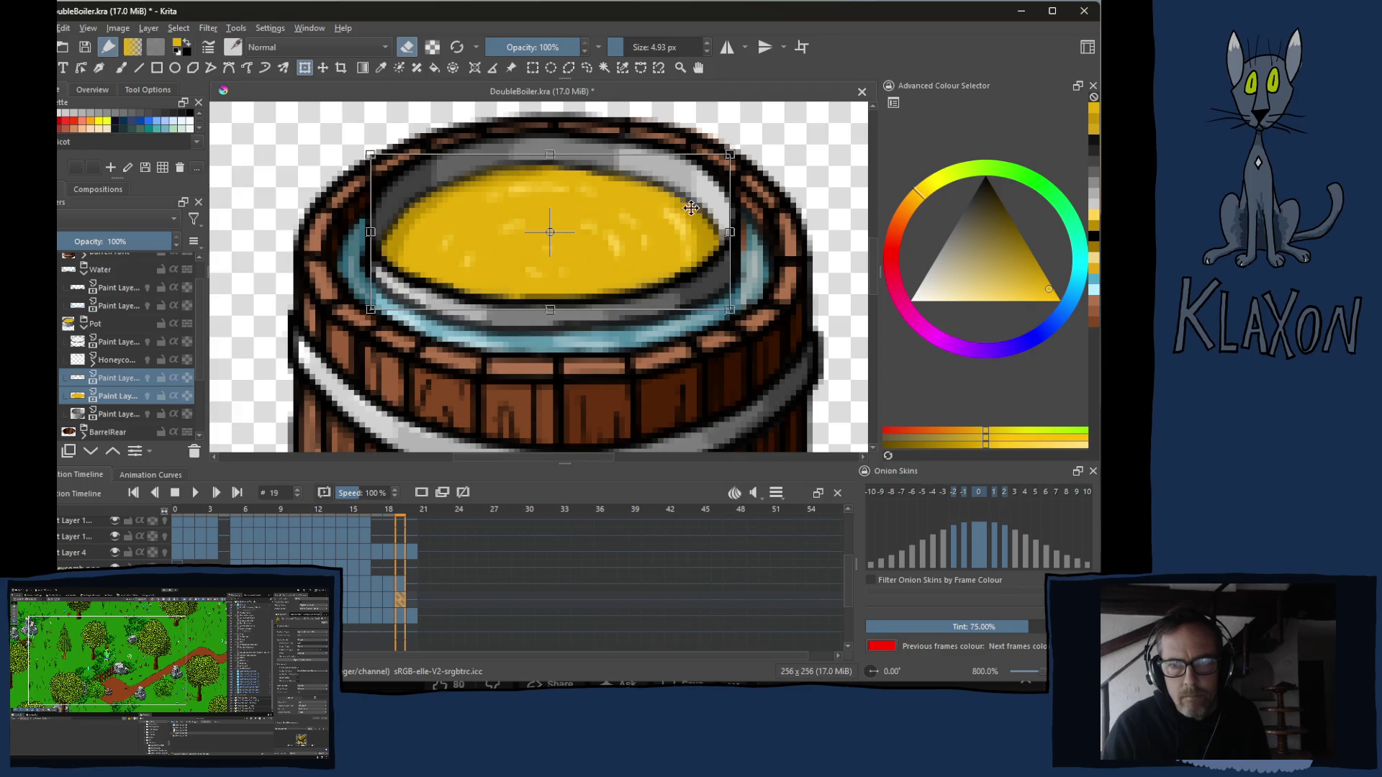
{"action": "left_click_drag", "start_coordinate": [761, 199], "coordinate": [758, 206]}
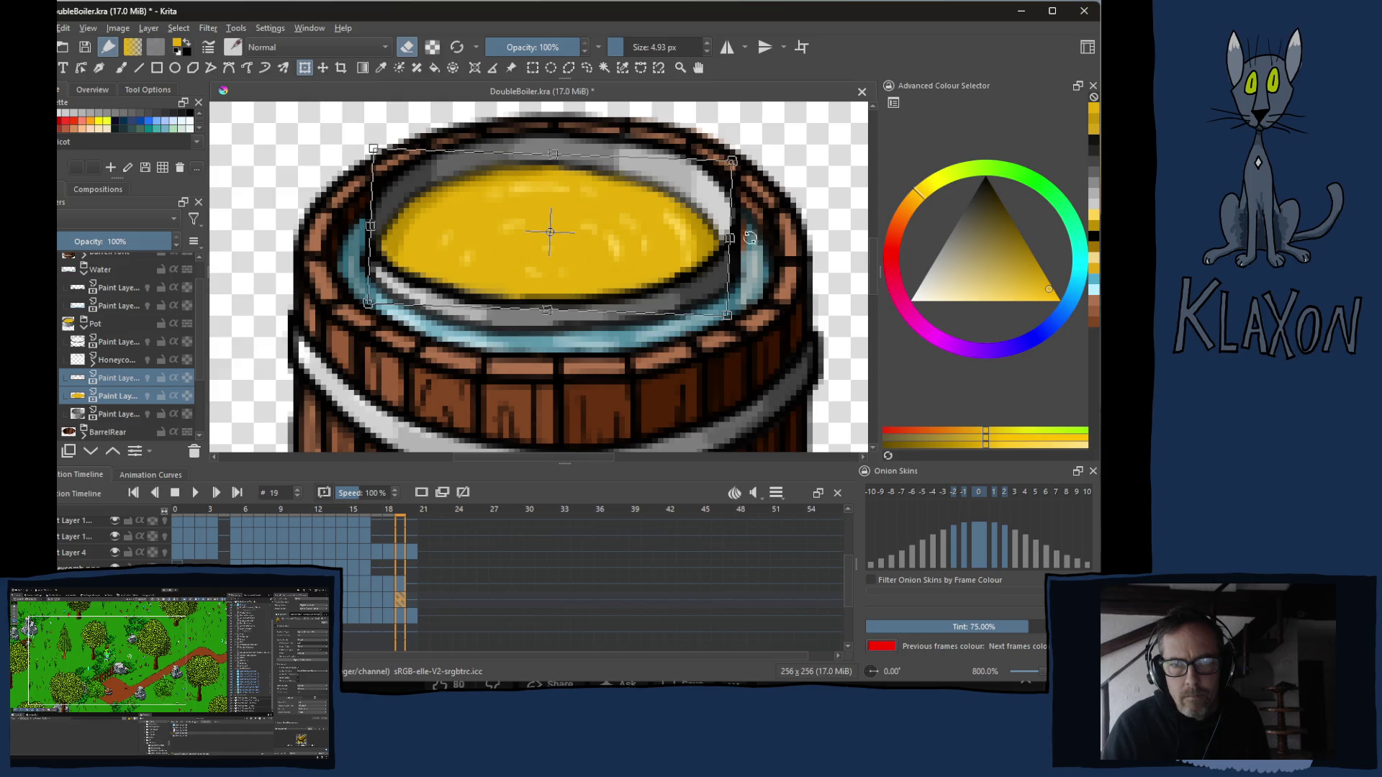
Shift the yellow liquid slightly right and down on frame 20.
{"action": "left_click", "coordinate": [414, 514]}
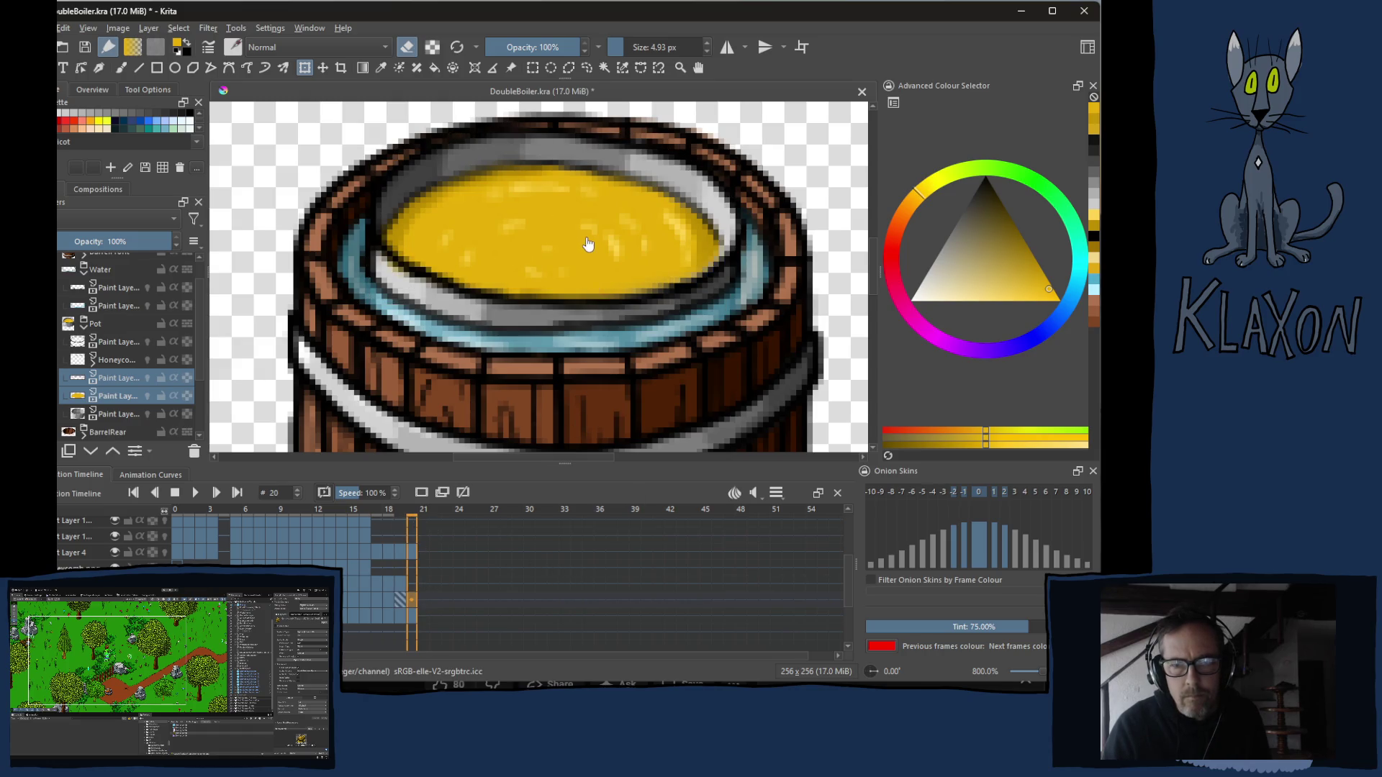
{"action": "left_click", "coordinate": [415, 584]}
{"action": "left_click", "coordinate": [412, 600]}
{"action": "key", "text": "Return"}
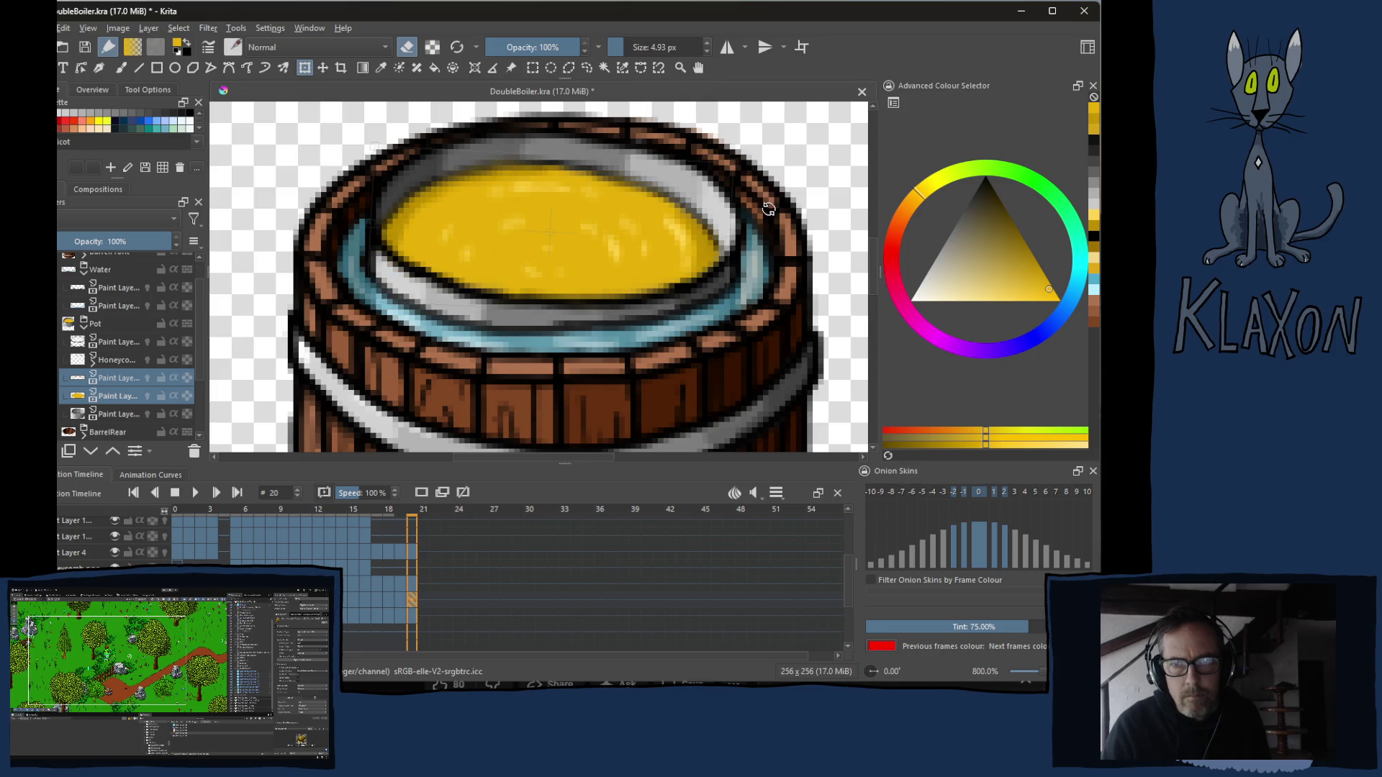
{"action": "left_click_drag", "start_coordinate": [633, 241], "coordinate": [639, 247]}
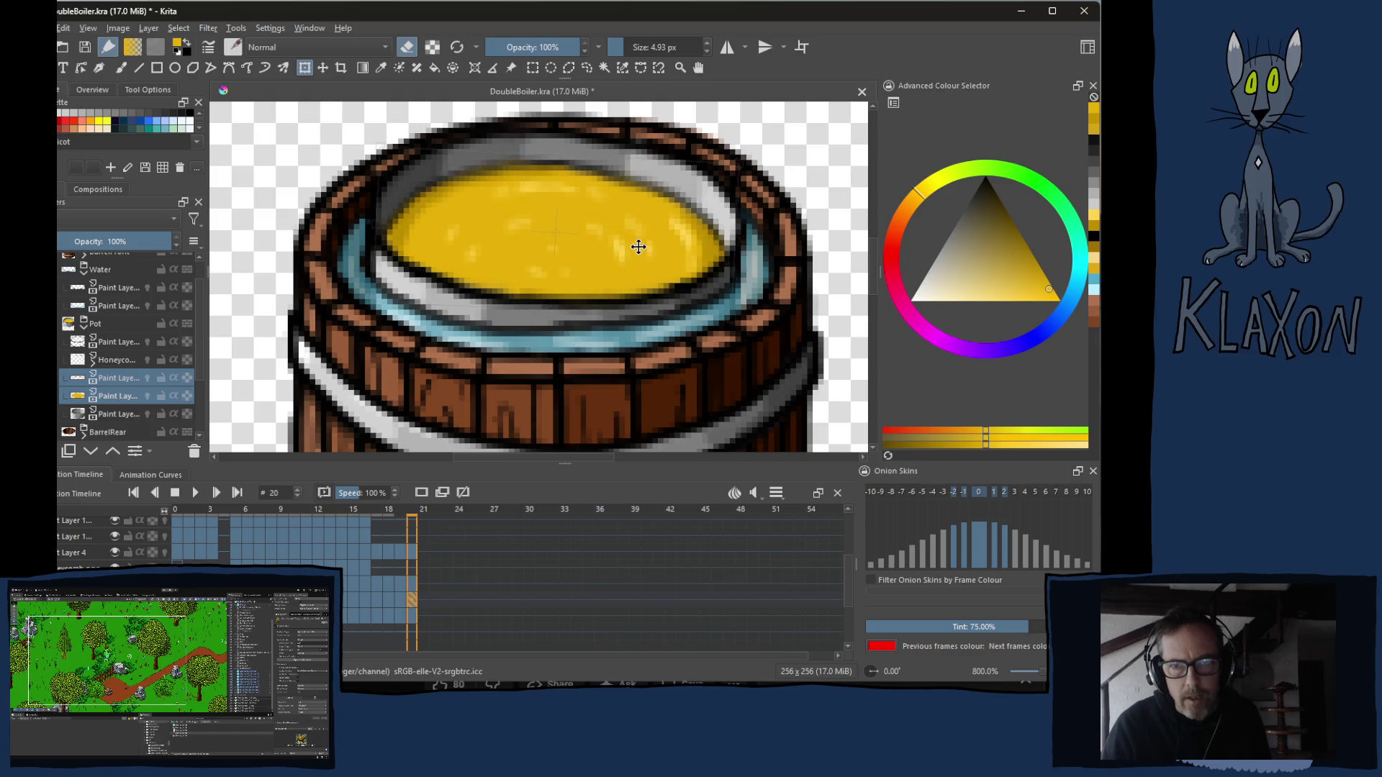
{"action": "key", "text": "Return"}
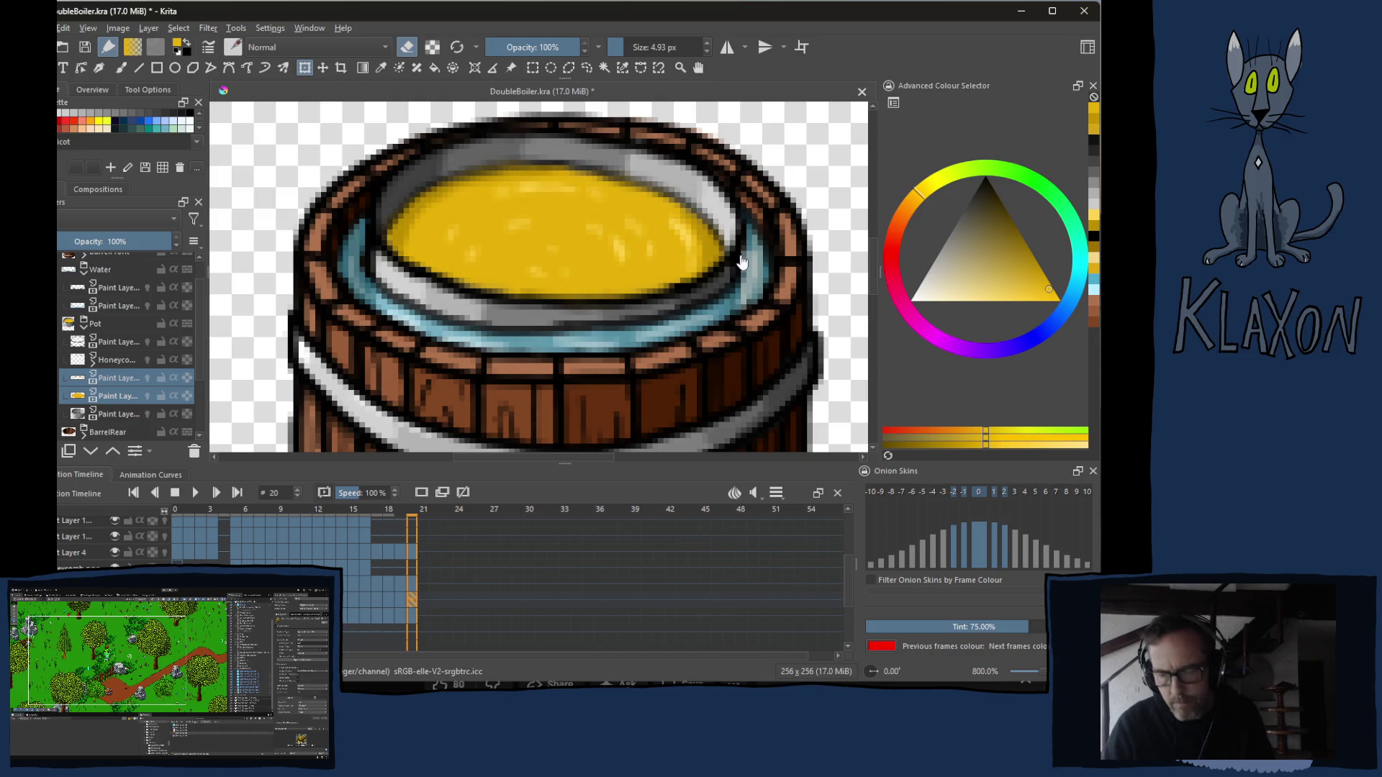
Step back and forth between frames 18 and 20 to check the honey's sway.
{"action": "key", "text": "Left"}
{"action": "key", "text": "Left"}
{"action": "key", "text": "Right"}
{"action": "key", "text": "Right"}
{"action": "key", "text": "Right"}
{"action": "key", "text": "Left"}
{"action": "key", "text": "Left"}
{"action": "key", "text": "Left"}
{"action": "key", "text": "Right"}
{"action": "key", "text": "Right"}
{"action": "key", "text": "Left"}
{"action": "key", "text": "Left"}
{"action": "key", "text": "Right"}
{"action": "key", "text": "Right"}
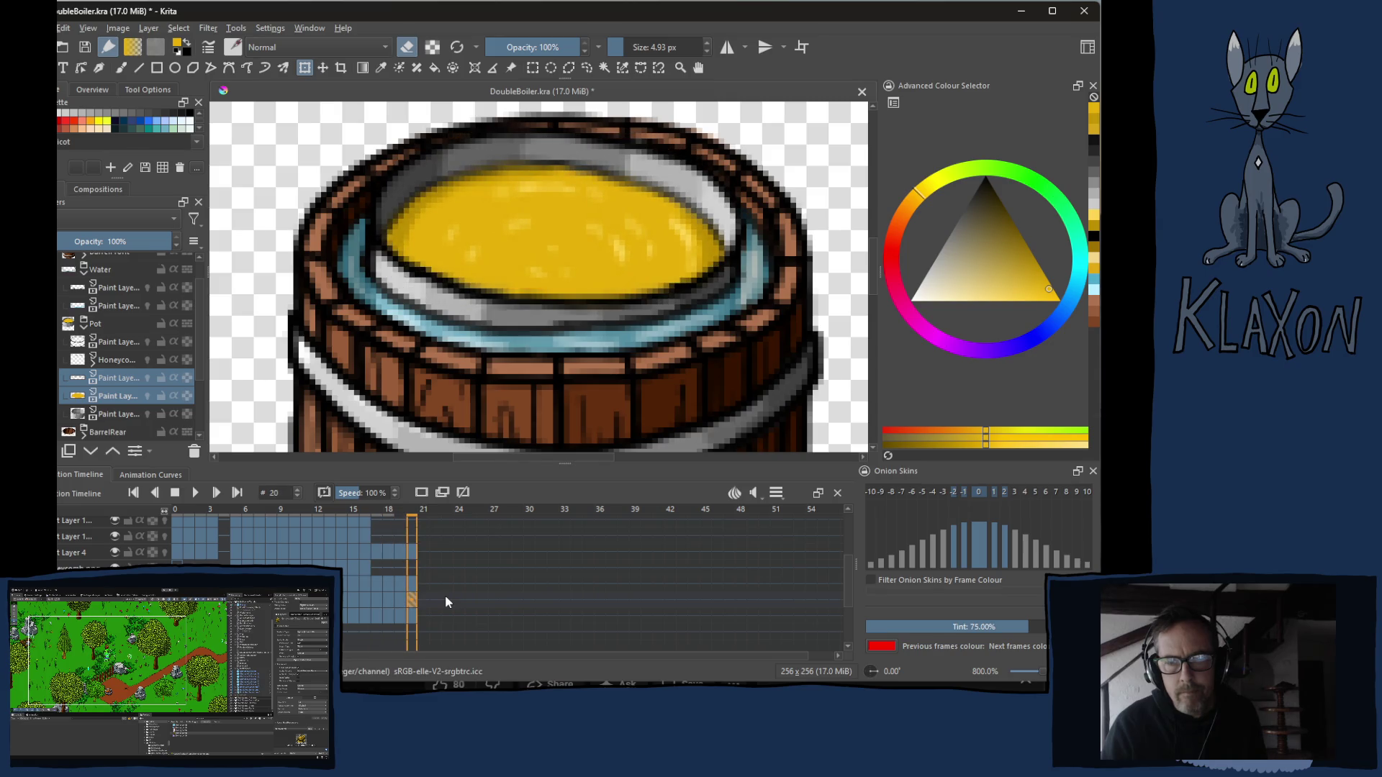